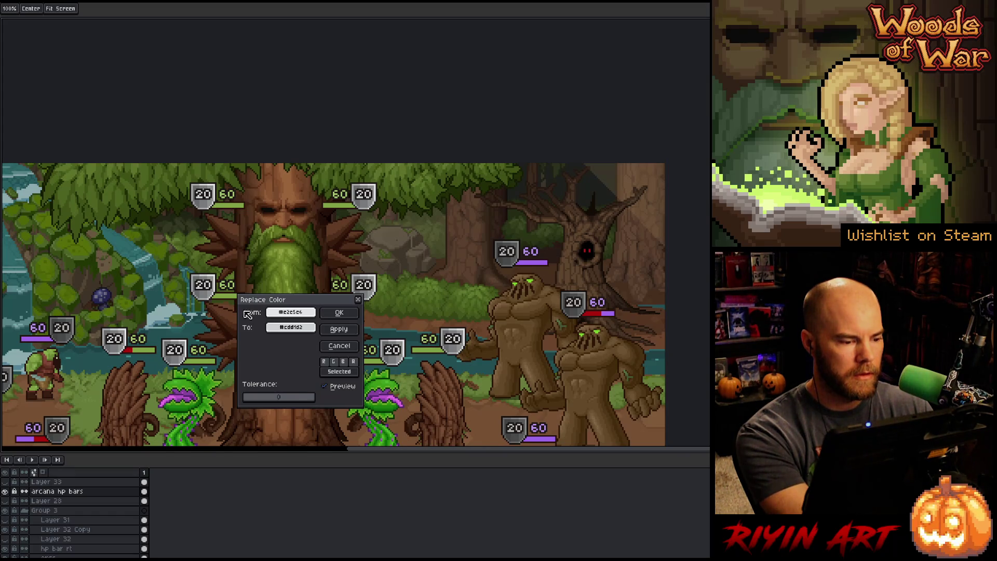
# - Switch the Replace Color replacement colour to a neutral grey in the Gray tab
pyautogui.click(285, 329)
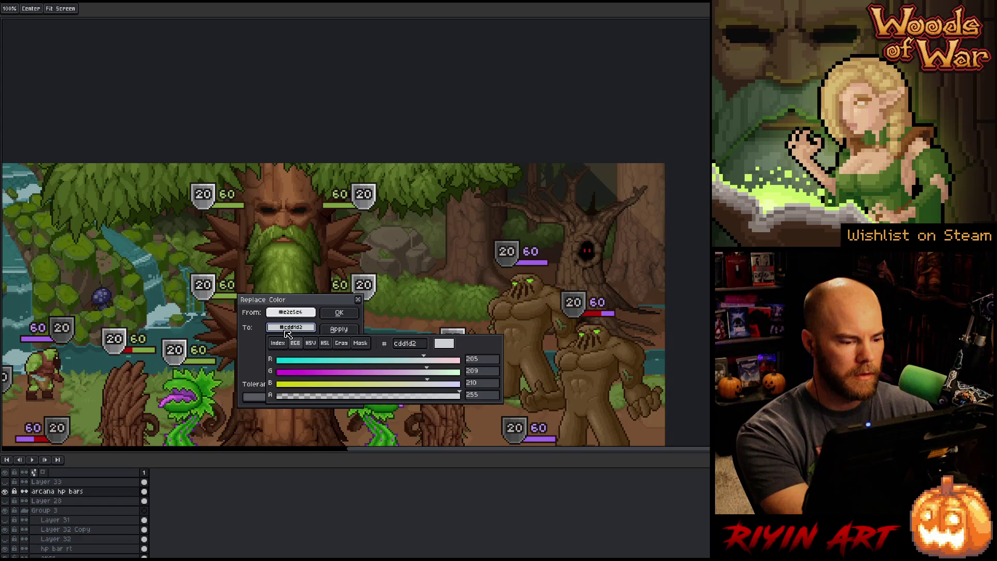
pyautogui.click(286, 330)
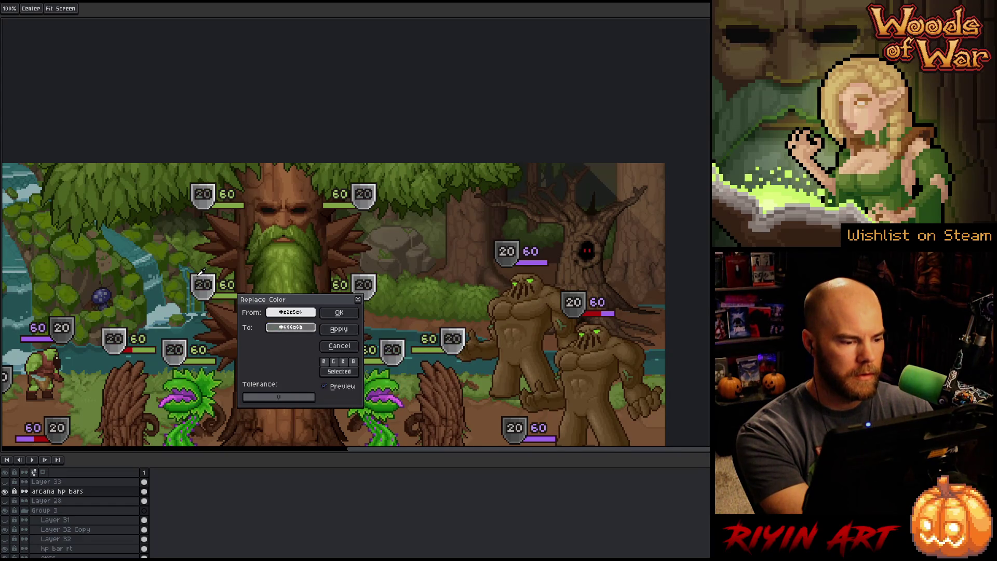
pyautogui.click(296, 327)
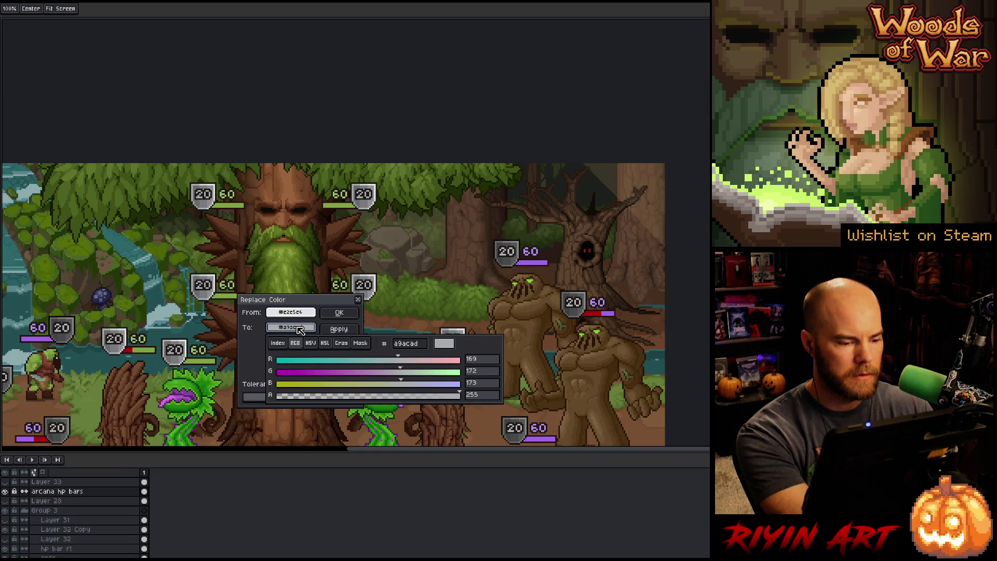
pyautogui.click(343, 343)
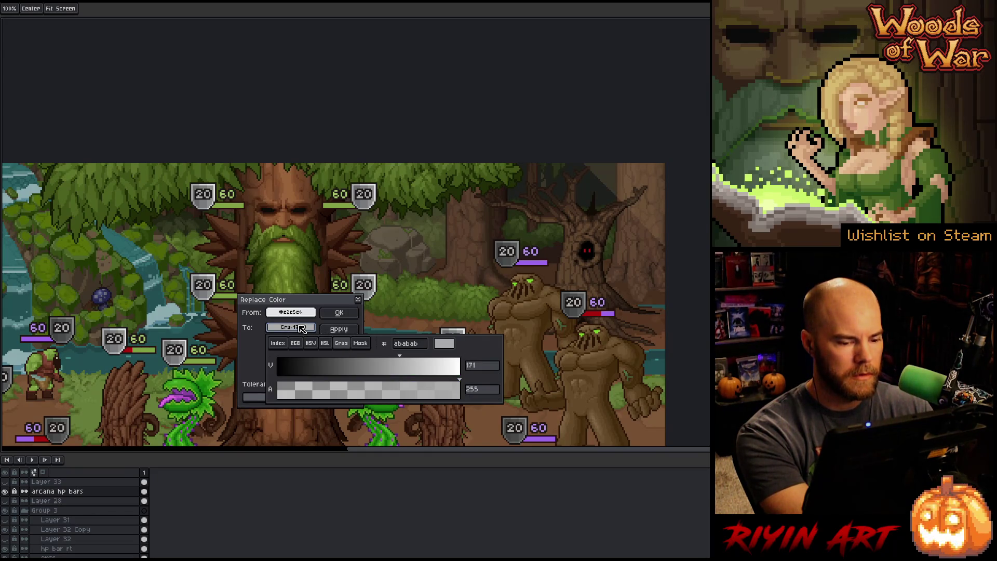
pyautogui.click(302, 328)
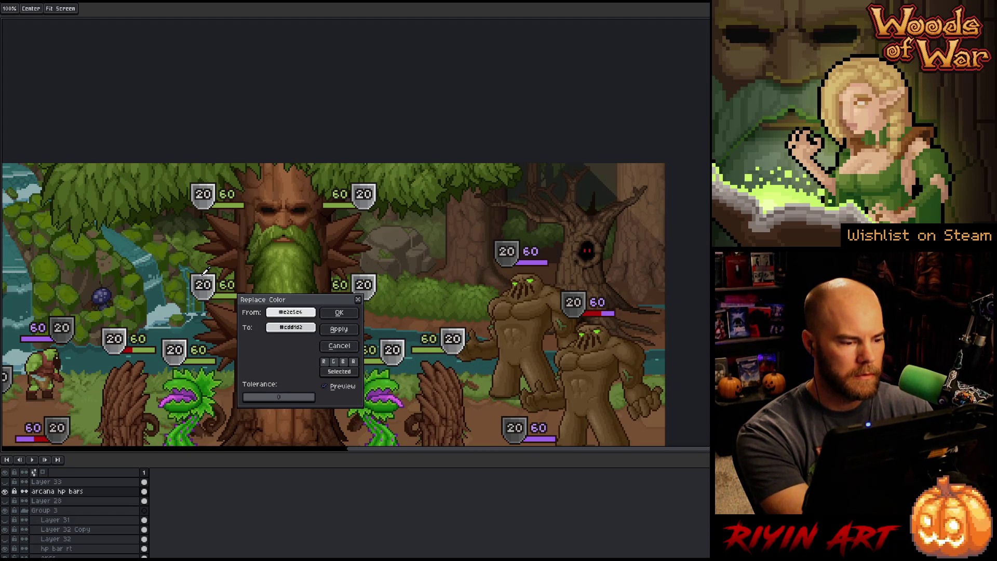
pyautogui.click(306, 313)
pyautogui.click(315, 317)
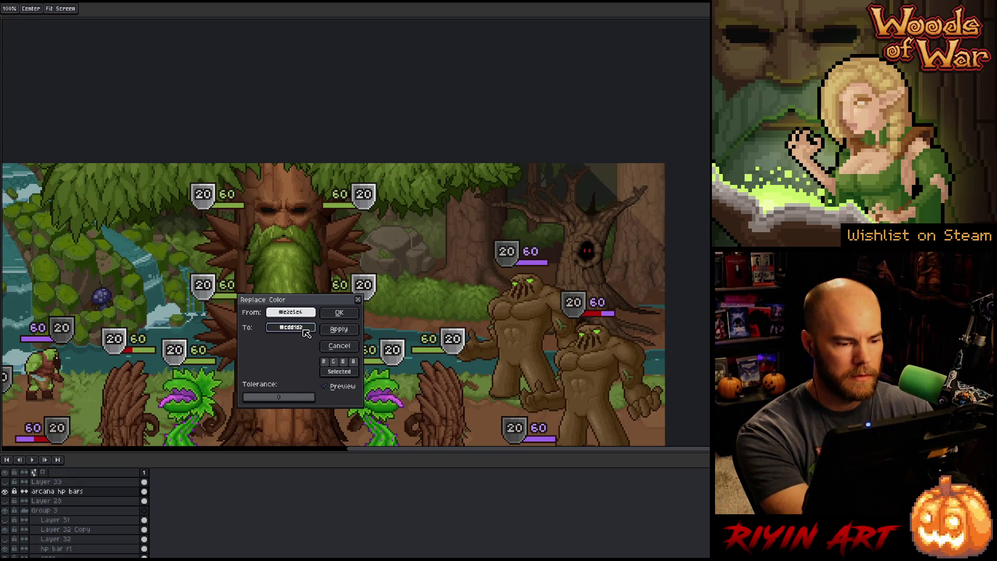
pyautogui.click(304, 328)
pyautogui.click(344, 344)
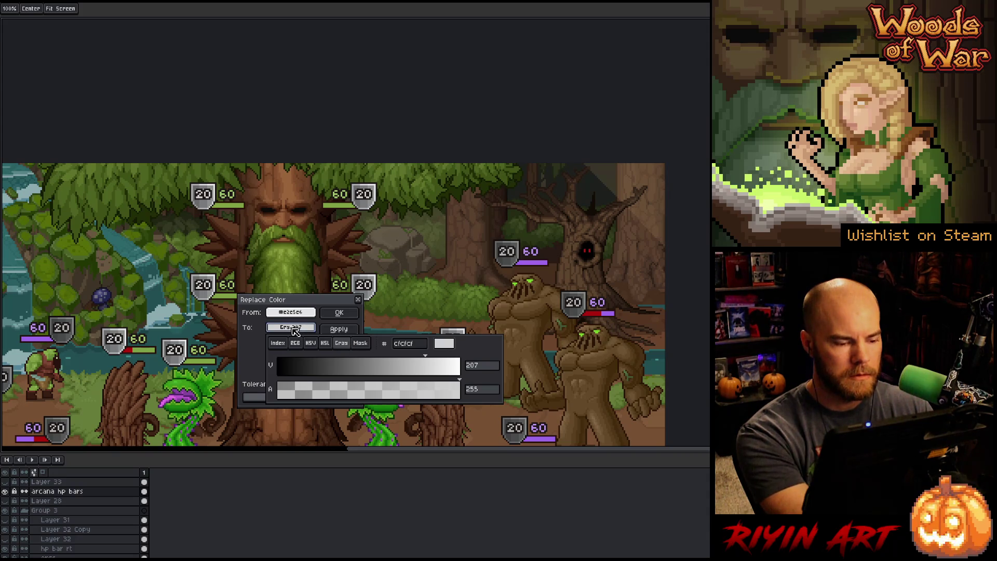
# - Darken the replacement grey to 199, toggle the preview, and apply the shield recolour
pyautogui.click(422, 357)
pyautogui.moveTo(422, 357)
pyautogui.mouseDown()
pyautogui.moveTo(399, 357)
pyautogui.moveTo(411, 356)
pyautogui.mouseUp()
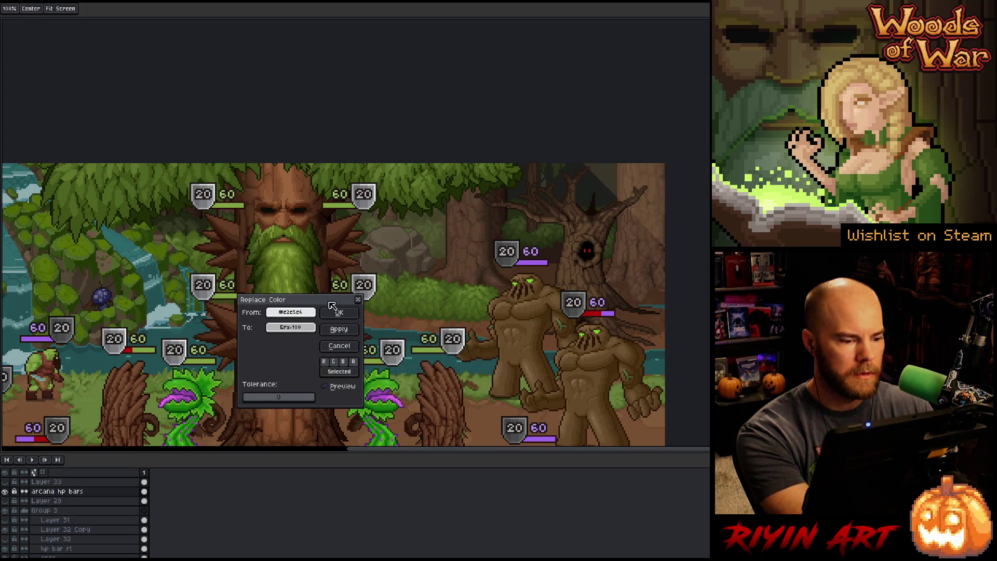
pyautogui.click(325, 387)
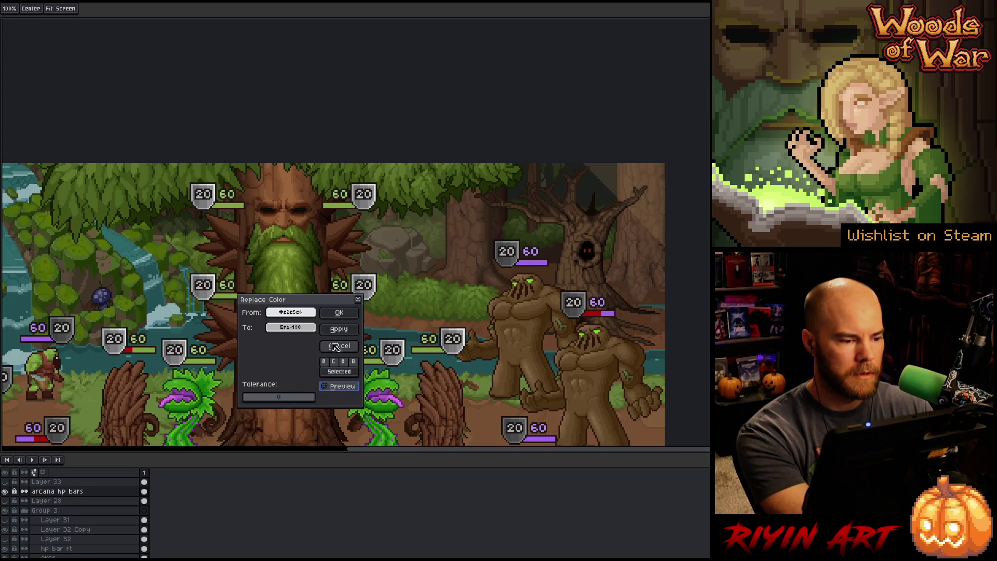
pyautogui.click(338, 312)
# - Scroll and pan down to bring the mockup's card bar into view
pyautogui.scroll(-1, 339, 357)
pyautogui.moveTo(338, 357)
pyautogui.mouseDown()
pyautogui.moveTo(333, 254)
pyautogui.moveTo(354, 253)
pyautogui.mouseUp()
pyautogui.press('m')
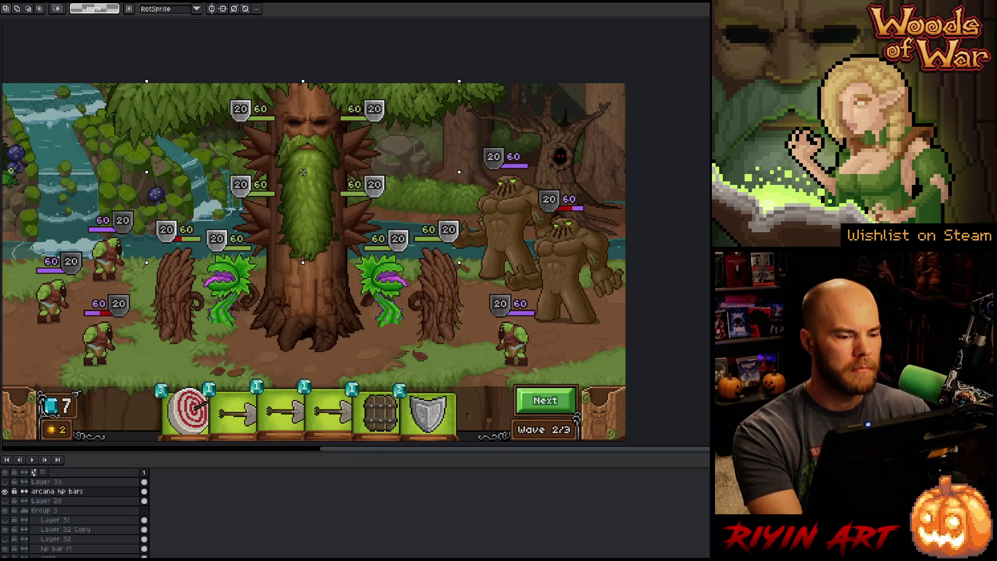
# - Pan the mockup rightwards and select the 'hp bar rt' layer
pyautogui.moveTo(264, 290); pyautogui.dragTo(290, 291)
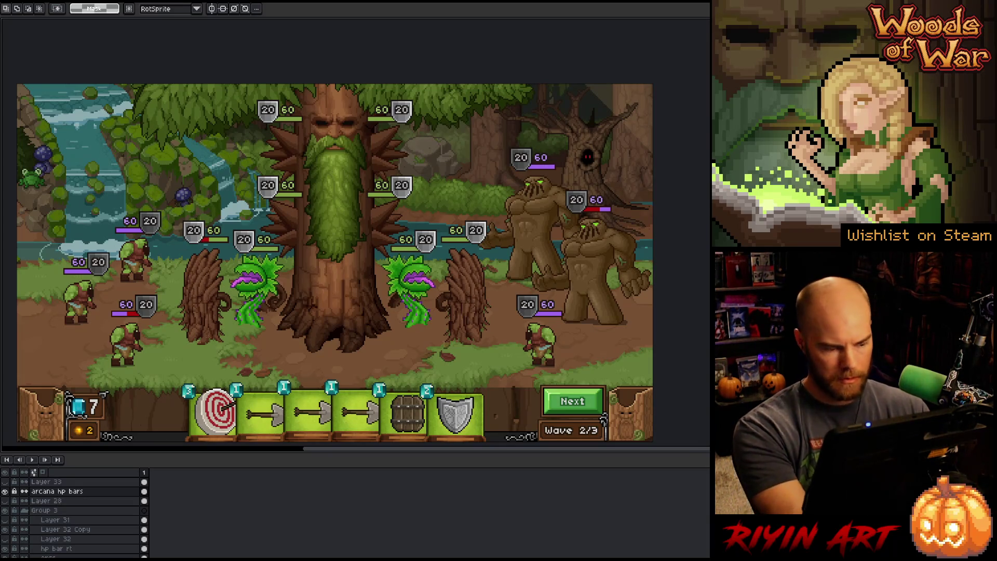
pyautogui.click(73, 549)
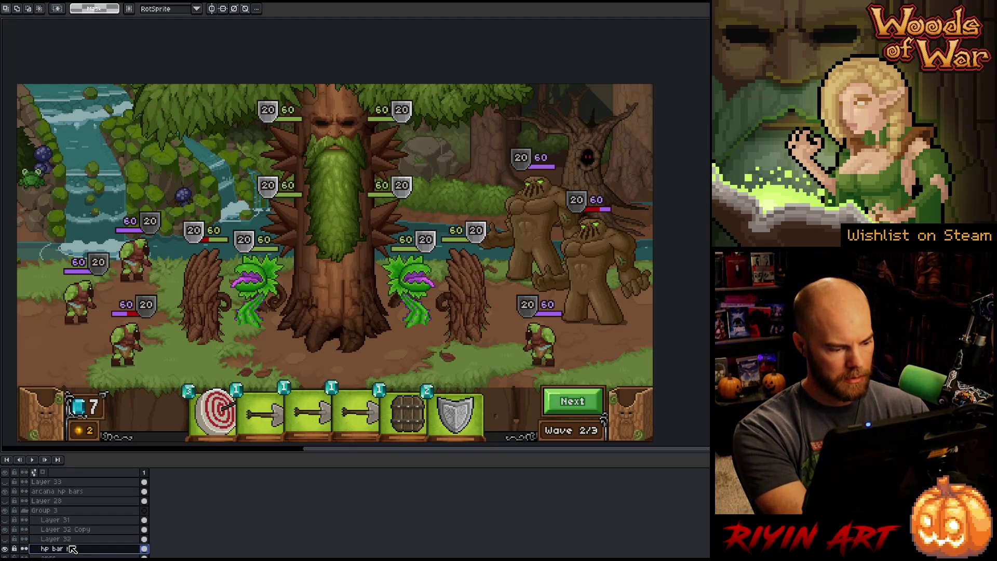
# - Open Replace Color and eyedrop the shield grey #b5b5b5 as the source colour
pyautogui.hotkey('shift', 'r')
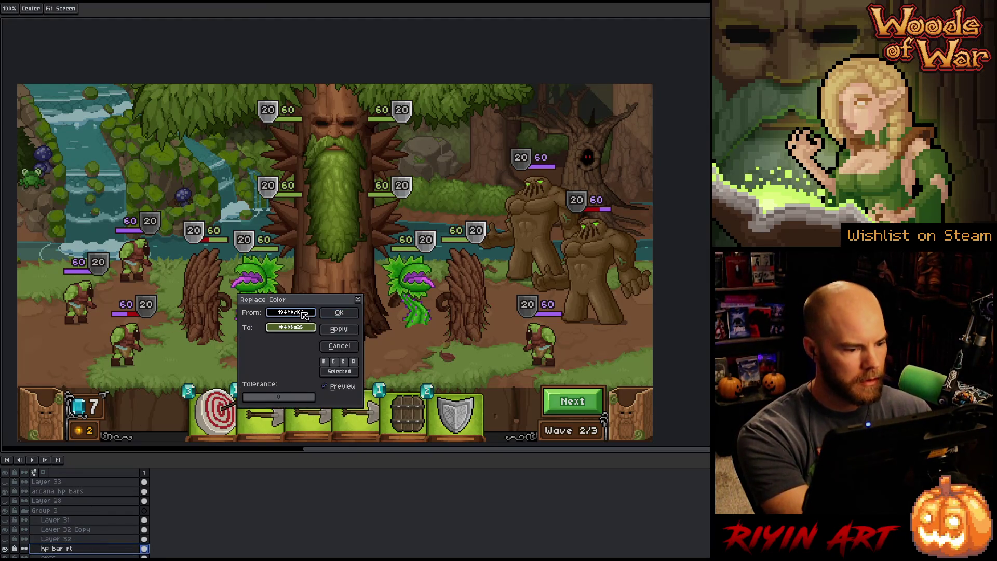
pyautogui.click(155, 306)
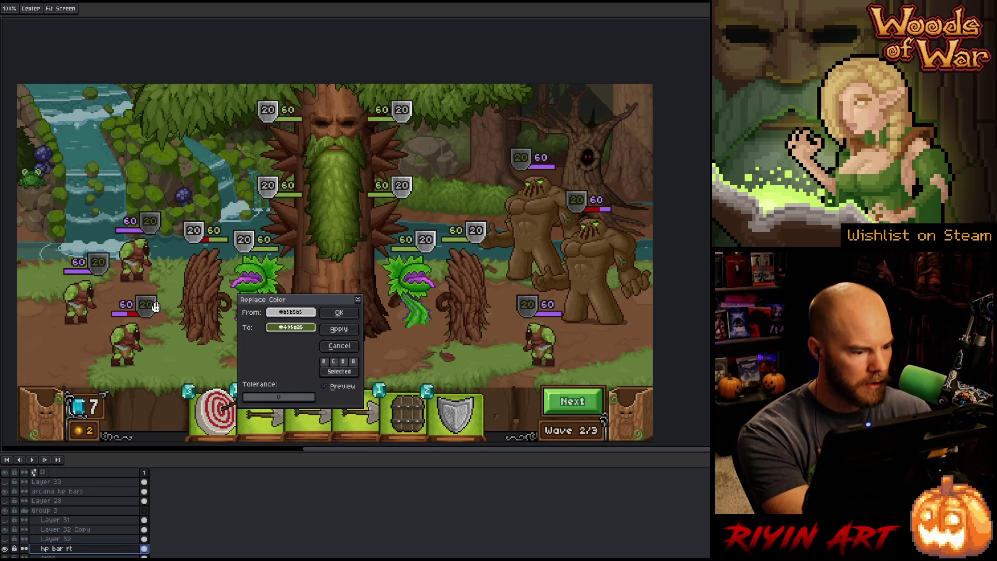
pyautogui.click(290, 327)
pyautogui.click(174, 293)
pyautogui.click(150, 292)
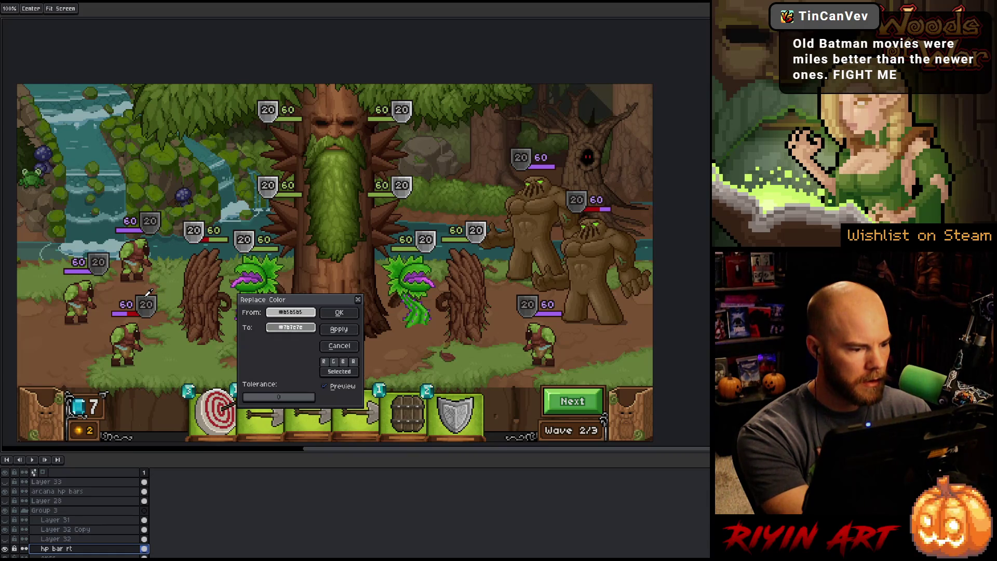
# - Set the replacement to neutral Gray 147 and apply it to the tree-side shields
pyautogui.click(291, 327)
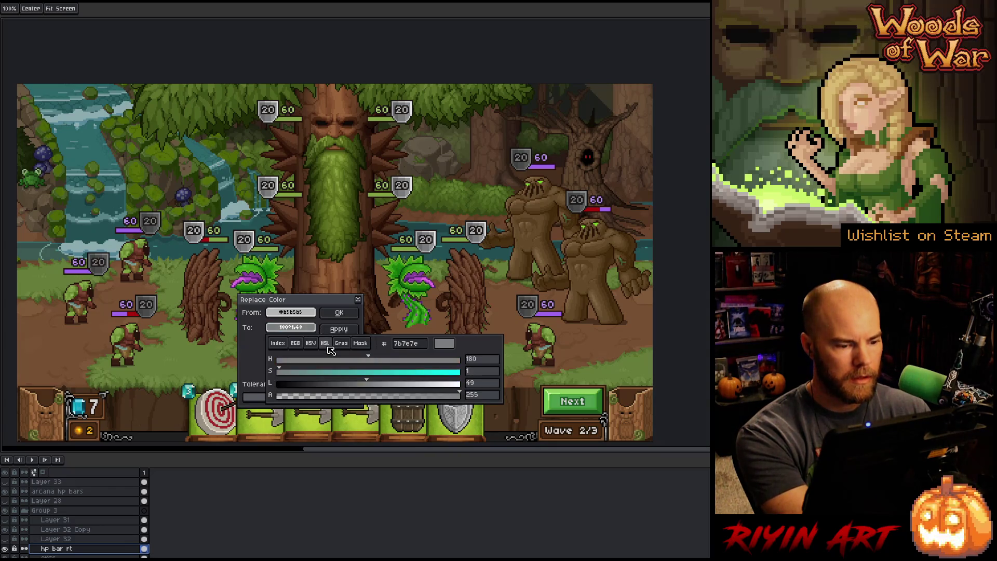
pyautogui.click(341, 343)
pyautogui.moveTo(367, 357); pyautogui.dragTo(385, 357)
pyautogui.click(340, 316)
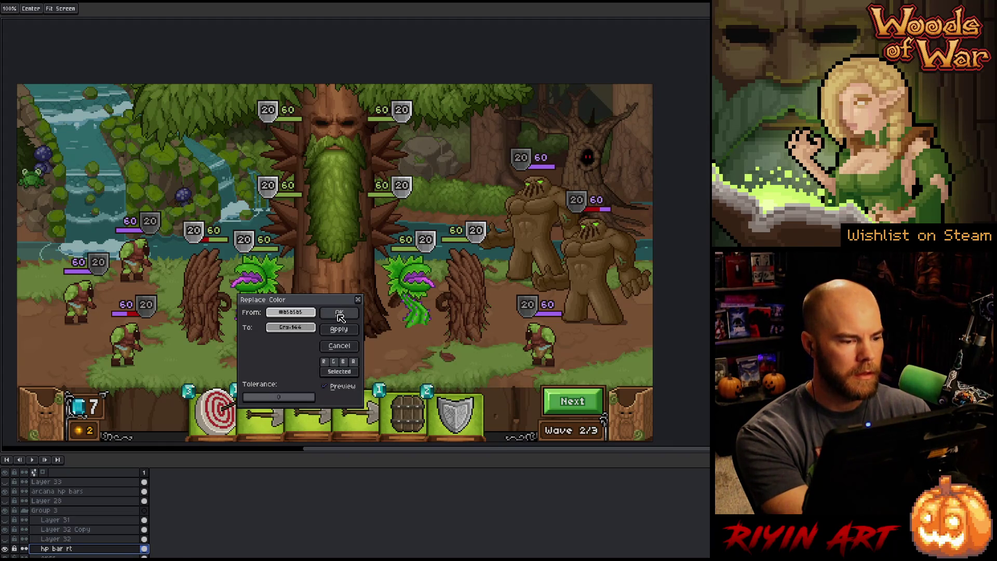
pyautogui.click(291, 327)
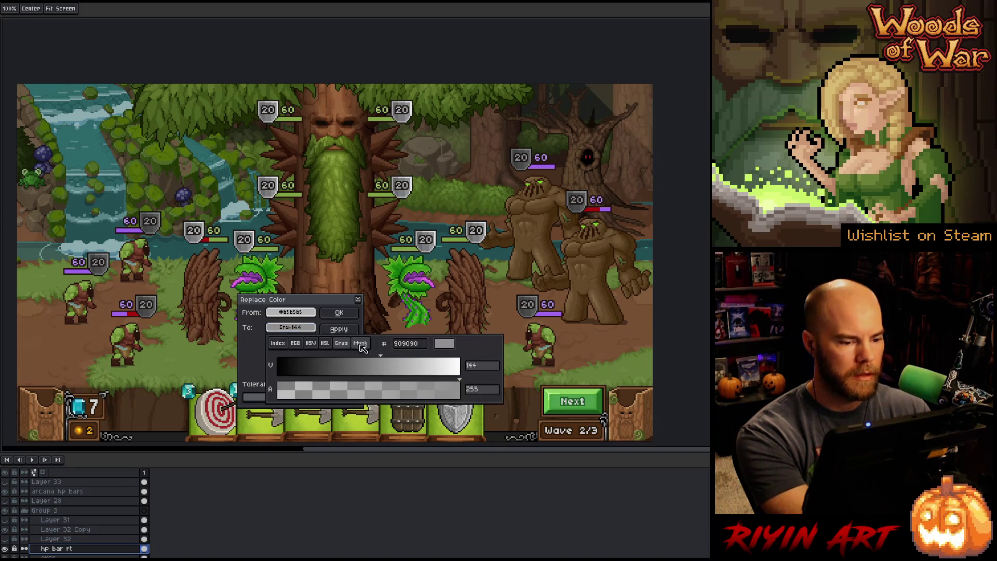
pyautogui.moveTo(383, 359); pyautogui.dragTo(388, 359)
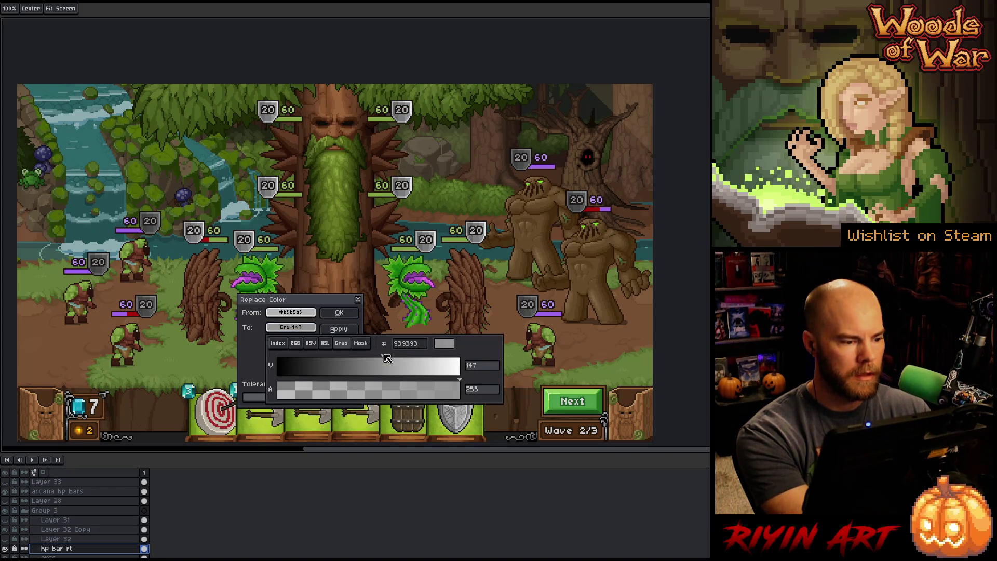
pyautogui.click(341, 313)
pyautogui.click(342, 312)
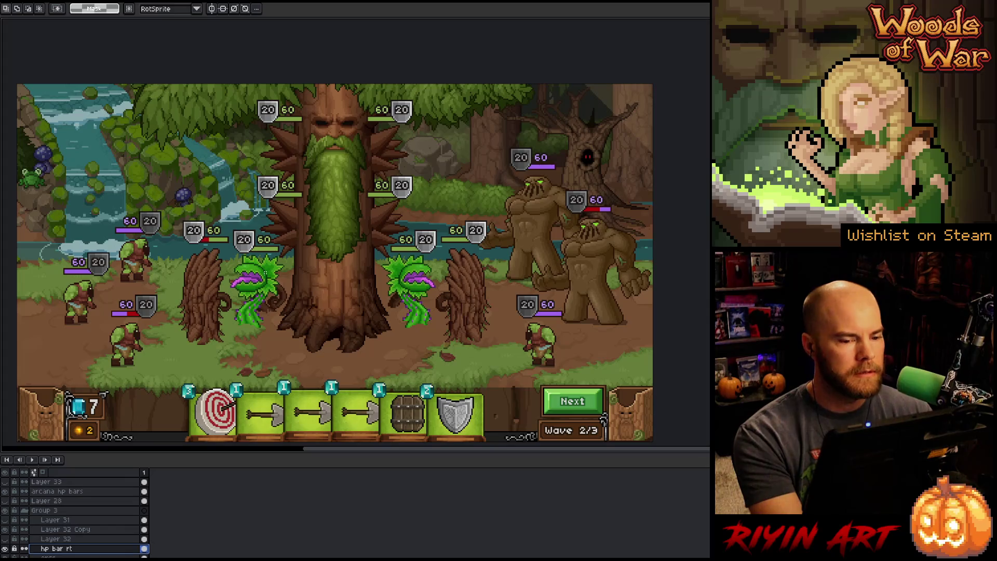
pyautogui.moveTo(327, 283)
pyautogui.mouseDown()
pyautogui.moveTo(355, 270)
pyautogui.moveTo(344, 273)
pyautogui.mouseUp()
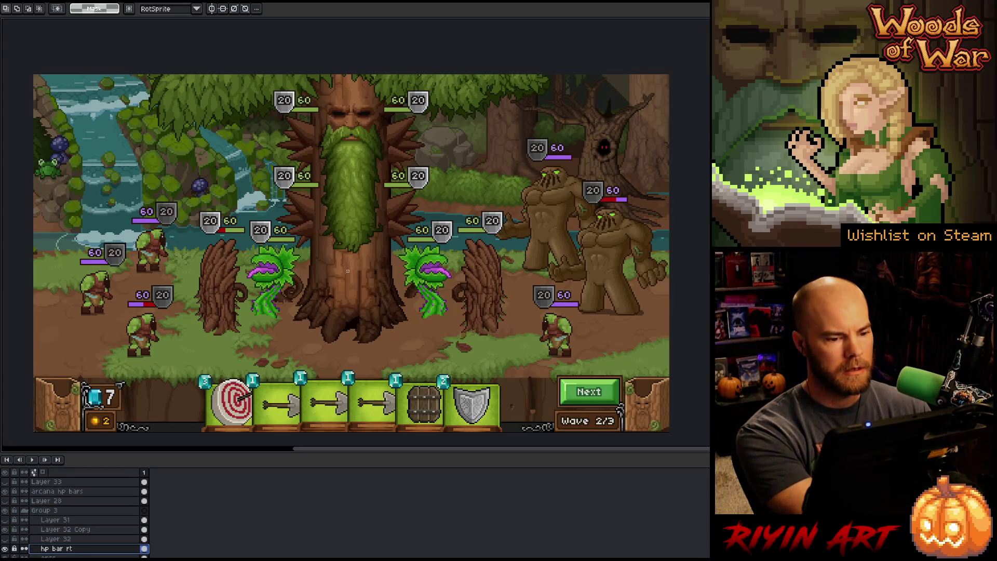
pyautogui.press('Tab')
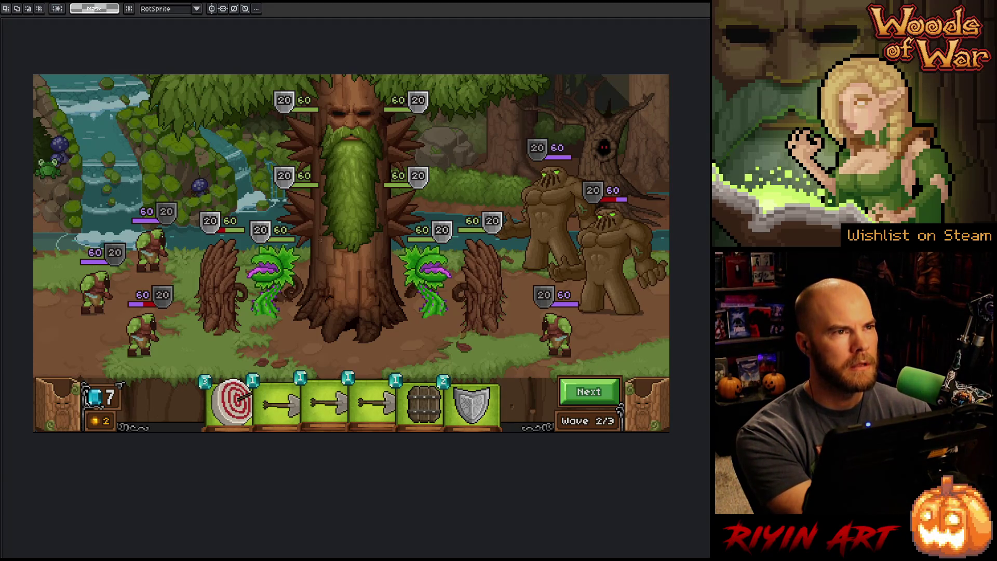
pyautogui.scroll(1, 320, 239)
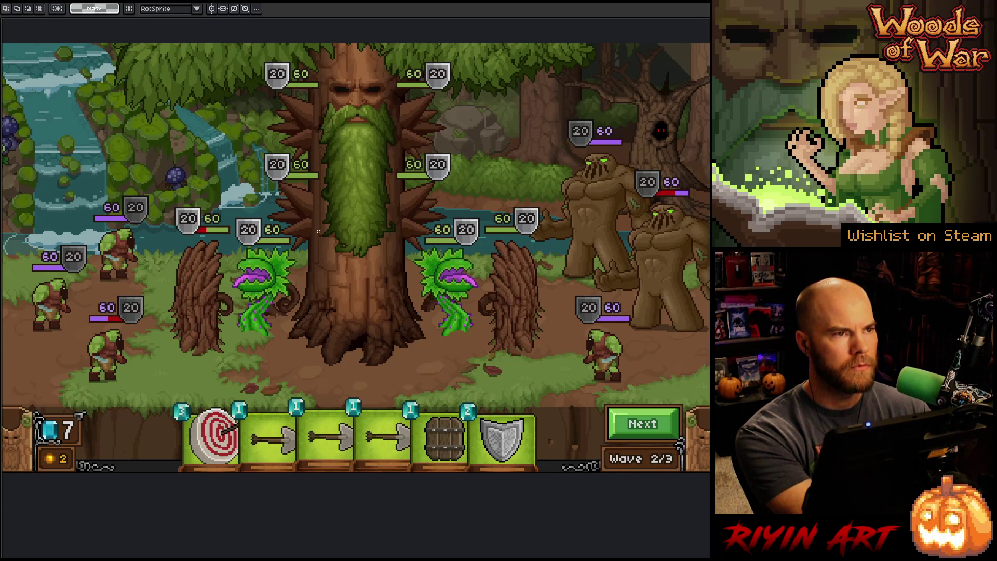
pyautogui.press('space')
pyautogui.moveTo(302, 207)
pyautogui.mouseDown()
pyautogui.moveTo(314, 221)
pyautogui.moveTo(309, 213)
pyautogui.mouseUp()
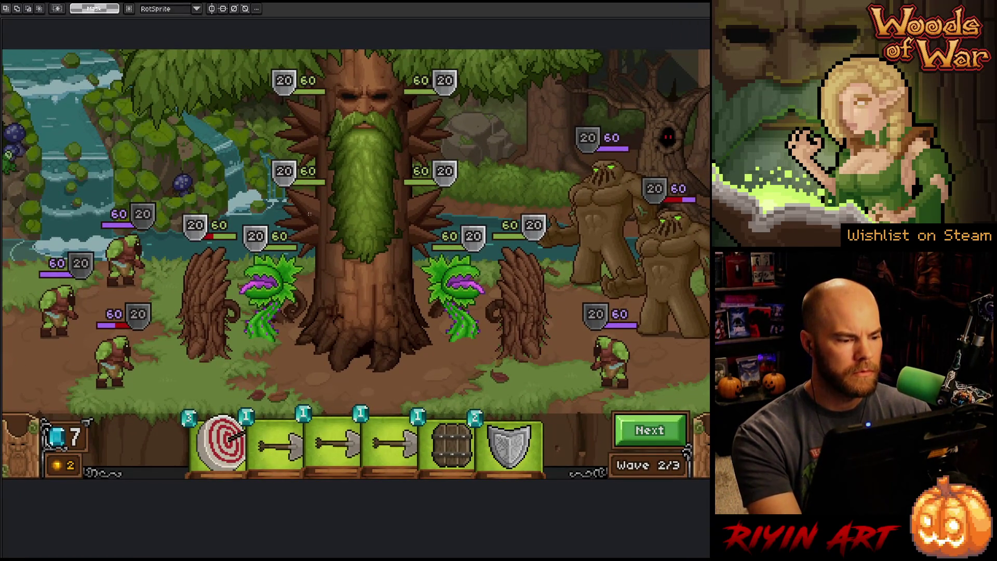
pyautogui.press('alt')
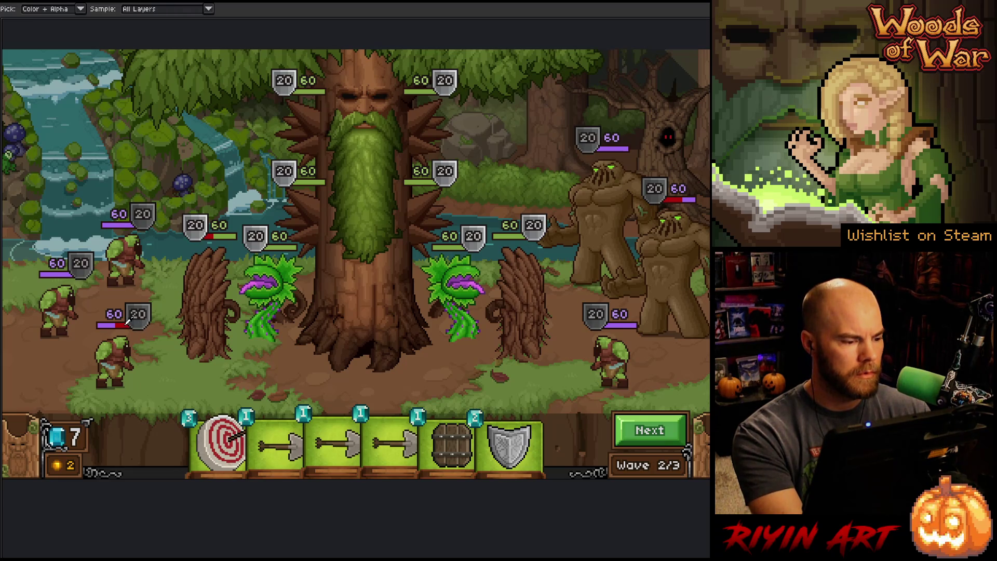
pyautogui.press('Tab')
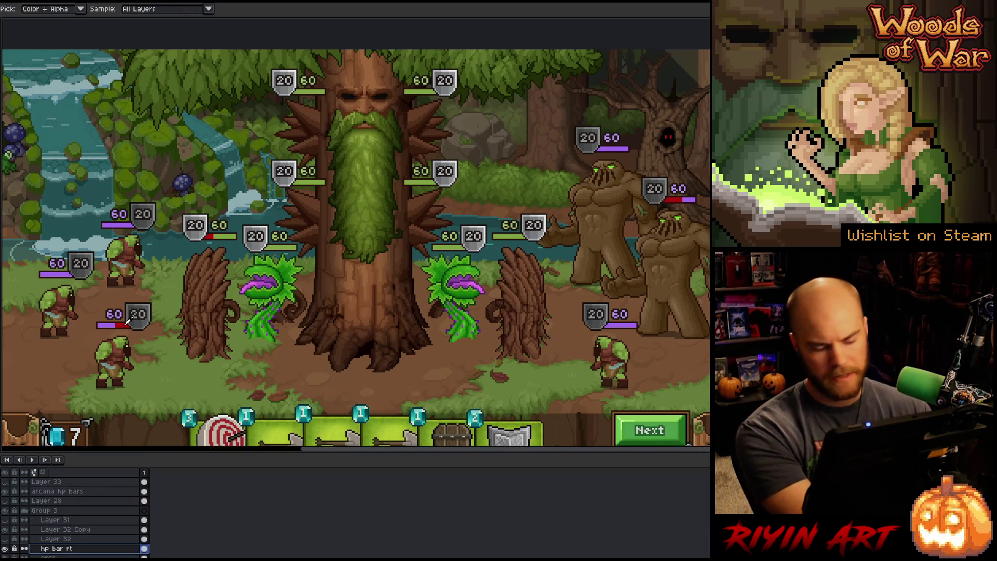
pyautogui.press('Tab')
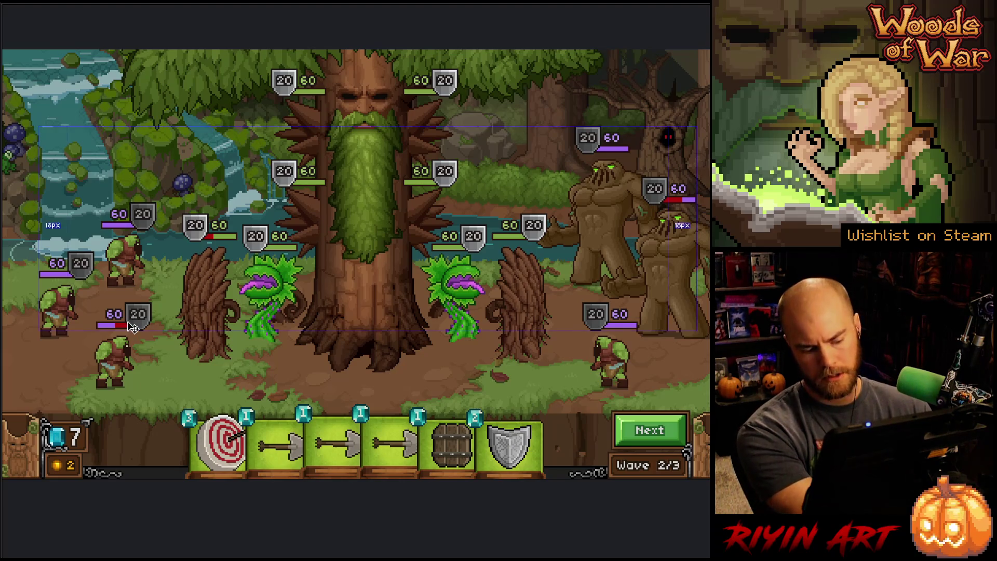
pyautogui.press('Escape')
pyautogui.scroll(2, 322, 318)
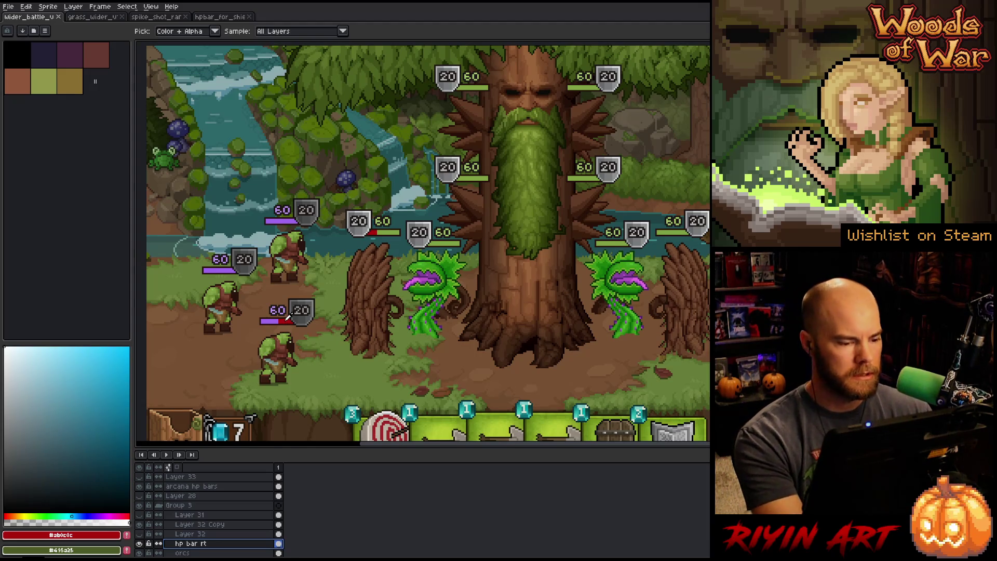
# - Sample the HP bar red, check values with greyscale Layer 33, and bucket-fill the HP bar
pyautogui.click(304, 312)
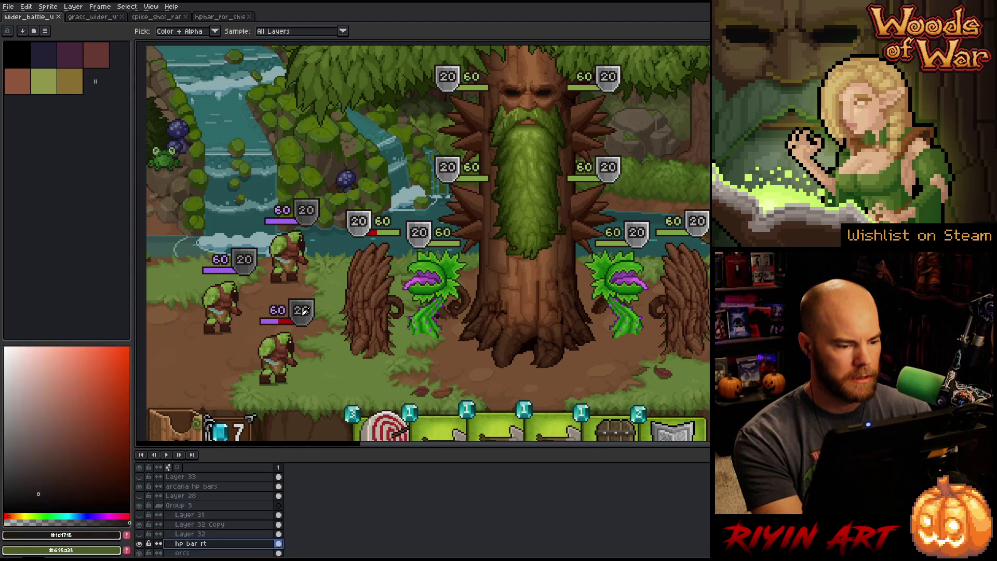
pyautogui.click(286, 319)
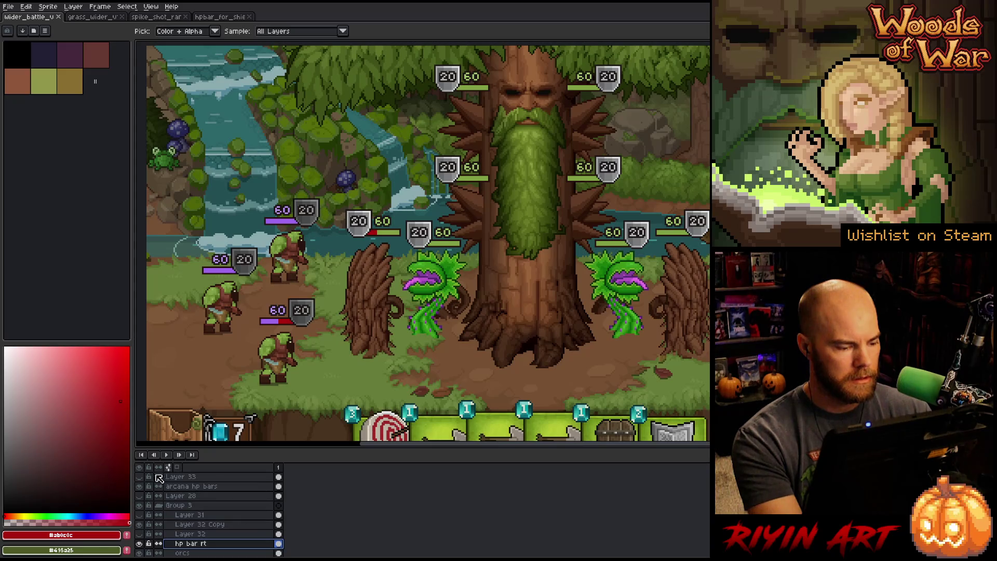
pyautogui.click(140, 477)
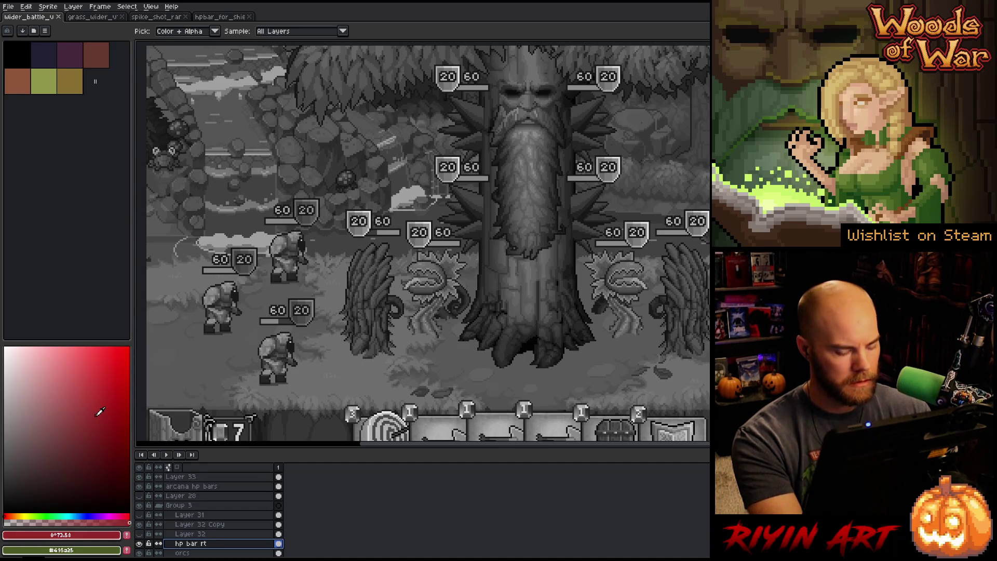
pyautogui.press('b')
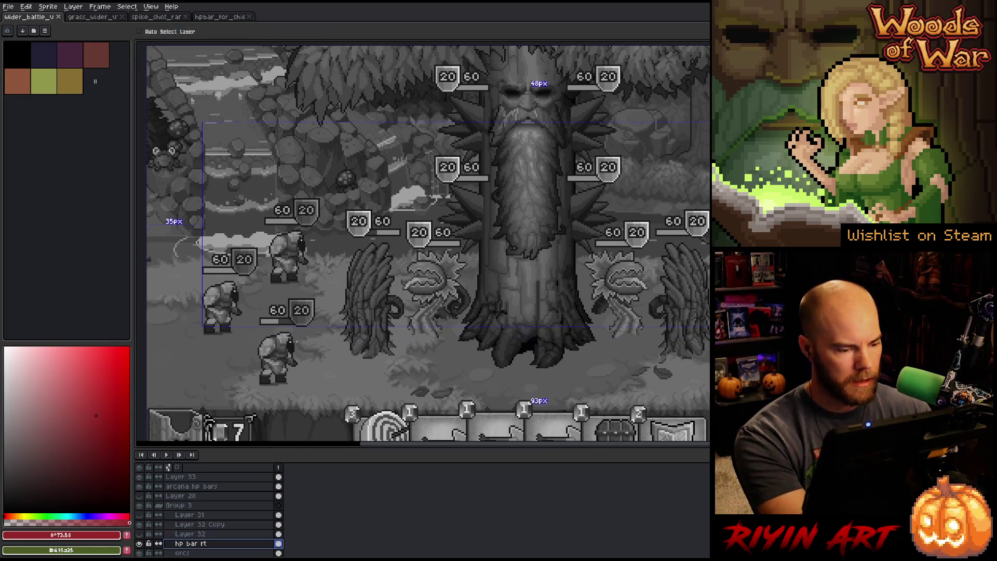
pyautogui.press('g')
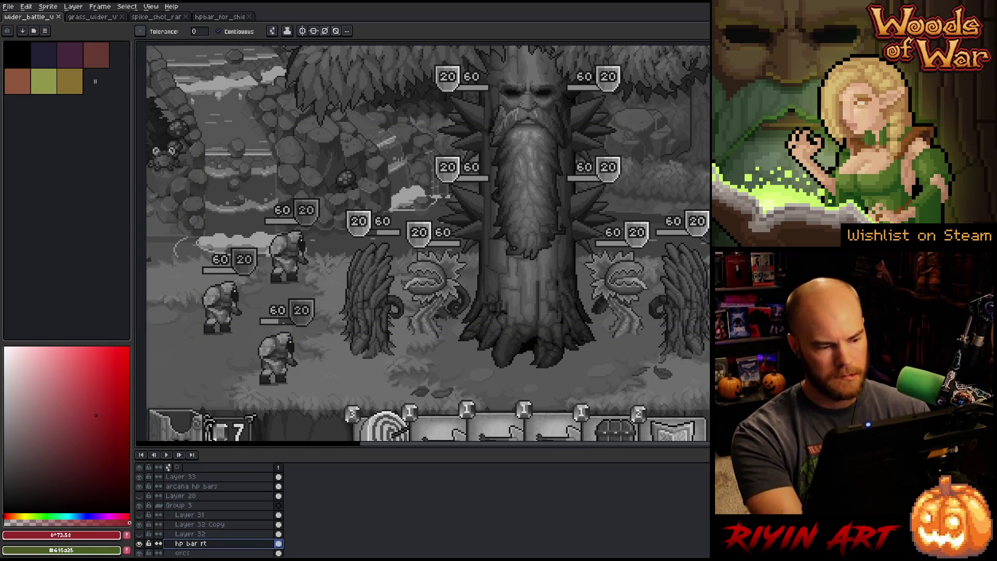
pyautogui.click(283, 321)
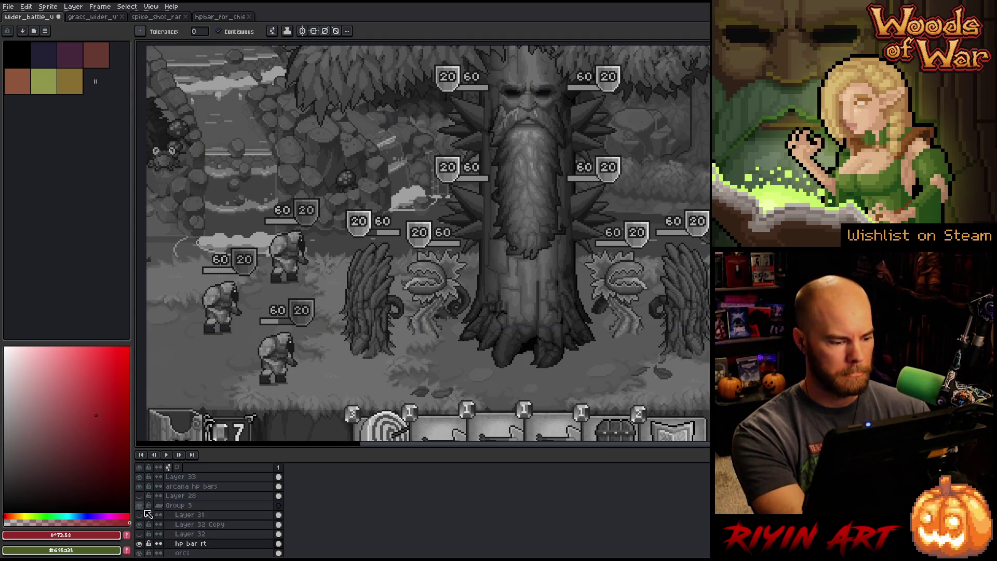
pyautogui.click(139, 477)
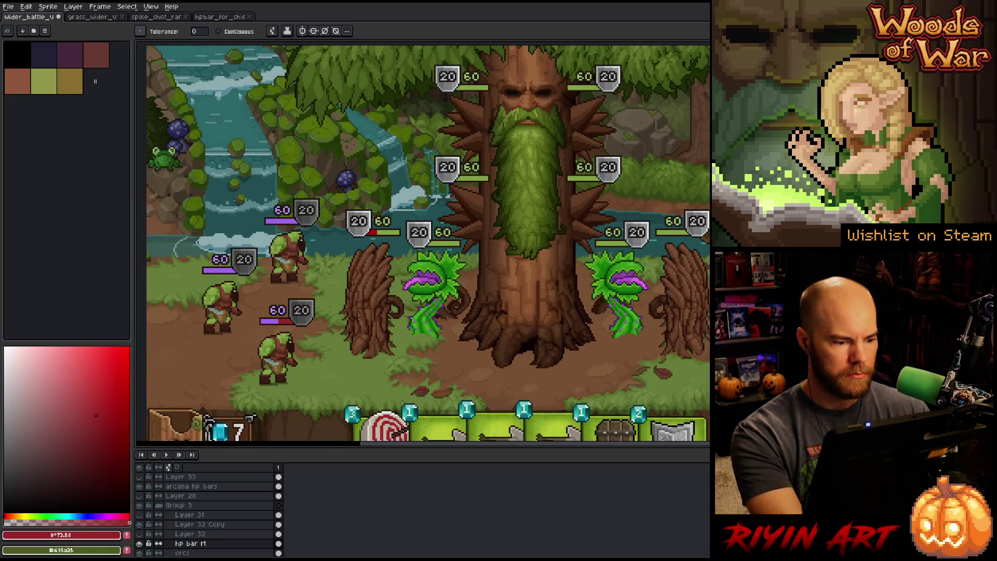
# - Make arcana hp bars the active layer and frame the golems' HP bars full screen
pyautogui.press('v')
pyautogui.click(375, 237)
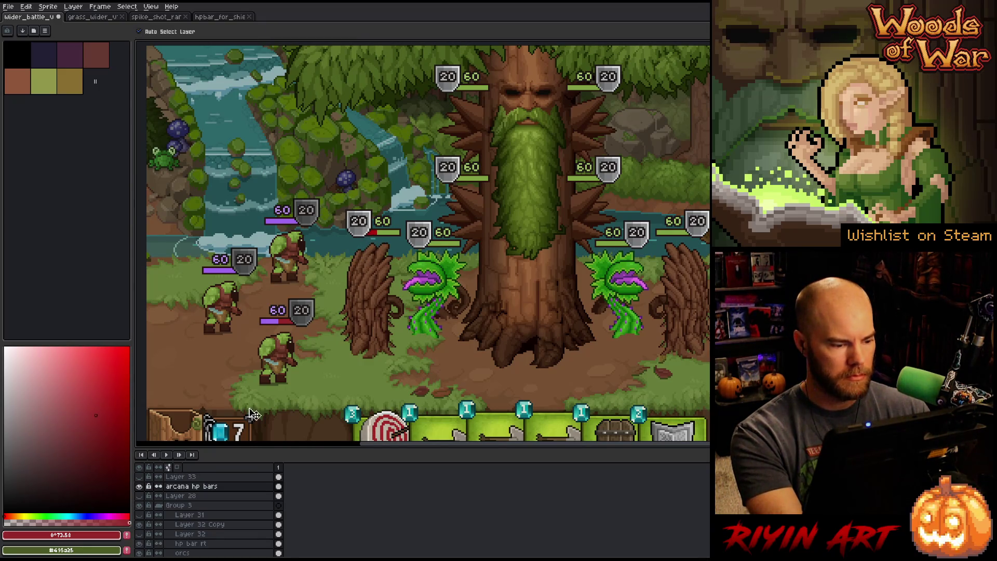
pyautogui.press('w')
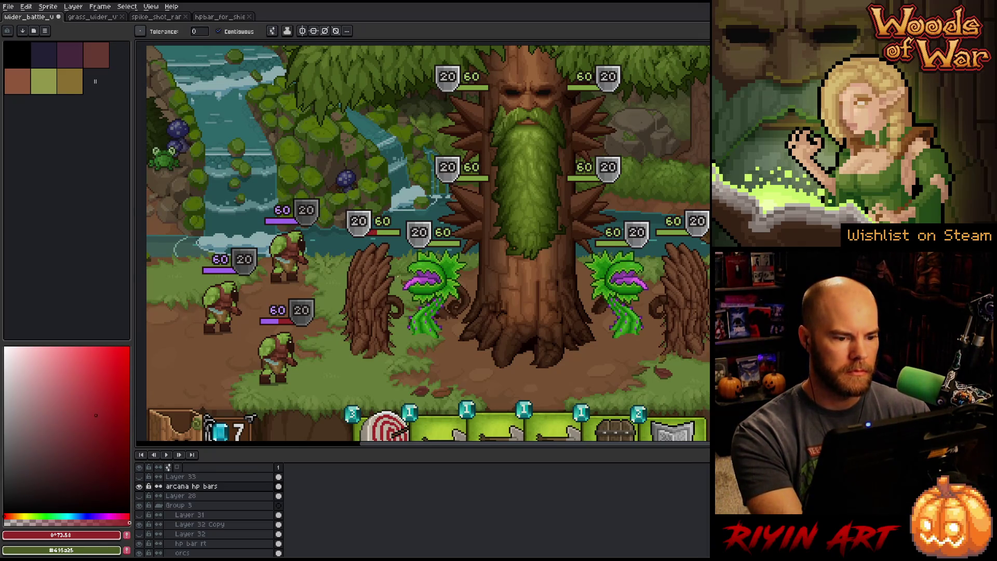
pyautogui.press('space')
pyautogui.scroll(-2, 400, 270)
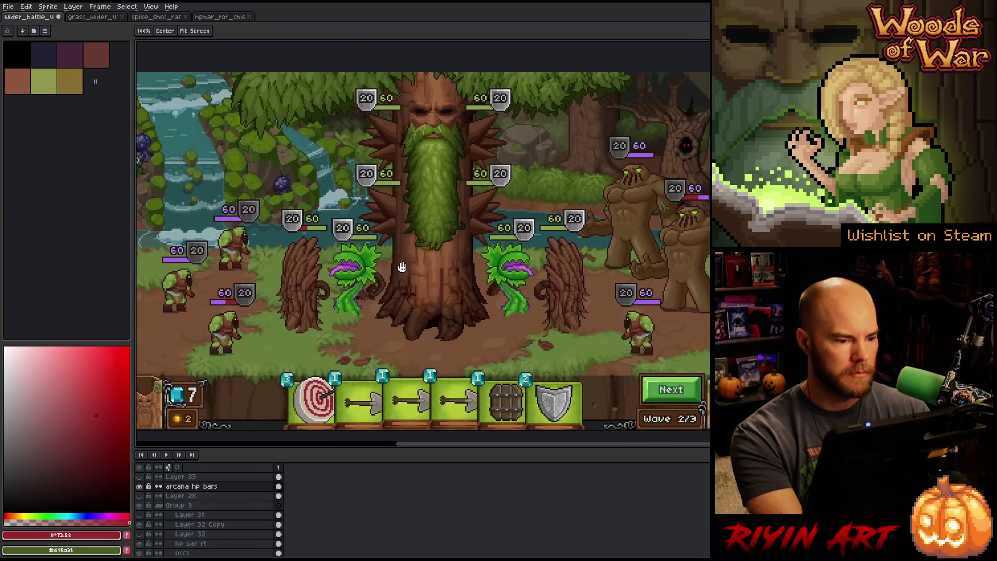
pyautogui.moveTo(402, 267); pyautogui.dragTo(391, 269)
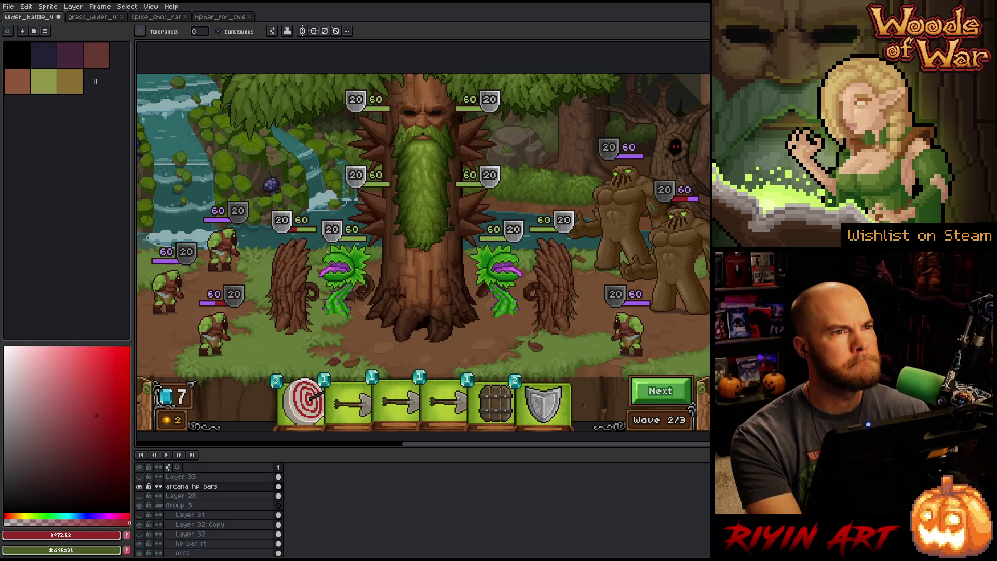
pyautogui.press('Tab')
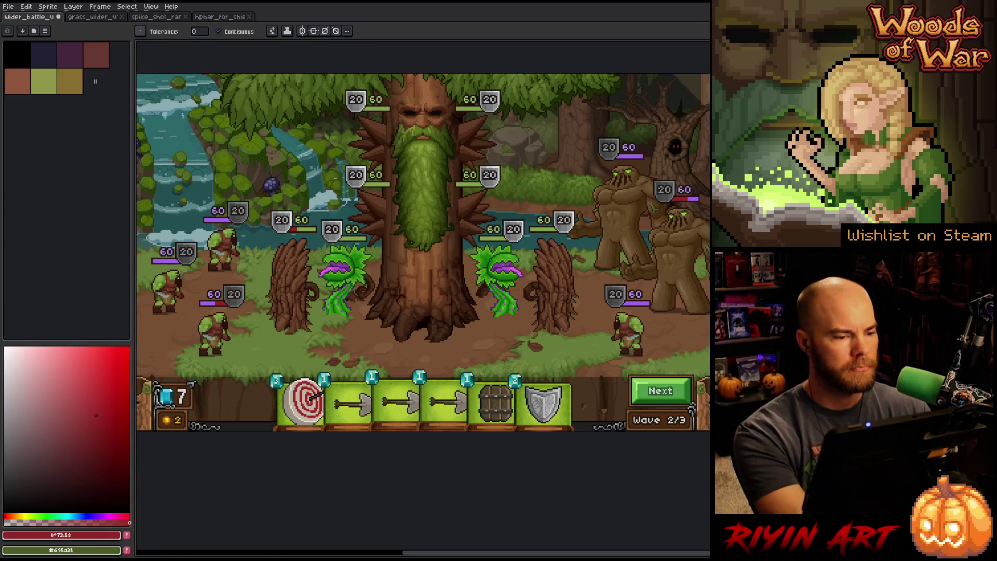
pyautogui.press('F8')
pyautogui.scroll(3, 517, 237)
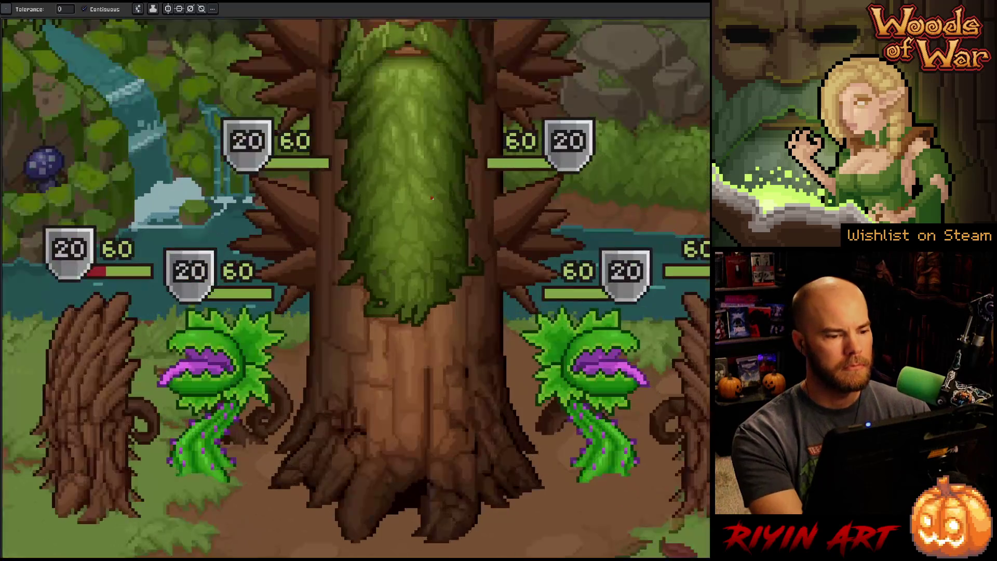
pyautogui.scroll(-3, 518, 237)
pyautogui.scroll(3, 289, 187)
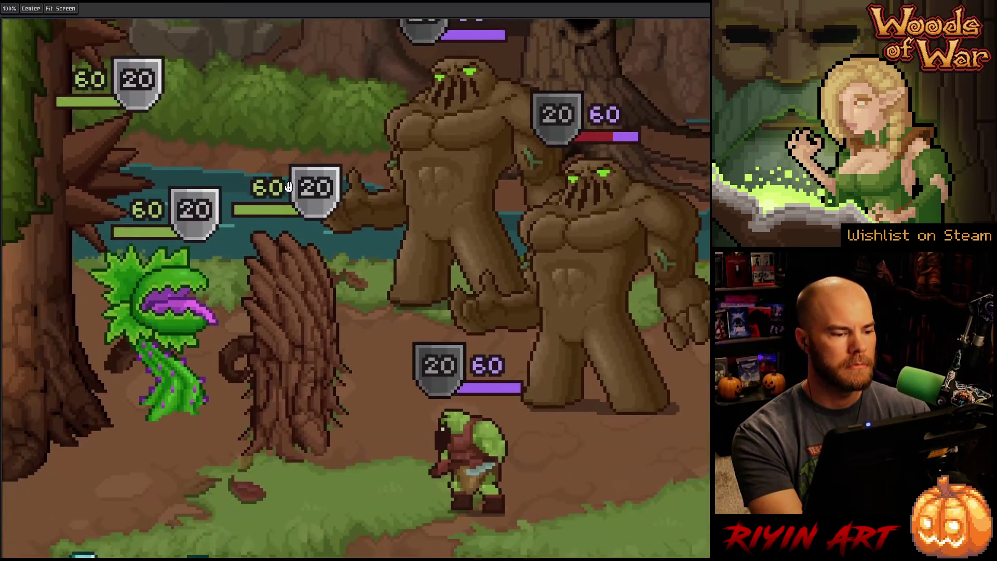
pyautogui.moveTo(289, 187)
pyautogui.mouseDown()
pyautogui.moveTo(274, 222)
pyautogui.moveTo(281, 215)
pyautogui.mouseUp()
pyautogui.press('w')
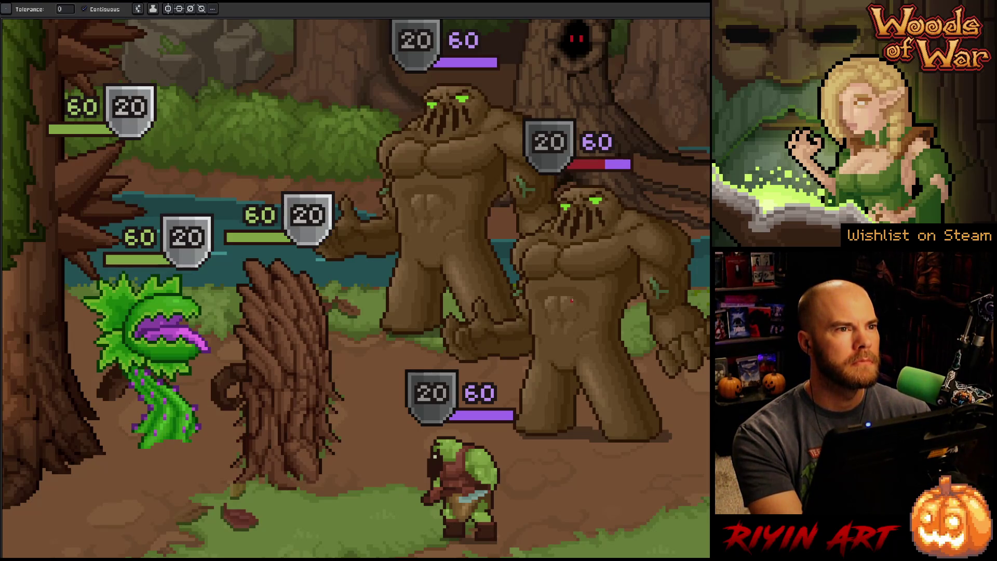
# - Eyedrop the red and purples of a golem's HP bar, then the tree-side greens
pyautogui.press('i')
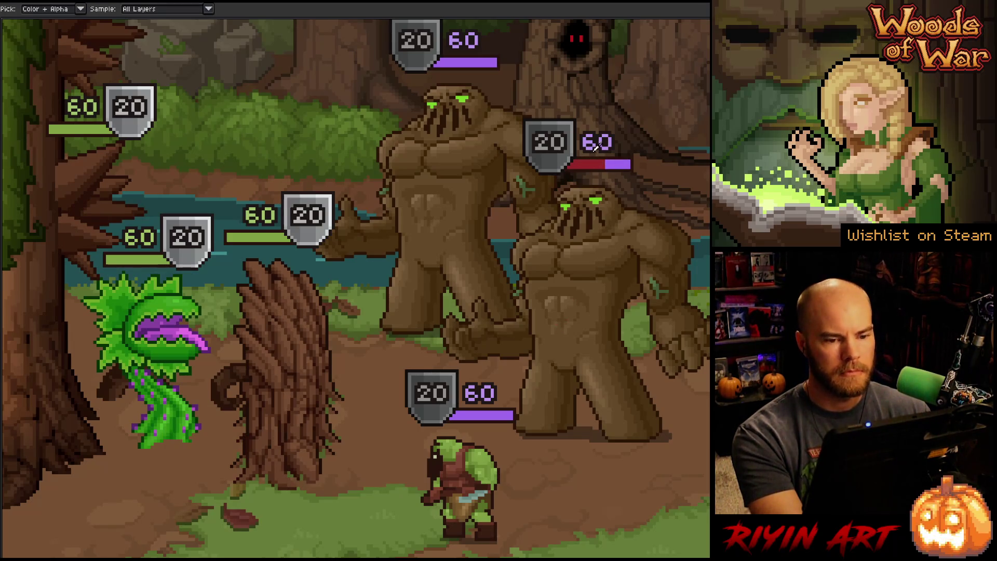
pyautogui.press('Tab')
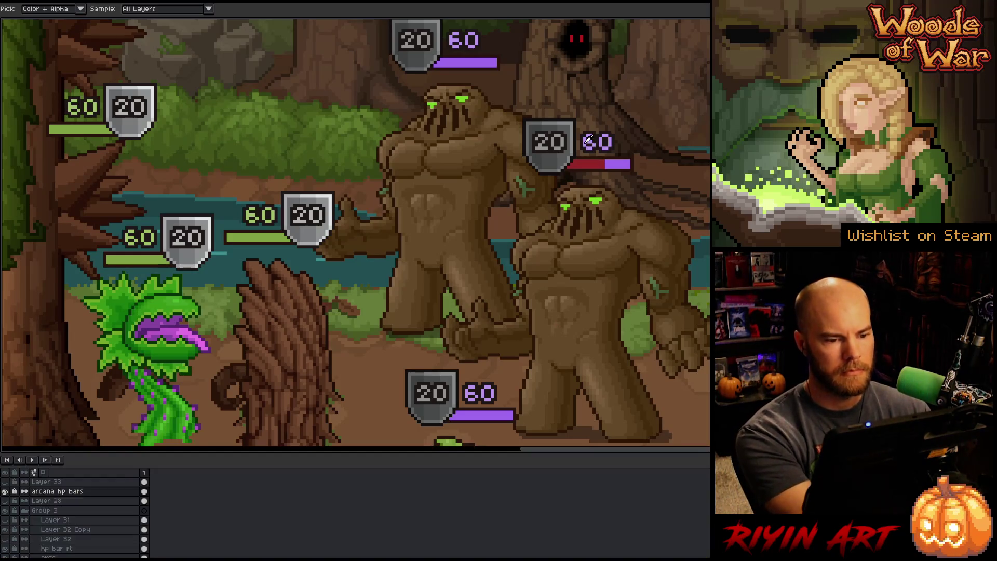
pyautogui.press('Tab')
pyautogui.press('Tab')
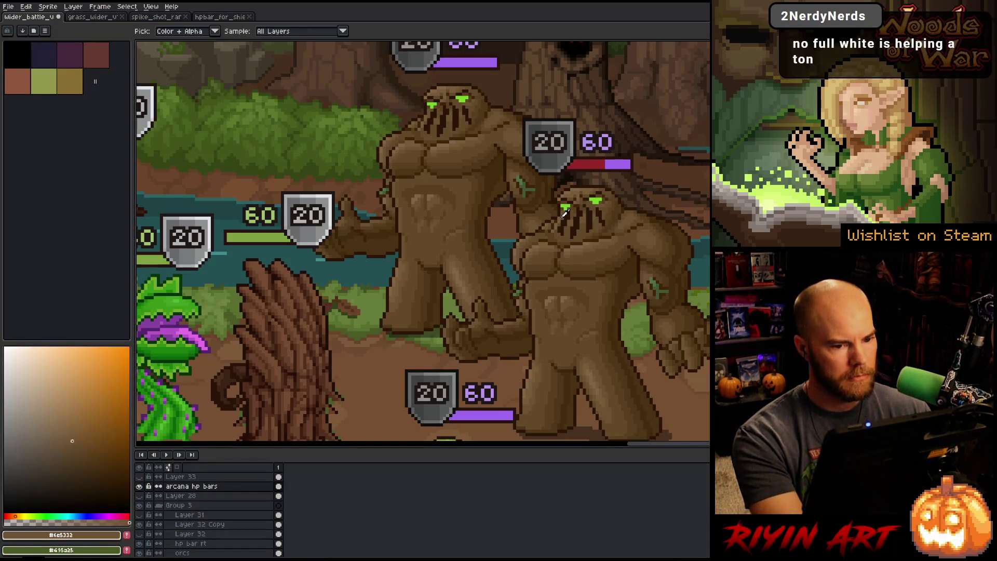
pyautogui.click(590, 138)
pyautogui.click(589, 138)
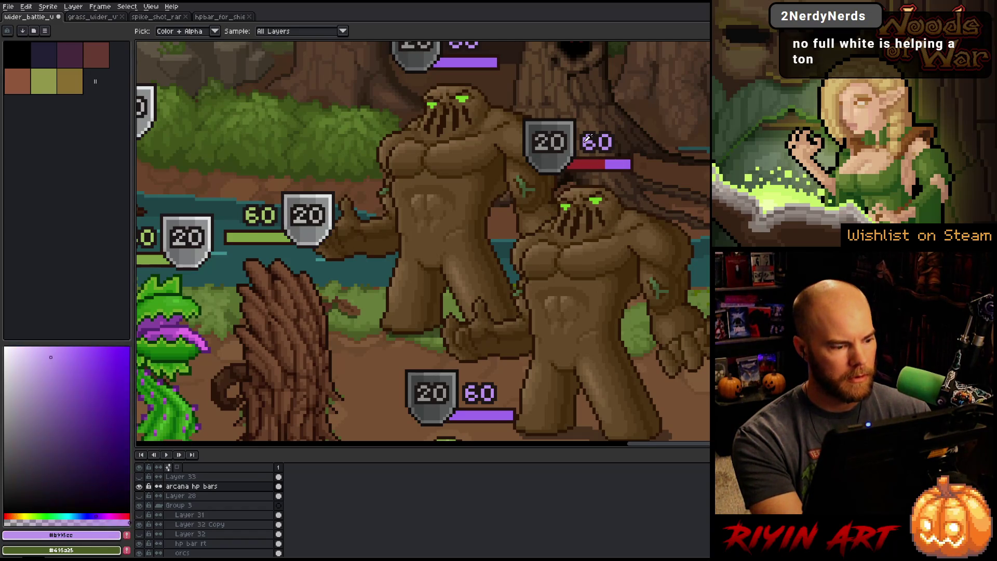
pyautogui.click(617, 162)
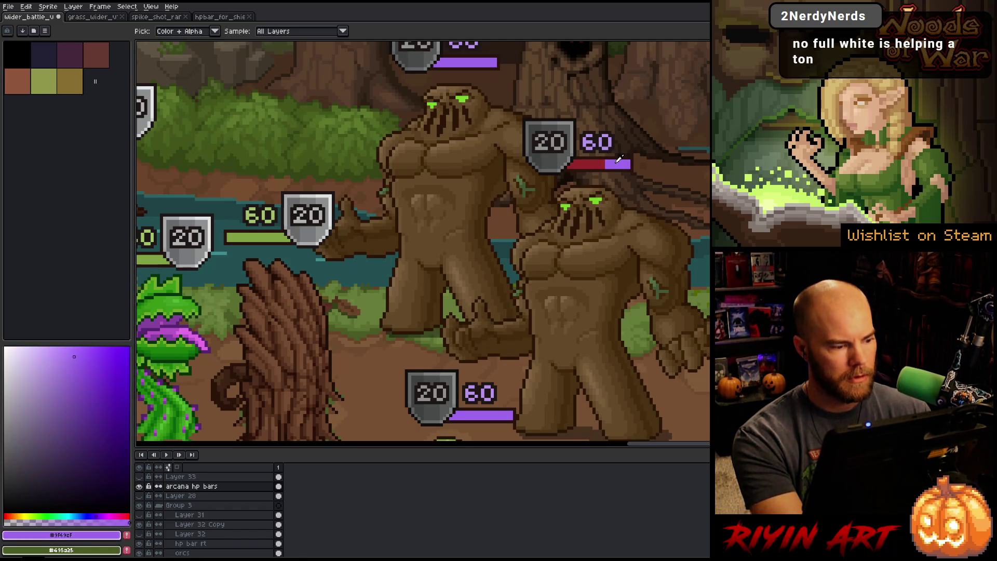
pyautogui.moveTo(281, 231); pyautogui.dragTo(355, 211)
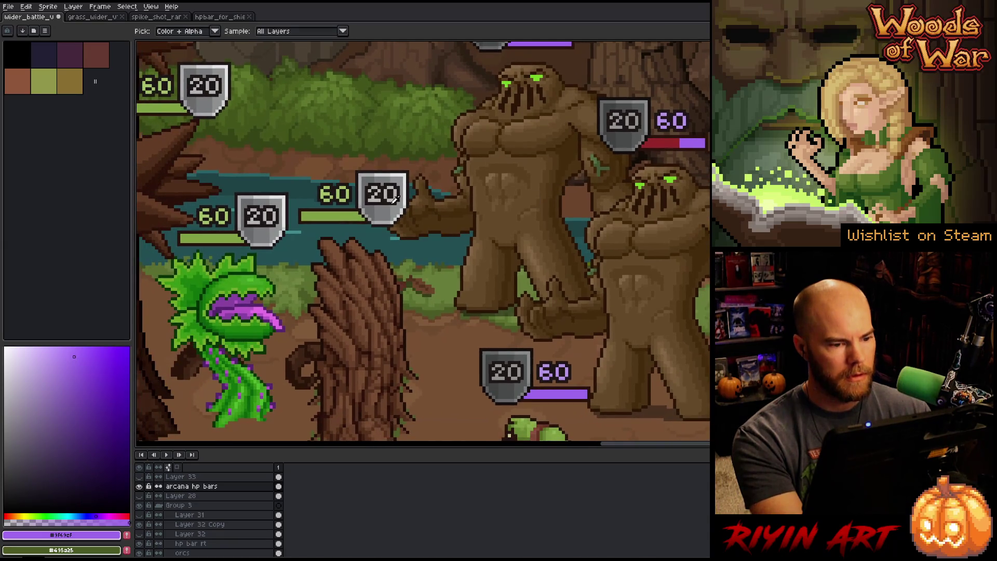
pyautogui.click(356, 210)
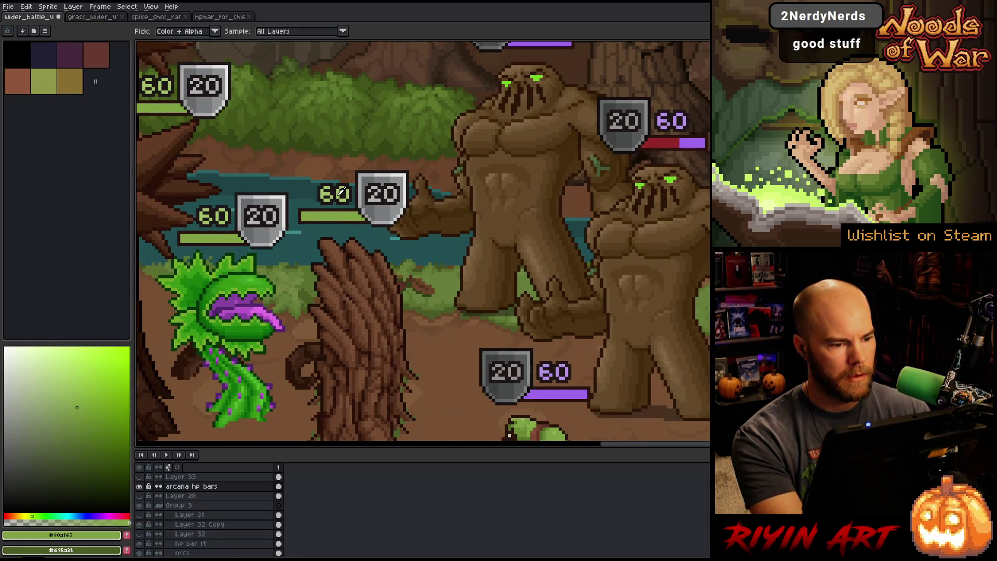
pyautogui.click(341, 192)
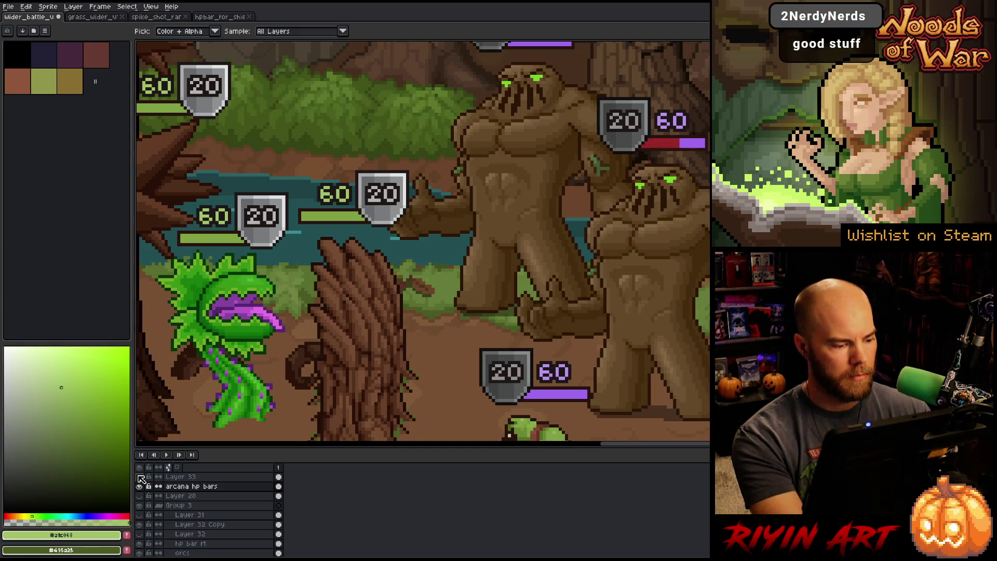
# - Show greyscale Layer 33, sample grey values from two HP bars, then hide it
pyautogui.click(140, 477)
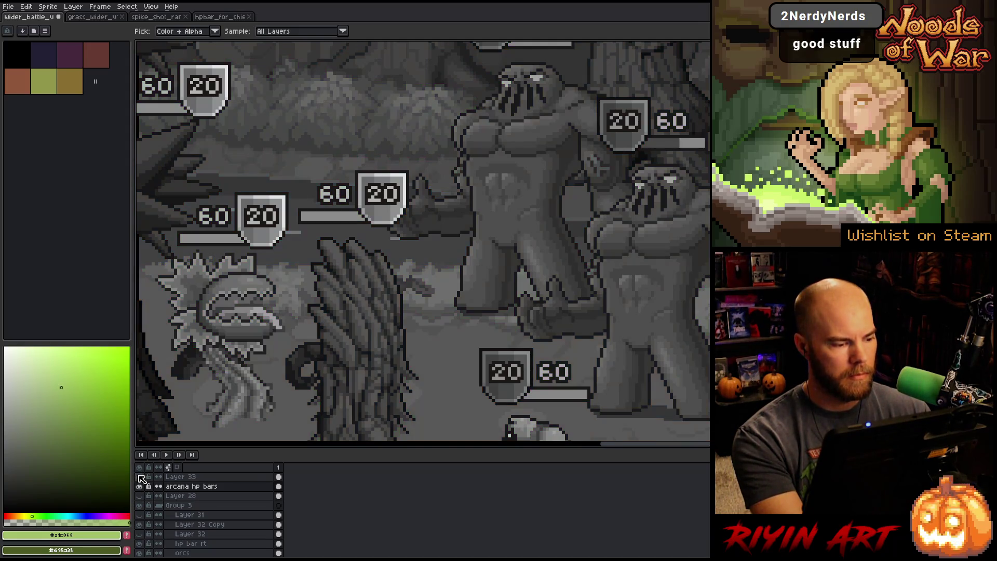
pyautogui.click(341, 207)
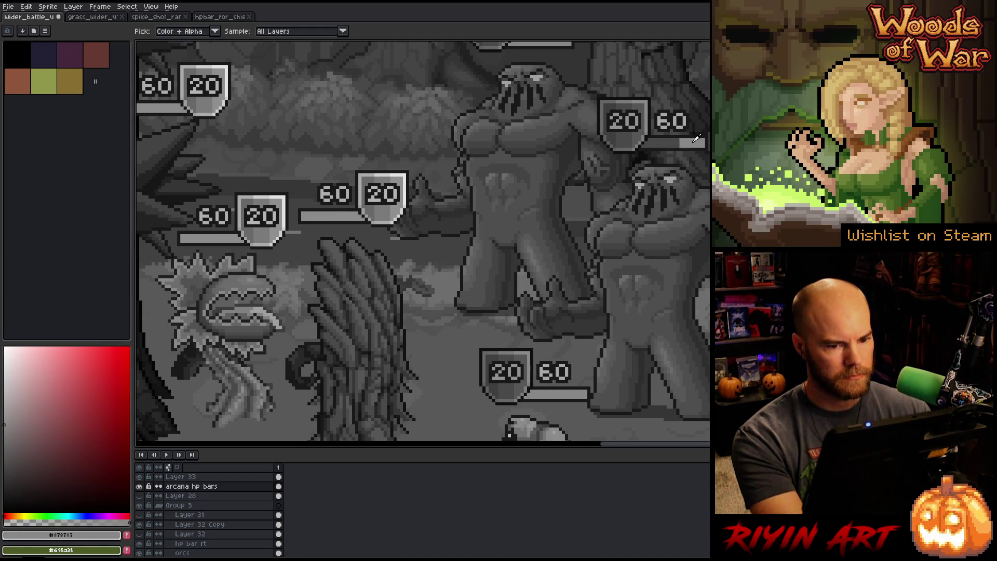
pyautogui.click(687, 115)
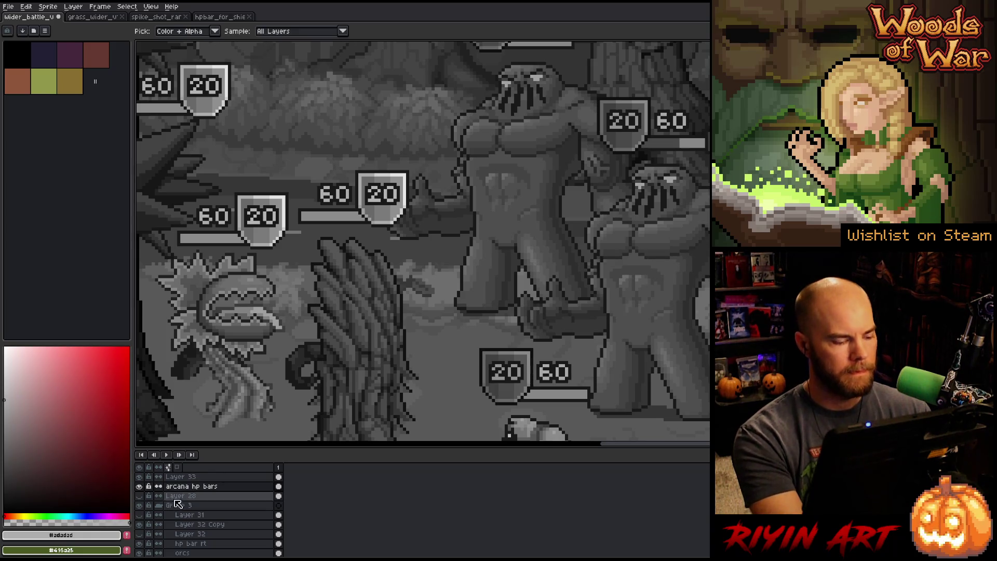
pyautogui.click(141, 478)
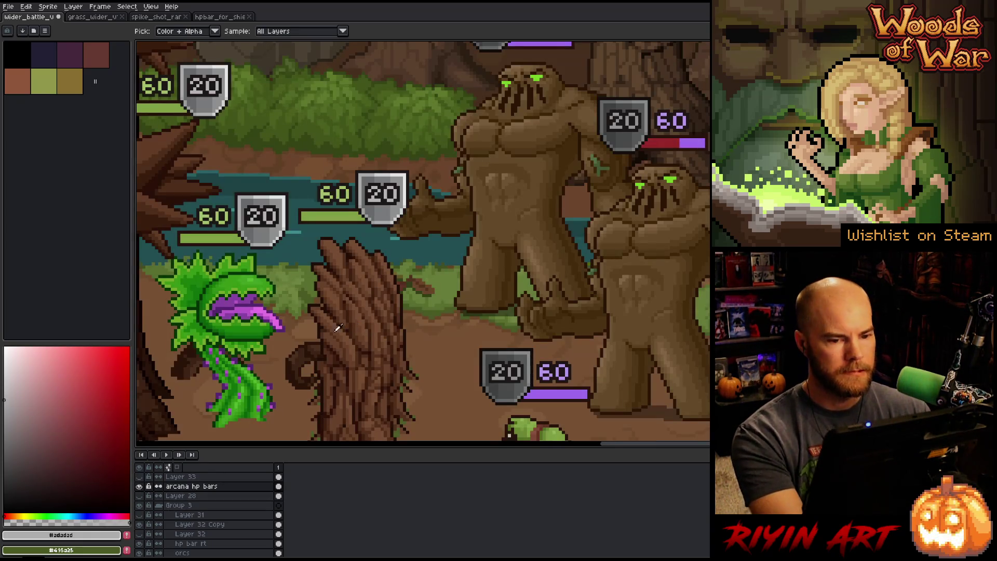
pyautogui.scroll(-1, 384, 283)
pyautogui.moveTo(420, 317); pyautogui.dragTo(370, 304)
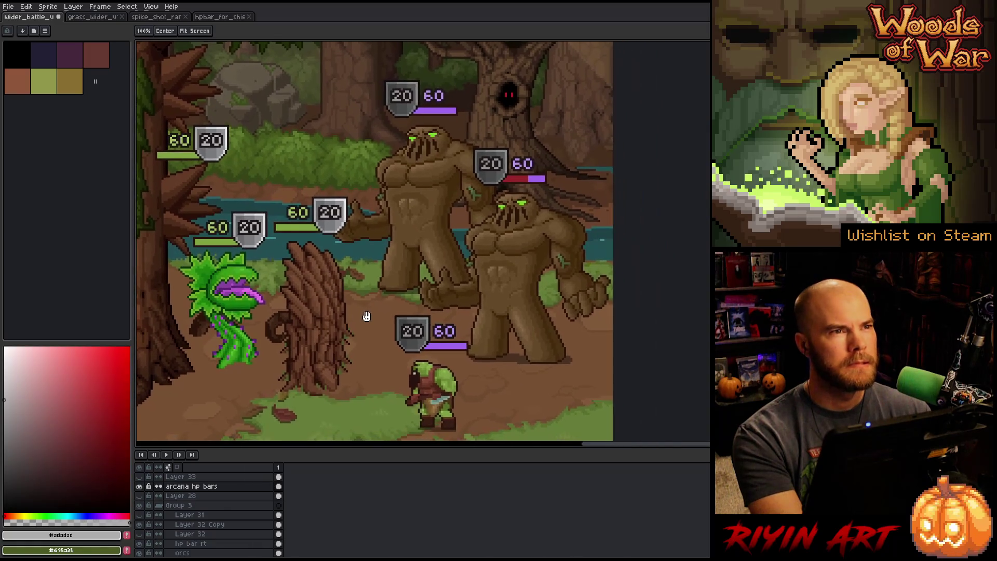
pyautogui.scroll(3, 411, 320)
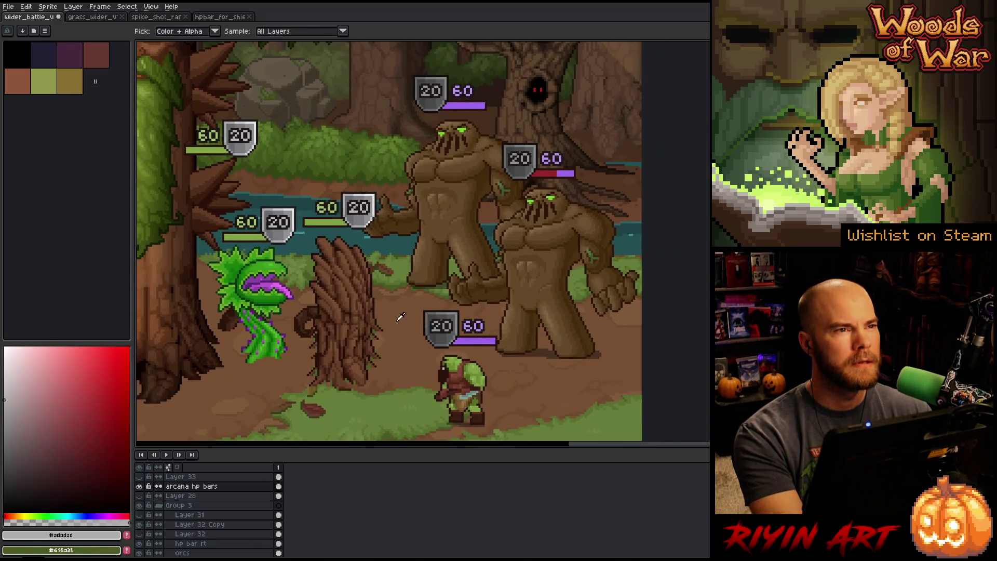
pyautogui.hotkey('ctrl', 'f')
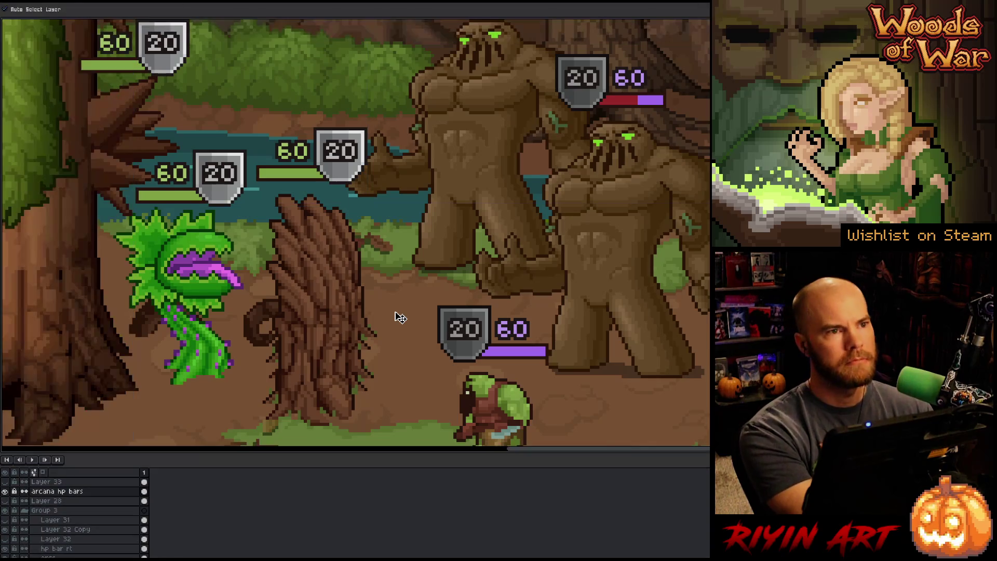
pyautogui.press('Tab')
pyautogui.moveTo(397, 303)
pyautogui.mouseDown()
pyautogui.moveTo(375, 326)
pyautogui.moveTo(383, 392)
pyautogui.mouseUp()
pyautogui.press('i')
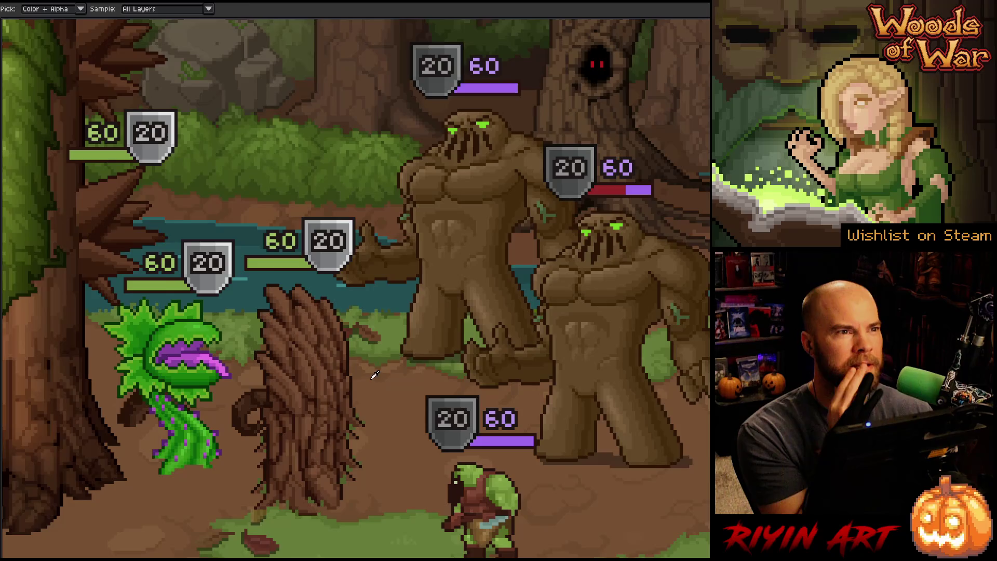
pyautogui.scroll(-1, 375, 375)
pyautogui.scroll(-1, 356, 310)
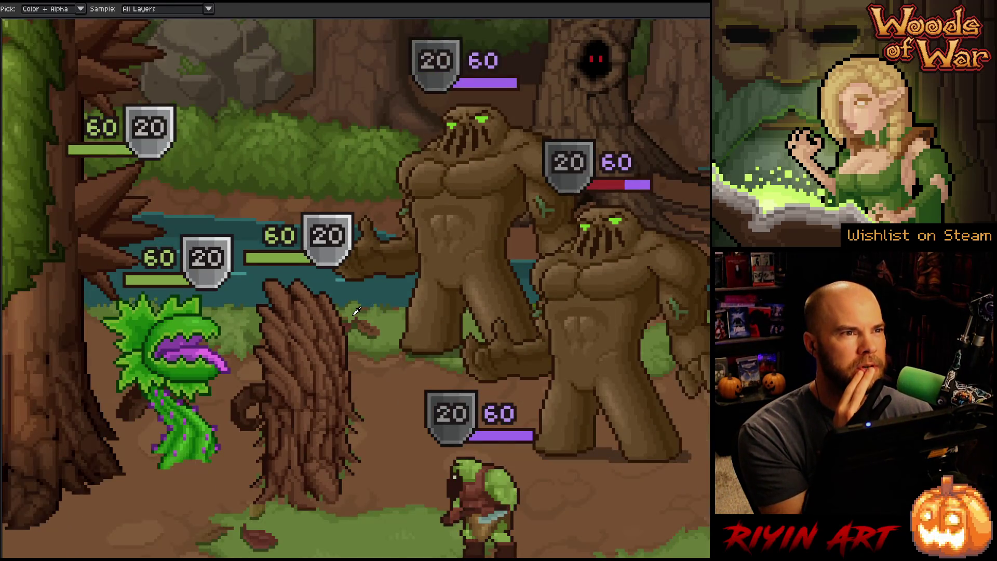
pyautogui.scroll(-1, 356, 311)
pyautogui.scroll(1, 355, 332)
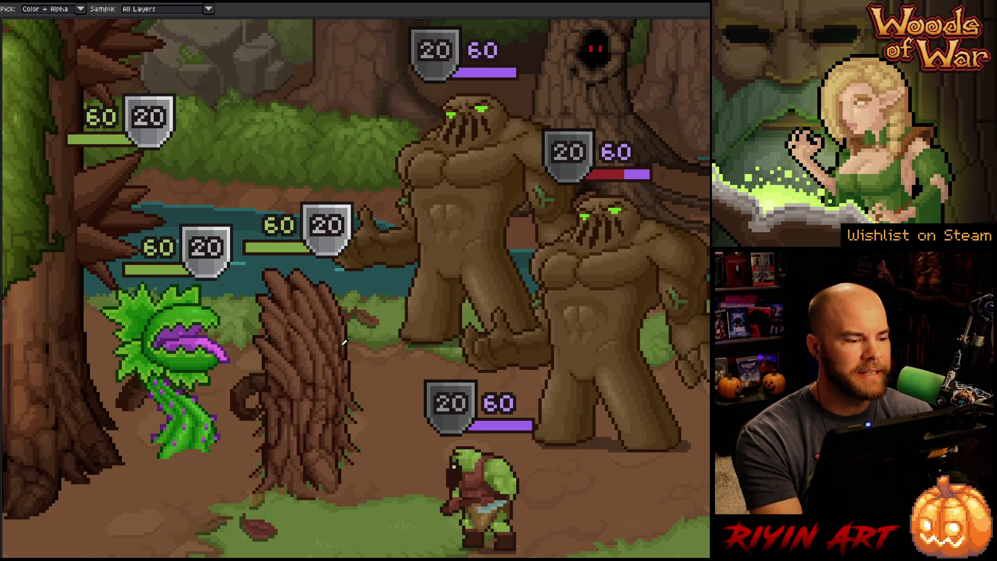
pyautogui.scroll(-1, 337, 314)
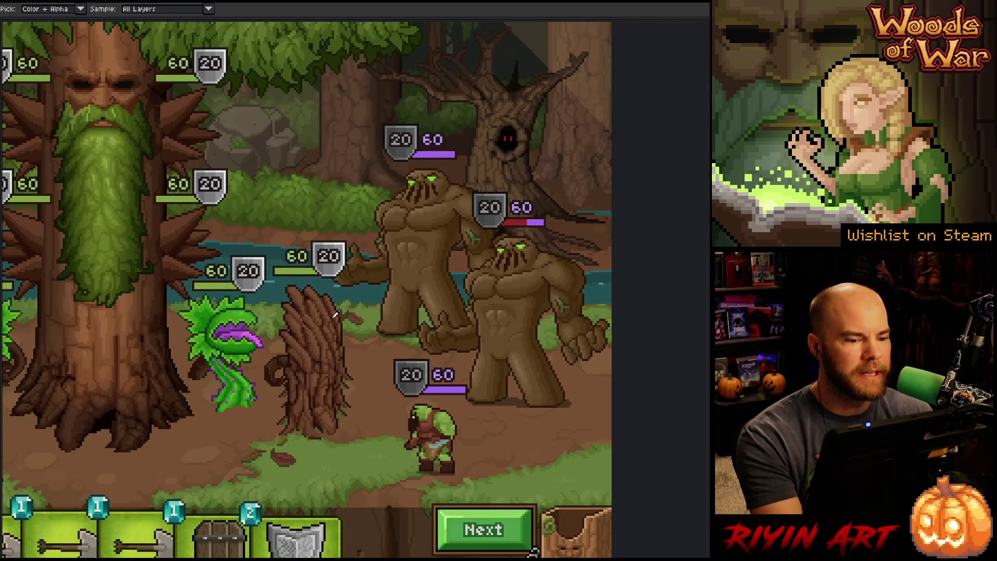
pyautogui.scroll(1, 335, 313)
pyautogui.scroll(-1, 335, 314)
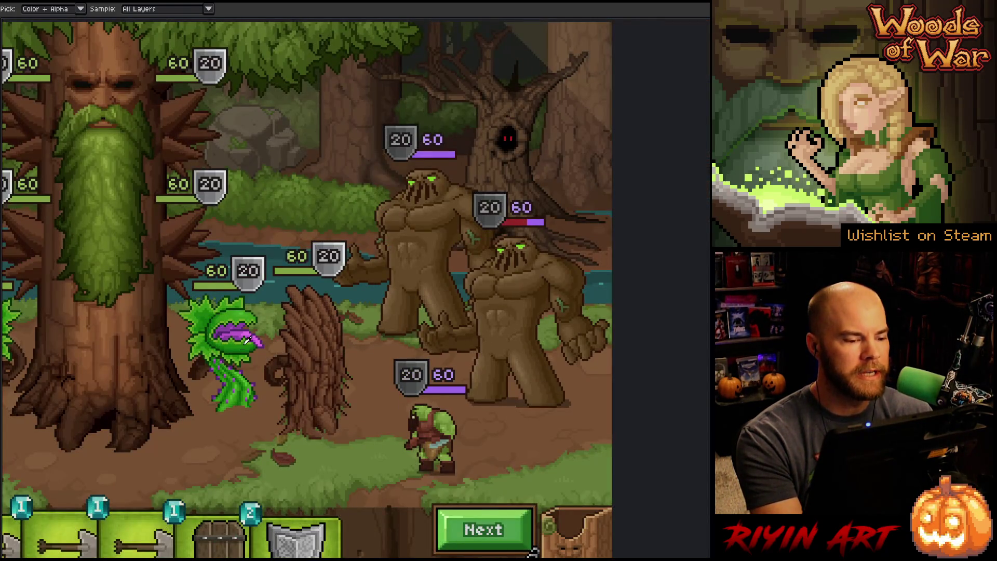
pyautogui.scroll(-2, 166, 345)
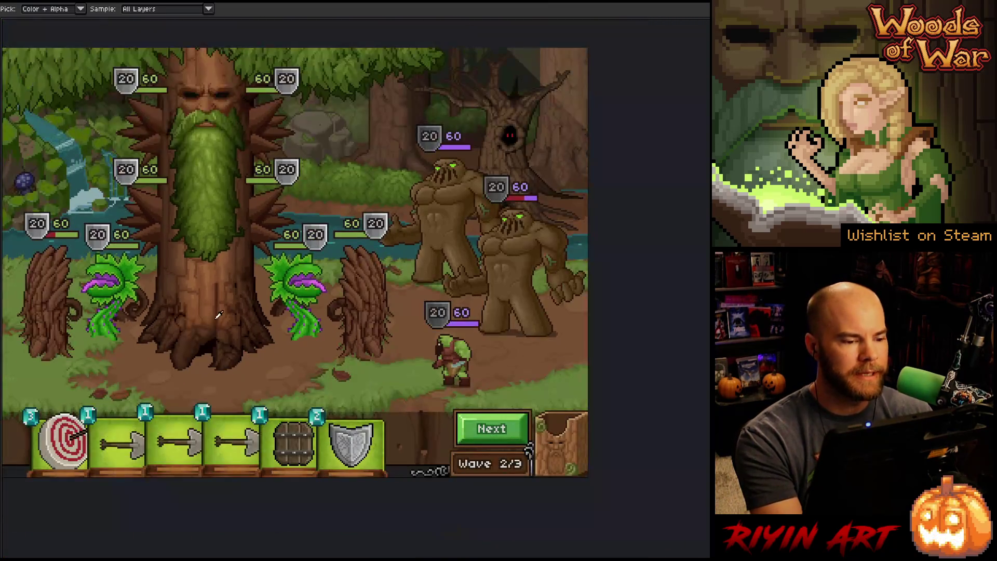
# - Pan the full battle scene into view, including the orcs along the left edge
pyautogui.moveTo(219, 314)
pyautogui.mouseDown()
pyautogui.moveTo(306, 322)
pyautogui.moveTo(299, 360)
pyautogui.moveTo(320, 367)
pyautogui.mouseUp()
pyautogui.press('i')
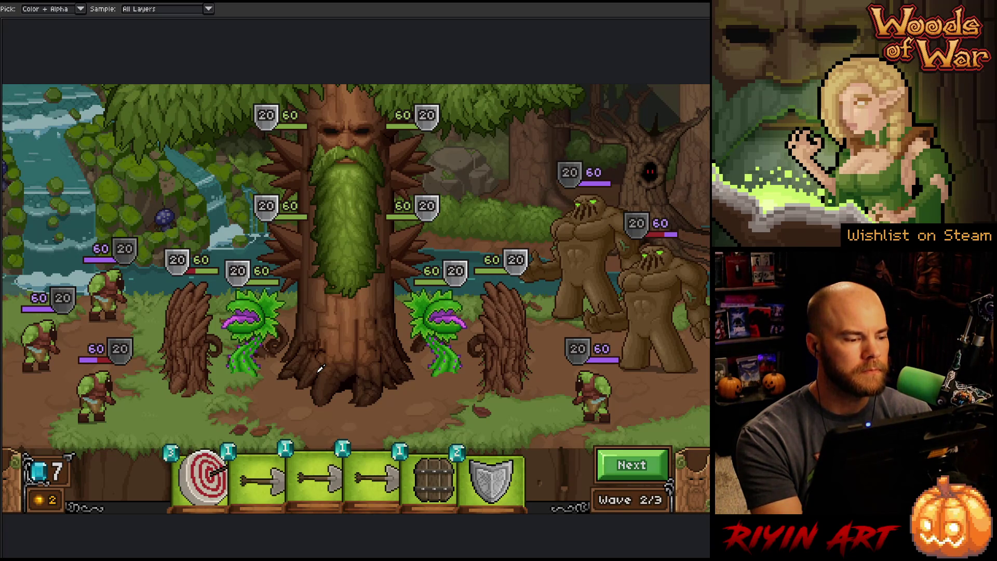
pyautogui.press('h')
pyautogui.moveTo(312, 361)
pyautogui.mouseDown()
pyautogui.moveTo(330, 360)
pyautogui.moveTo(318, 369)
pyautogui.moveTo(325, 361)
pyautogui.mouseUp()
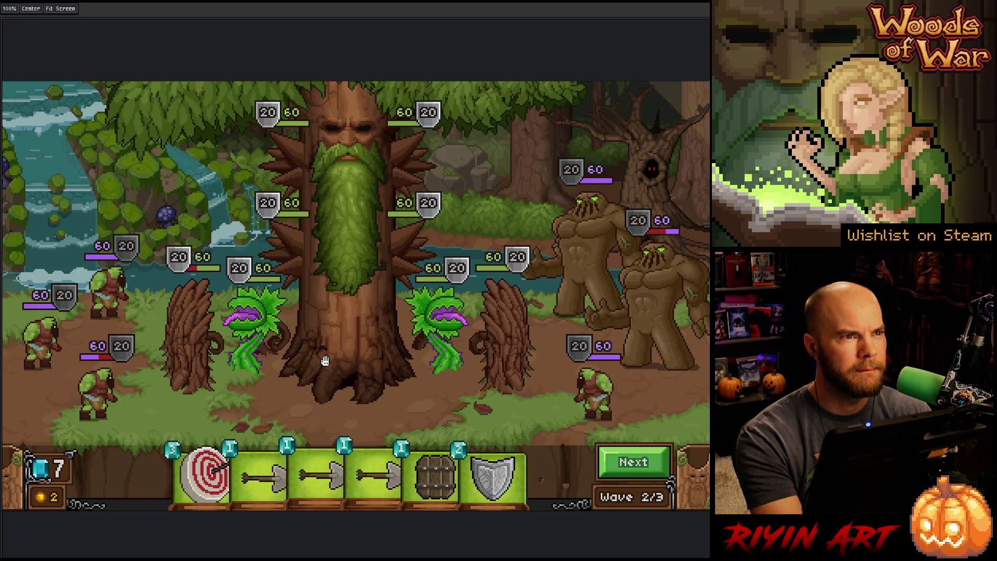
pyautogui.press('i')
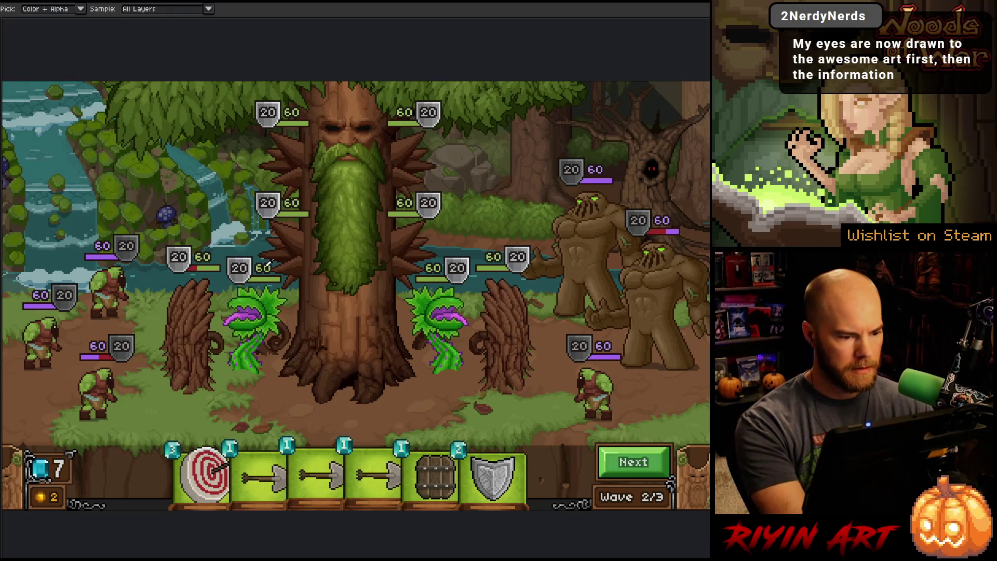
pyautogui.press('v')
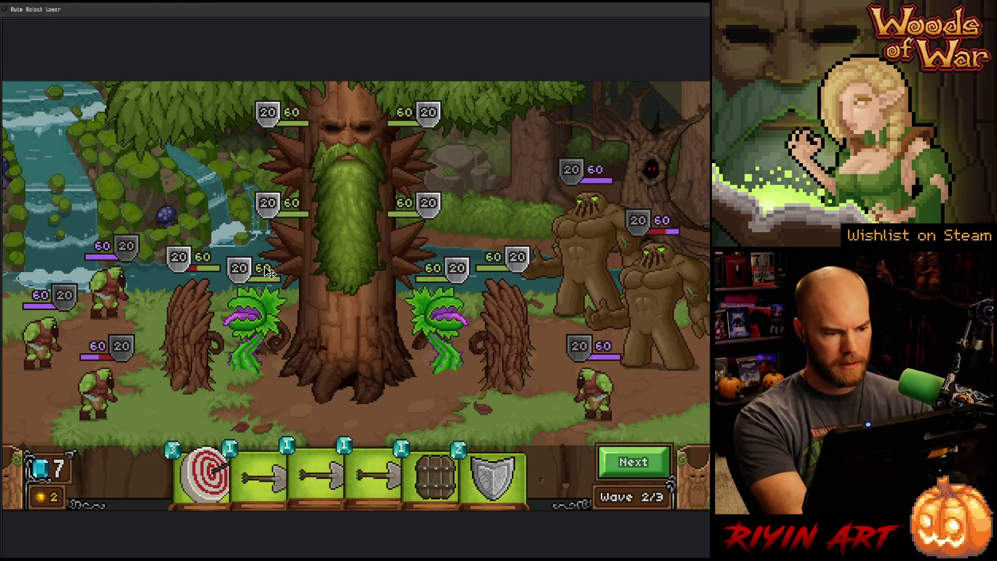
pyautogui.press('b')
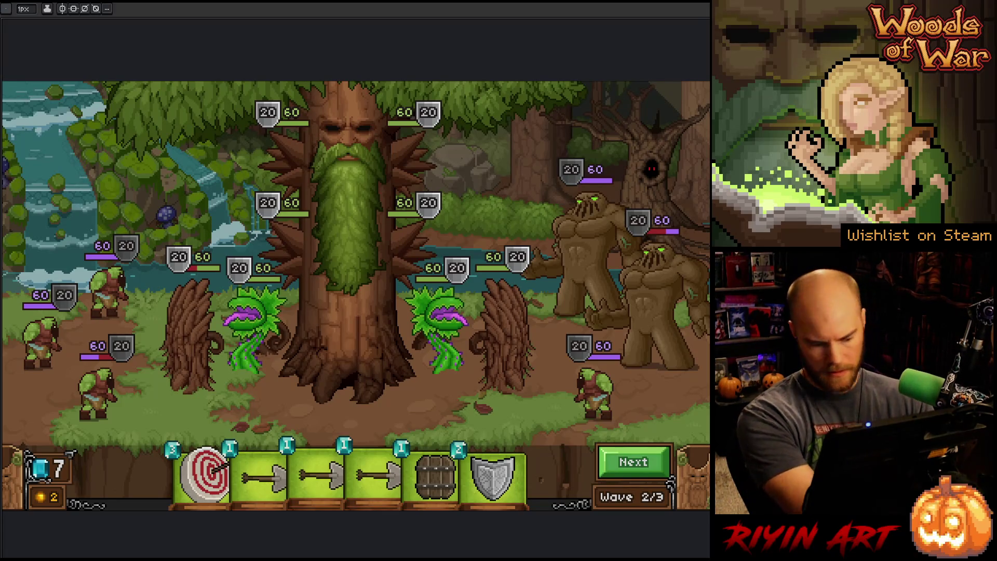
pyautogui.hotkey('shift', 'r')
pyautogui.click(291, 329)
pyautogui.click(291, 333)
pyautogui.moveTo(307, 313); pyautogui.dragTo(296, 327)
pyautogui.click(310, 327)
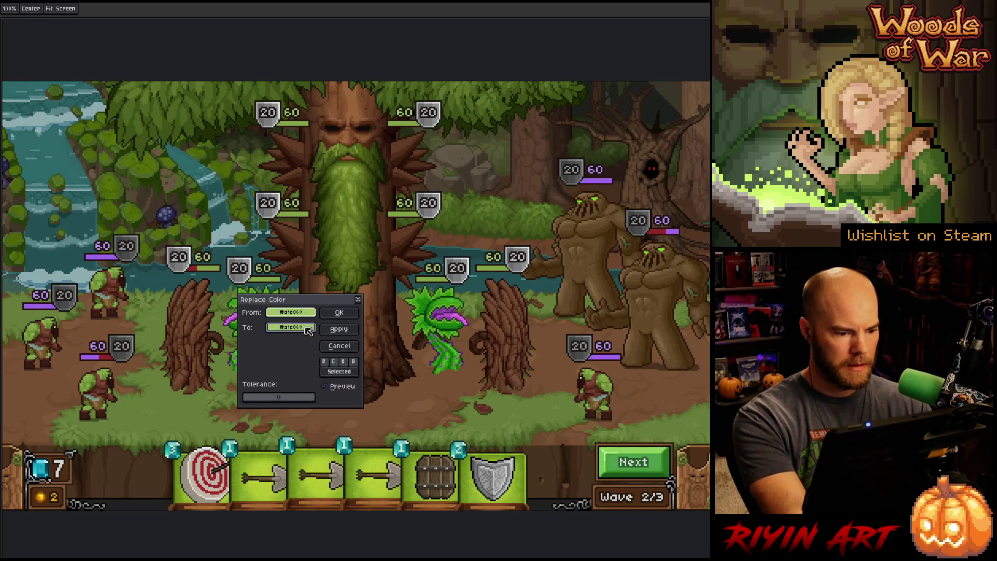
pyautogui.click(325, 343)
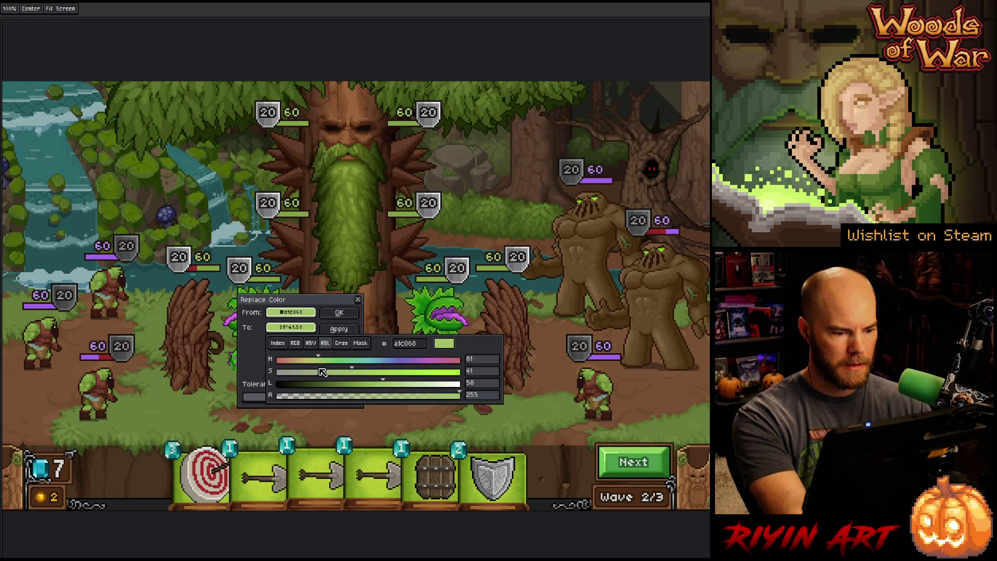
pyautogui.click(315, 372)
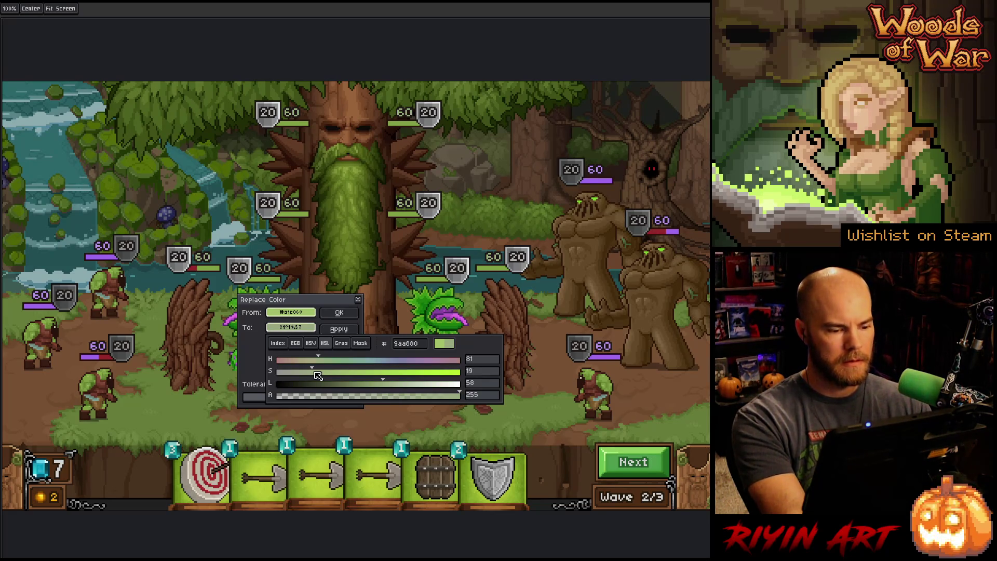
pyautogui.click(398, 385)
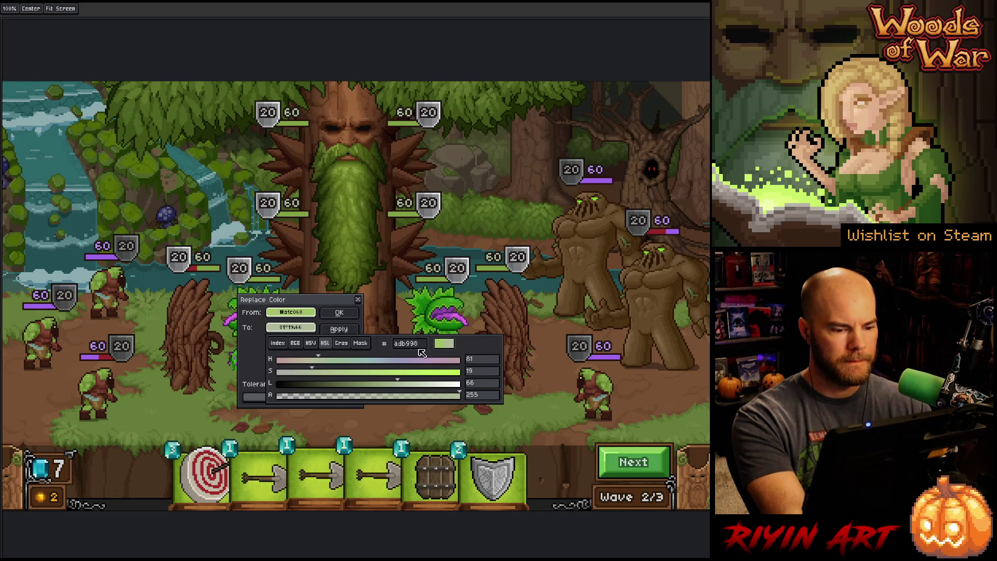
pyautogui.click(338, 329)
pyautogui.click(340, 312)
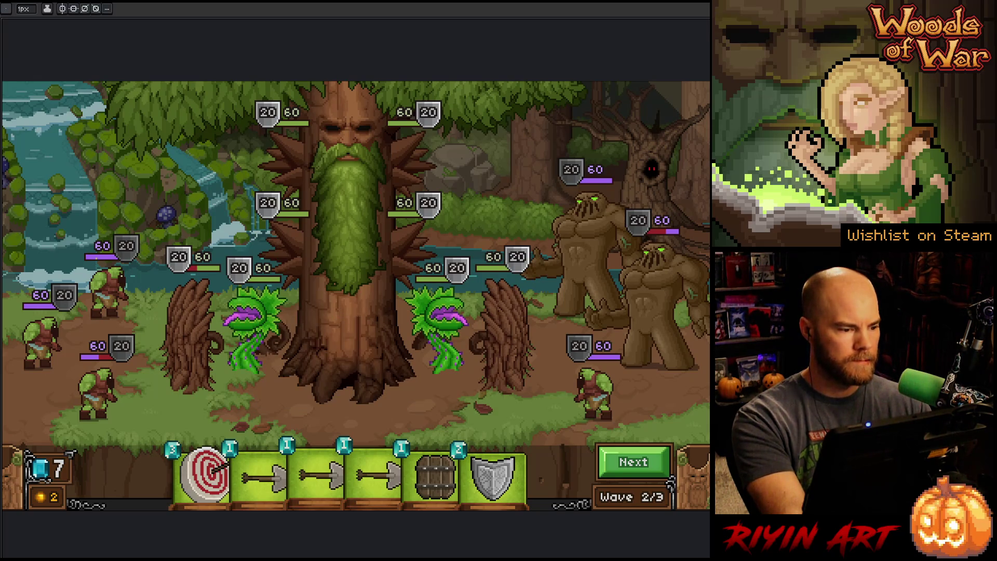
pyautogui.press('v')
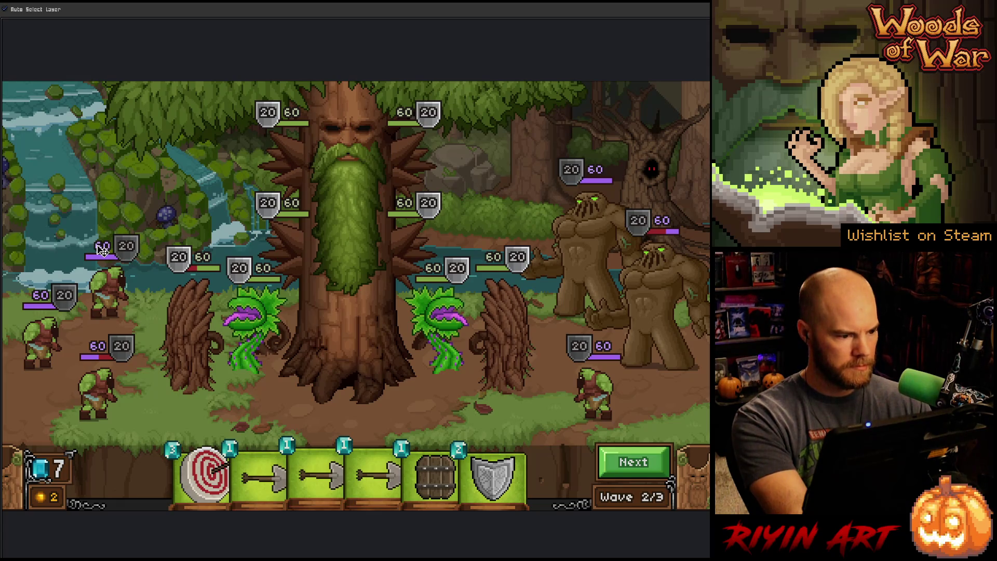
pyautogui.hotkey('shift', 'r')
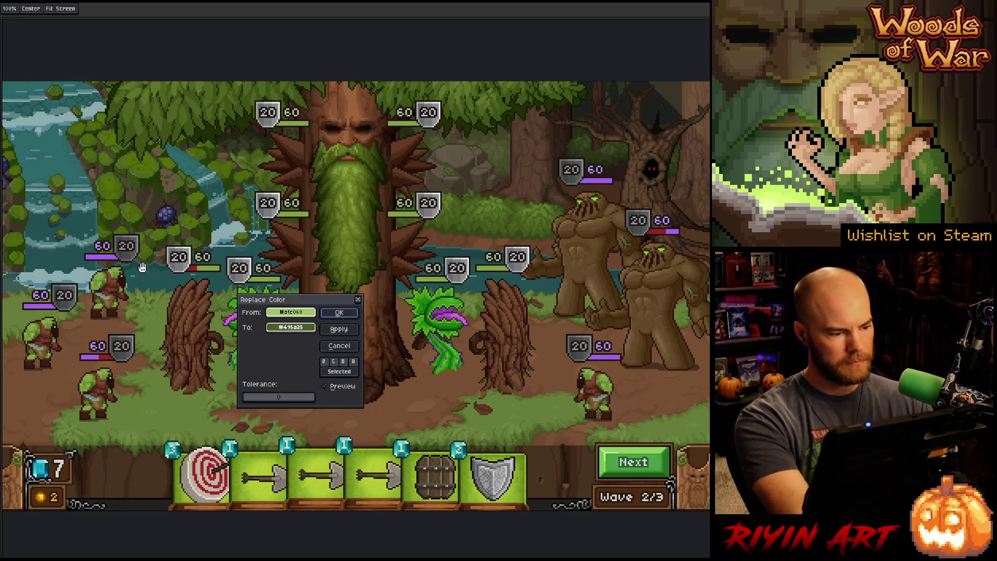
pyautogui.click(103, 244)
pyautogui.click(101, 244)
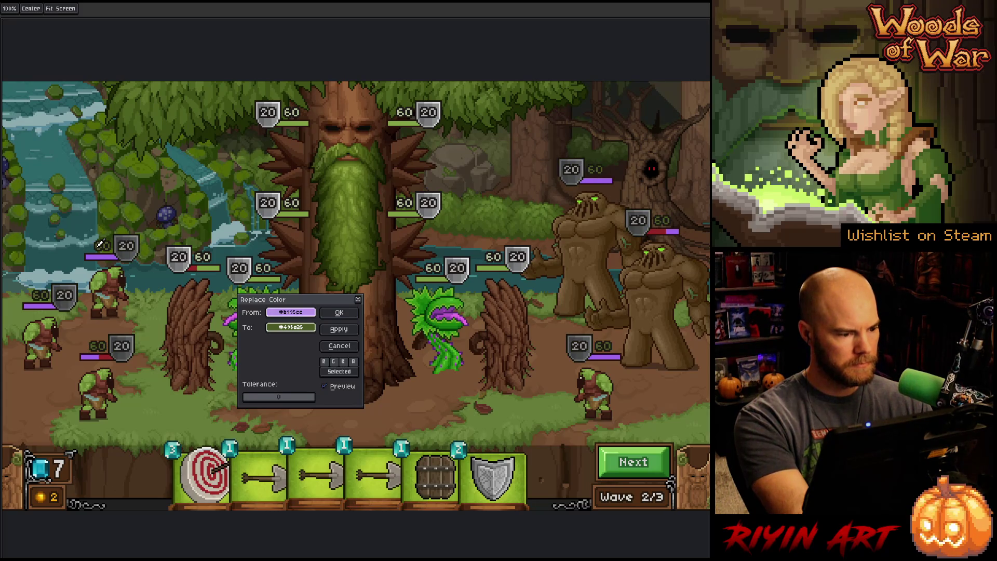
pyautogui.rightClick(303, 312)
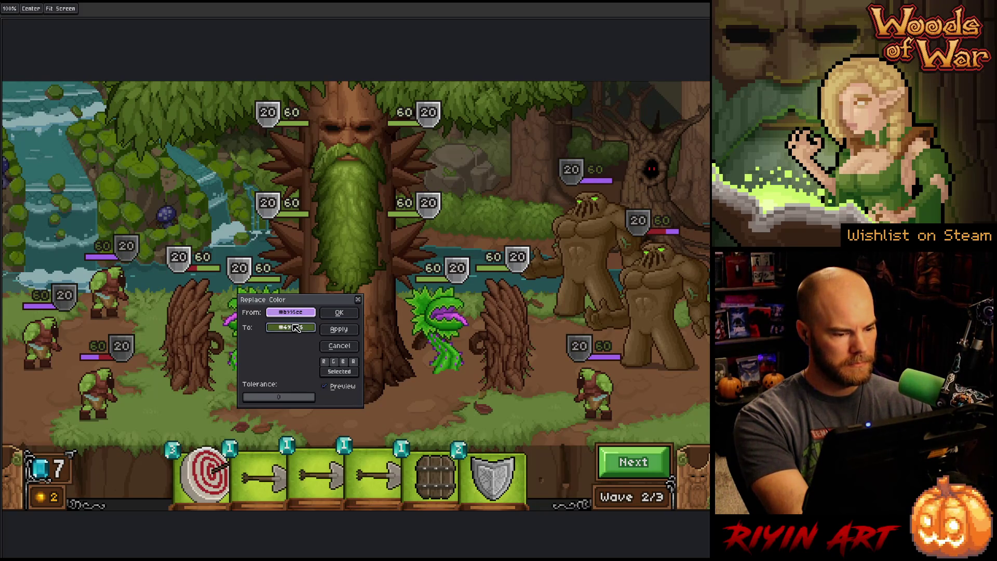
pyautogui.click(290, 327)
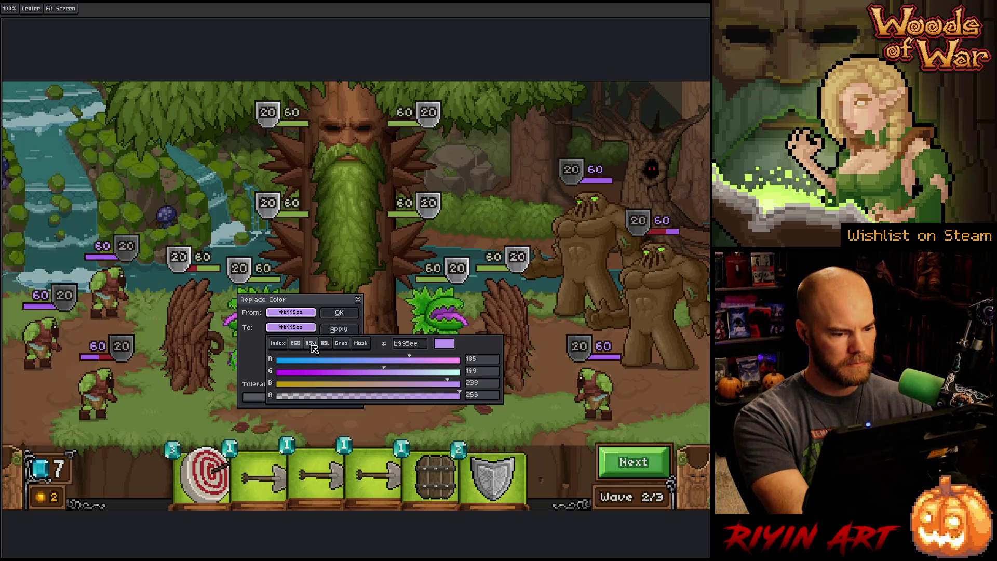
pyautogui.click(311, 343)
pyautogui.click(334, 343)
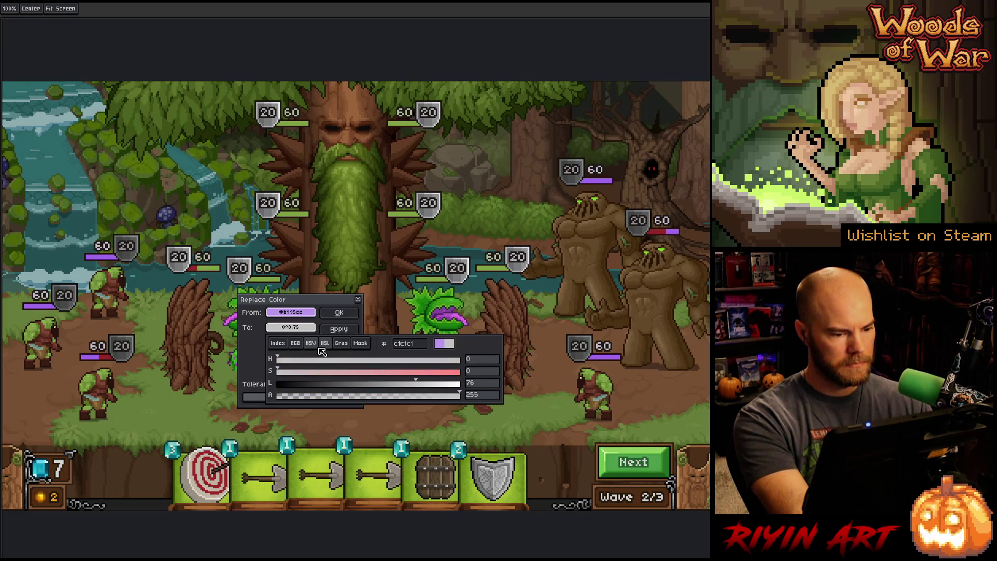
pyautogui.click(328, 331)
pyautogui.rightClick(299, 311)
pyautogui.click(291, 328)
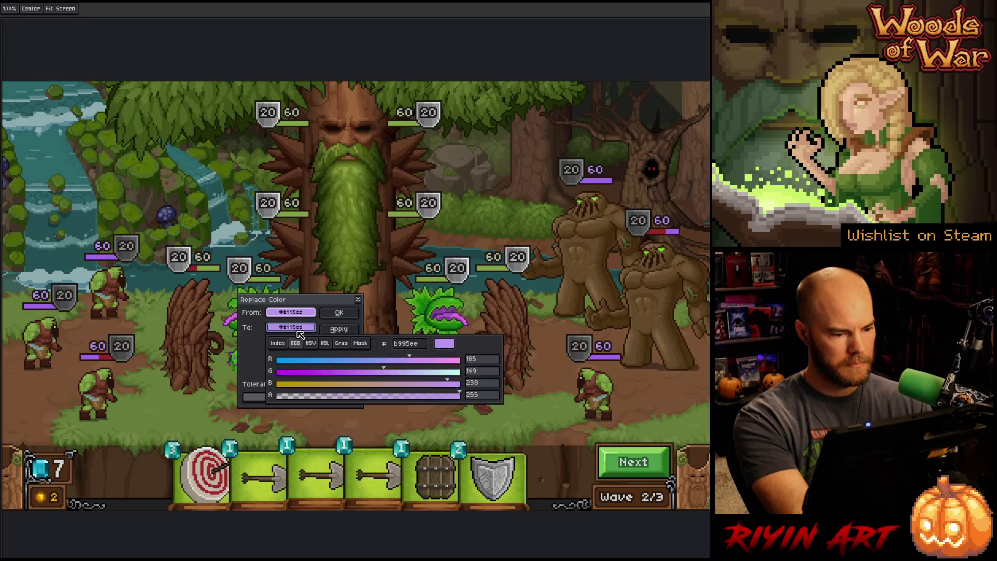
pyautogui.click(331, 343)
pyautogui.click(353, 372)
pyautogui.moveTo(356, 376)
pyautogui.mouseDown()
pyautogui.moveTo(293, 374)
pyautogui.moveTo(304, 374)
pyautogui.mouseUp()
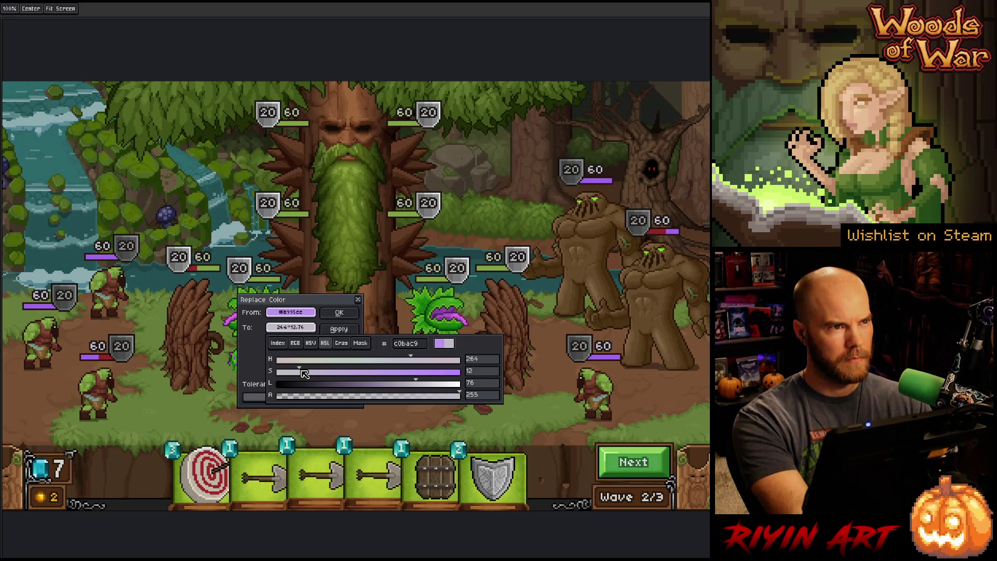
pyautogui.moveTo(304, 374); pyautogui.dragTo(322, 372)
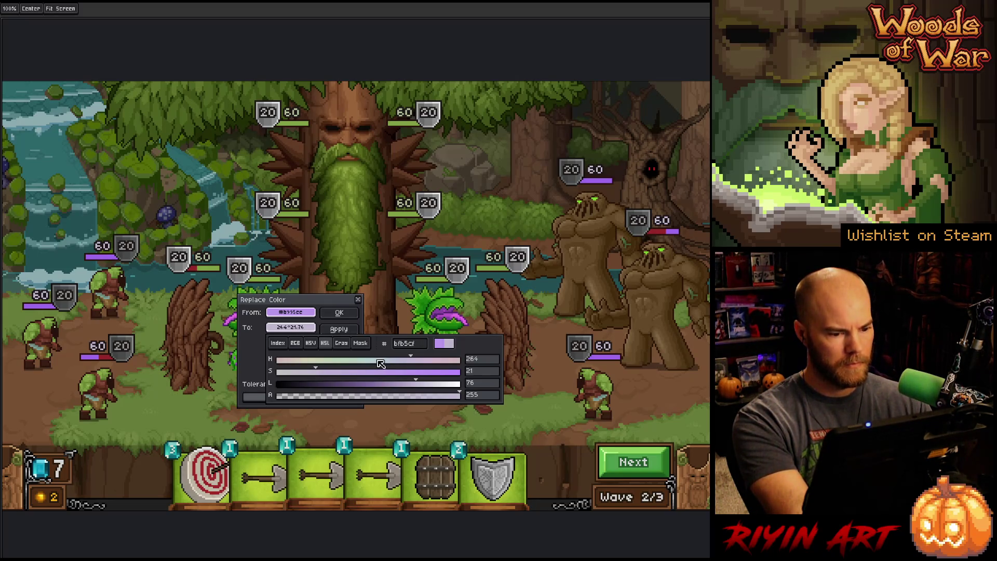
pyautogui.moveTo(414, 360)
pyautogui.mouseDown()
pyautogui.moveTo(397, 359)
pyautogui.moveTo(422, 358)
pyautogui.moveTo(410, 358)
pyautogui.mouseUp()
pyautogui.moveTo(311, 374)
pyautogui.mouseDown()
pyautogui.moveTo(342, 373)
pyautogui.moveTo(335, 371)
pyautogui.mouseUp()
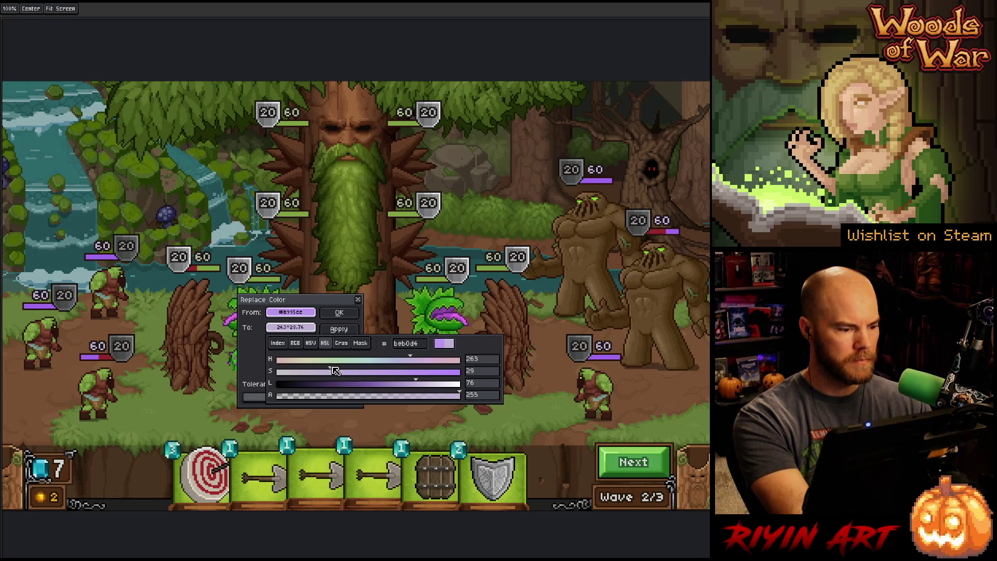
pyautogui.moveTo(333, 371); pyautogui.dragTo(373, 370)
pyautogui.click(325, 391)
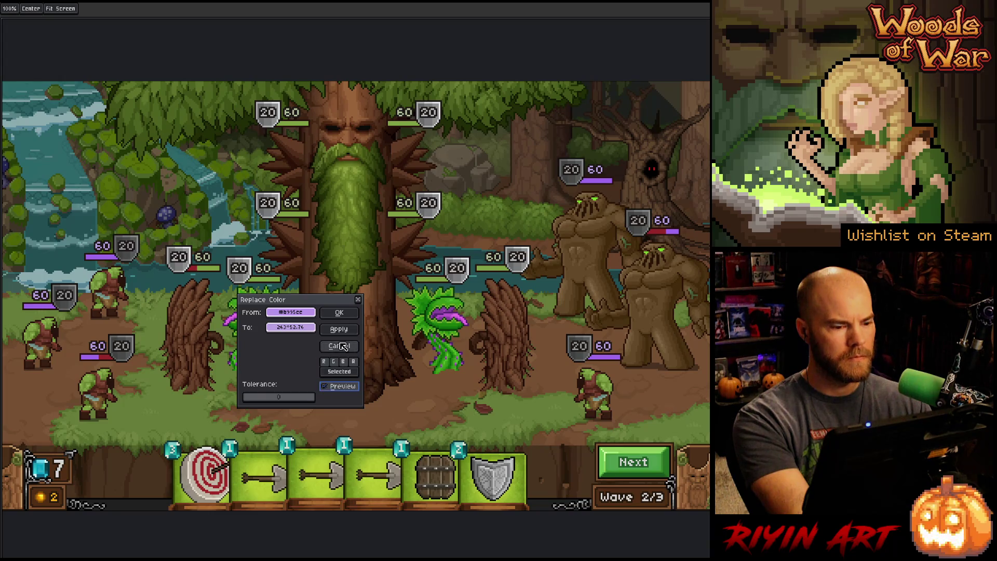
pyautogui.click(338, 314)
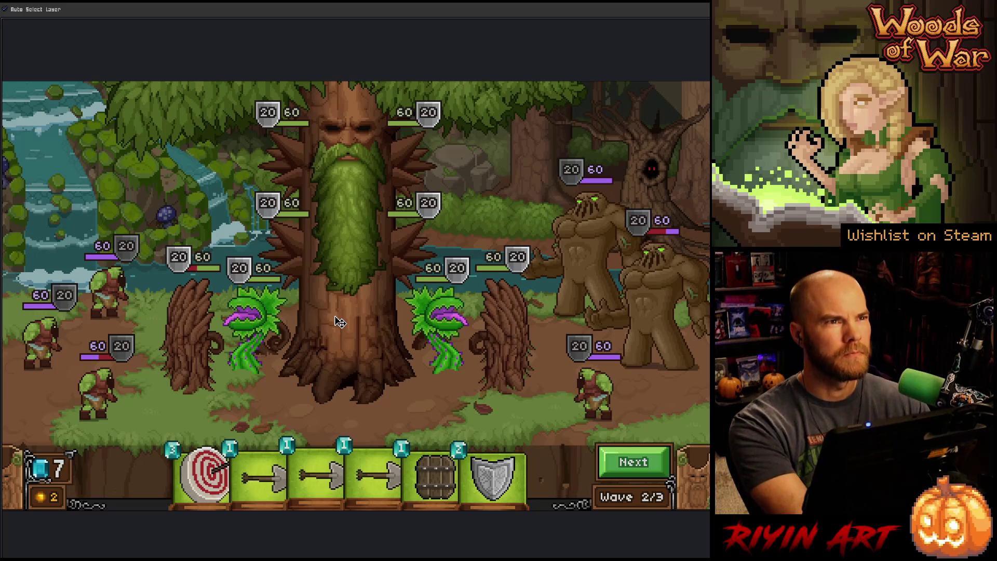
pyautogui.press('h')
pyautogui.moveTo(363, 296)
pyautogui.mouseDown()
pyautogui.moveTo(347, 291)
pyautogui.moveTo(362, 299)
pyautogui.mouseUp()
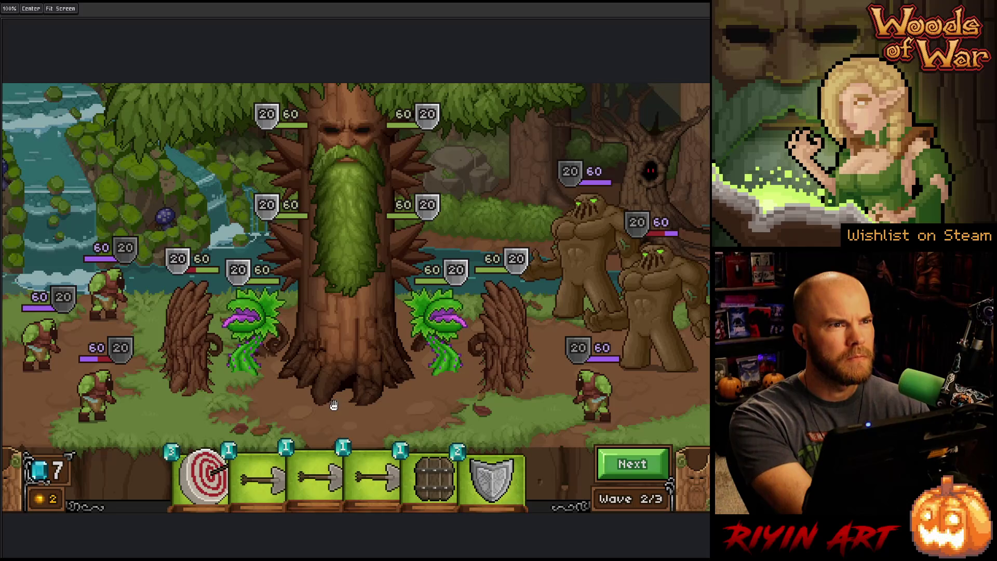
pyautogui.press('v')
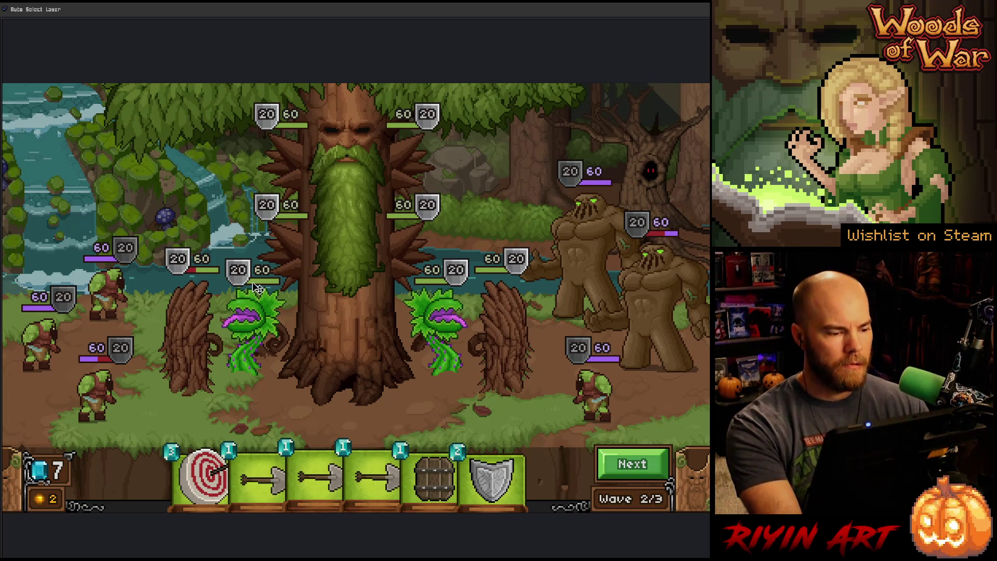
pyautogui.press('b')
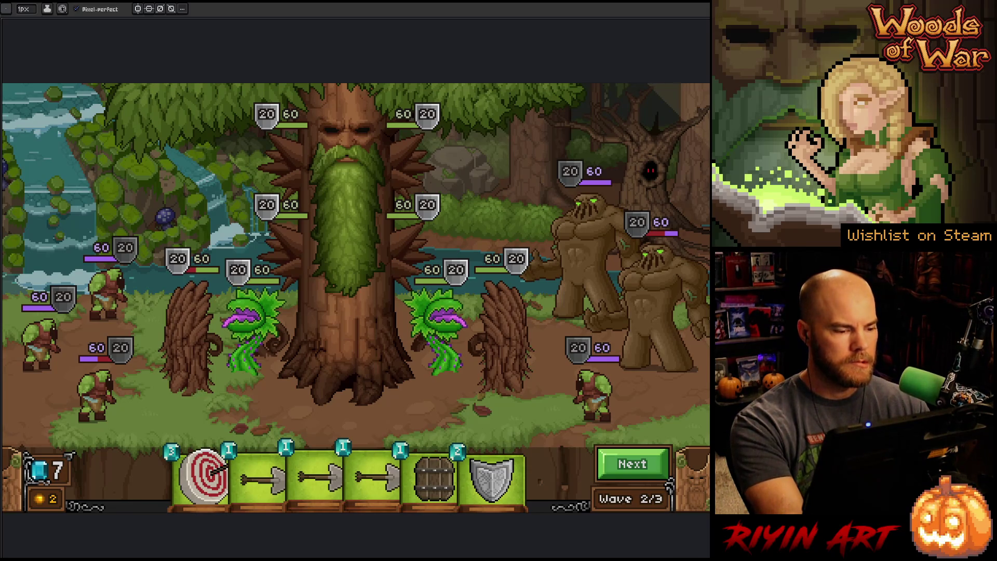
# - Rectangle-select the goblin's health shield badge and show the timeline layer list
pyautogui.press('v')
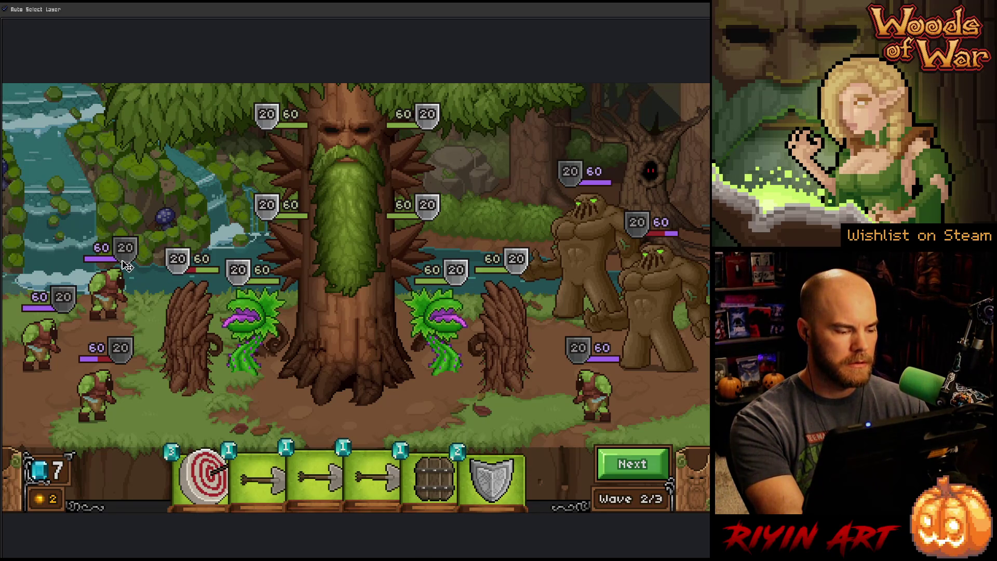
pyautogui.press('m')
pyautogui.moveTo(97, 222); pyautogui.dragTo(150, 279)
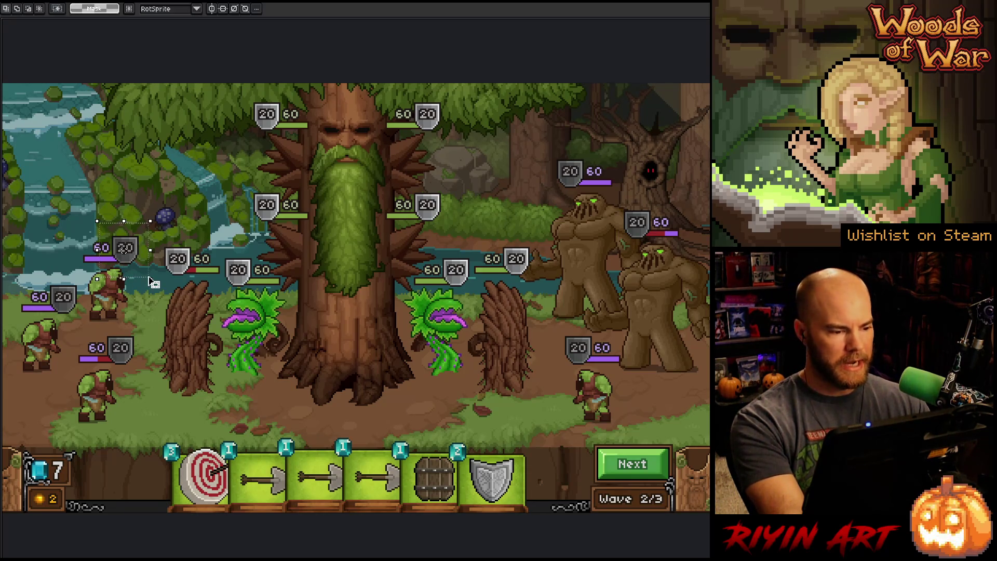
pyautogui.press('Tab')
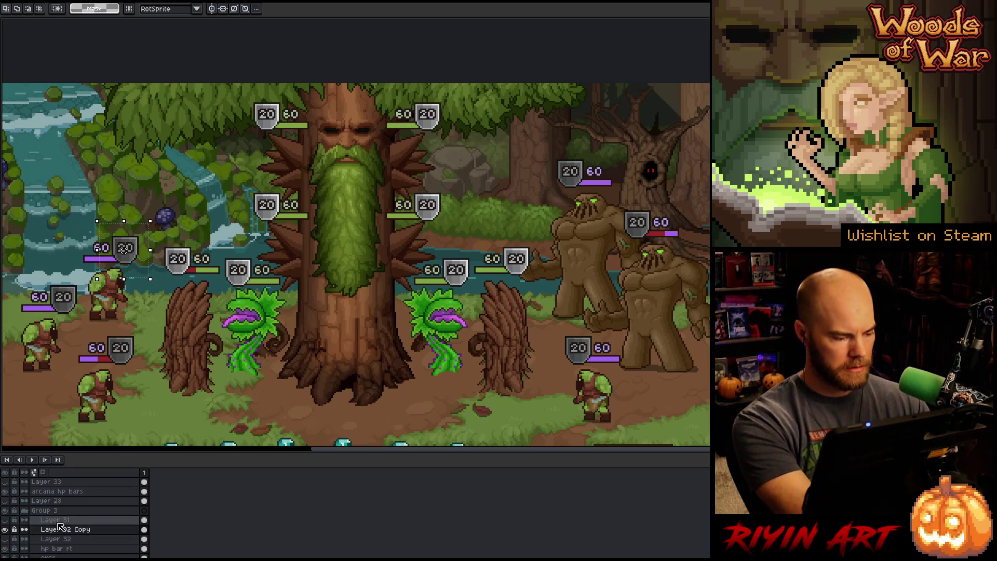
# - Add Layer 34 above arcana hp bars and paste the shield onto the tree's two left badges
pyautogui.click(57, 492)
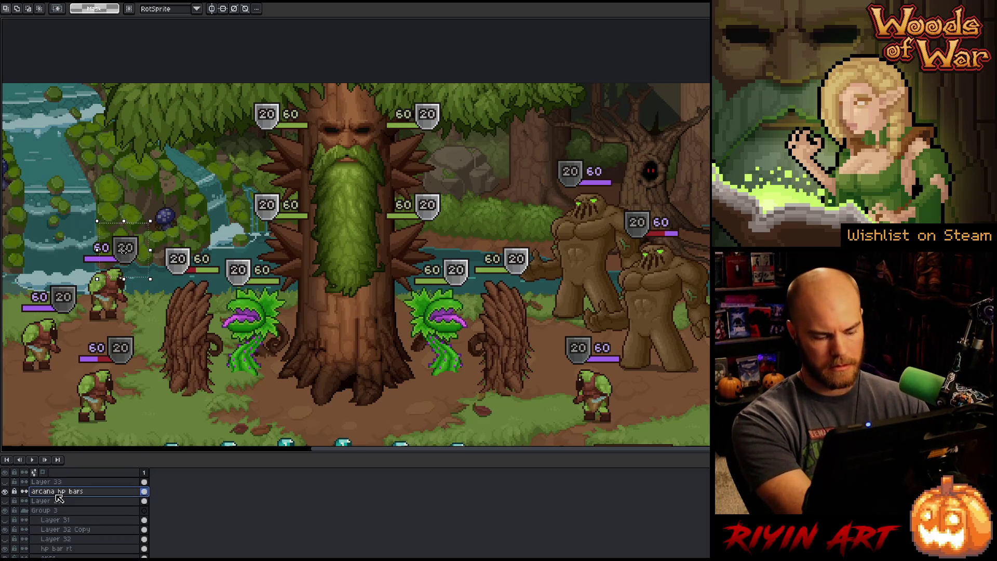
pyautogui.hotkey('shift', 's')
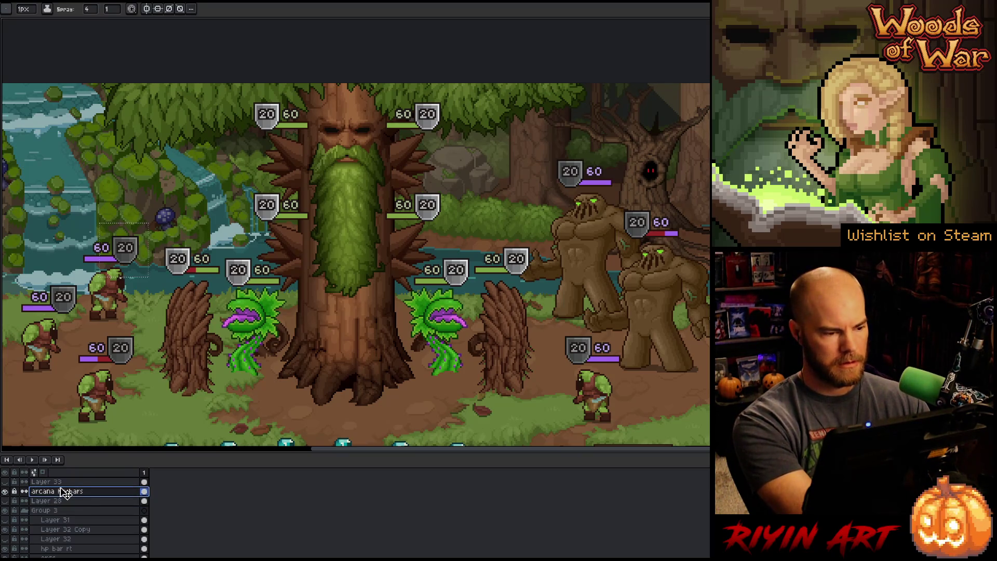
pyautogui.hotkey('shift', 'n')
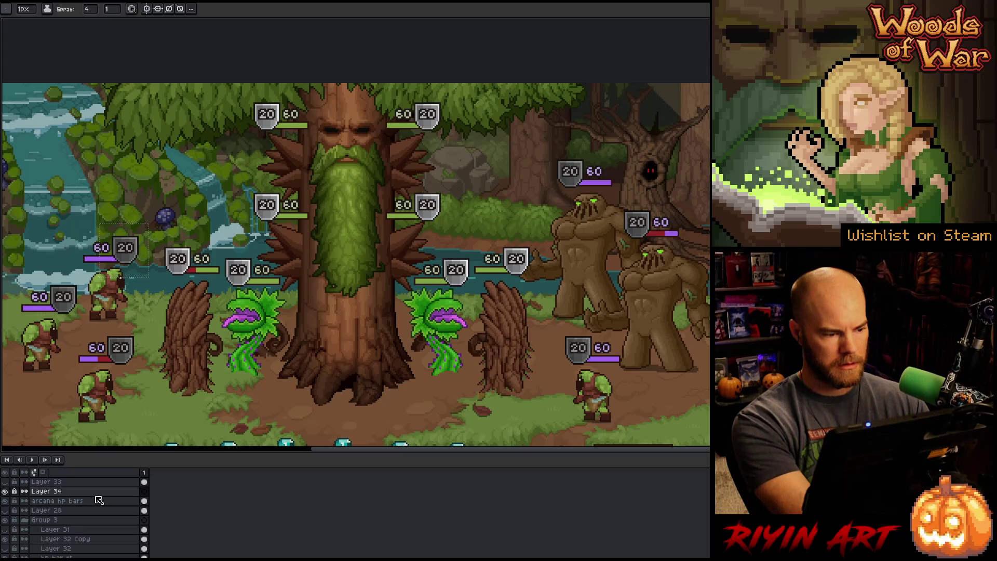
pyautogui.hotkey('ctrl', 'v')
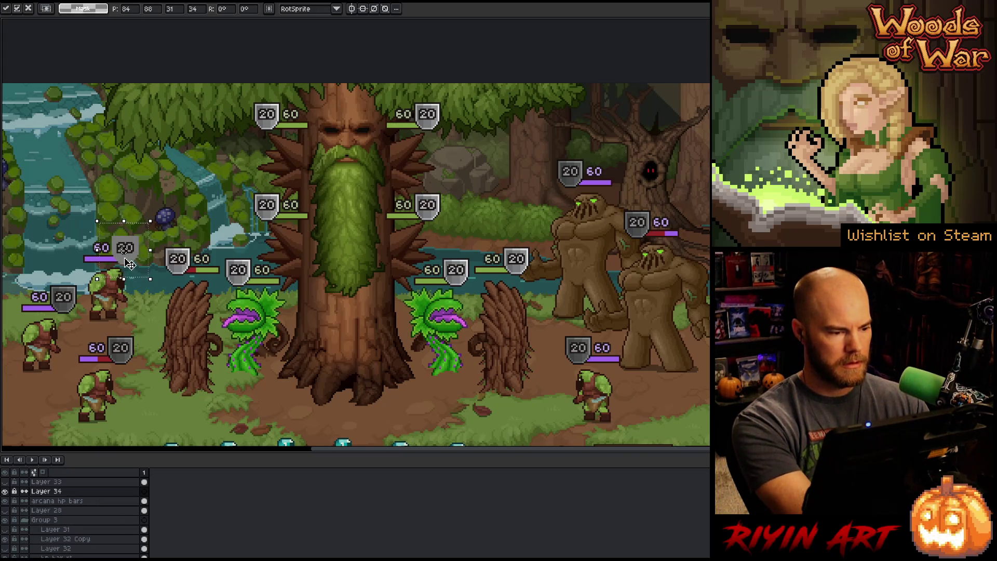
pyautogui.moveTo(129, 265); pyautogui.dragTo(270, 135)
pyautogui.press('Up')
pyautogui.press('Up')
pyautogui.press('Up')
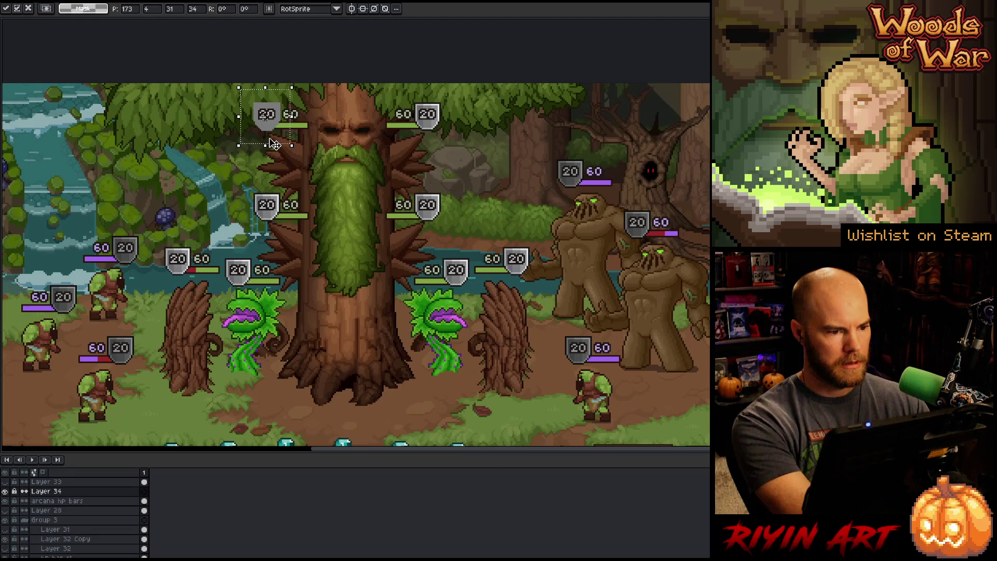
pyautogui.moveTo(271, 132)
pyautogui.mouseDown()
pyautogui.moveTo(281, 230)
pyautogui.moveTo(123, 249)
pyautogui.moveTo(236, 275)
pyautogui.moveTo(228, 295)
pyautogui.moveTo(133, 258)
pyautogui.moveTo(135, 270)
pyautogui.moveTo(180, 277)
pyautogui.moveTo(185, 288)
pyautogui.moveTo(133, 260)
pyautogui.moveTo(418, 168)
pyautogui.moveTo(451, 129)
pyautogui.moveTo(127, 263)
pyautogui.moveTo(425, 207)
pyautogui.moveTo(128, 260)
pyautogui.moveTo(131, 269)
pyautogui.moveTo(457, 262)
pyautogui.moveTo(451, 272)
pyautogui.moveTo(132, 267)
pyautogui.moveTo(523, 277)
pyautogui.mouseUp()
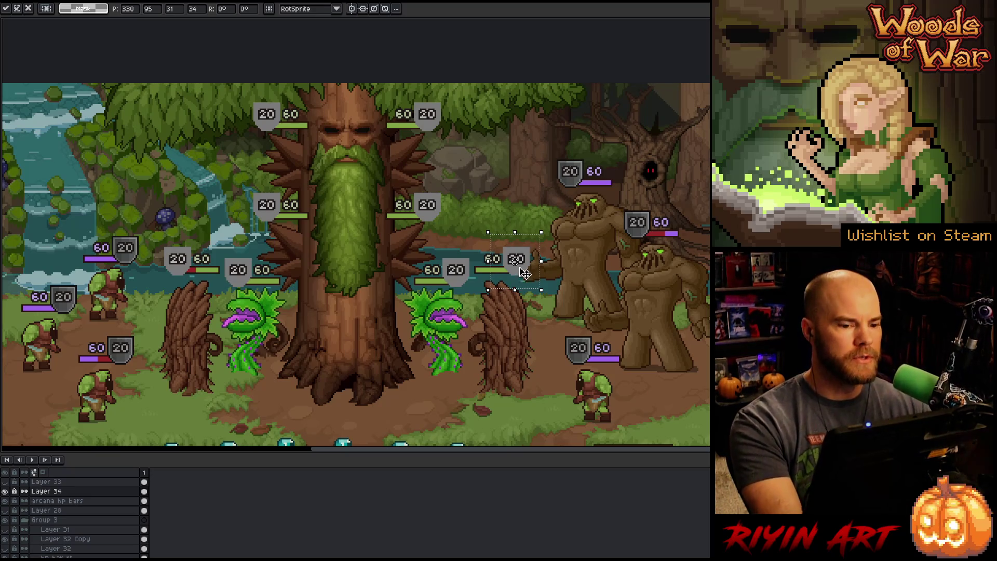
pyautogui.click(63, 494)
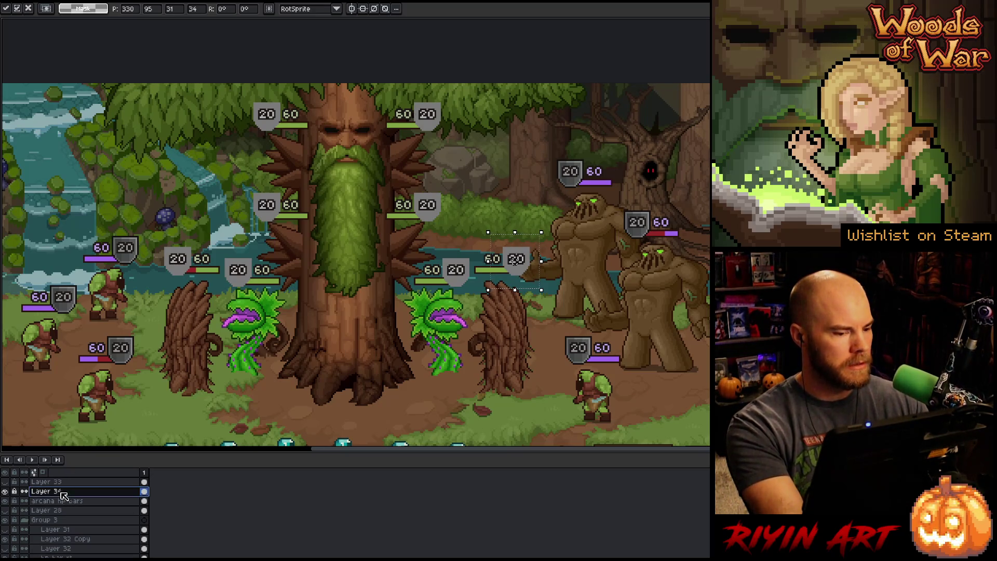
# - Set Layer 34 to Multiply blend at 13% opacity, then deselect
pyautogui.doubleClick(62, 493)
pyautogui.click(359, 38)
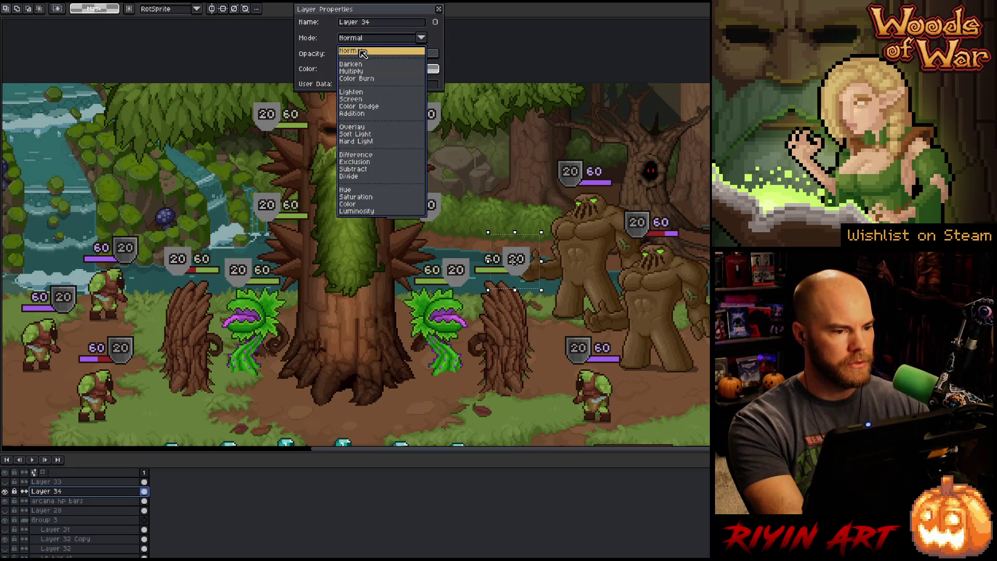
pyautogui.click(356, 72)
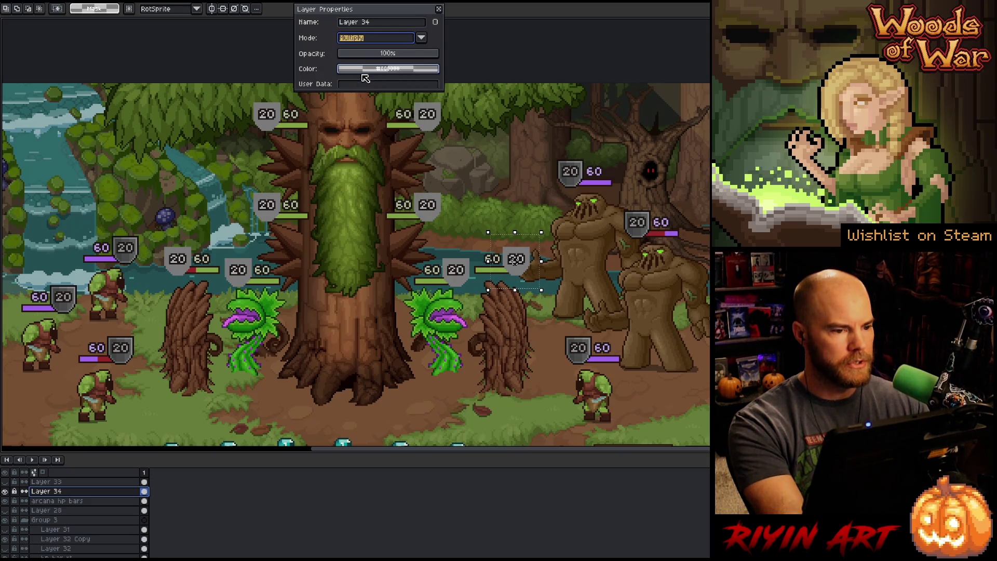
pyautogui.click(380, 55)
pyautogui.moveTo(379, 55); pyautogui.dragTo(357, 57)
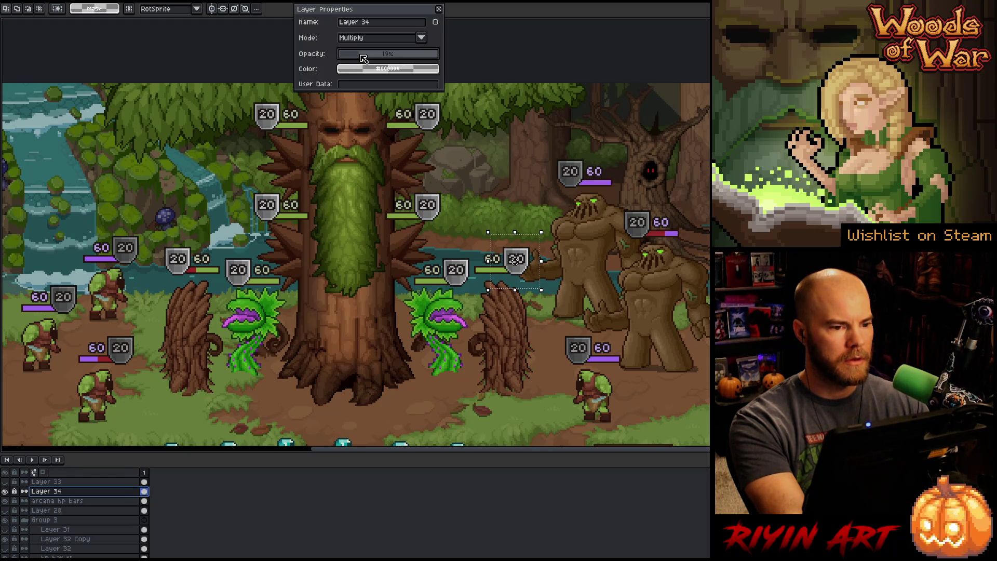
pyautogui.click(438, 9)
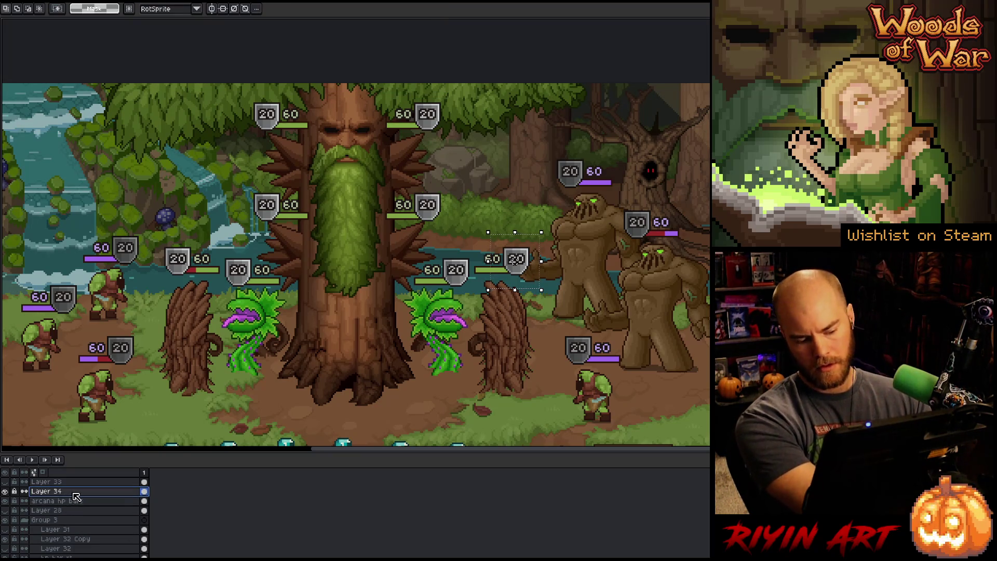
pyautogui.hotkey('ctrl', 'd')
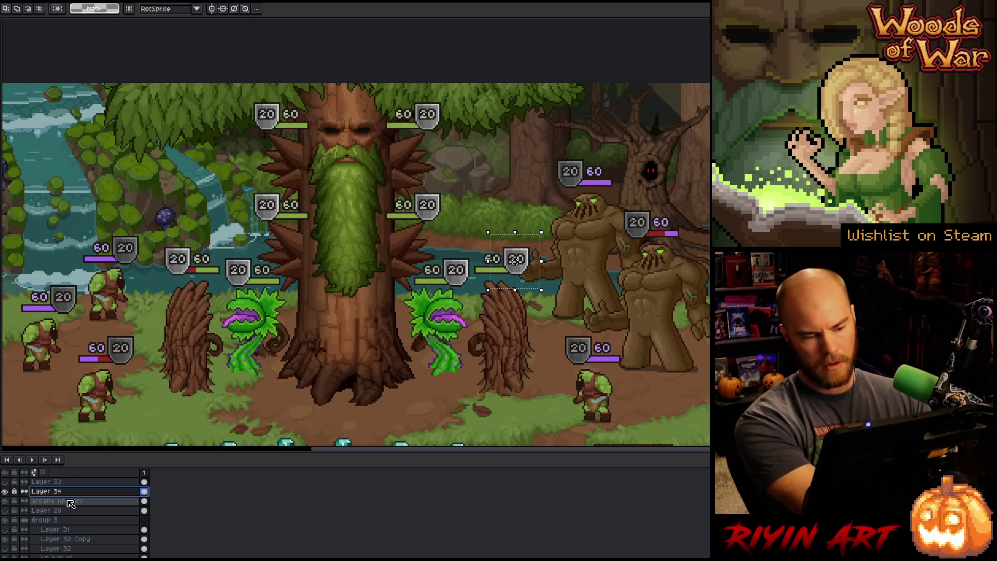
# - Toggle Layer 34's visibility repeatedly to compare the badges, then reopen its properties
pyautogui.click(7, 492)
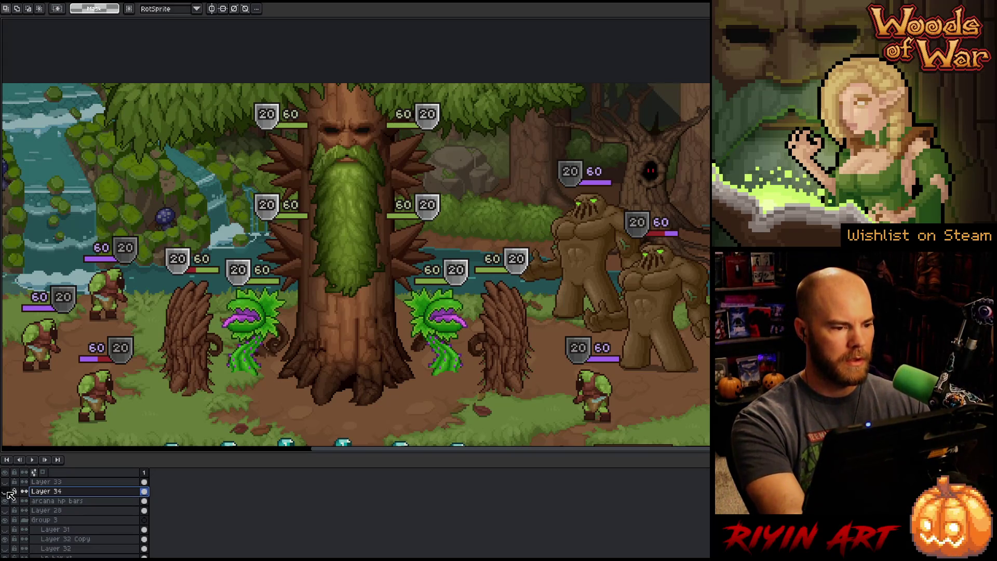
pyautogui.click(6, 491)
pyautogui.click(7, 491)
pyautogui.click(6, 491)
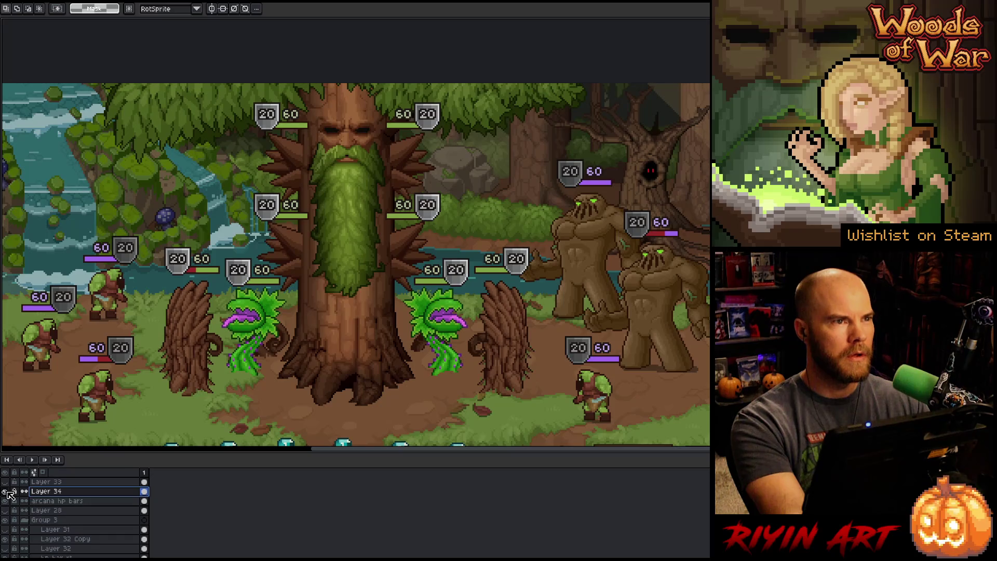
pyautogui.click(6, 491)
pyautogui.click(6, 491)
pyautogui.click(6, 491)
pyautogui.click(6, 492)
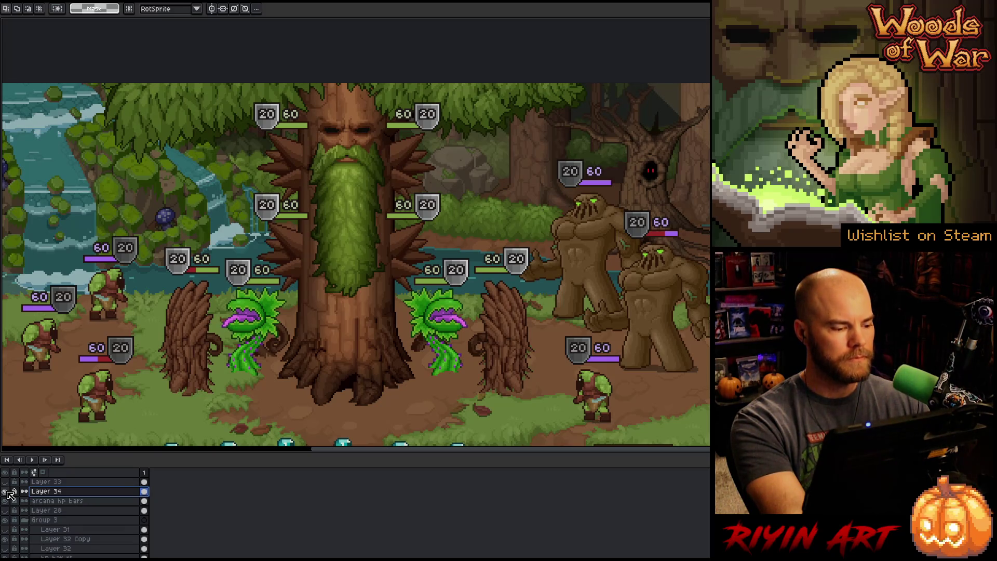
pyautogui.doubleClick(49, 491)
# - Fine-tune Layer 34's opacity slightly in its Layer Properties
pyautogui.click(389, 54)
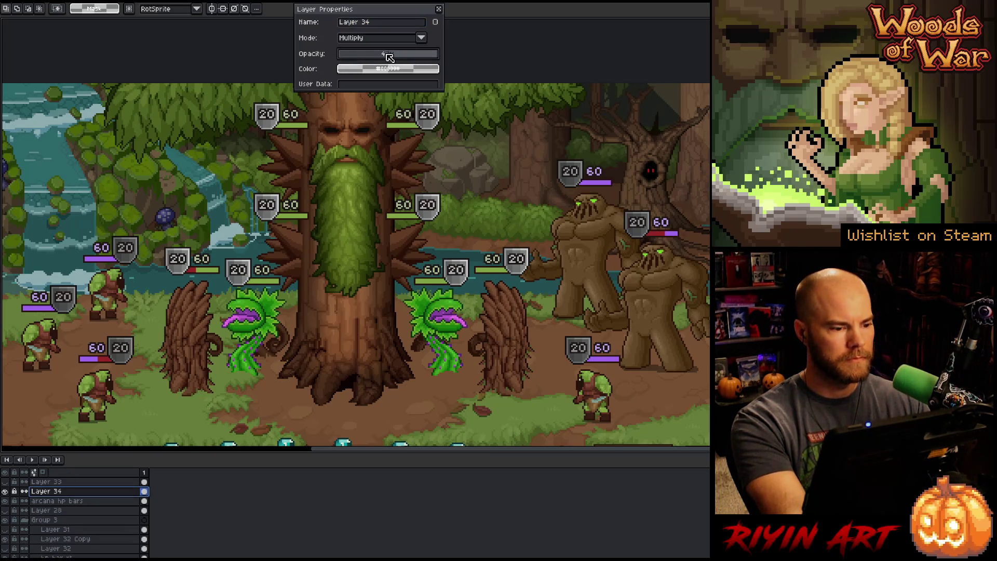
pyautogui.moveTo(387, 56); pyautogui.dragTo(379, 61)
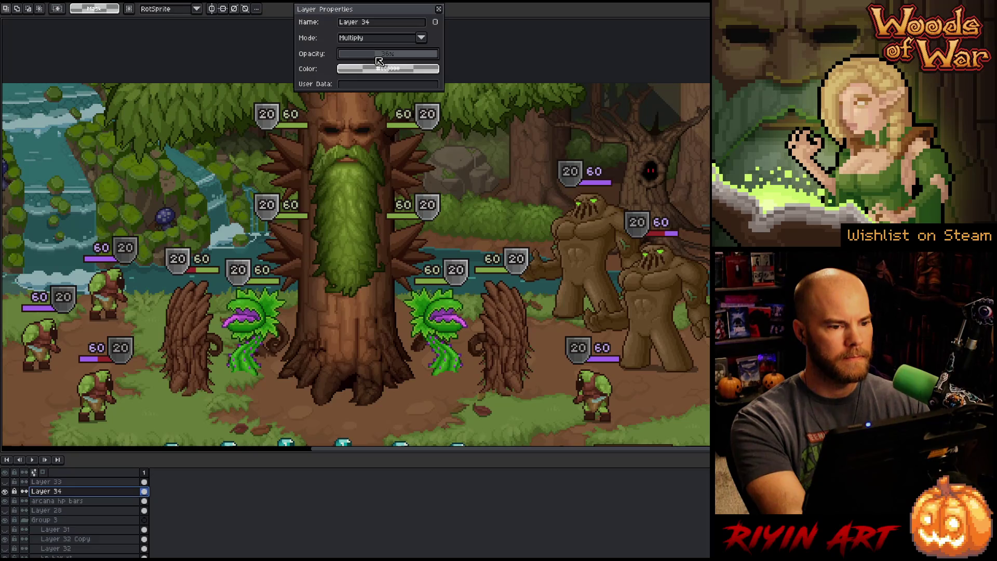
pyautogui.click(439, 9)
# - Set Layer 32 Copy's opacity to about 93%
pyautogui.press('v')
pyautogui.click(133, 265)
pyautogui.doubleClick(88, 539)
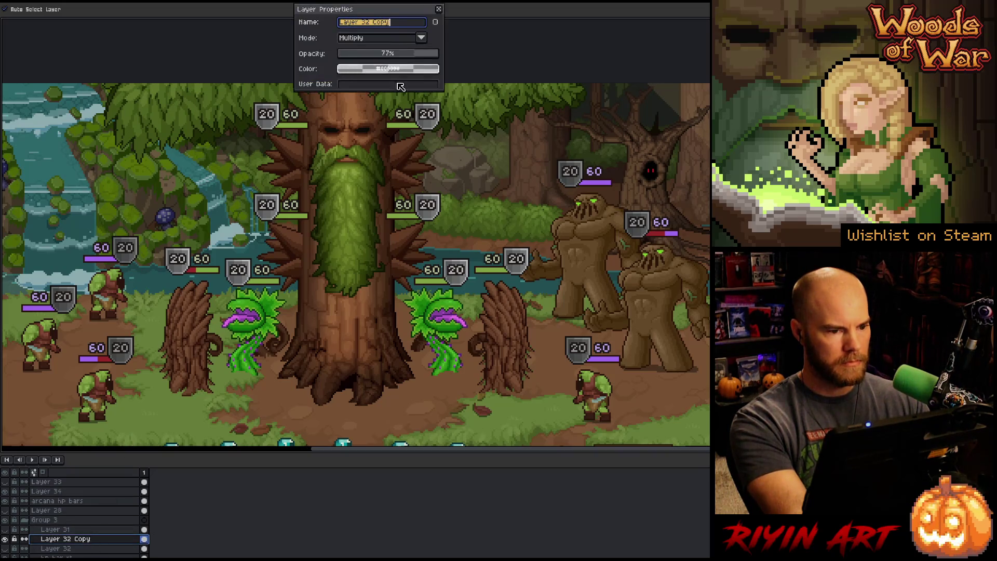
pyautogui.click(431, 58)
pyautogui.moveTo(431, 57); pyautogui.dragTo(475, 56)
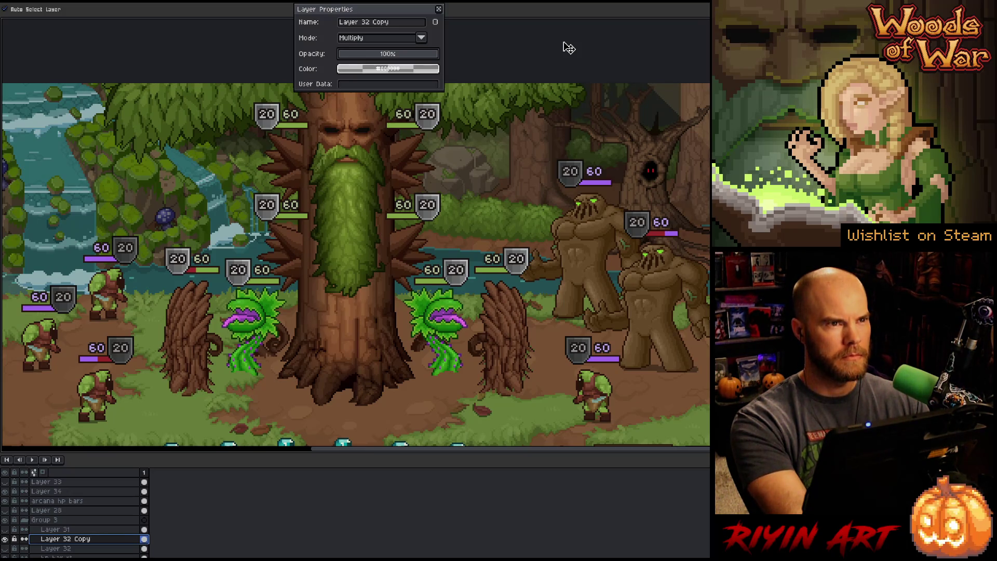
pyautogui.click(434, 57)
pyautogui.moveTo(435, 61); pyautogui.dragTo(431, 62)
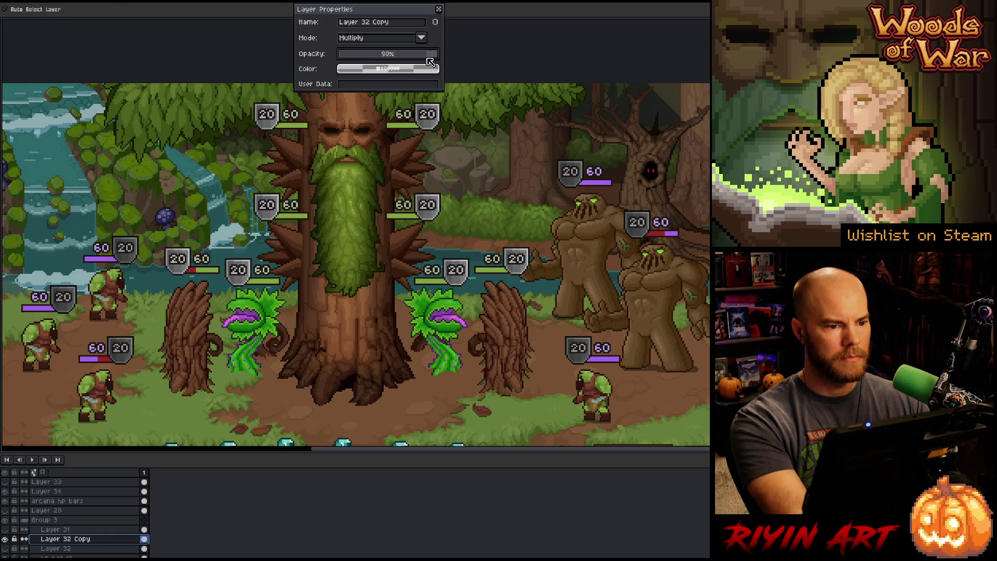
pyautogui.click(439, 9)
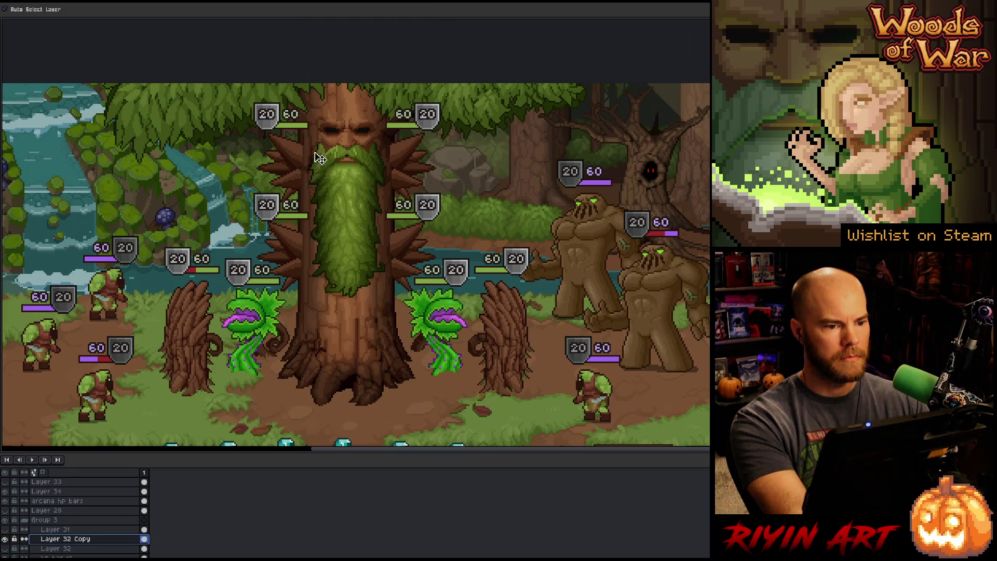
# - Lower Layer 34's Multiply opacity to about 31%
pyautogui.doubleClick(80, 491)
pyautogui.click(377, 61)
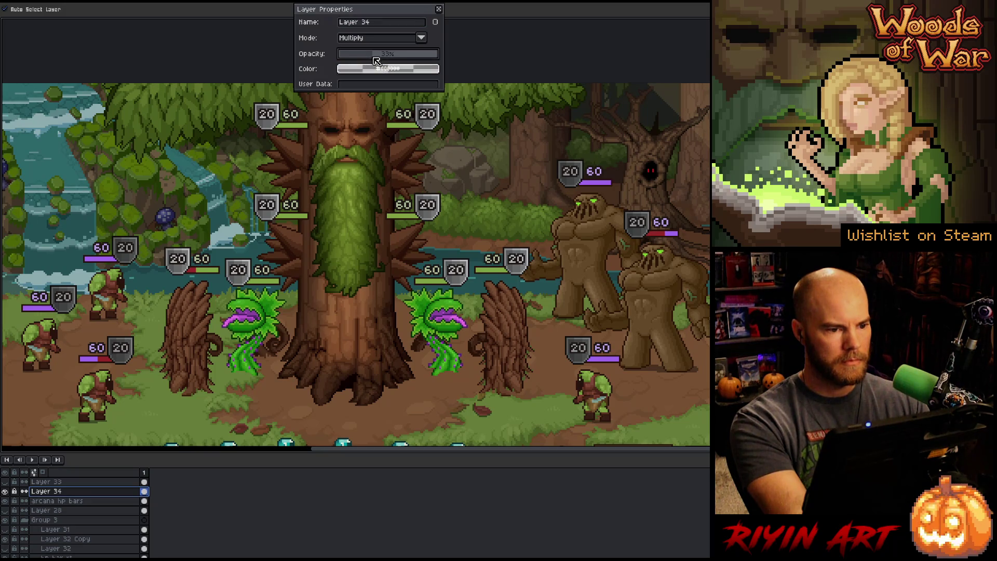
pyautogui.moveTo(376, 61); pyautogui.dragTo(375, 61)
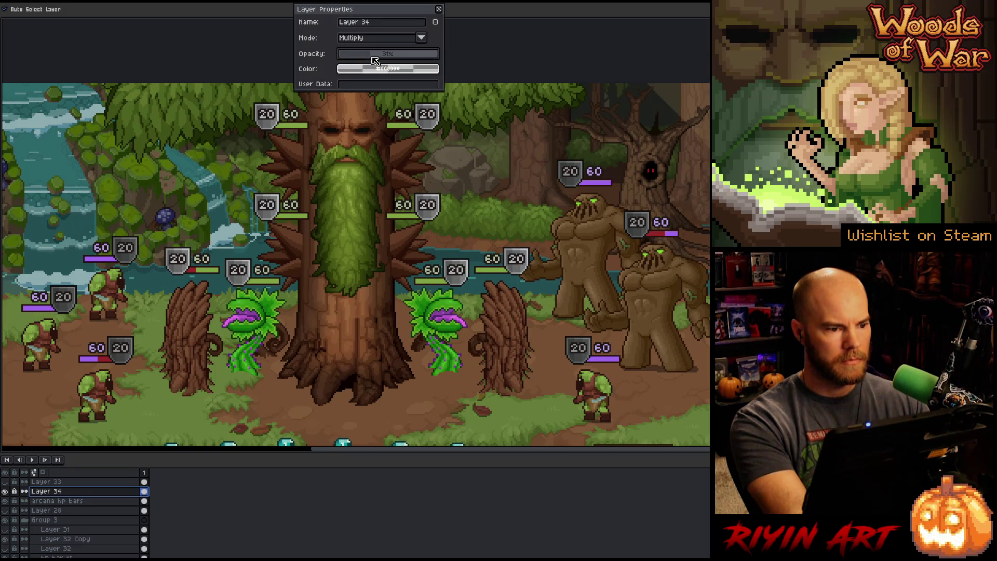
pyautogui.click(439, 9)
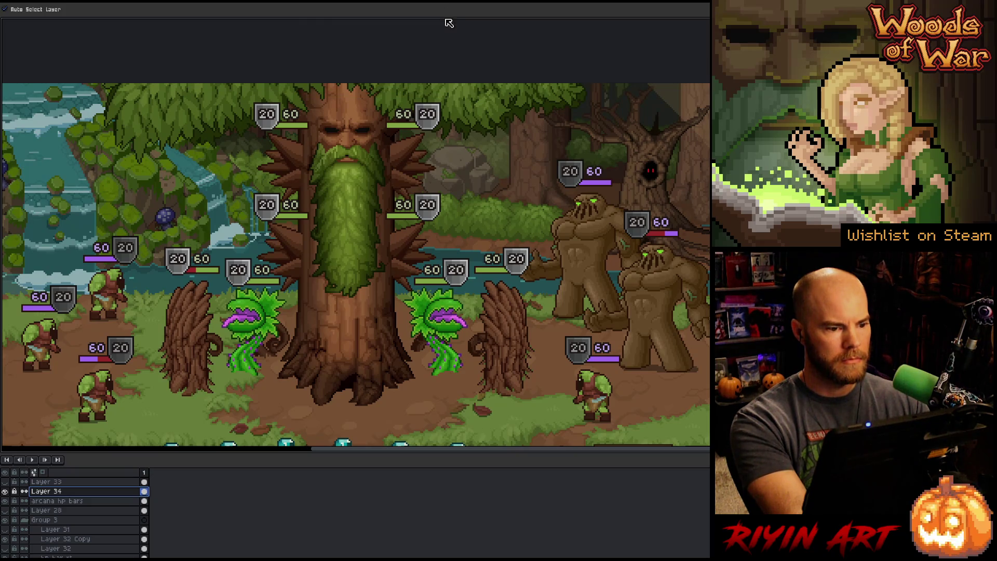
# - Rename Layer 34 to 'shield tint'
pyautogui.doubleClick(59, 493)
pyautogui.write('shield')
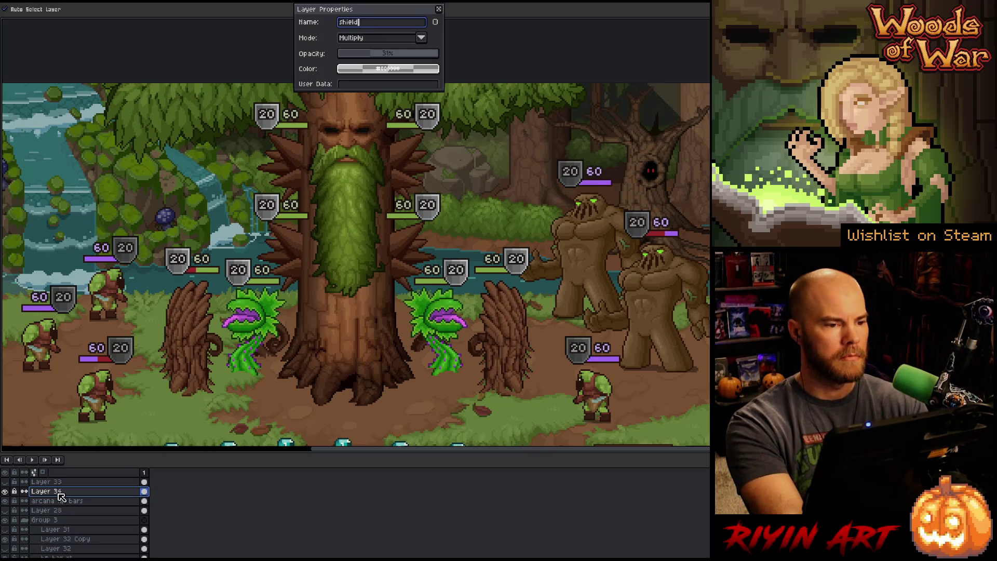
pyautogui.press('BackSpace')
pyautogui.press('BackSpace')
pyautogui.write('tint')
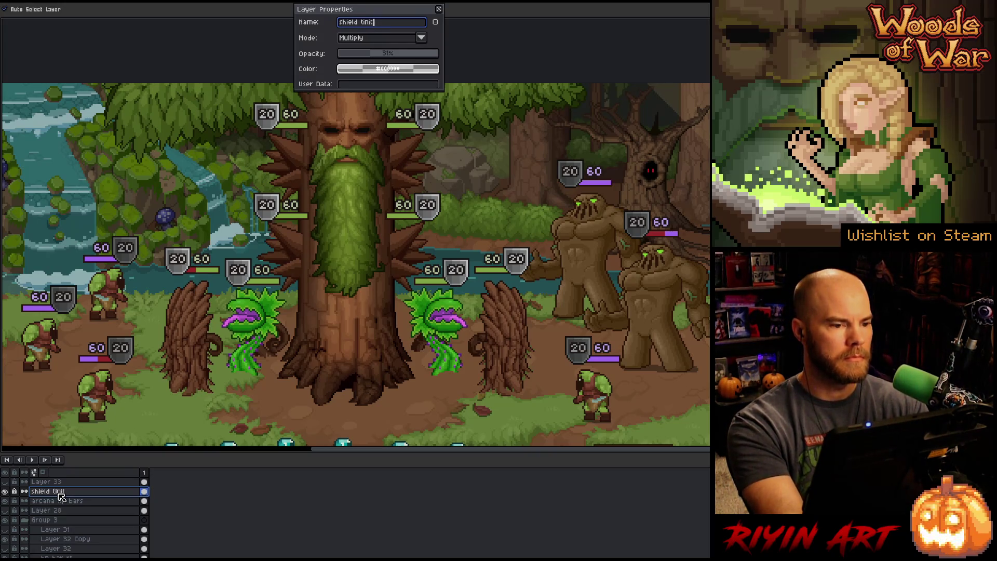
pyautogui.press('Return')
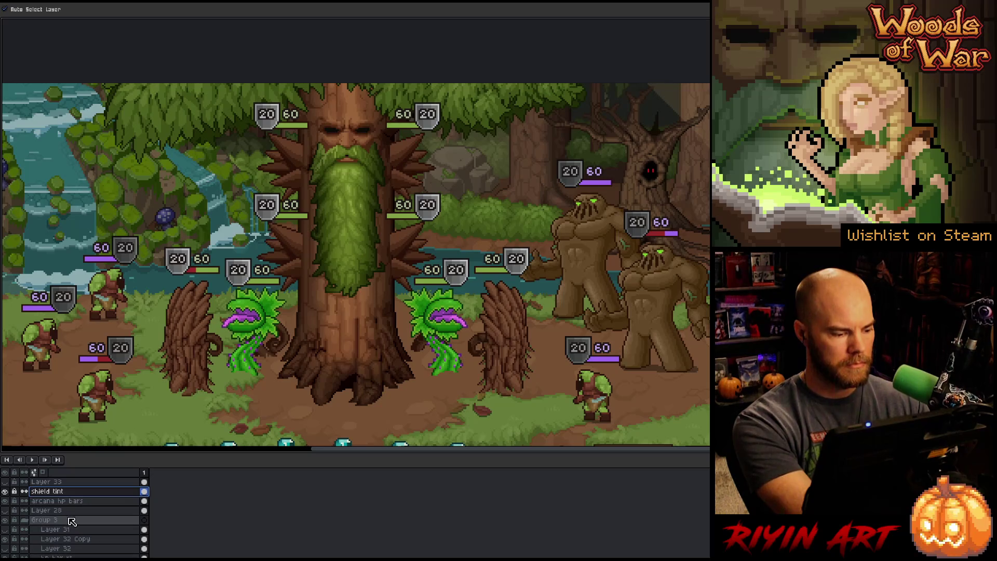
# - Rename Layer 32 Copy to 'shield tint' as well
pyautogui.click(61, 540)
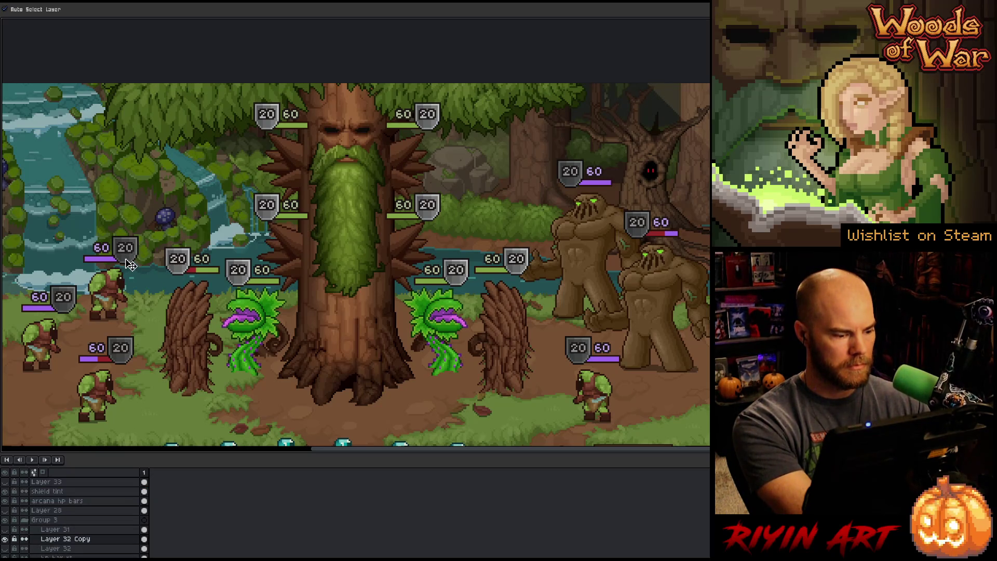
pyautogui.doubleClick(62, 542)
pyautogui.write('shi')
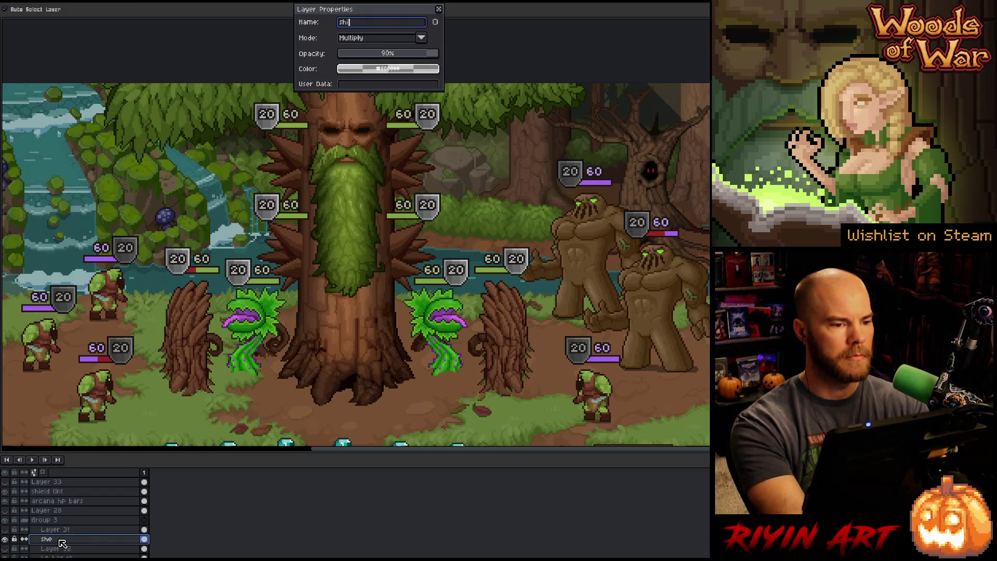
pyautogui.press('Return')
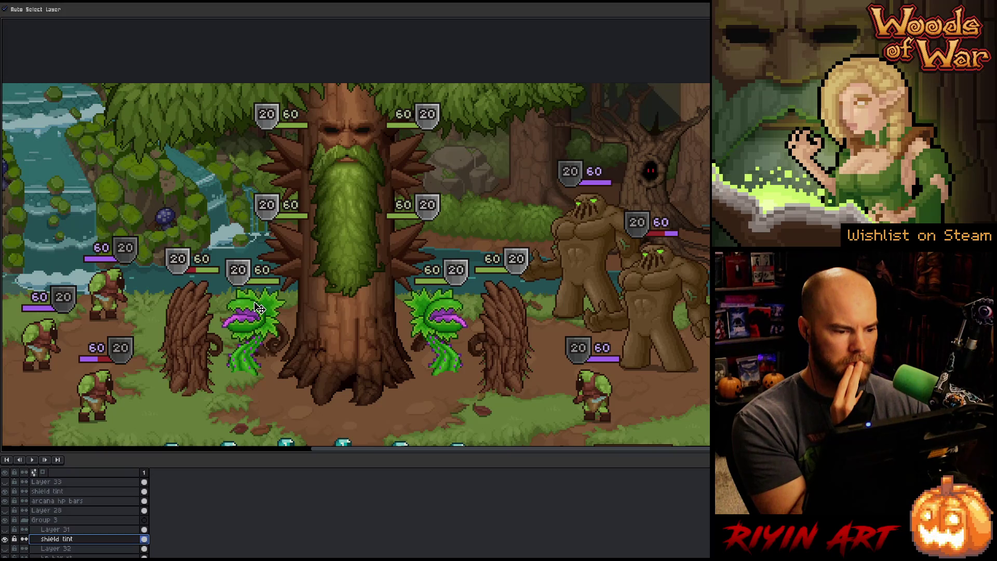
# - Zoom out, hide arcana hp bars, and marquee then drop a selection around the left stump
pyautogui.scroll(-1, 258, 307)
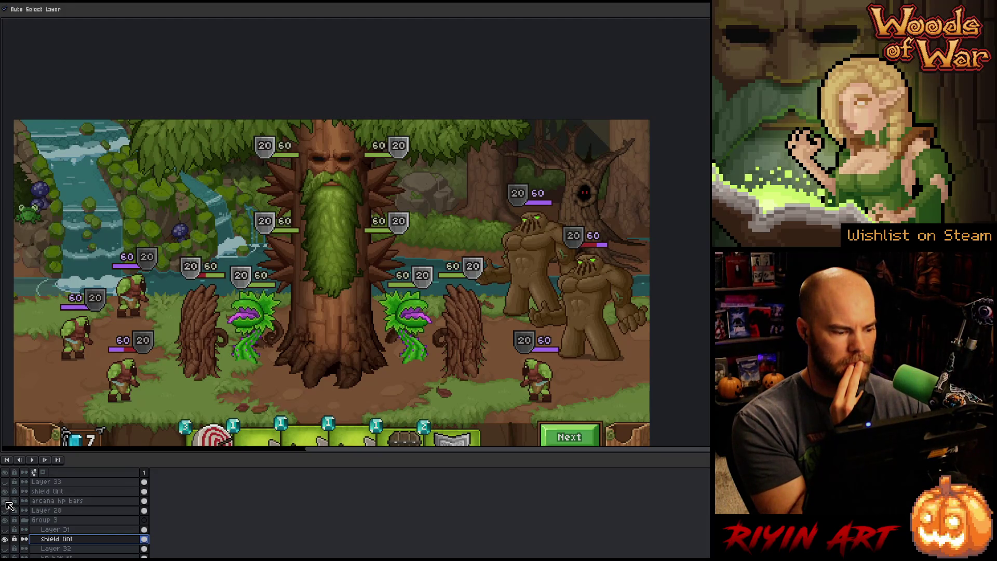
pyautogui.click(6, 501)
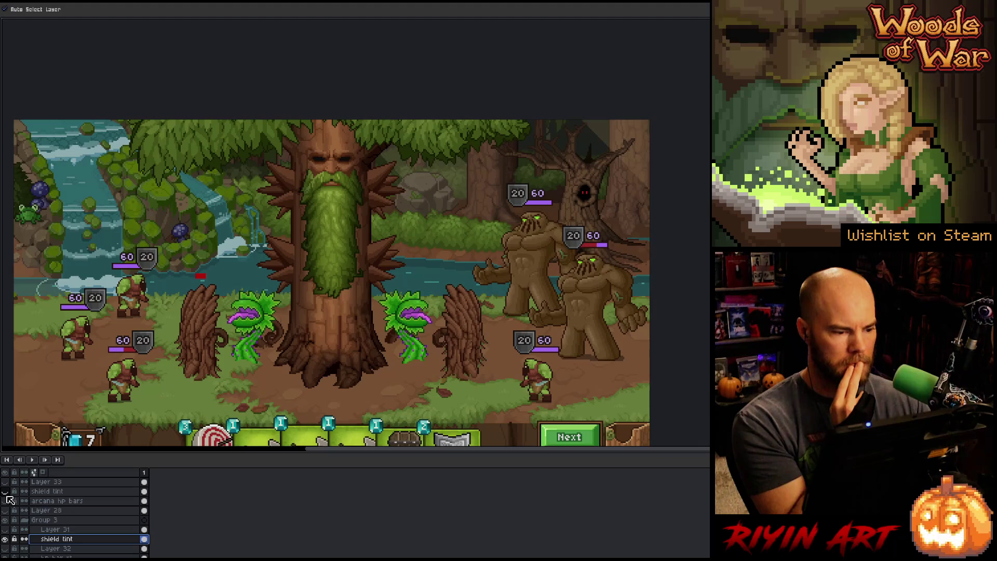
pyautogui.click(206, 282)
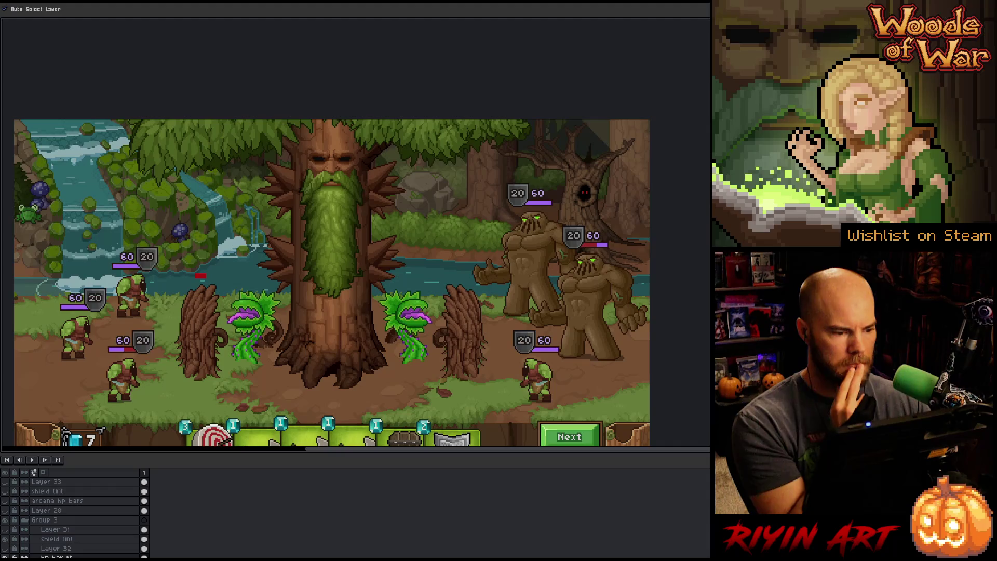
pyautogui.press('m')
pyautogui.moveTo(228, 254); pyautogui.dragTo(186, 309)
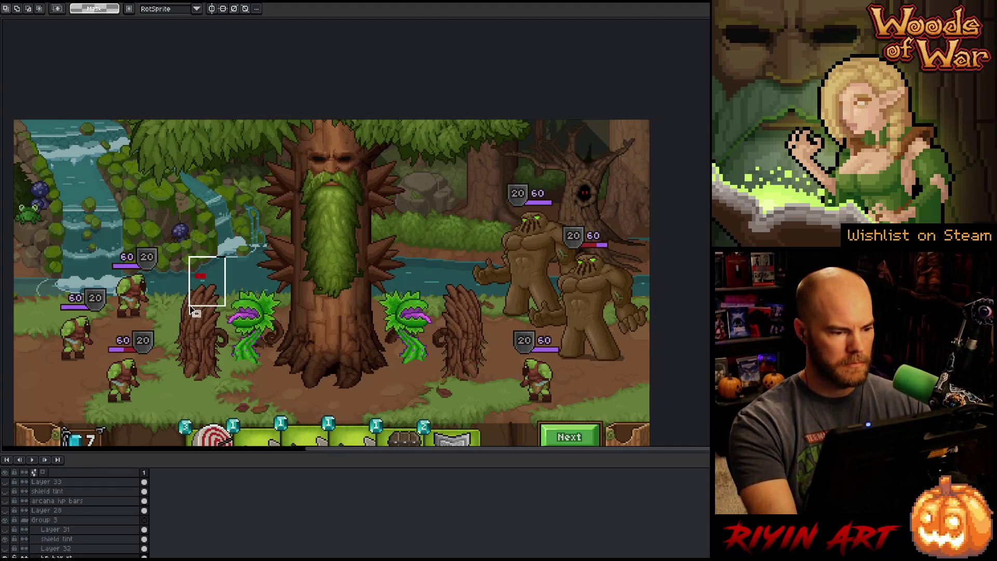
pyautogui.click(227, 352)
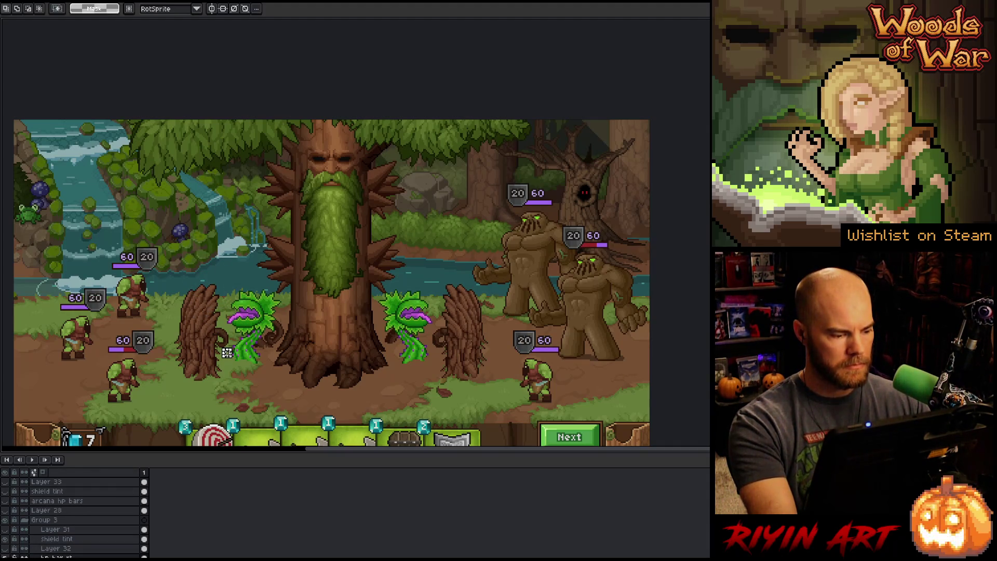
pyautogui.press('h')
pyautogui.press('h')
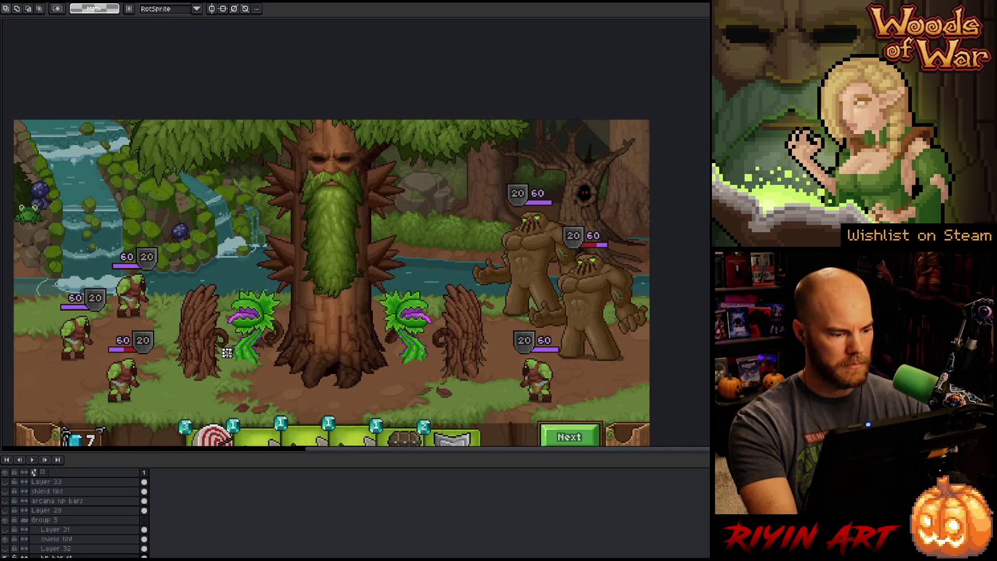
# - Compare the scene with shield tint hidden and arcana hp bars shown, then bring up arcana hp bars' layer menu
pyautogui.click(5, 492)
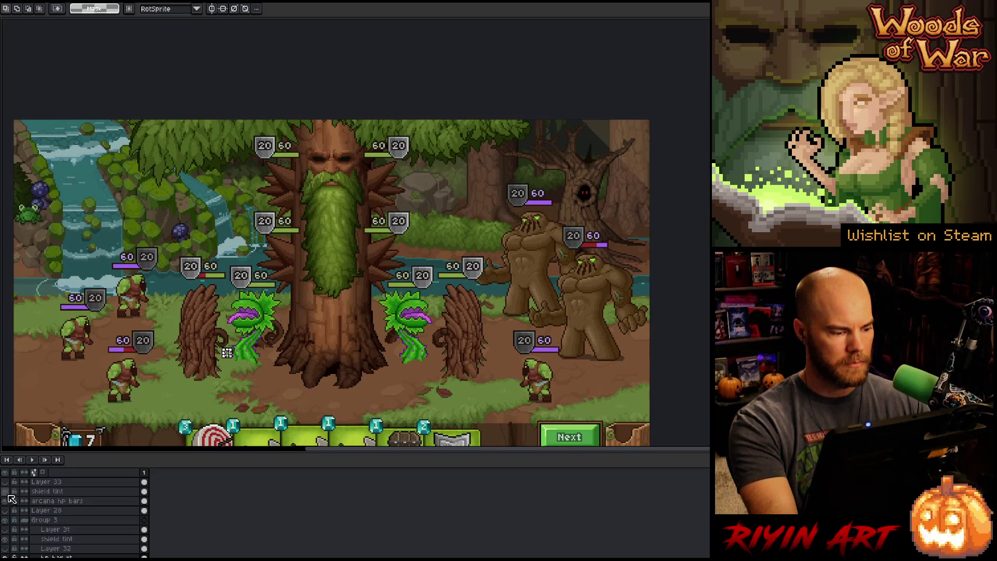
pyautogui.click(7, 492)
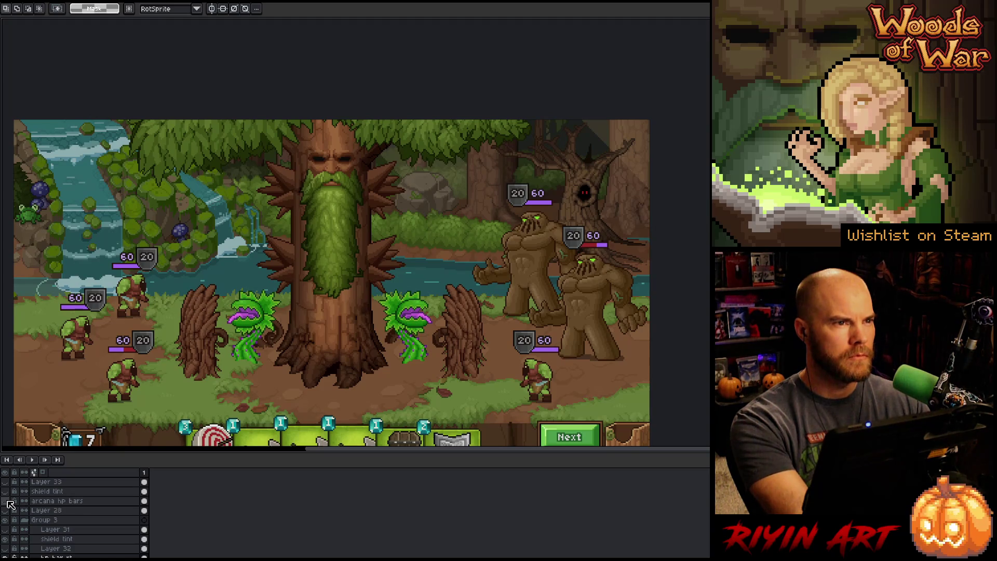
pyautogui.click(7, 501)
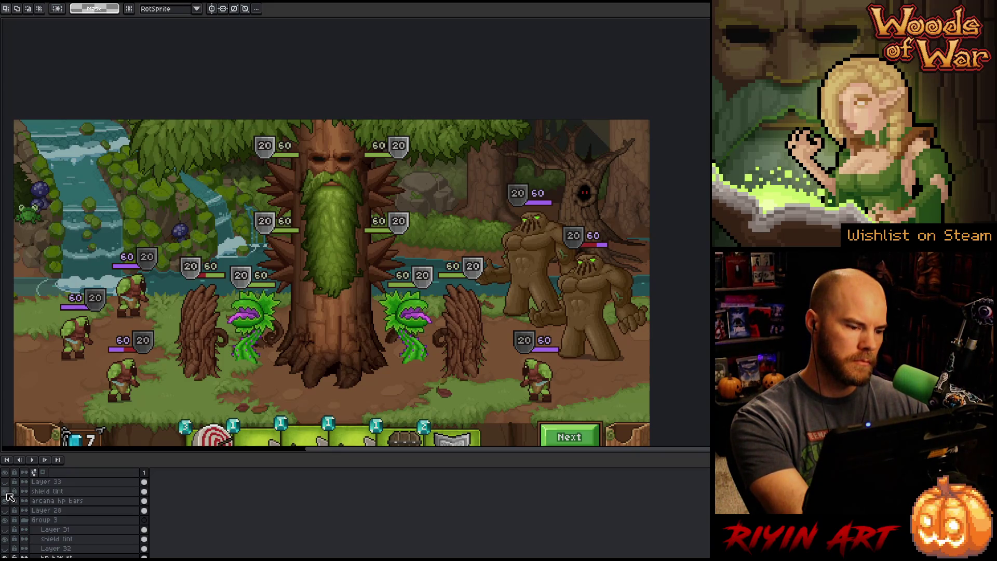
pyautogui.click(58, 492)
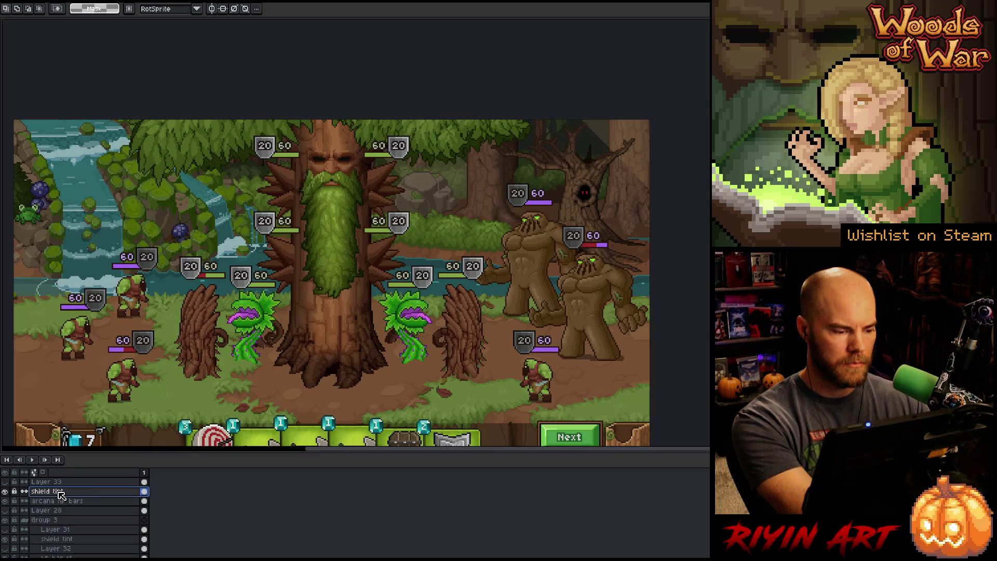
pyautogui.click(60, 500)
pyautogui.rightClick(60, 500)
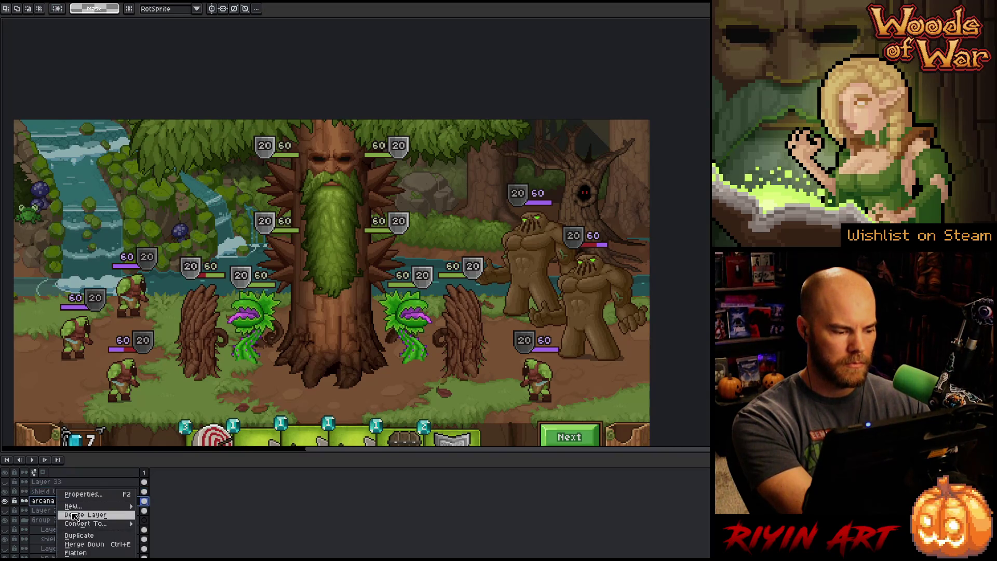
# - Keep hidden backup copies of both HP-bar layers and merge shield tint into arcana hp bars
pyautogui.click(81, 536)
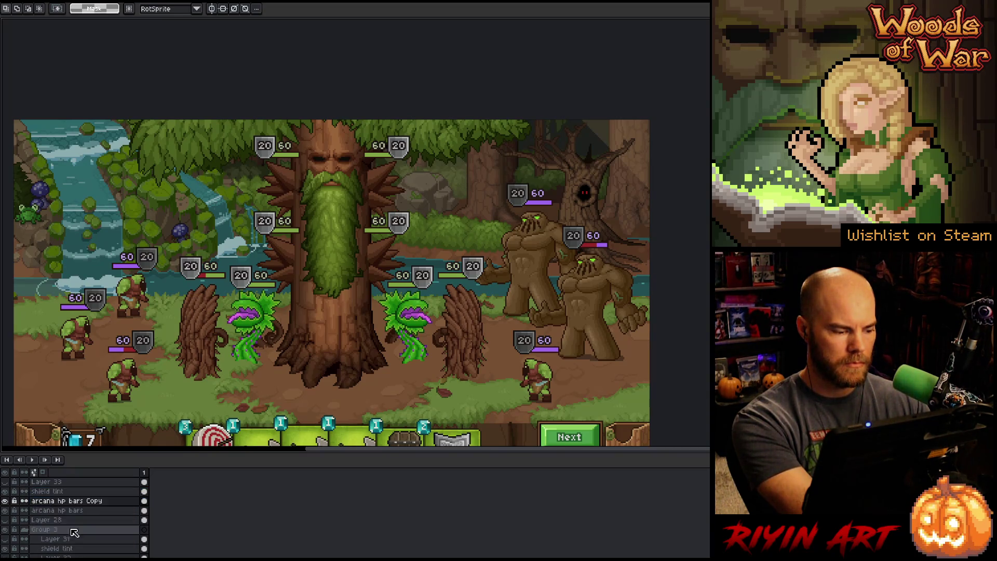
pyautogui.click(59, 491)
pyautogui.rightClick(59, 492)
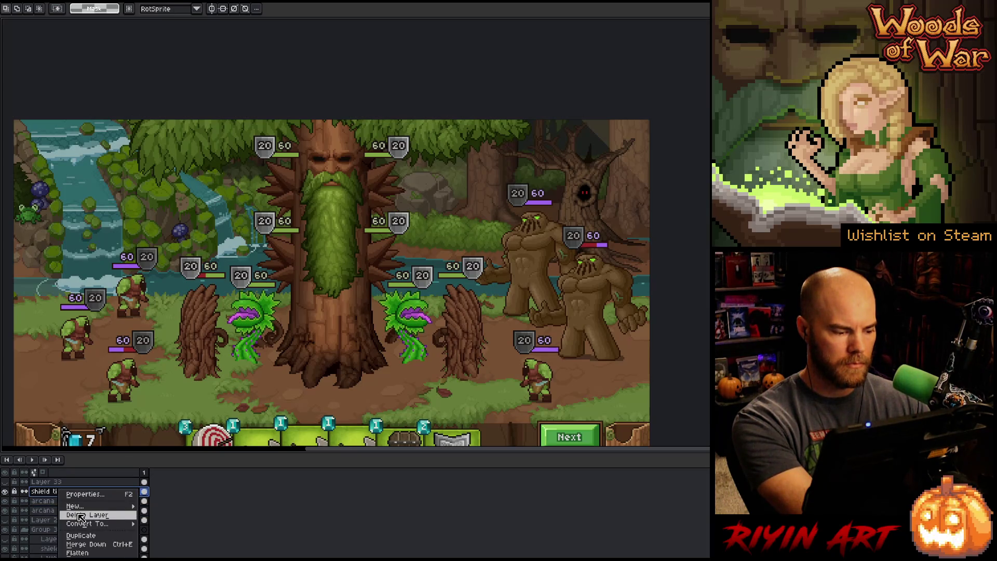
pyautogui.click(82, 535)
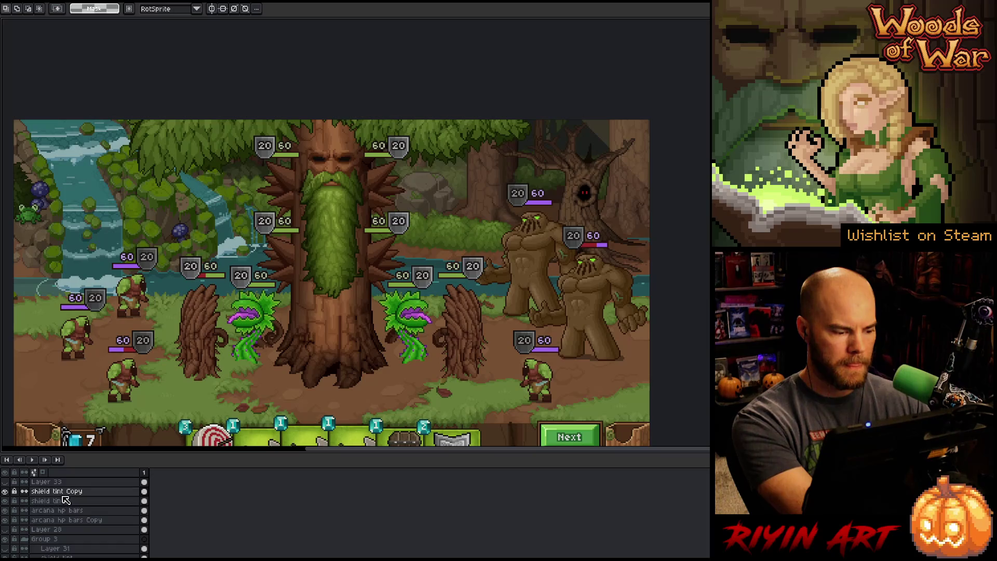
pyautogui.moveTo(66, 502); pyautogui.dragTo(73, 514)
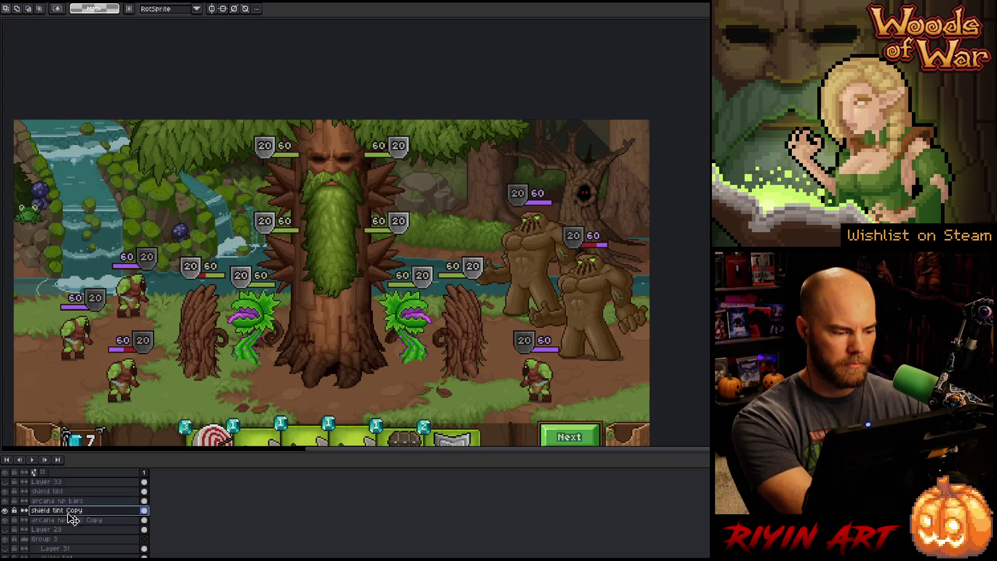
pyautogui.moveTo(5, 510); pyautogui.dragTo(5, 520)
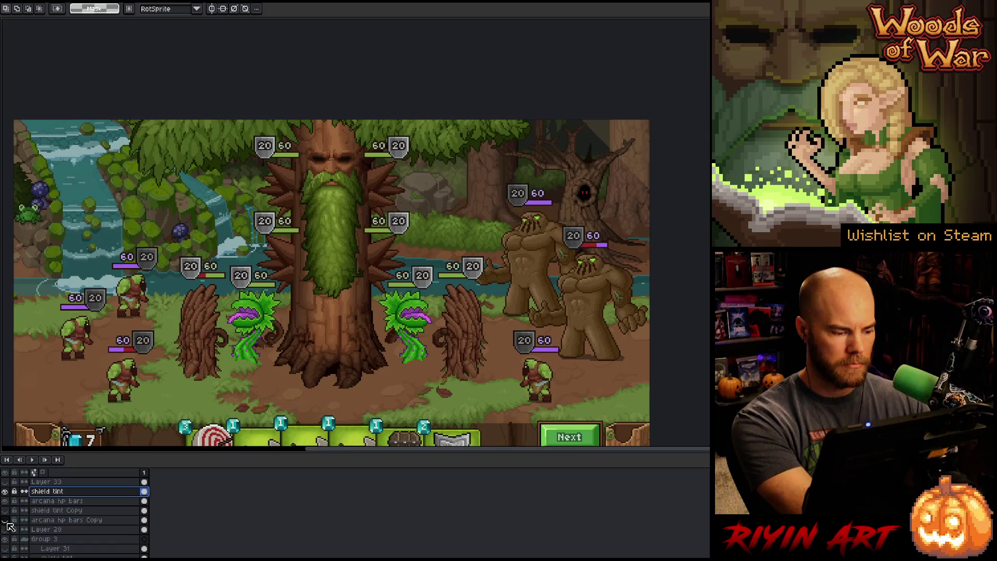
pyautogui.press('Delete')
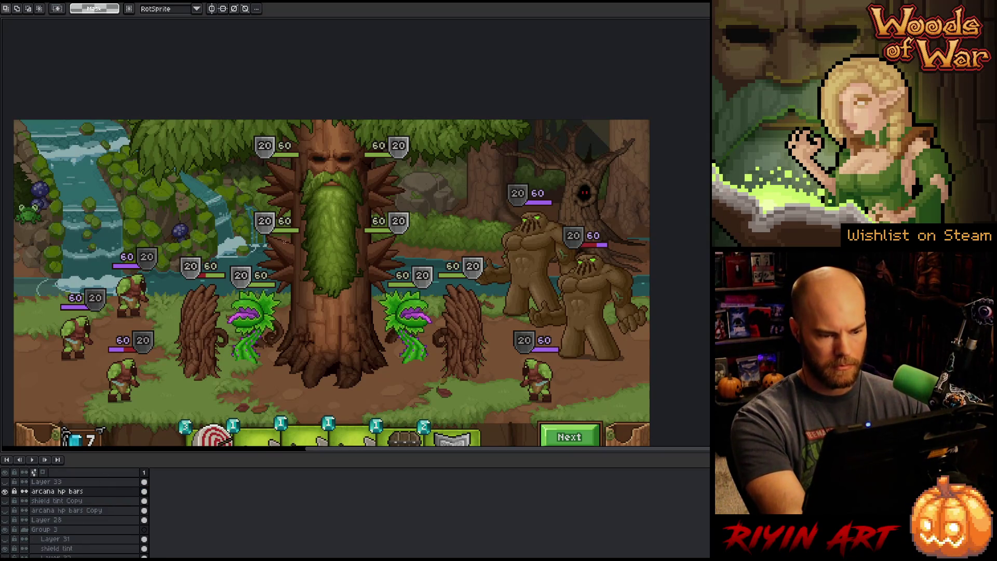
# - Shift the upper-left tree HP bars about 41 px left and the upper-right ones about 41 px right
pyautogui.moveTo(216, 126)
pyautogui.mouseDown()
pyautogui.moveTo(334, 244)
pyautogui.moveTo(323, 246)
pyautogui.mouseUp()
pyautogui.moveTo(269, 186); pyautogui.dragTo(248, 186)
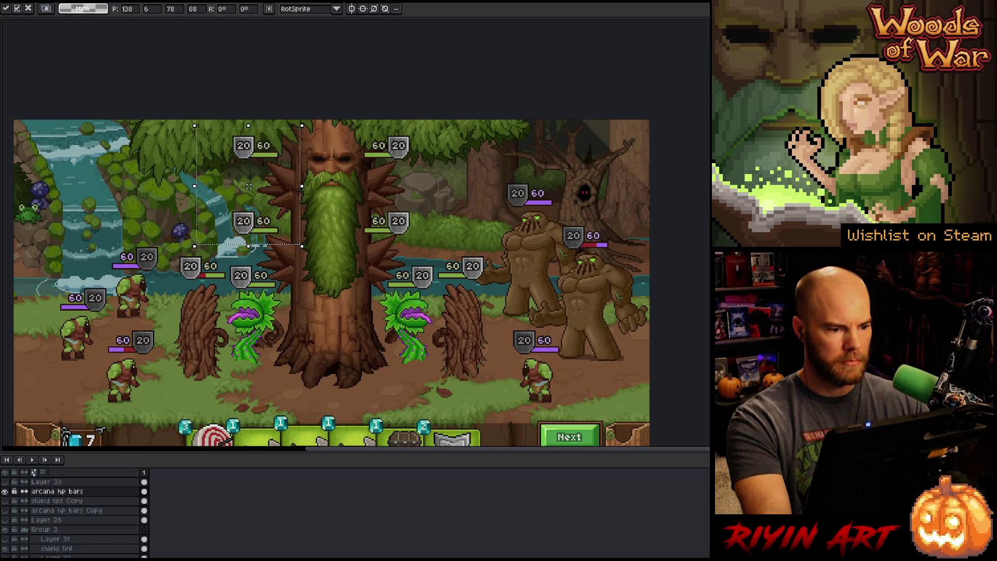
pyautogui.press('Return')
pyautogui.moveTo(466, 118); pyautogui.dragTo(338, 250)
pyautogui.moveTo(402, 184); pyautogui.dragTo(424, 183)
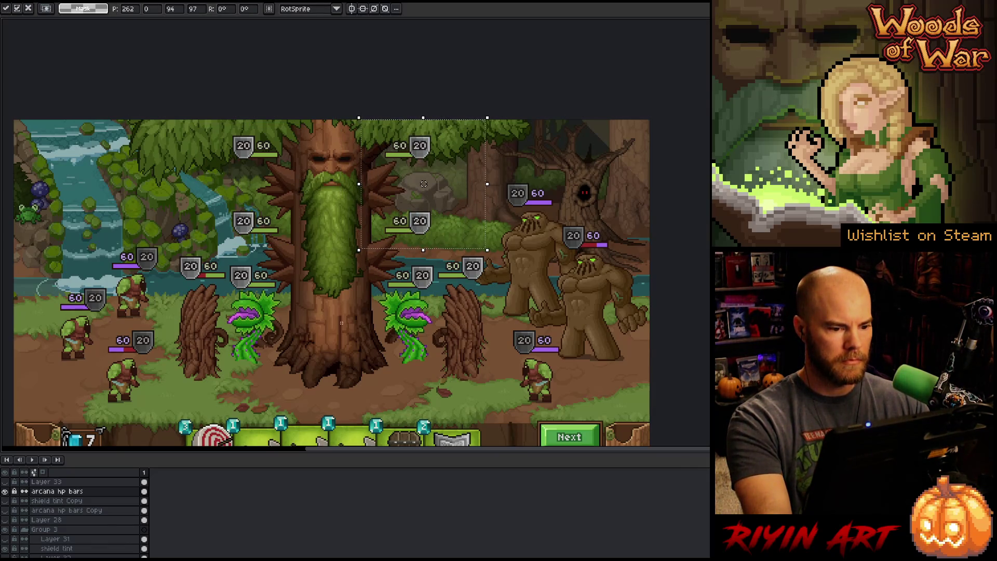
pyautogui.hotkey('ctrl', 'd')
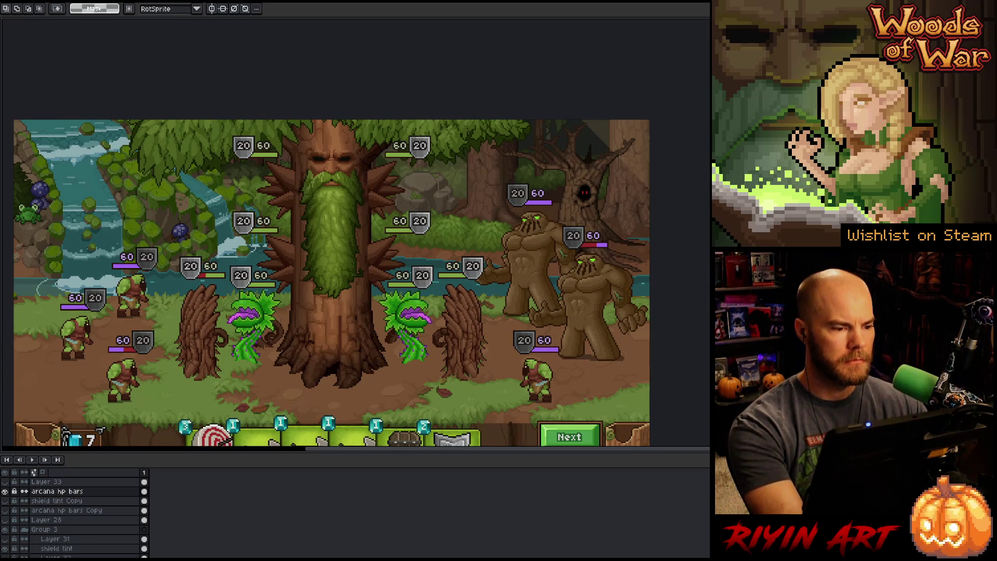
# - Move the top-left 20/60 HP bar down and left over the foliage
pyautogui.click(4, 491)
pyautogui.click(4, 491)
pyautogui.moveTo(209, 125); pyautogui.dragTo(318, 180)
pyautogui.click(296, 178)
pyautogui.moveTo(244, 177)
pyautogui.mouseDown()
pyautogui.moveTo(178, 224)
pyautogui.moveTo(332, 196)
pyautogui.moveTo(284, 212)
pyautogui.moveTo(316, 200)
pyautogui.mouseUp()
pyautogui.scroll(3, 318, 200)
pyautogui.moveTo(397, 199); pyautogui.dragTo(337, 232)
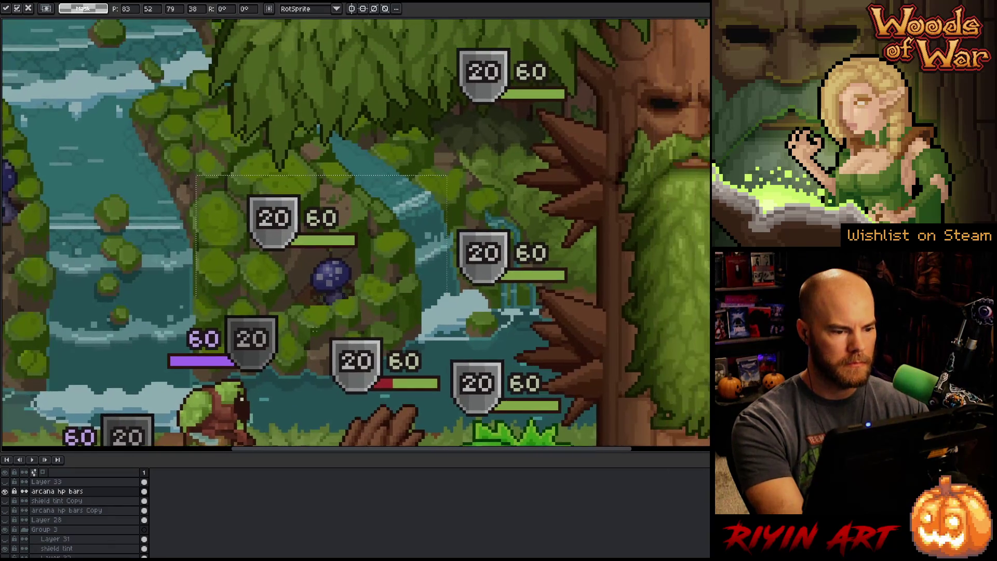
pyautogui.press('Return')
# - Zoom in on the 20/60 bar and ready the Pencil for pixel edits
pyautogui.scroll(4, 349, 268)
pyautogui.press('i')
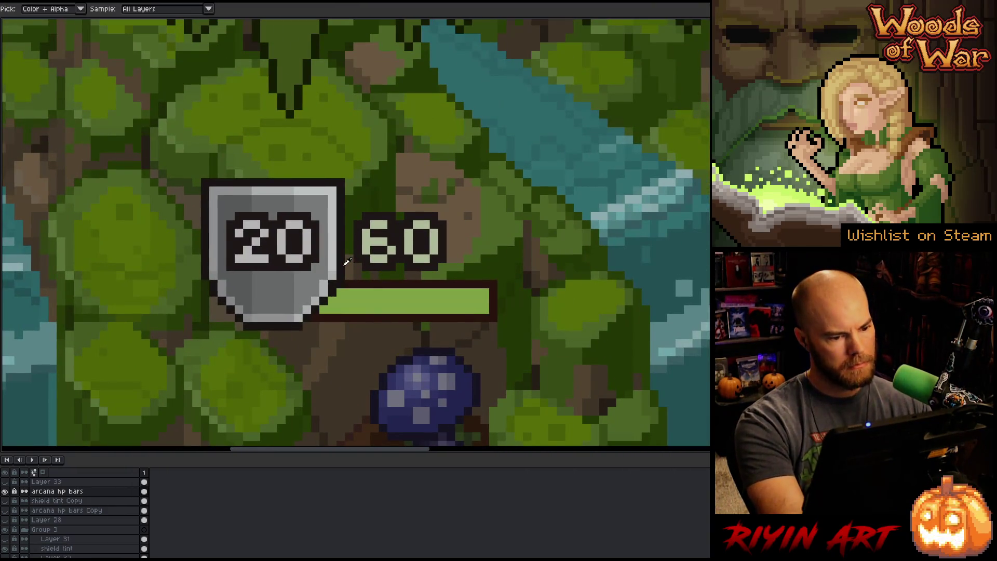
pyautogui.press('b')
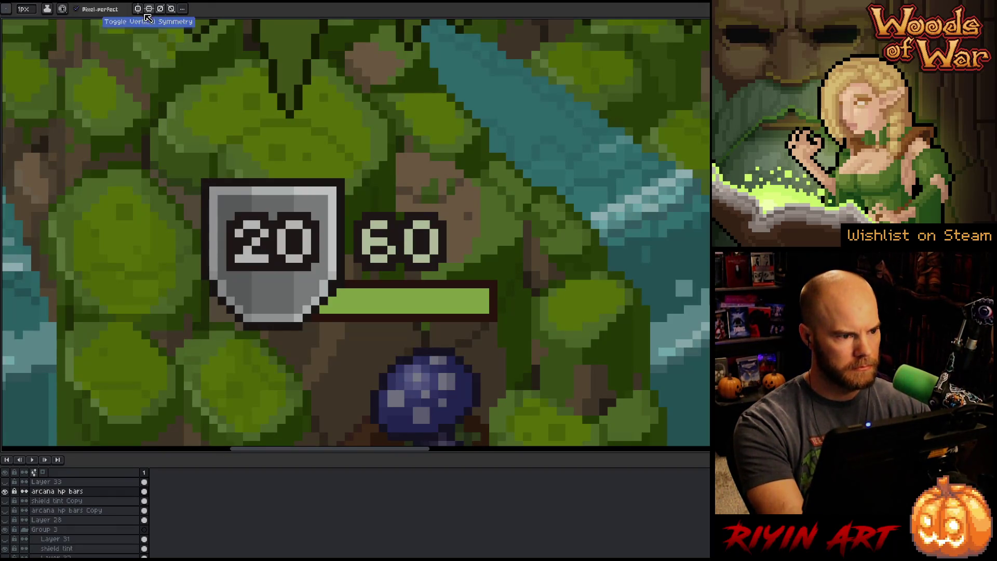
# - Turn on vertical symmetry with the mirror axis centred on the shield
pyautogui.click(184, 9)
pyautogui.click(207, 29)
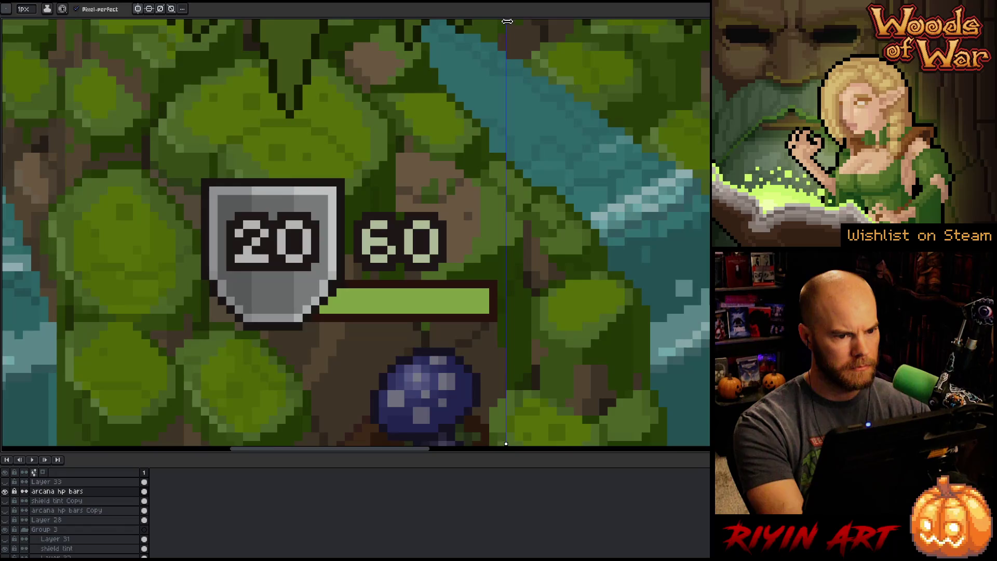
pyautogui.moveTo(506, 21); pyautogui.dragTo(273, 52)
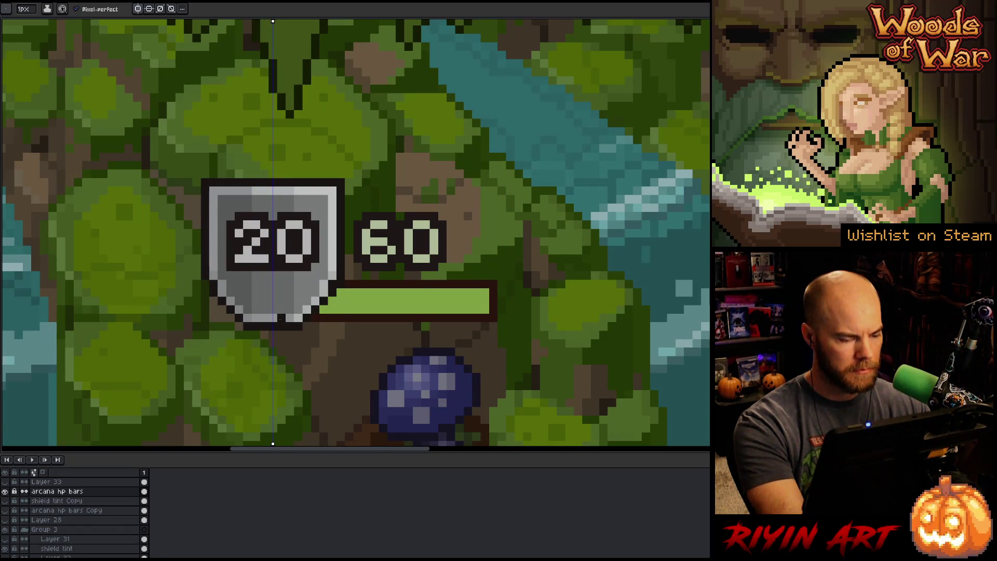
# - Darken the shield's bottom tip and draft dark inner lines, then undo those lines
pyautogui.click(287, 318)
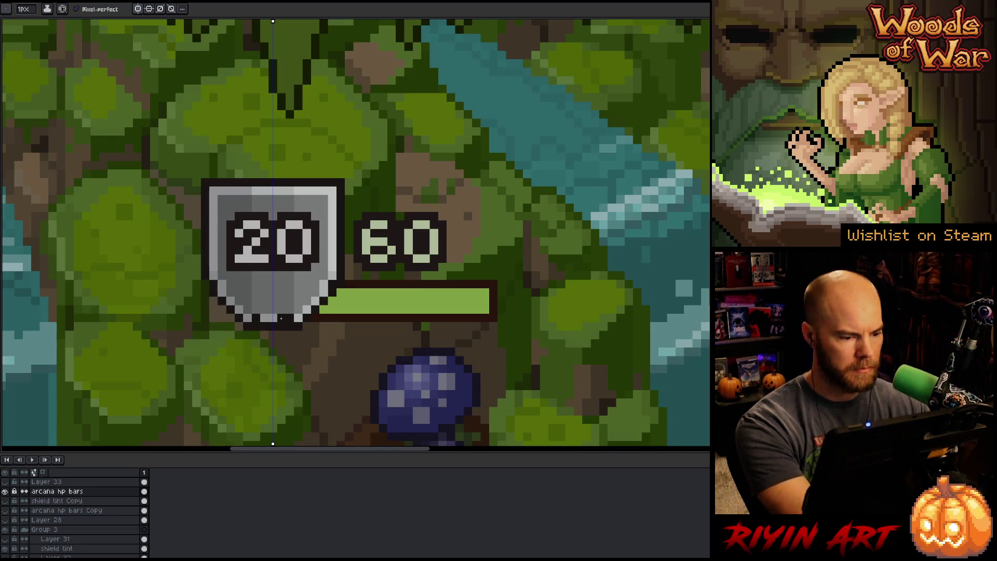
pyautogui.click(281, 318)
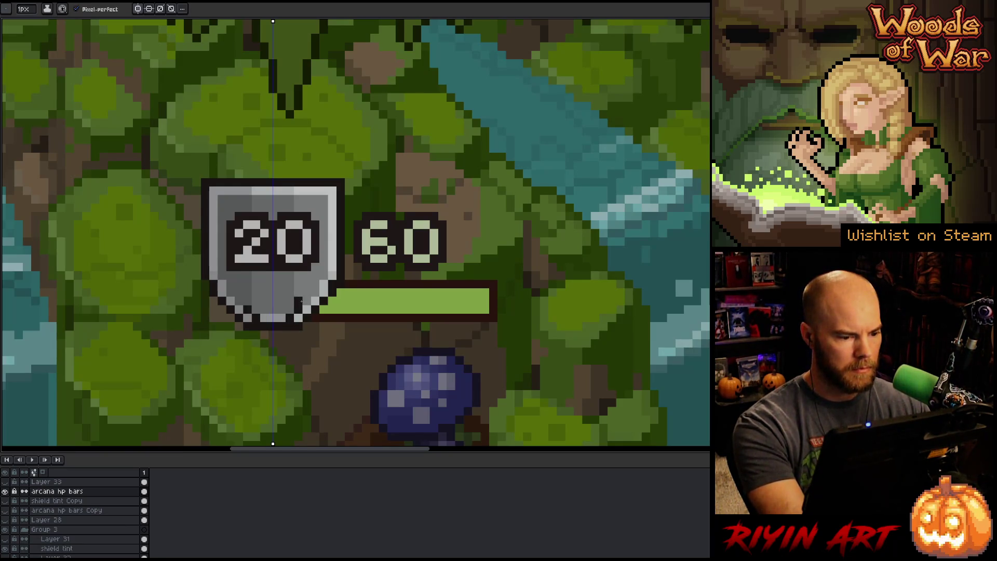
pyautogui.click(238, 300)
pyautogui.click(307, 293)
pyautogui.click(238, 293)
pyautogui.click(307, 284)
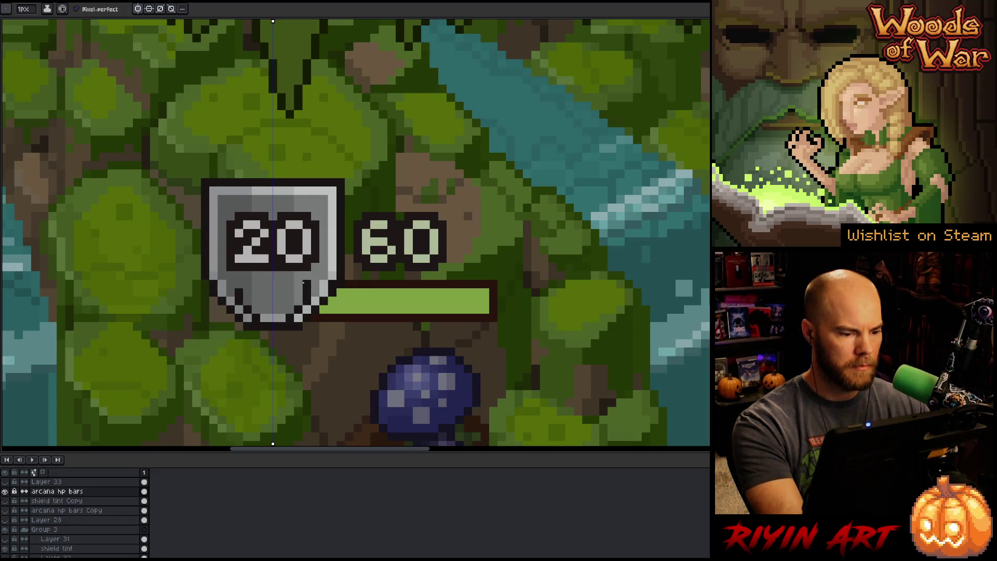
pyautogui.hotkey('ctrl', 'z')
pyautogui.hotkey('ctrl', 'z')
pyautogui.hotkey('ctrl', 'z')
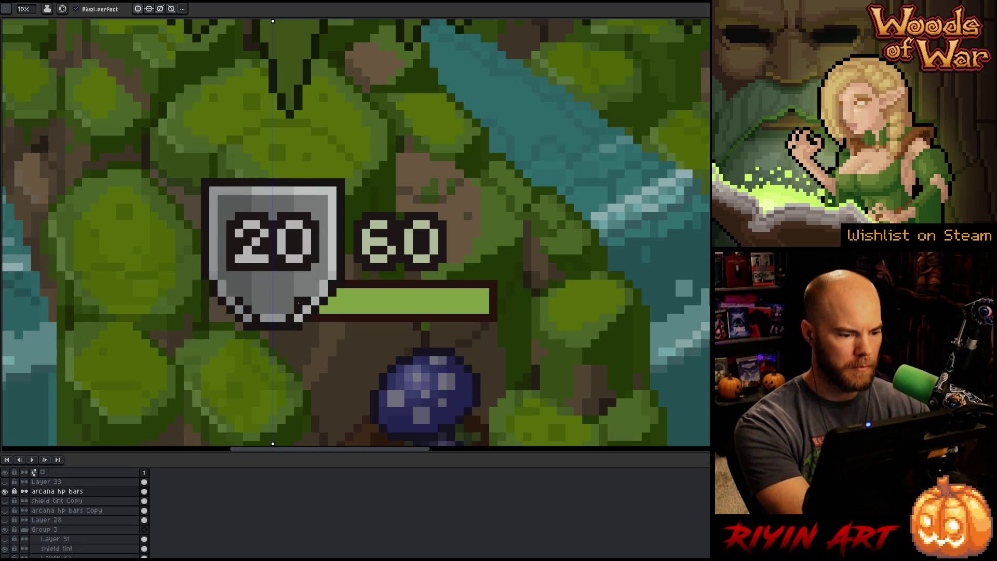
# - Redraw mirrored dark vertical lines joined by a horizontal line to box the small shield
pyautogui.click(298, 301)
pyautogui.click(248, 301)
pyautogui.click(298, 295)
pyautogui.click(247, 293)
pyautogui.click(298, 285)
pyautogui.click(300, 283)
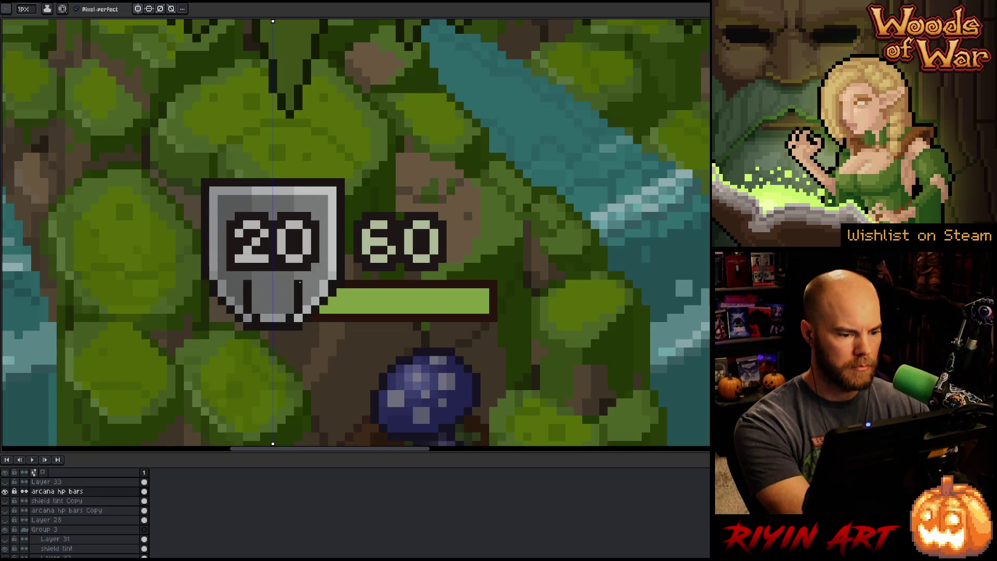
pyautogui.click(299, 276)
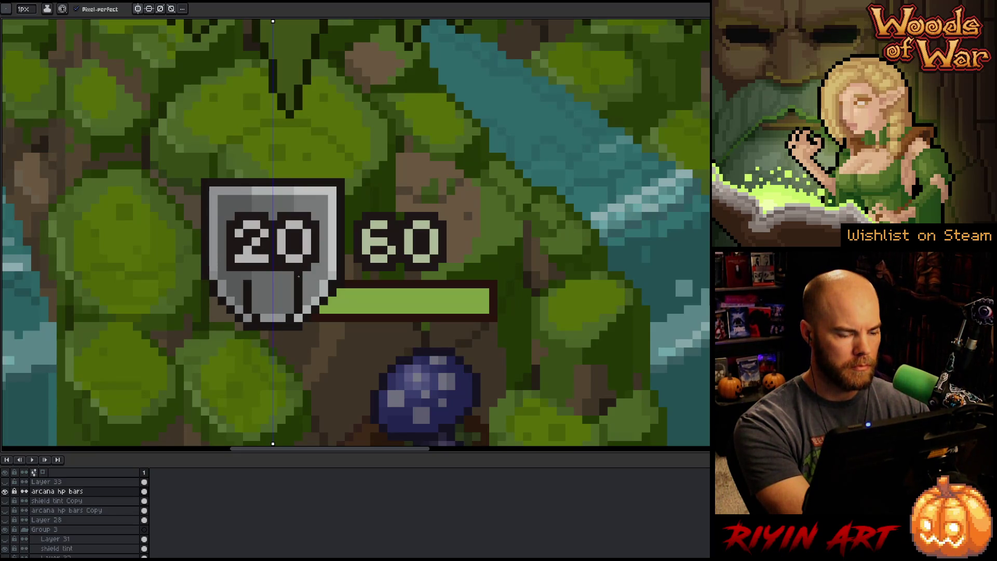
pyautogui.moveTo(290, 284); pyautogui.dragTo(273, 283)
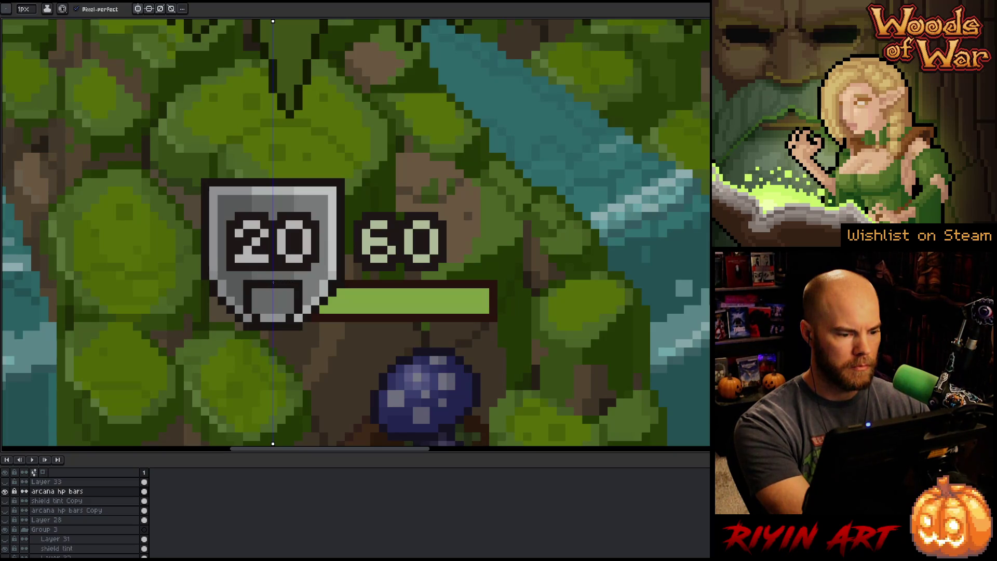
# - Sample the shield's grey and fill the small box's centre
pyautogui.press('i')
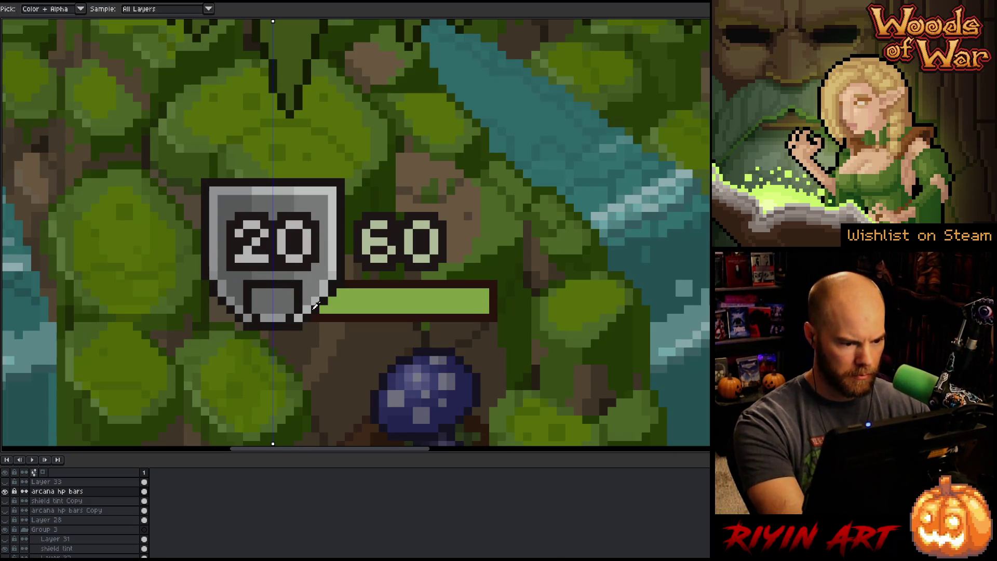
pyautogui.click(314, 308)
pyautogui.press('b')
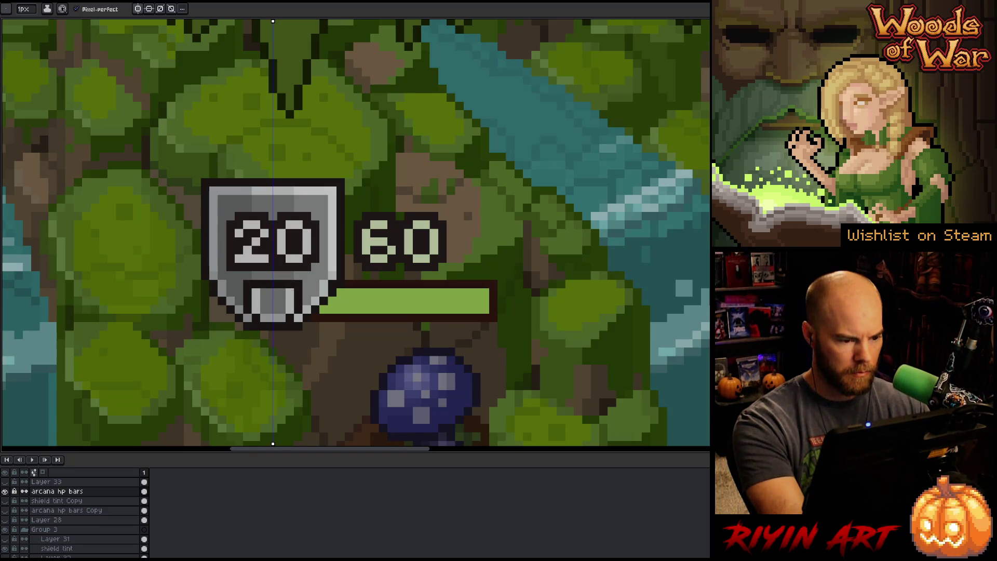
pyautogui.click(269, 294)
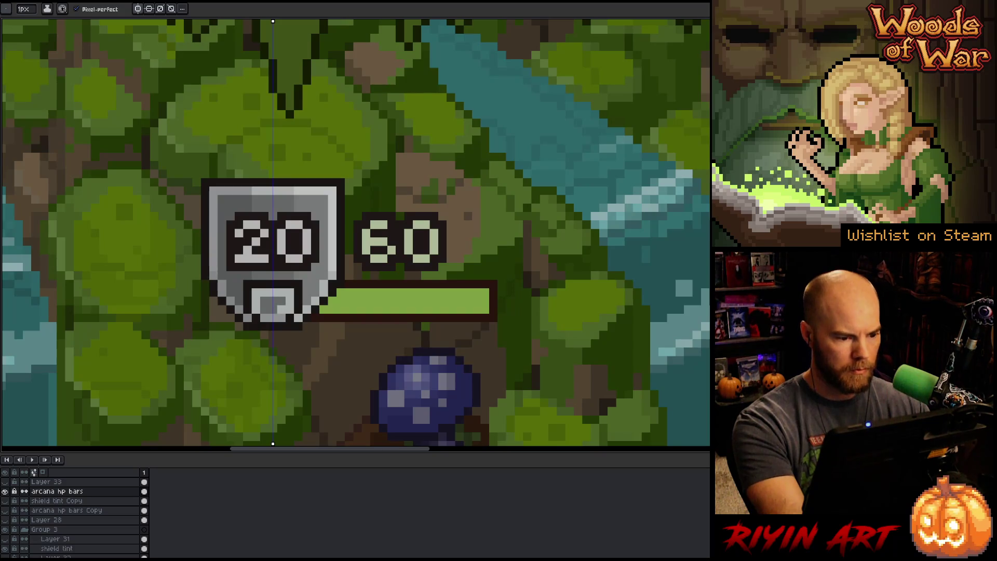
pyautogui.press('i')
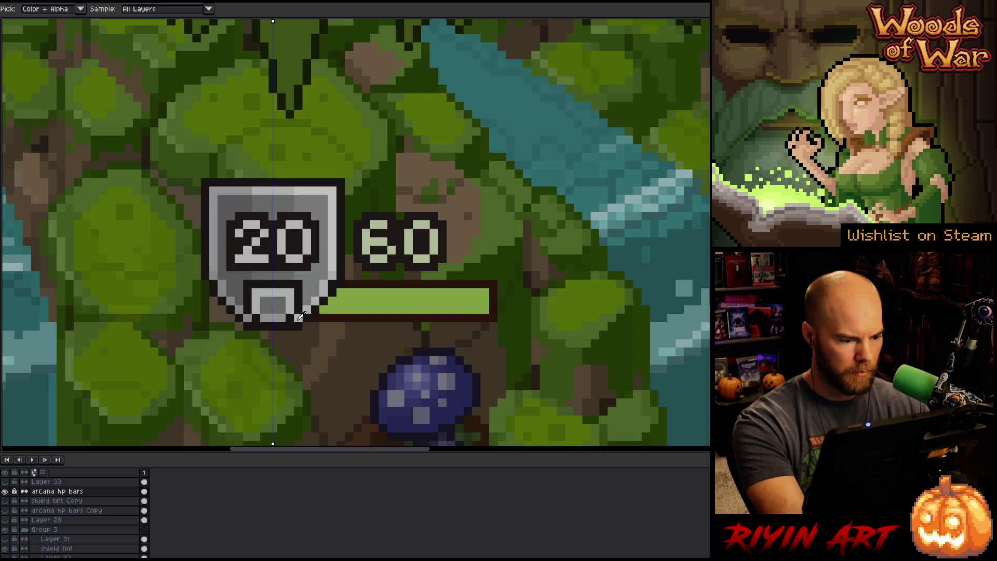
pyautogui.press('b')
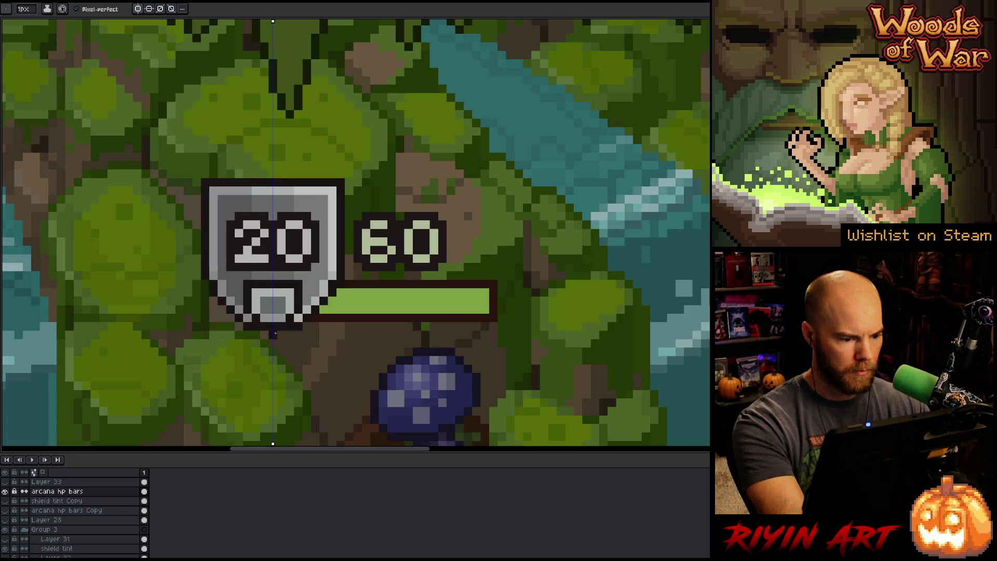
pyautogui.keyDown('alt'); pyautogui.click(286, 330); pyautogui.keyUp('alt')
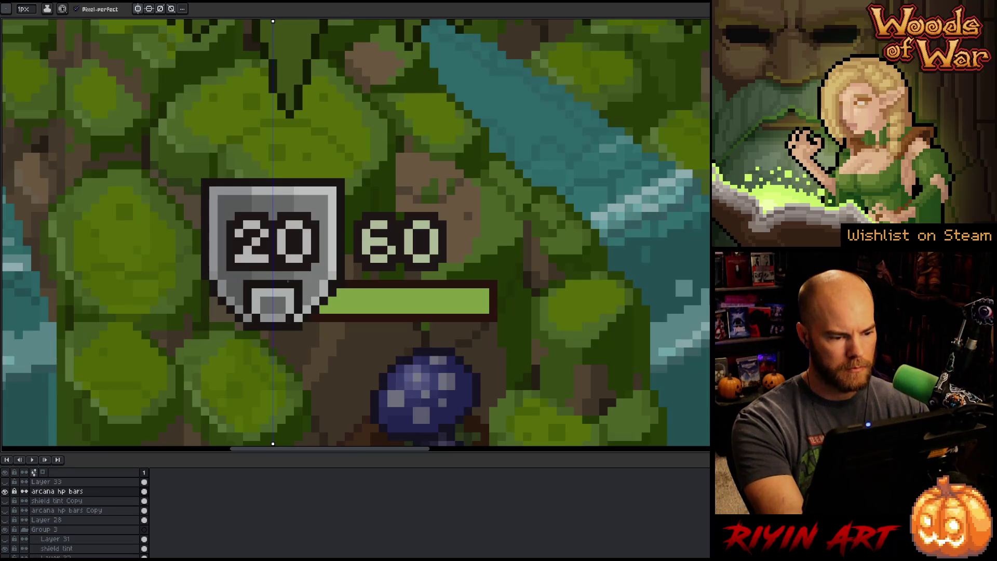
pyautogui.press('alt')
pyautogui.keyDown('alt'); pyautogui.click(285, 296); pyautogui.keyUp('alt')
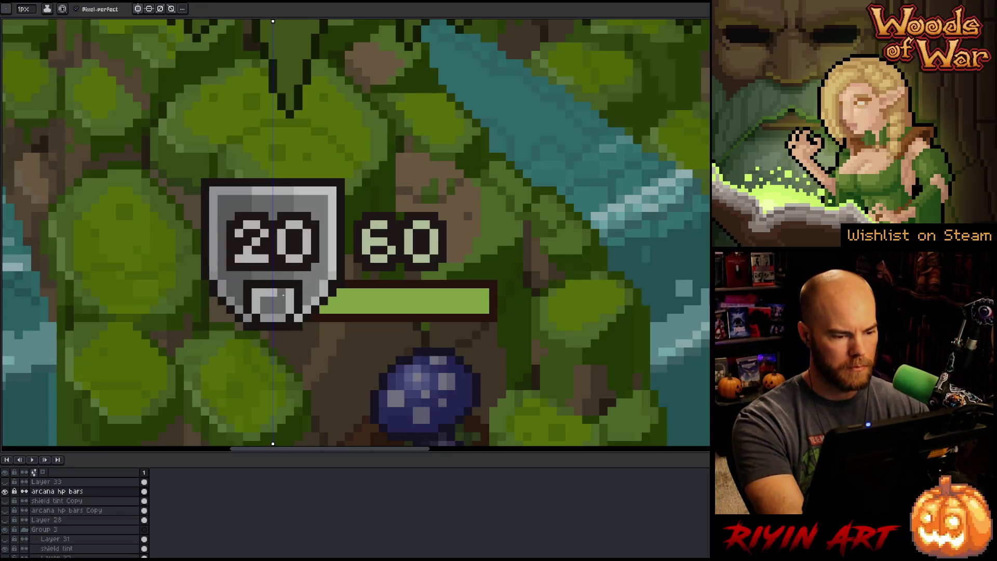
pyautogui.press('alt')
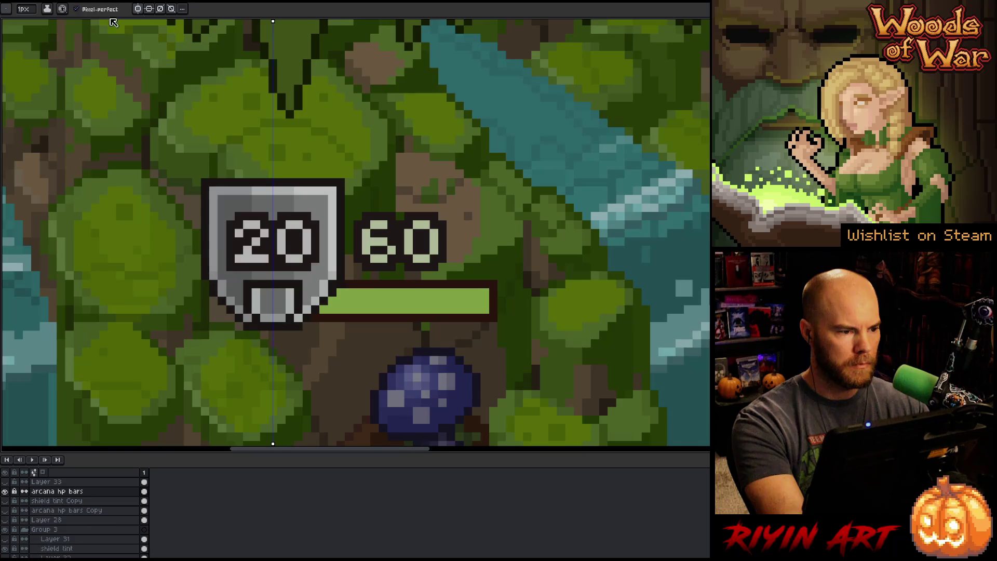
# - Touch up the mini shield's bottom pixels using sampled light and outline colours
pyautogui.press('alt')
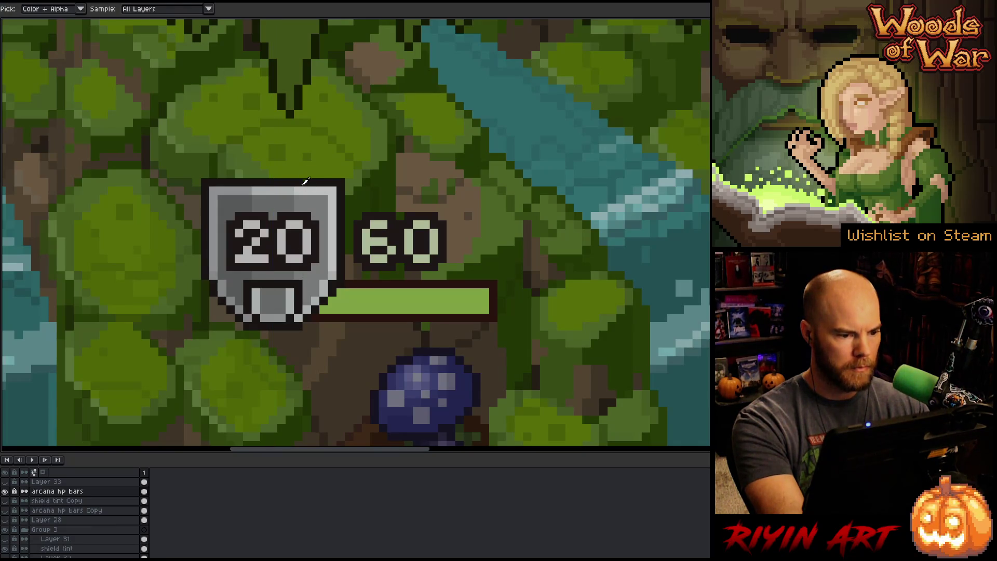
pyautogui.click(282, 292)
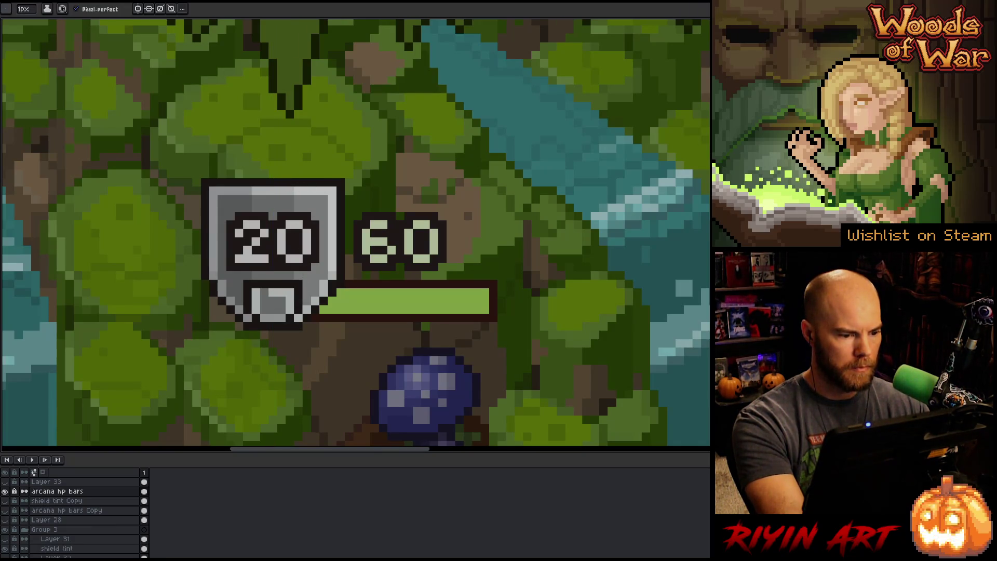
pyautogui.press('alt')
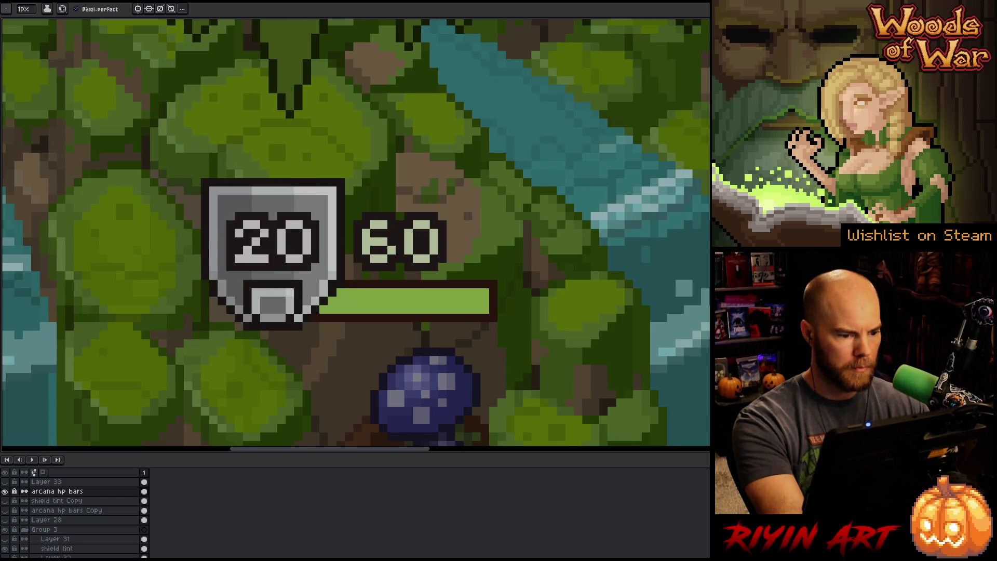
pyautogui.press('alt')
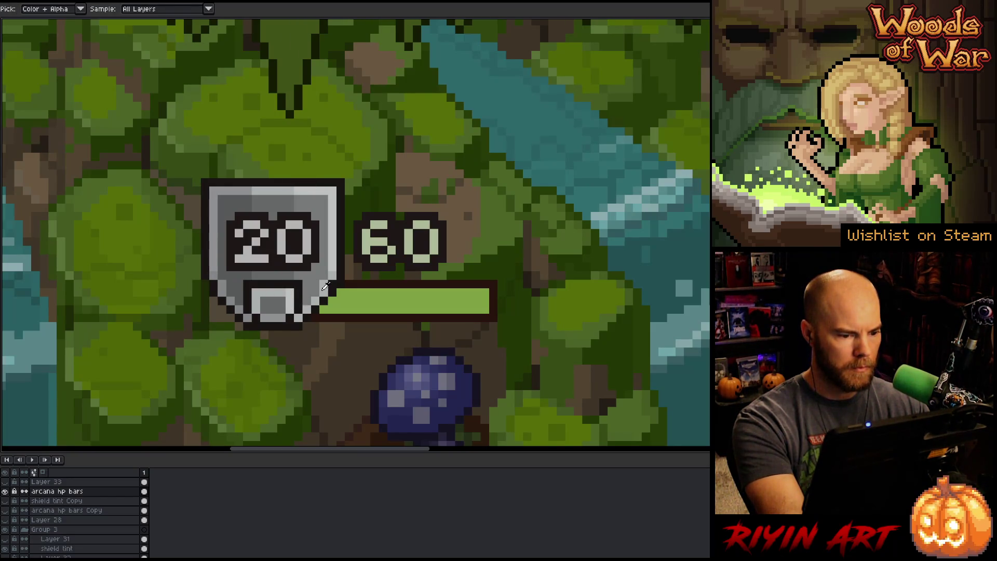
pyautogui.click(282, 318)
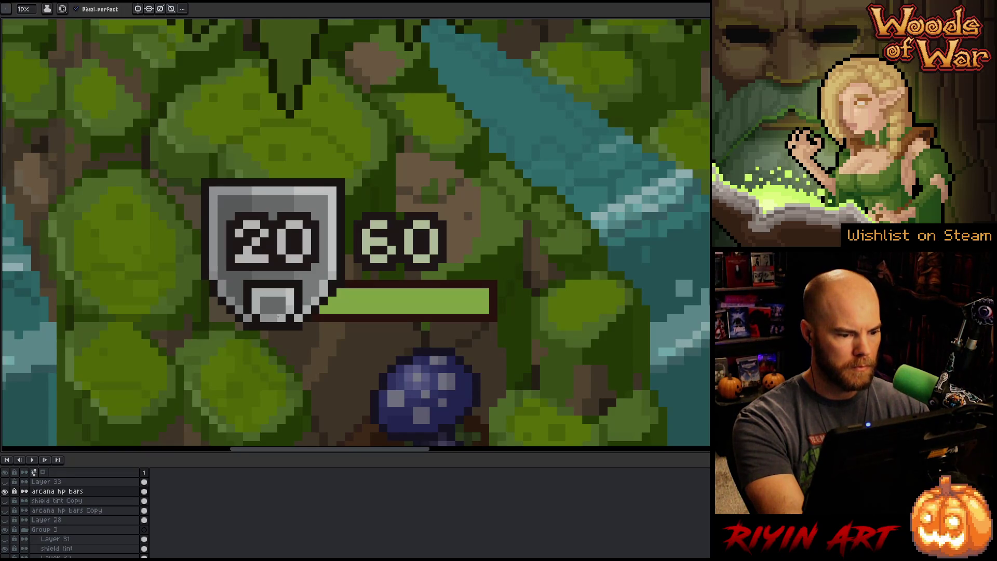
pyautogui.press('alt')
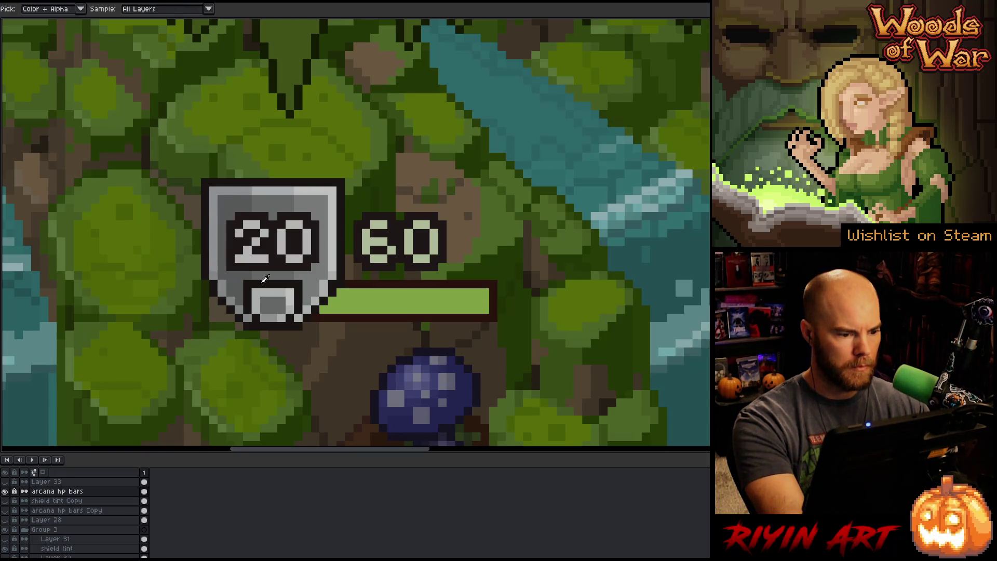
pyautogui.keyDown('alt'); pyautogui.click(265, 279); pyautogui.keyUp('alt')
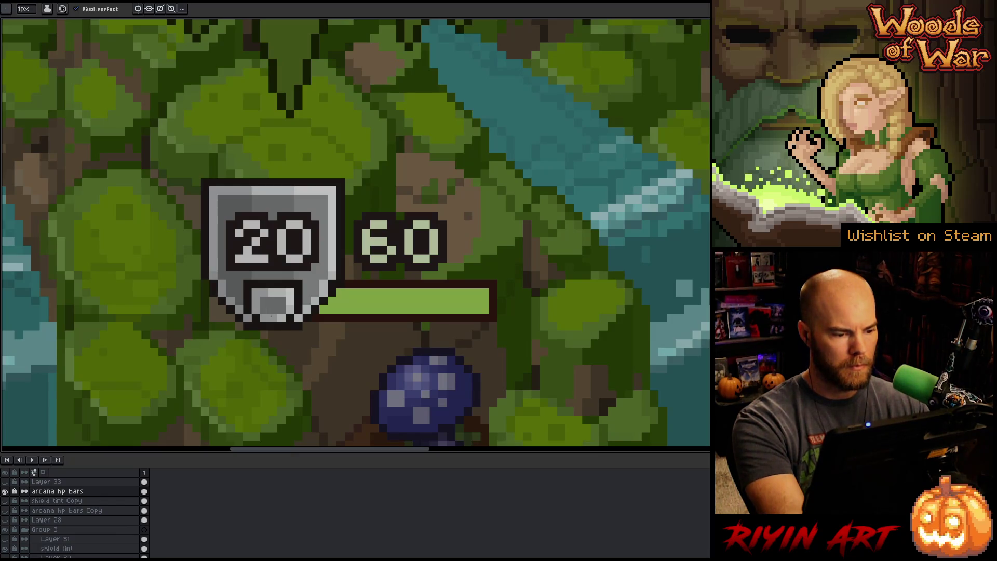
pyautogui.keyDown('alt'); pyautogui.click(285, 314); pyautogui.keyUp('alt')
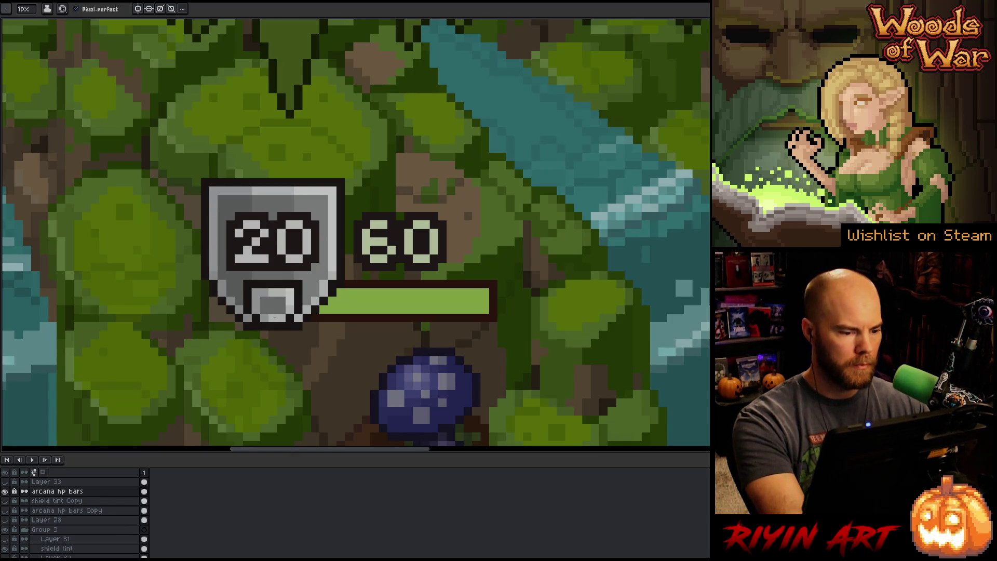
pyautogui.keyDown('alt'); pyautogui.click(289, 291); pyautogui.keyUp('alt')
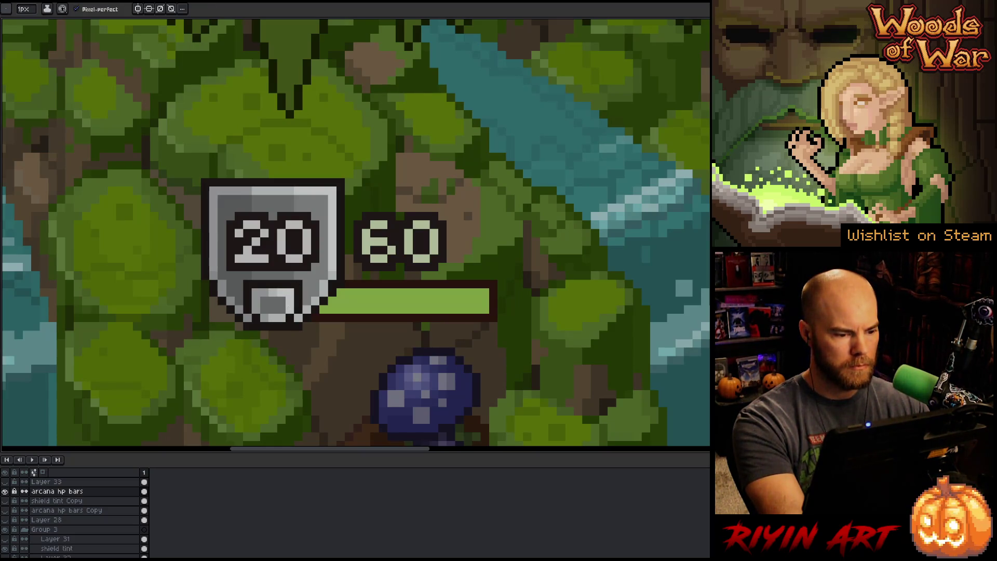
pyautogui.keyDown('alt'); pyautogui.click(293, 296); pyautogui.keyUp('alt')
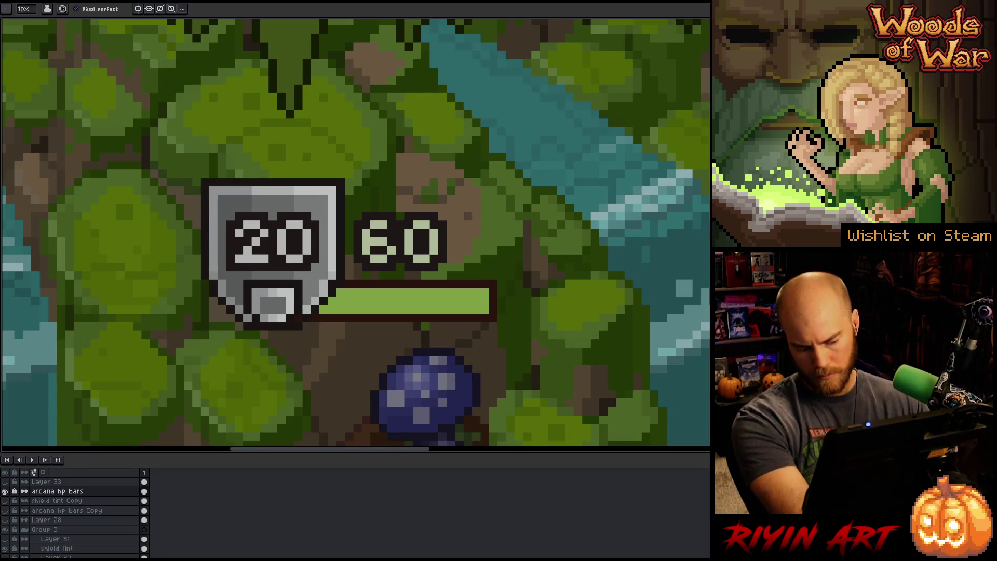
# - Extend the green HP bar left to meet the icon, then marquee the large shield's upper part
pyautogui.press('e')
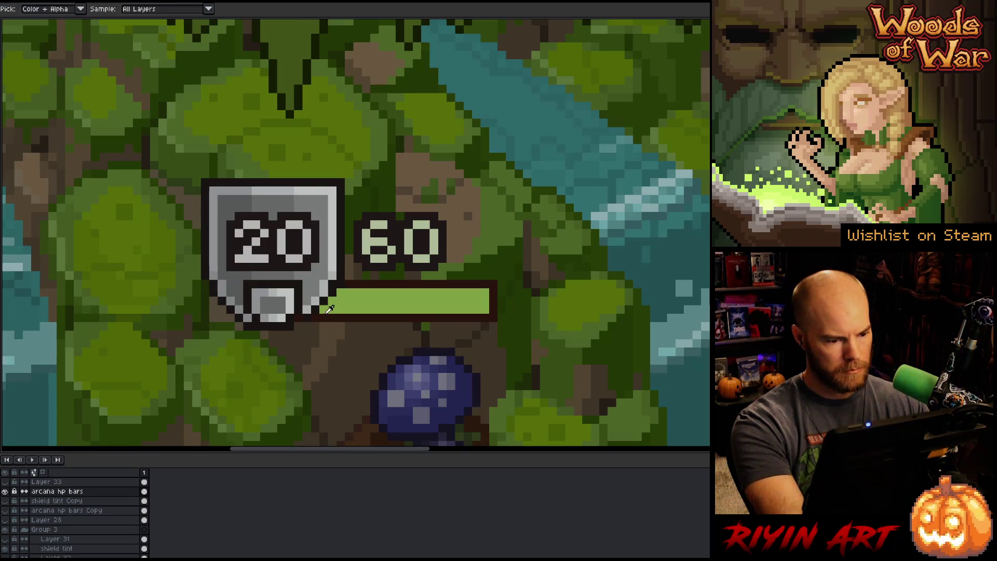
pyautogui.press('i')
pyautogui.press('b')
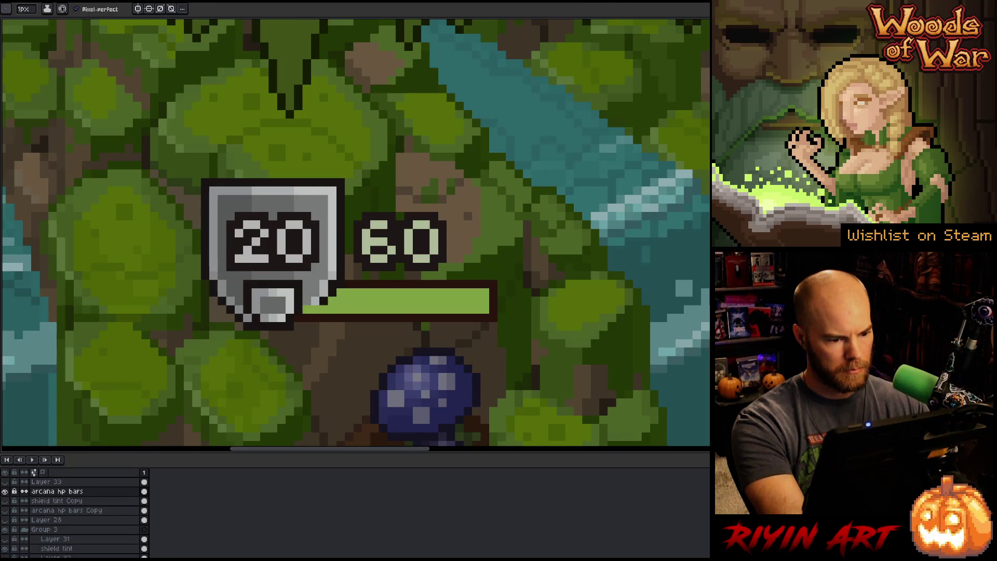
pyautogui.press('i')
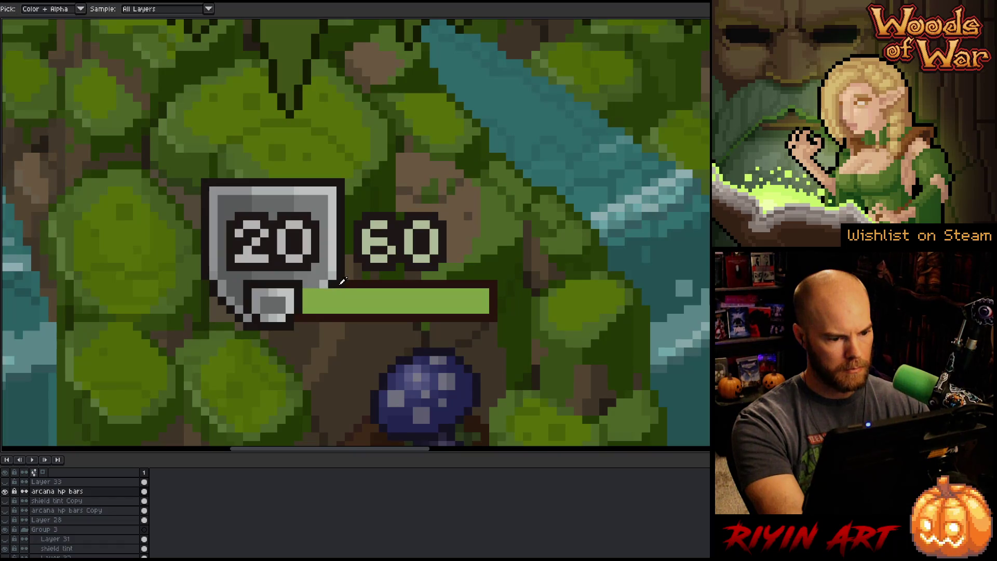
pyautogui.press('b')
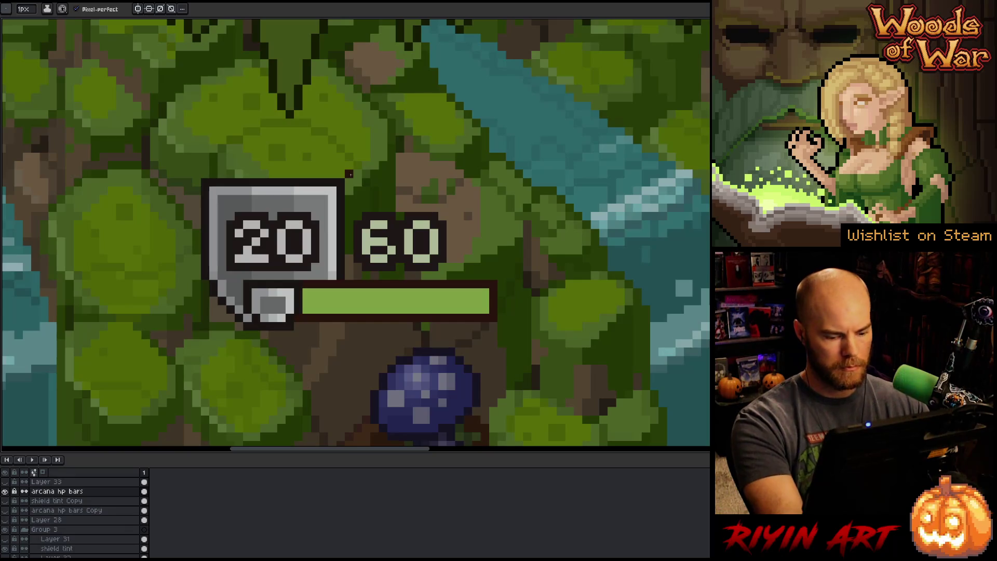
pyautogui.press('m')
pyautogui.moveTo(353, 171)
pyautogui.mouseDown()
pyautogui.moveTo(330, 273)
pyautogui.moveTo(318, 281)
pyautogui.mouseUp()
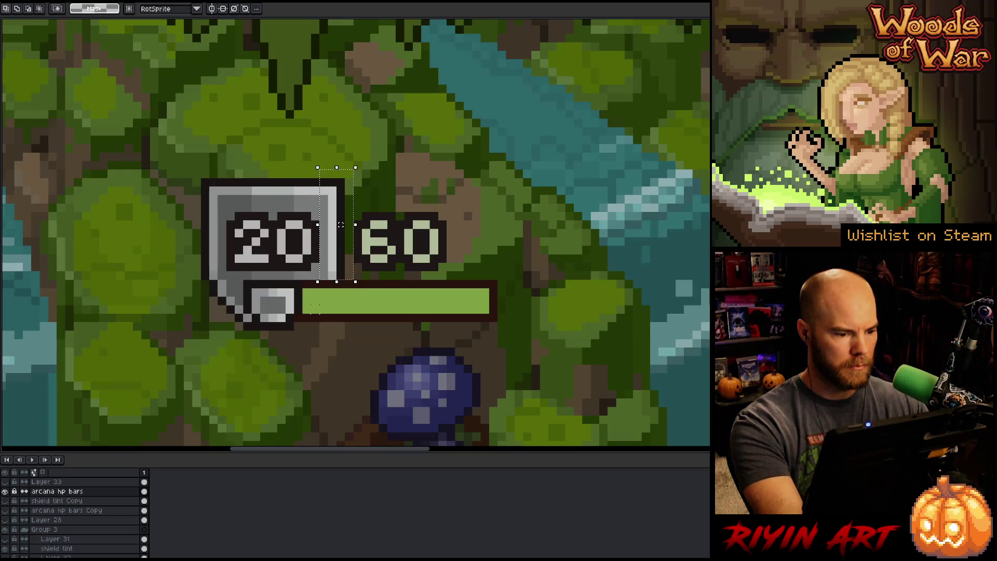
# - Delete the large shield's upper part, its top around the numbers, and its left edge
pyautogui.press('Delete')
pyautogui.moveTo(134, 154); pyautogui.dragTo(338, 213)
pyautogui.press('Delete')
pyautogui.moveTo(148, 323)
pyautogui.mouseDown()
pyautogui.moveTo(216, 189)
pyautogui.moveTo(228, 185)
pyautogui.mouseUp()
pyautogui.press('Delete')
# - Clear the leftover shield pixels left of and below the HP bar
pyautogui.moveTo(241, 274); pyautogui.dragTo(179, 366)
pyautogui.click(223, 374)
pyautogui.moveTo(259, 370); pyautogui.dragTo(280, 393)
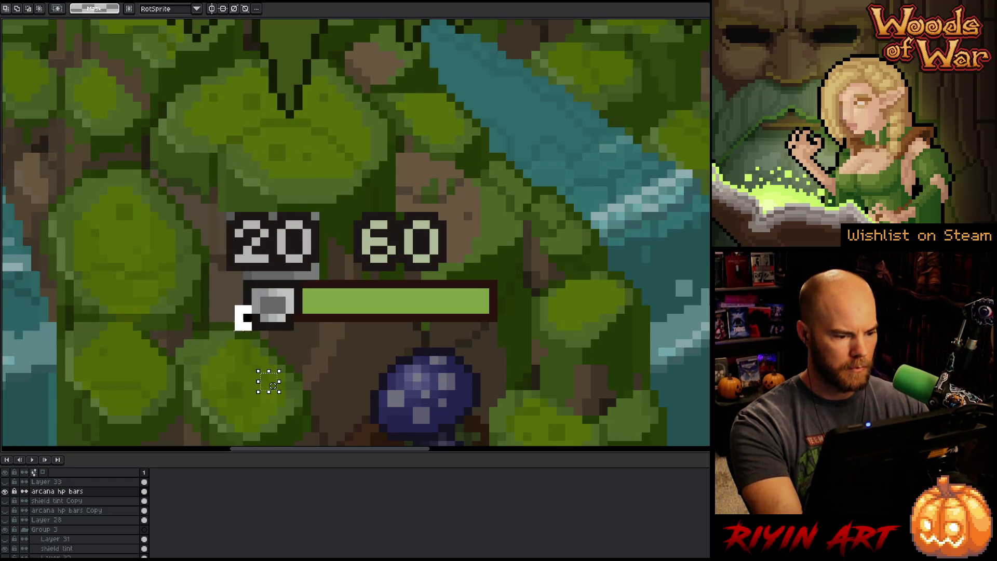
pyautogui.moveTo(198, 312); pyautogui.dragTo(253, 358)
pyautogui.hotkey('ctrl', 'd')
pyautogui.press('w')
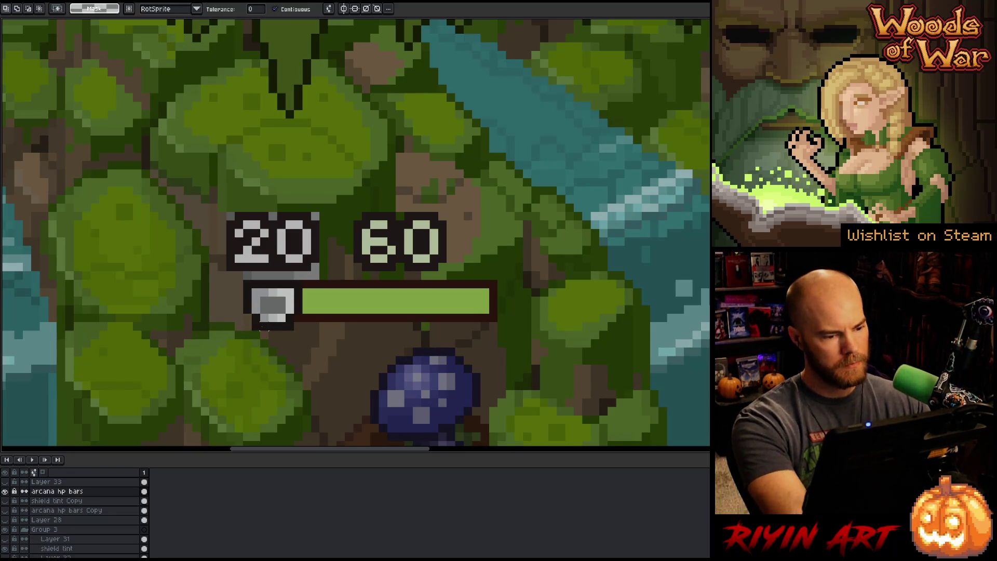
pyautogui.press('b')
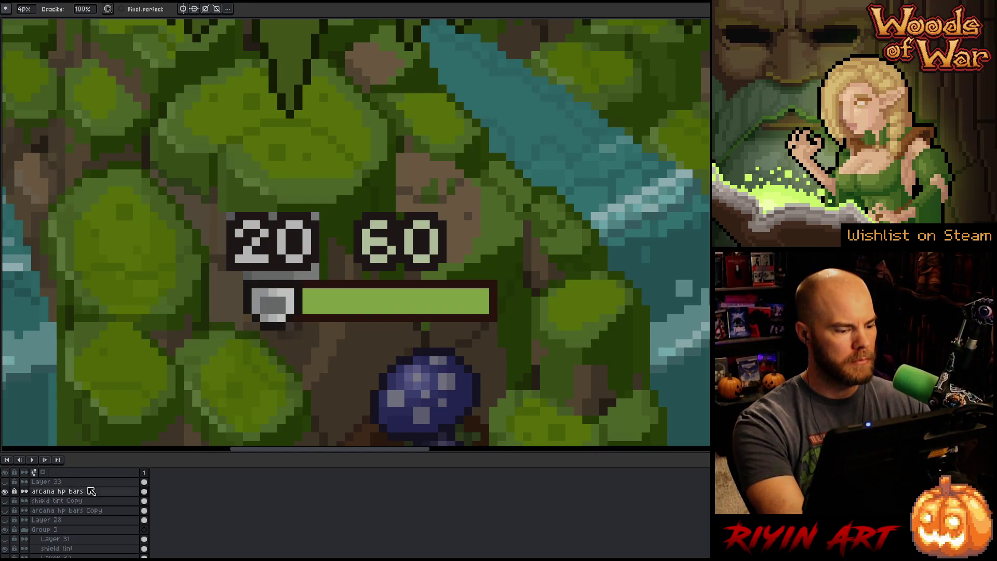
# - With the HP bars isolated, erase the stray grey strip by the small shield at 1 px, then restore the forest
pyautogui.keyDown('alt'); pyautogui.click(7, 492); pyautogui.keyUp('alt')
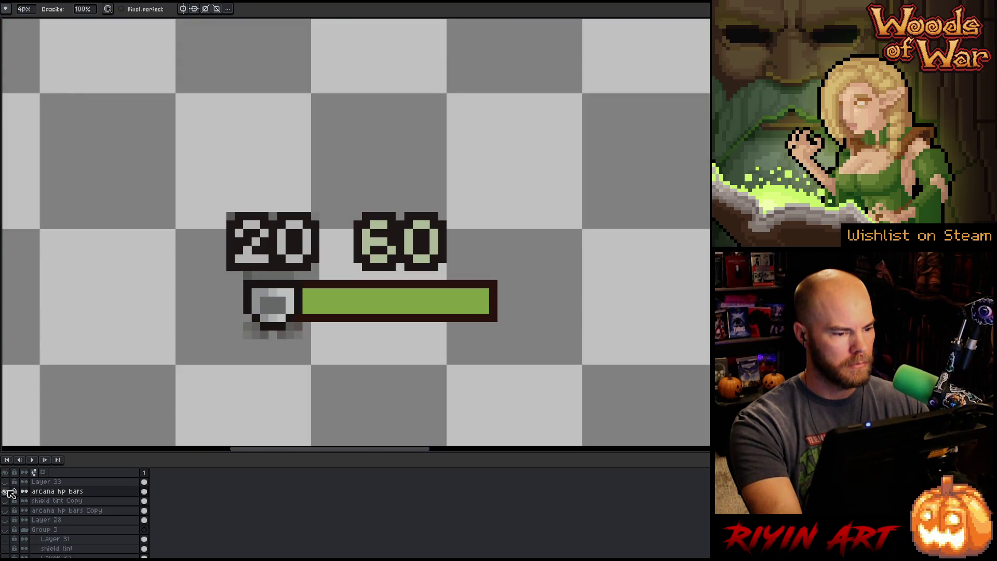
pyautogui.hotkey('ctrl', 'z')
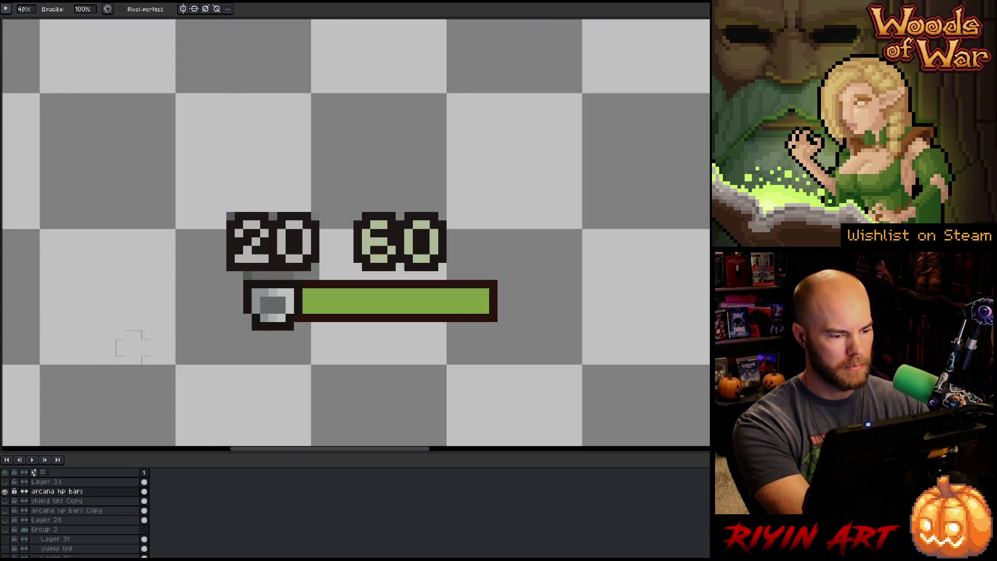
pyautogui.press('-')
pyautogui.press('-')
pyautogui.press('-')
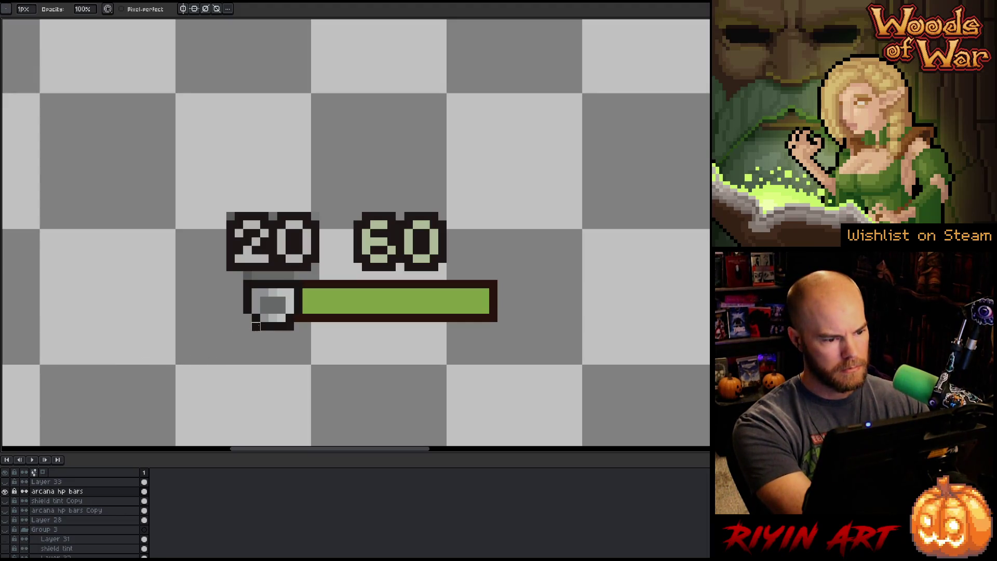
pyautogui.moveTo(248, 275); pyautogui.dragTo(298, 275)
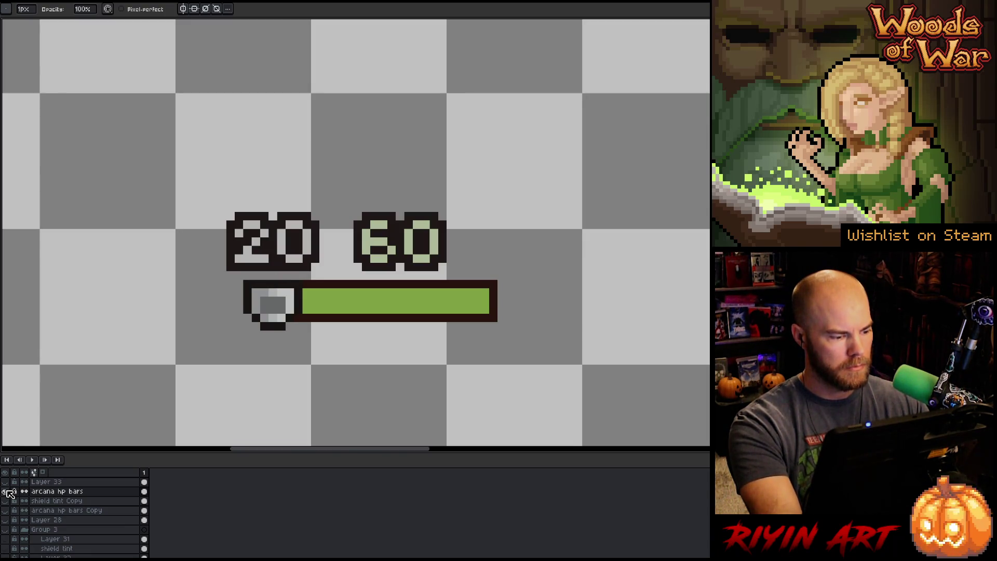
pyautogui.click(4, 500)
pyautogui.scroll(-5, 280, 320)
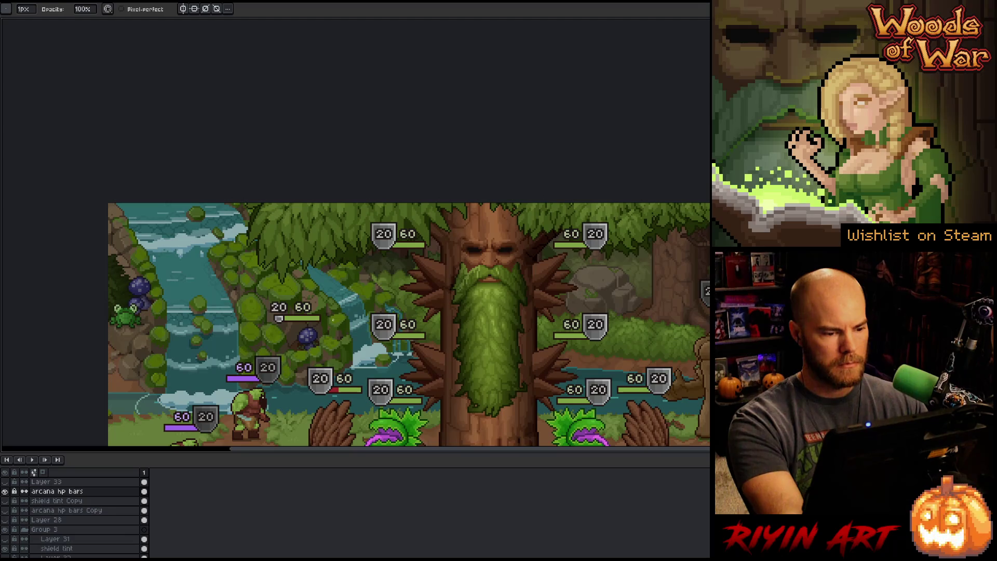
# - Draw a dark outline along the top and left of the tiny grey icon
pyautogui.scroll(4, 283, 318)
pyautogui.press('alt')
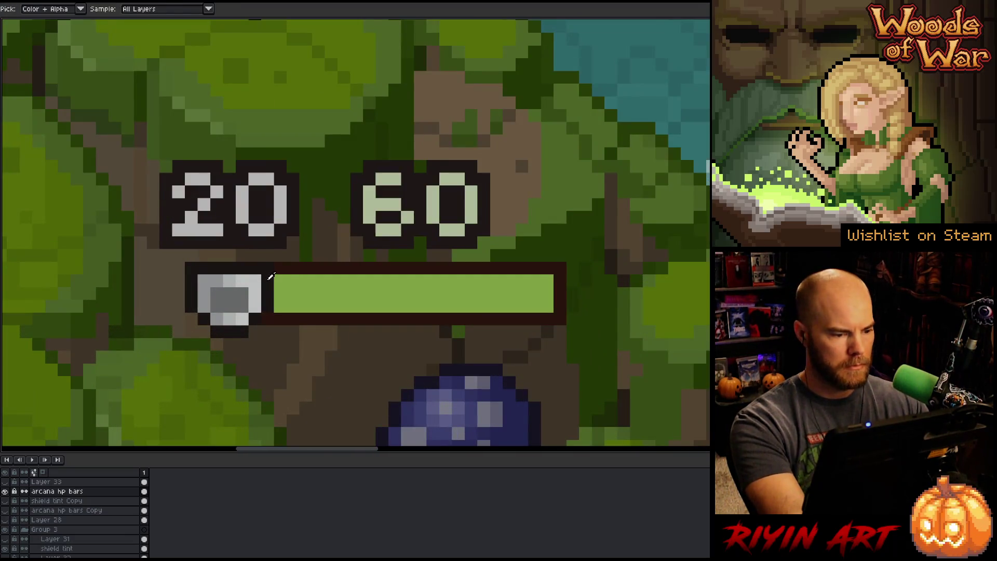
pyautogui.keyDown('alt'); pyautogui.click(270, 277); pyautogui.keyUp('alt')
pyautogui.moveTo(254, 255); pyautogui.dragTo(191, 255)
pyautogui.click(217, 281)
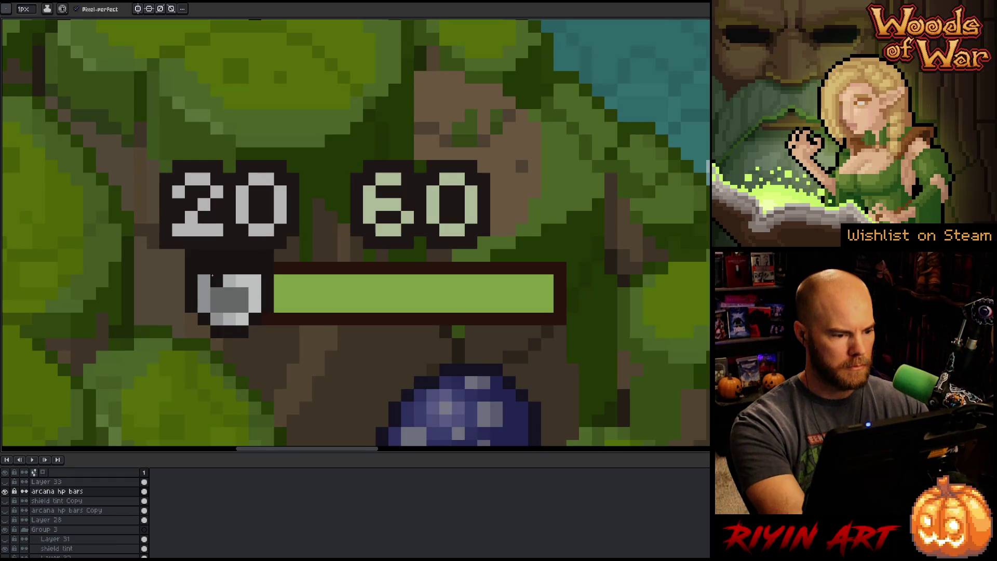
pyautogui.press('alt')
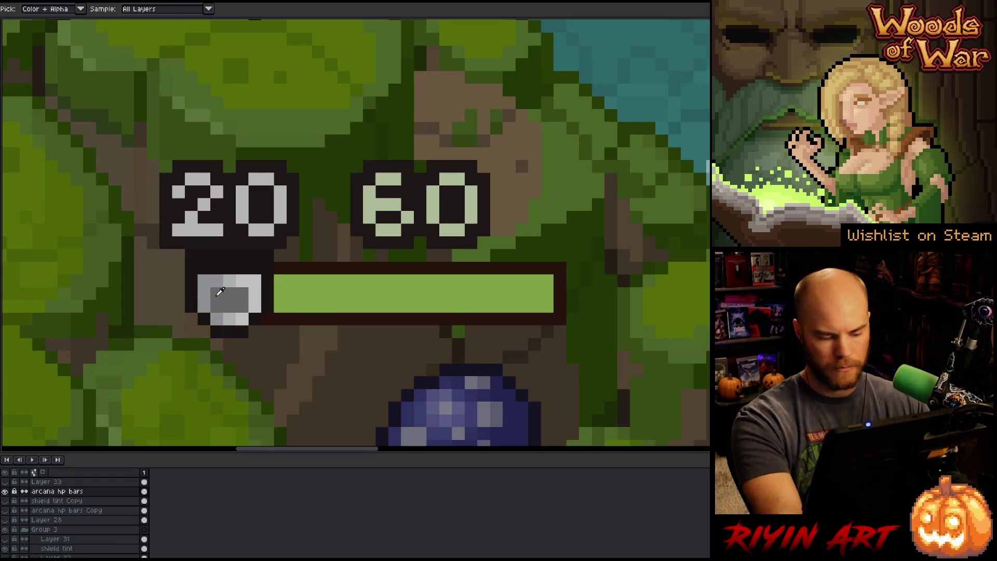
# - Select the grey icon block and nudge it up one pixel
pyautogui.press('m')
pyautogui.moveTo(209, 272); pyautogui.dragTo(250, 302)
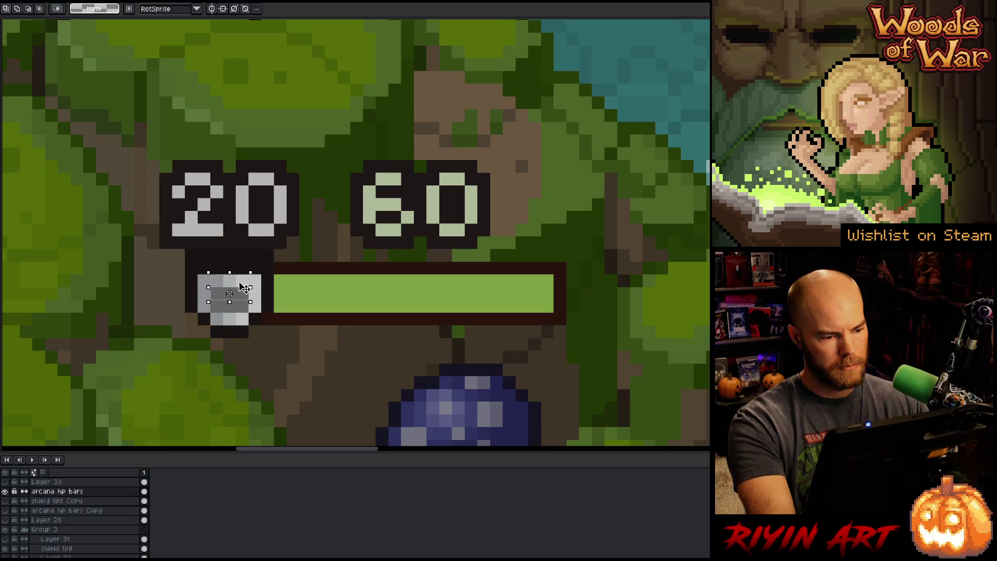
pyautogui.press('Up')
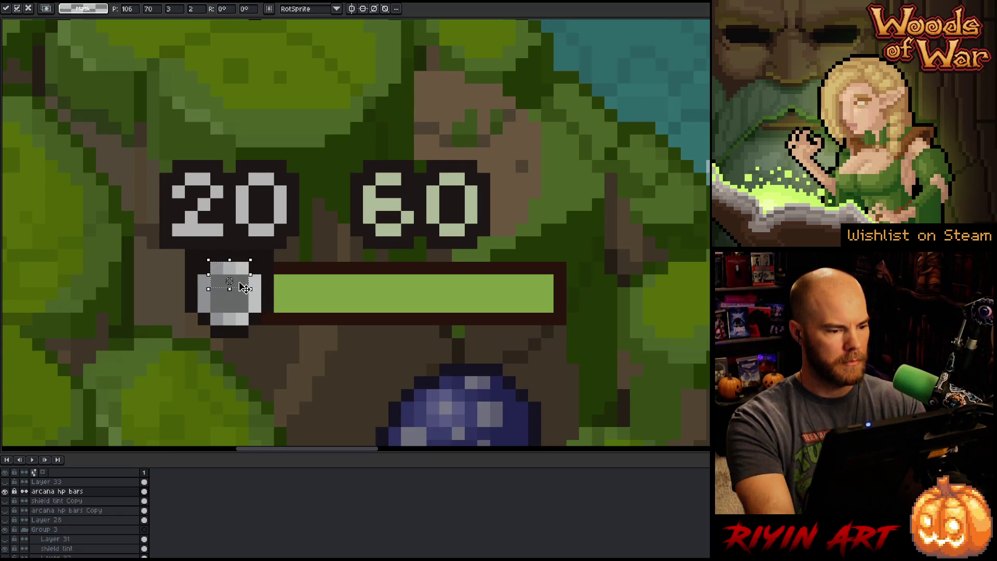
pyautogui.hotkey('ctrl', 'd')
pyautogui.press('b')
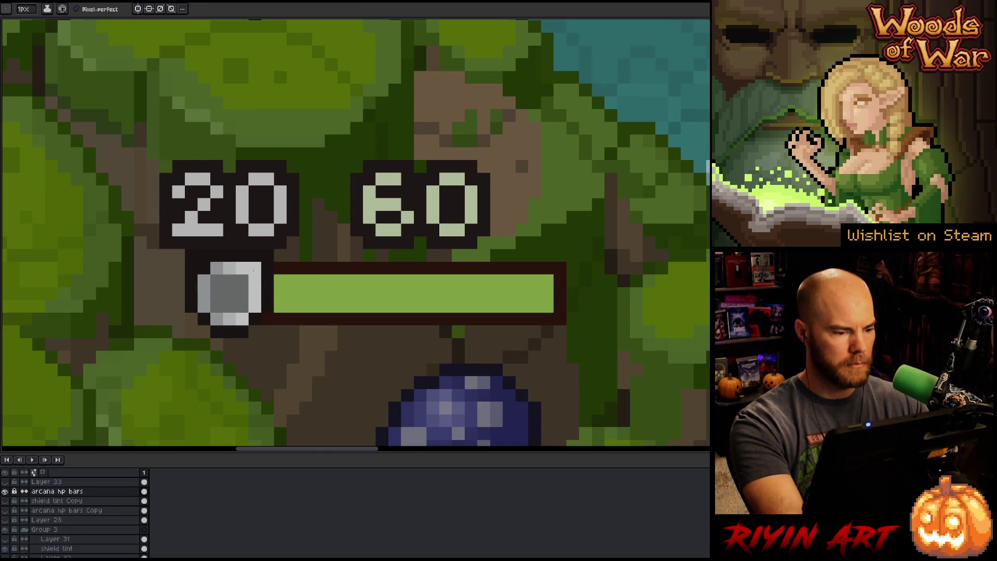
# - Darken the icon's centre and lower pixels with a darker grey to form a shield
pyautogui.keyDown('alt'); pyautogui.click(229, 281); pyautogui.keyUp('alt')
pyautogui.click(229, 293)
pyautogui.keyDown('alt'); pyautogui.click(254, 307); pyautogui.keyUp('alt')
pyautogui.click(255, 306)
pyautogui.click(230, 318)
pyautogui.moveTo(224, 314); pyautogui.dragTo(230, 306)
# - Refine the shield's shading, including darkening its bottom-left pixel
pyautogui.click(204, 306)
pyautogui.keyDown('alt'); pyautogui.click(230, 307); pyautogui.keyUp('alt')
pyautogui.click(243, 294)
pyautogui.keyDown('alt'); pyautogui.click(254, 291); pyautogui.keyUp('alt')
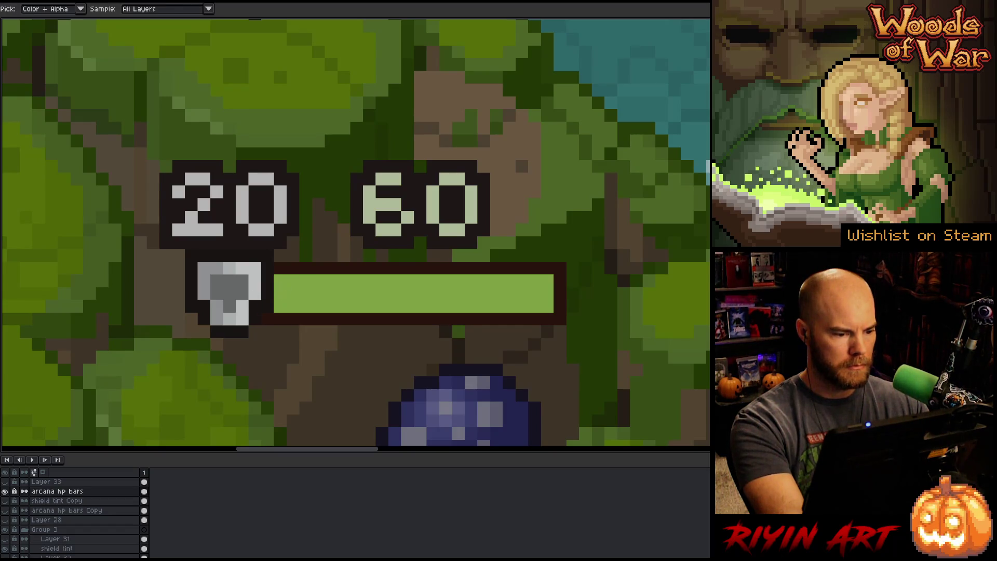
pyautogui.scroll(-3, 276, 300)
pyautogui.scroll(4, 275, 301)
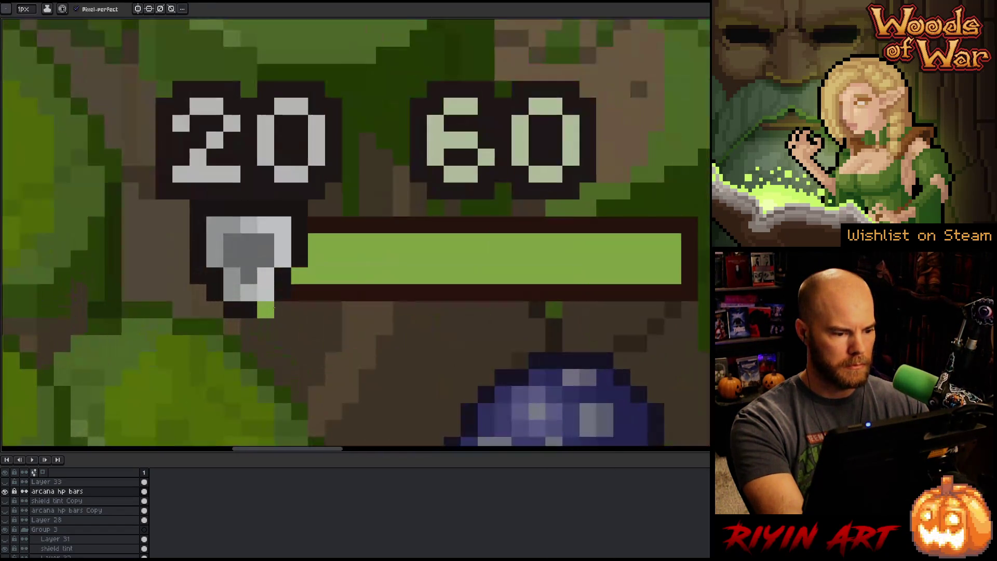
pyautogui.click(233, 294)
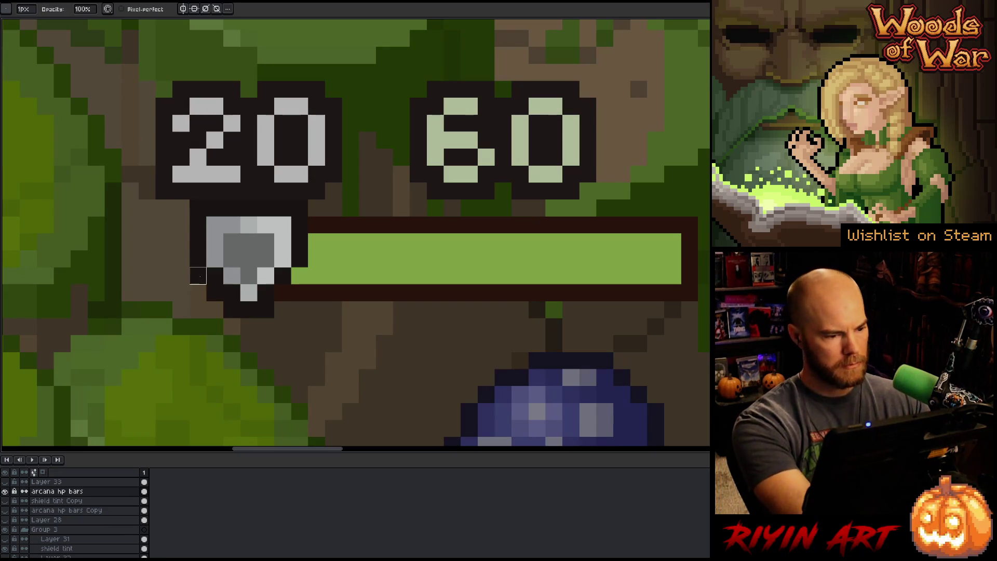
# - Erase corner outline pixels to taper the shield's bottom-left edge to a point
pyautogui.press('e')
pyautogui.click(198, 275)
pyautogui.click(215, 292)
pyautogui.click(231, 310)
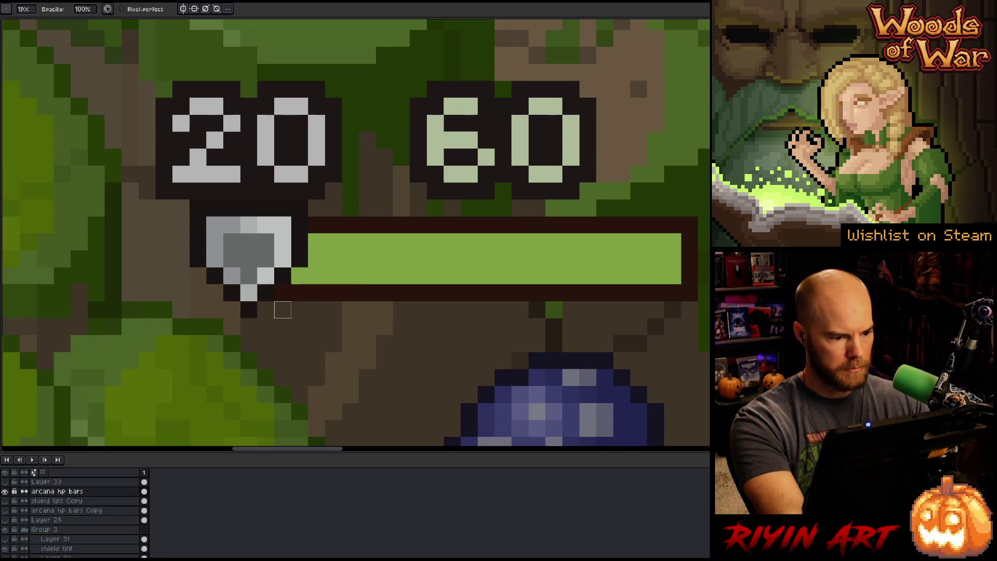
pyautogui.scroll(-5, 368, 341)
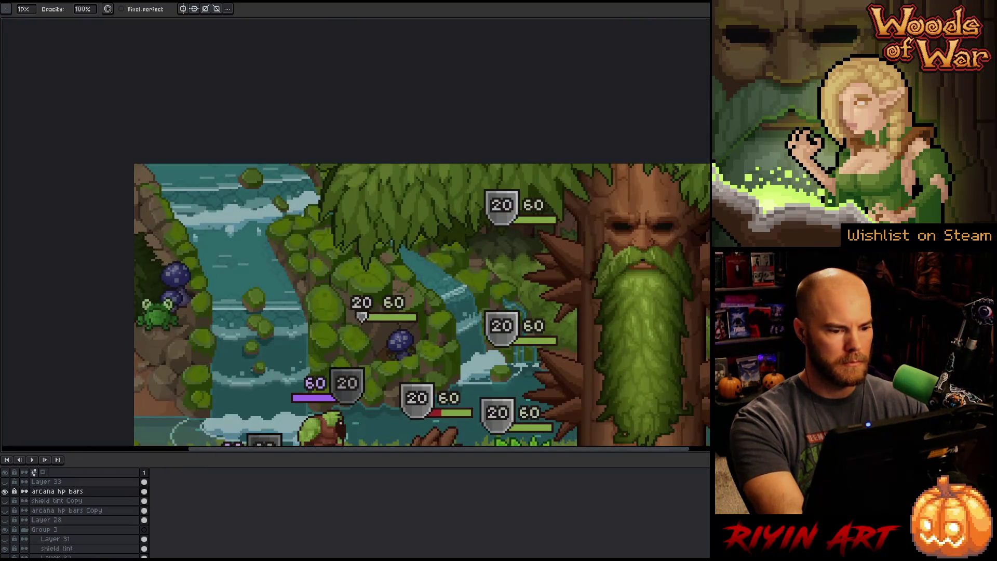
# - Add dark and light-grey pixels at the shield's tip to sharpen its point
pyautogui.scroll(5, 359, 314)
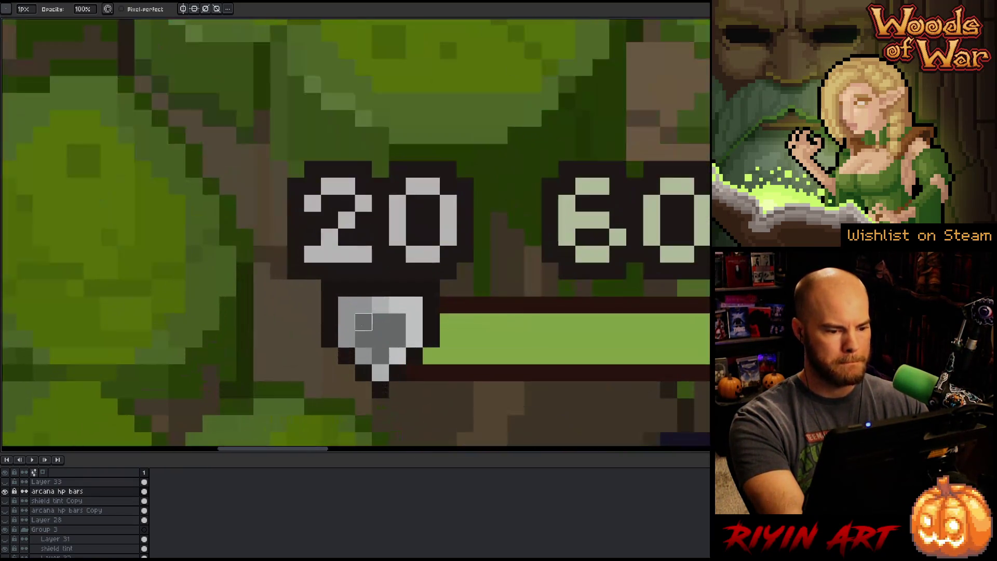
pyautogui.press('i')
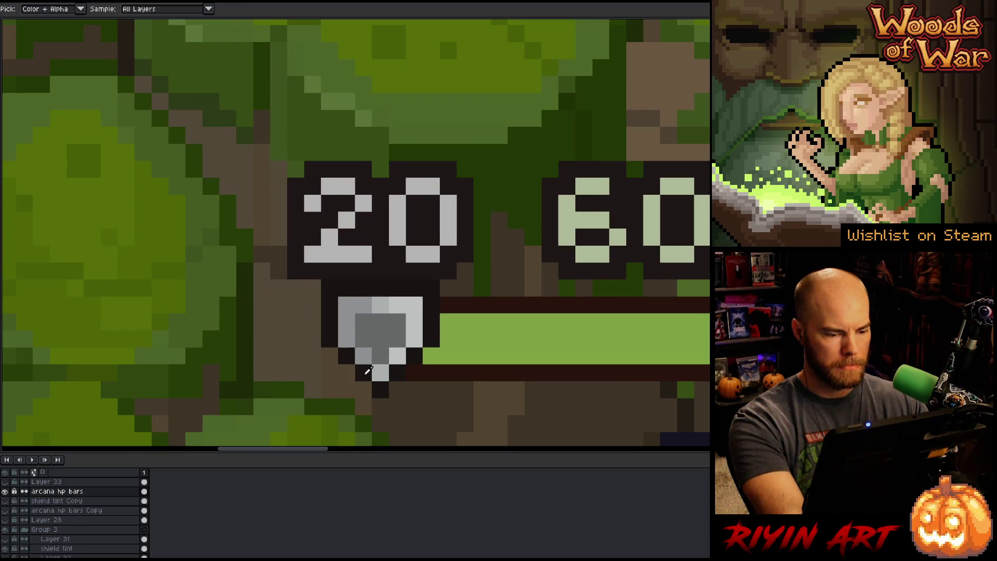
pyautogui.press('b')
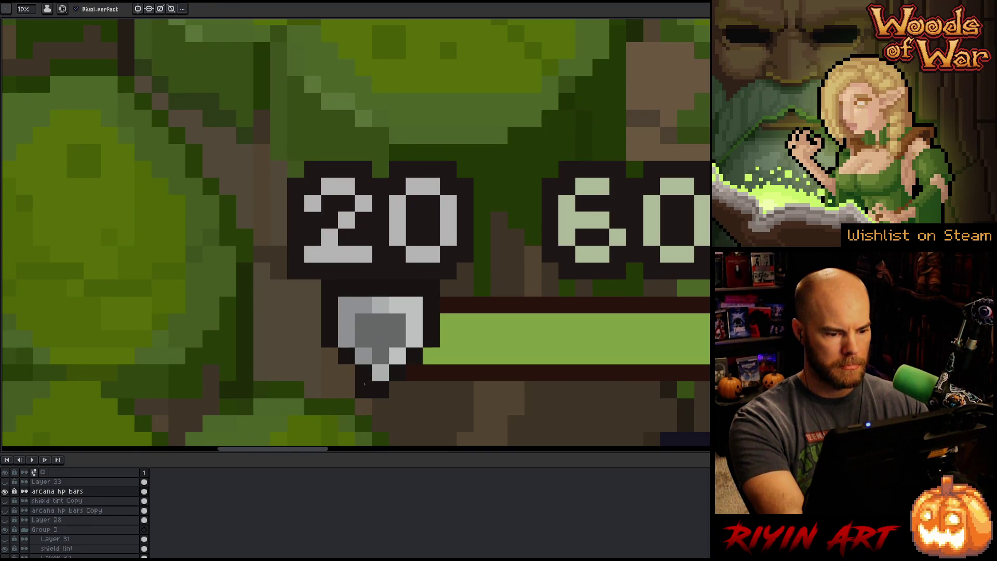
pyautogui.click(398, 389)
pyautogui.keyDown('alt'); pyautogui.click(401, 355); pyautogui.keyUp('alt')
pyautogui.click(397, 372)
pyautogui.scroll(-3, 545, 343)
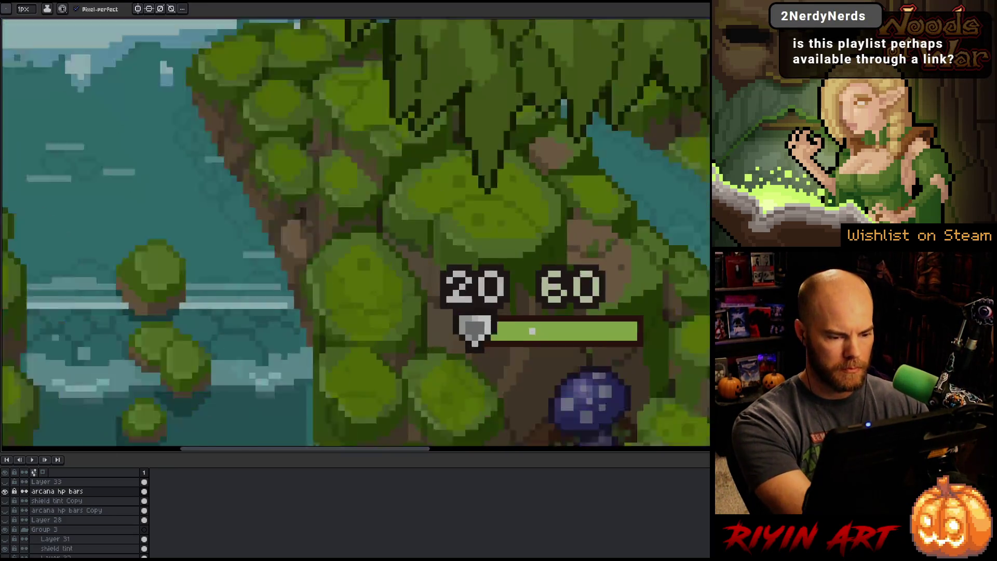
pyautogui.press('b')
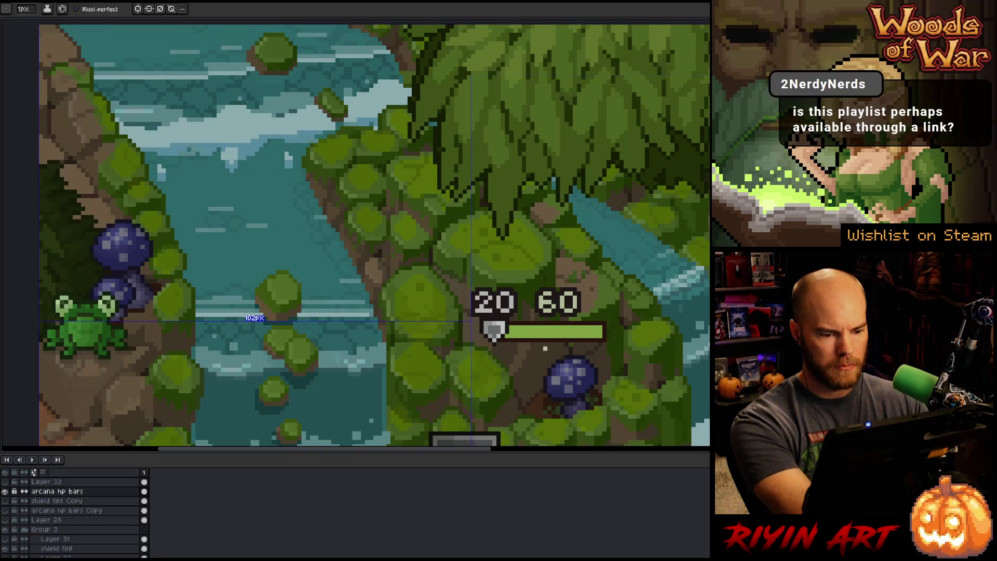
pyautogui.scroll(-3, 549, 357)
pyautogui.scroll(5, 320, 321)
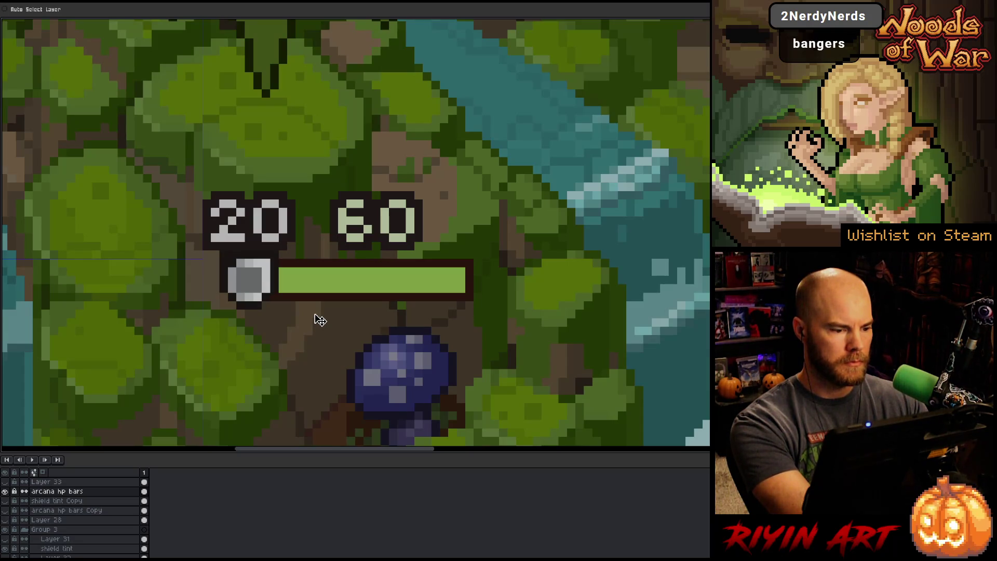
pyautogui.press('b')
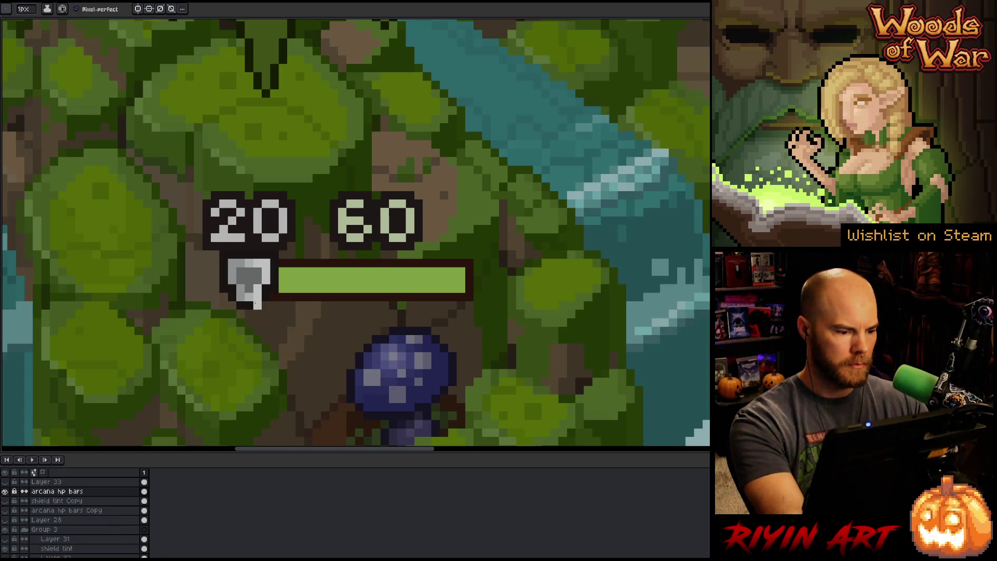
# - Give the shield two-tone grey shading, lightening its lower edge and darkening near the tip
pyautogui.press('i')
pyautogui.press('b')
pyautogui.moveTo(246, 300); pyautogui.dragTo(239, 300)
pyautogui.press('i')
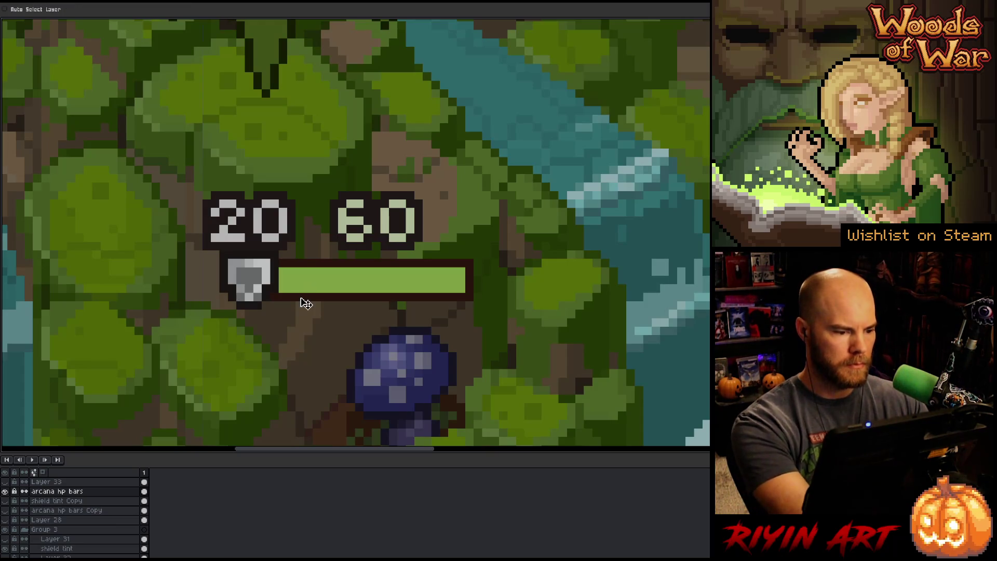
pyautogui.press('b')
pyautogui.click(248, 297)
pyautogui.click(257, 283)
pyautogui.click(256, 288)
pyautogui.press('v')
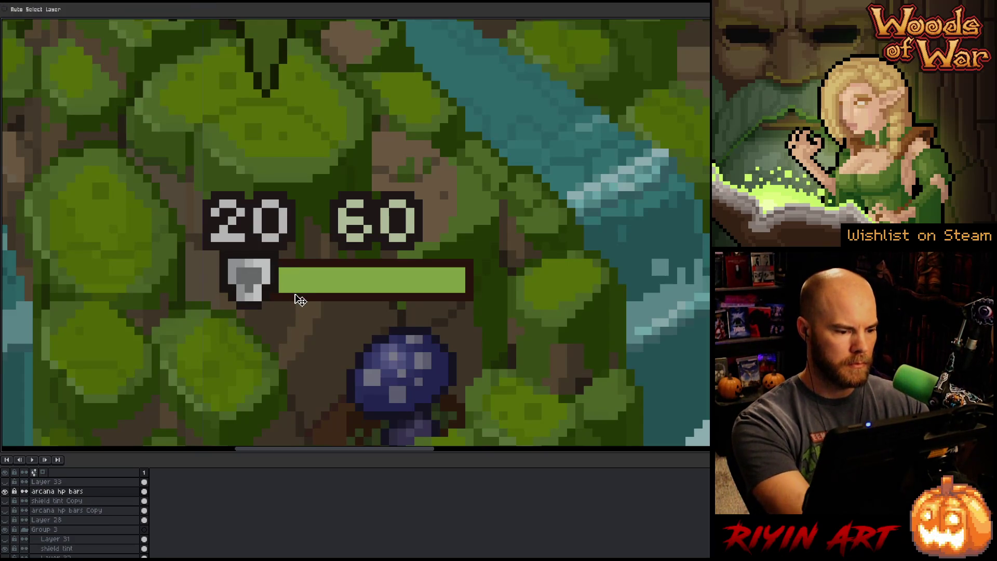
pyautogui.press('b')
pyautogui.scroll(-6, 301, 301)
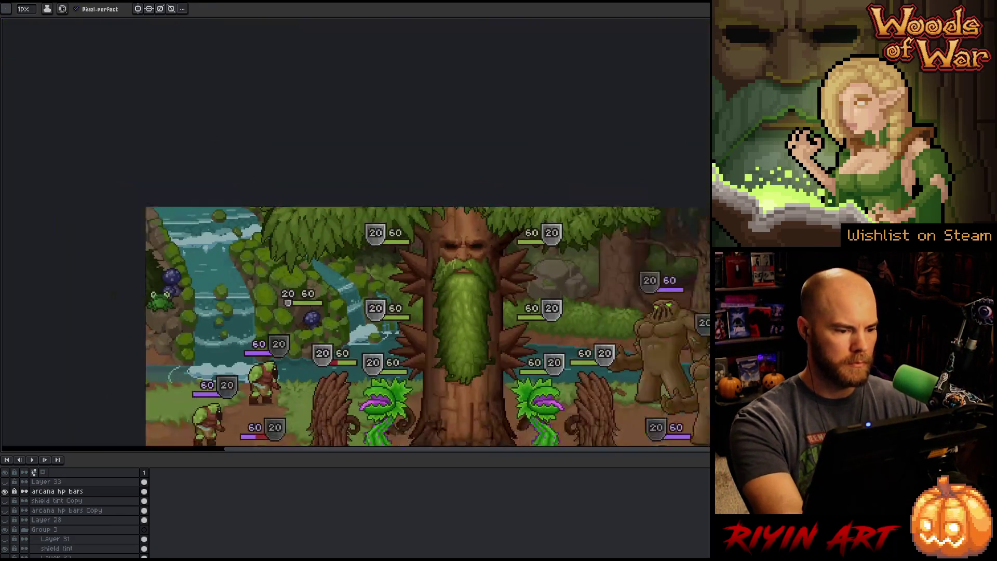
pyautogui.scroll(3, 300, 300)
pyautogui.press('h')
pyautogui.moveTo(276, 321)
pyautogui.mouseDown()
pyautogui.moveTo(244, 240)
pyautogui.moveTo(215, 214)
pyautogui.mouseUp()
pyautogui.press('b')
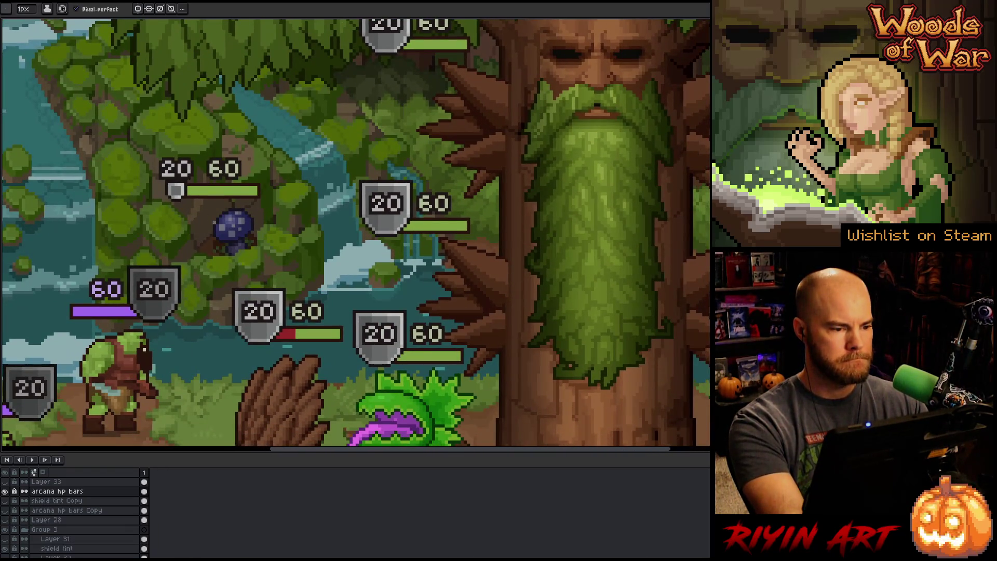
pyautogui.scroll(-1, 226, 227)
pyautogui.scroll(-3, 213, 221)
pyautogui.scroll(3, 207, 223)
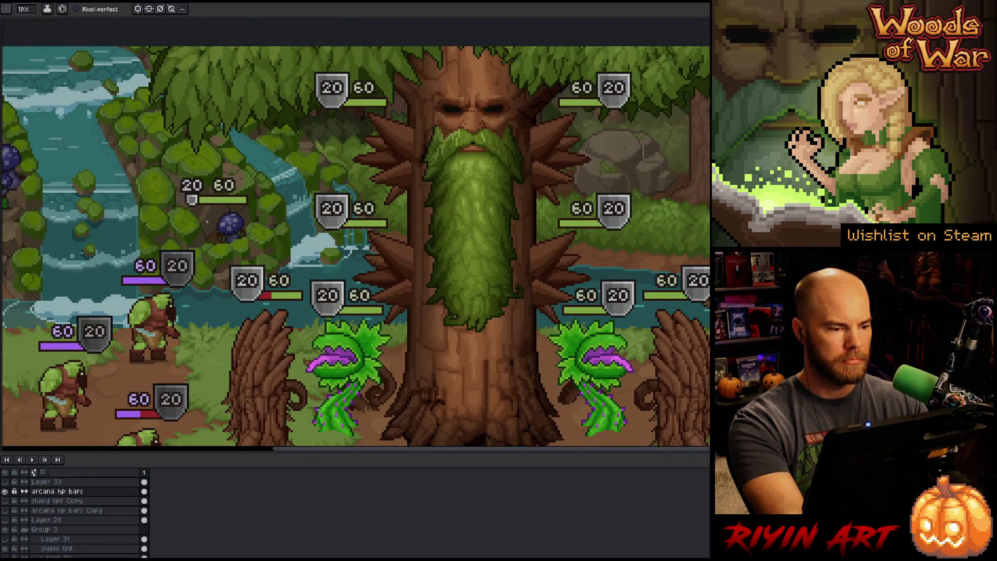
pyautogui.scroll(-3, 206, 223)
pyautogui.scroll(4, 207, 222)
pyautogui.scroll(-1, 207, 223)
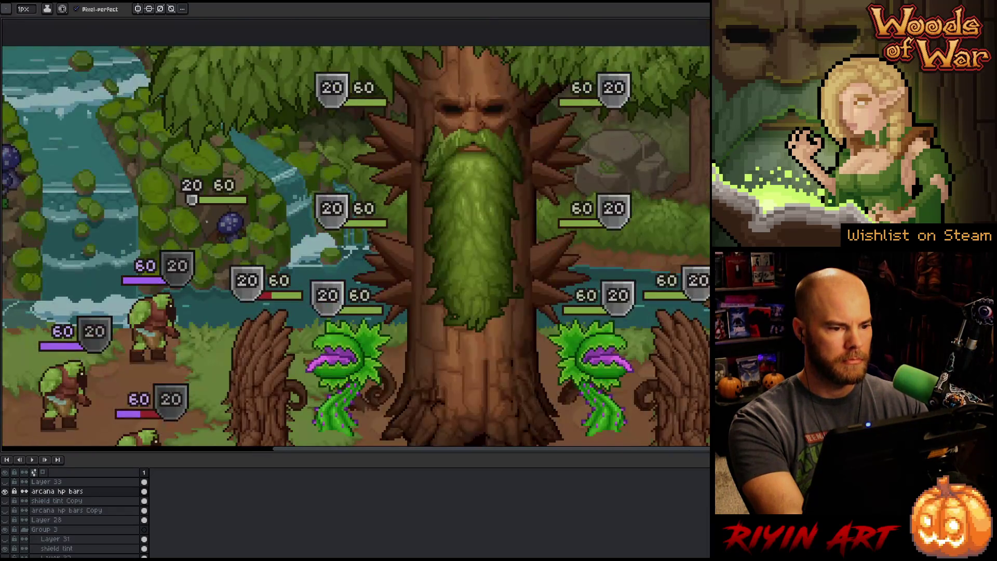
pyautogui.scroll(1, 193, 200)
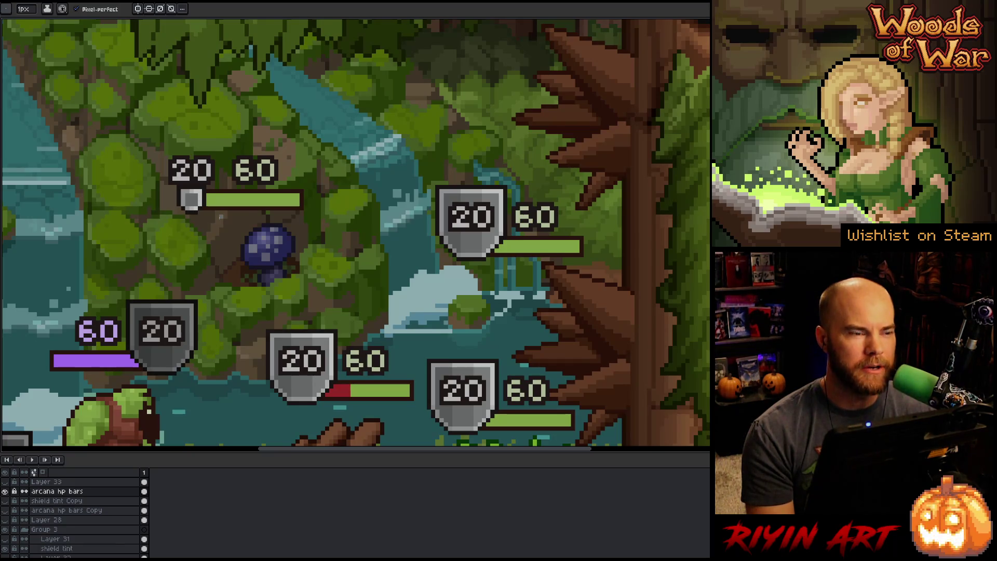
pyautogui.press('m')
pyautogui.moveTo(152, 148)
pyautogui.mouseDown()
pyautogui.moveTo(320, 170)
pyautogui.moveTo(331, 182)
pyautogui.mouseUp()
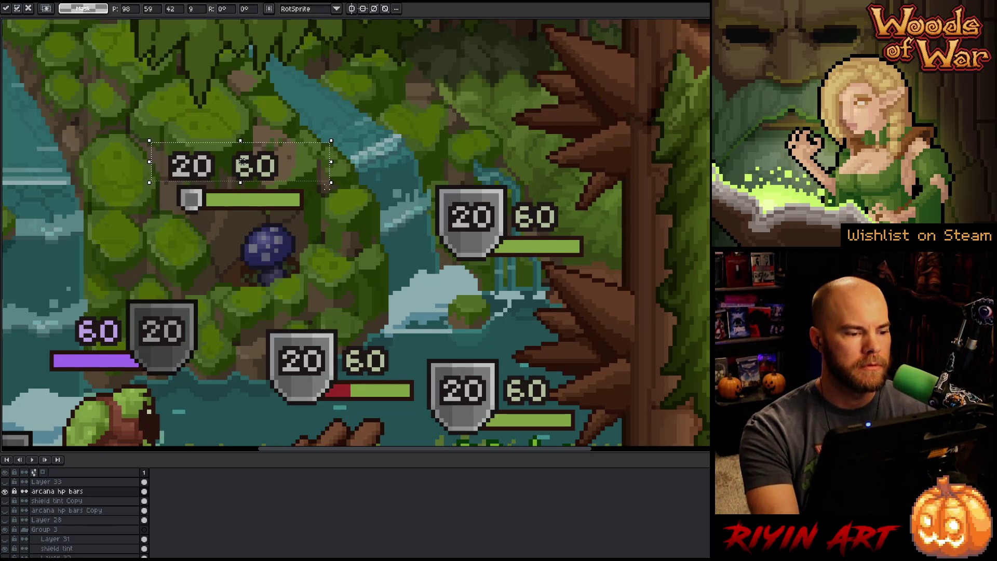
pyautogui.click(310, 241)
pyautogui.moveTo(325, 126)
pyautogui.mouseDown()
pyautogui.moveTo(256, 160)
pyautogui.moveTo(94, 179)
pyautogui.mouseUp()
pyautogui.press('Down')
pyautogui.press('Down')
pyautogui.press('Down')
pyautogui.click(403, 267)
pyautogui.moveTo(310, 112)
pyautogui.mouseDown()
pyautogui.moveTo(133, 149)
pyautogui.moveTo(101, 182)
pyautogui.mouseUp()
pyautogui.press('Up')
pyautogui.press('Up')
pyautogui.press('Up')
pyautogui.click(311, 264)
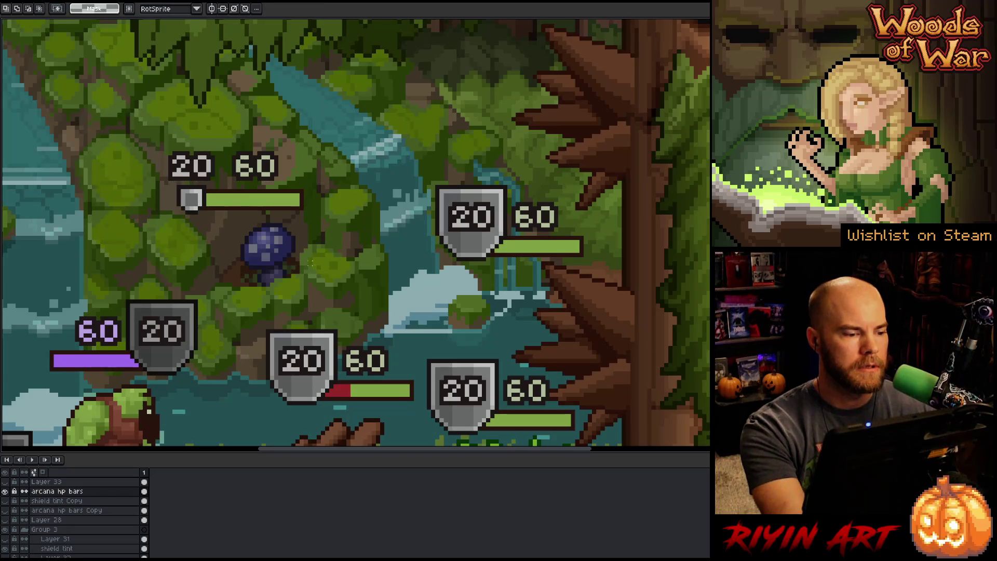
pyautogui.moveTo(314, 98); pyautogui.dragTo(106, 183)
pyautogui.moveTo(348, 132); pyautogui.dragTo(115, 182)
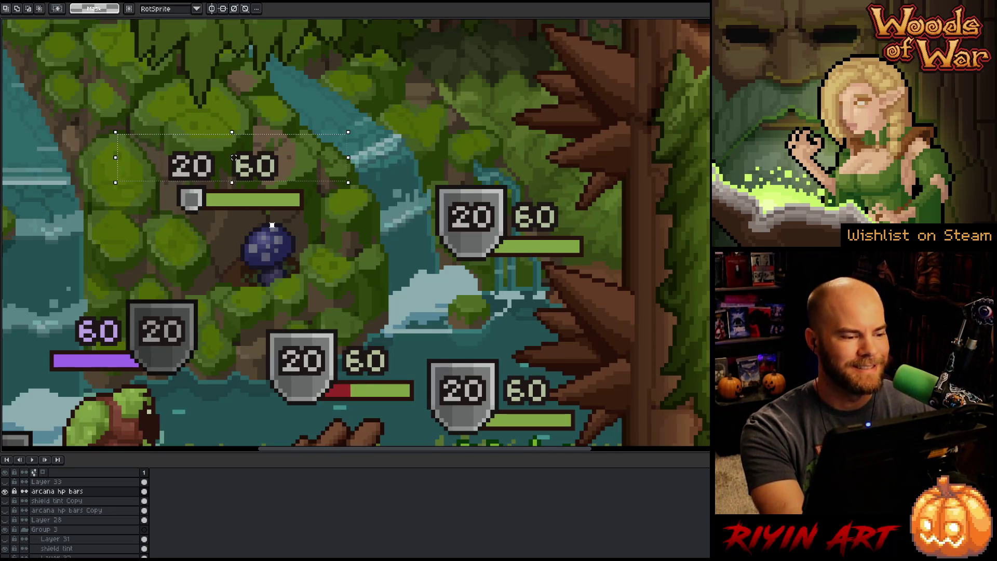
pyautogui.hotkey('ctrl', 'd')
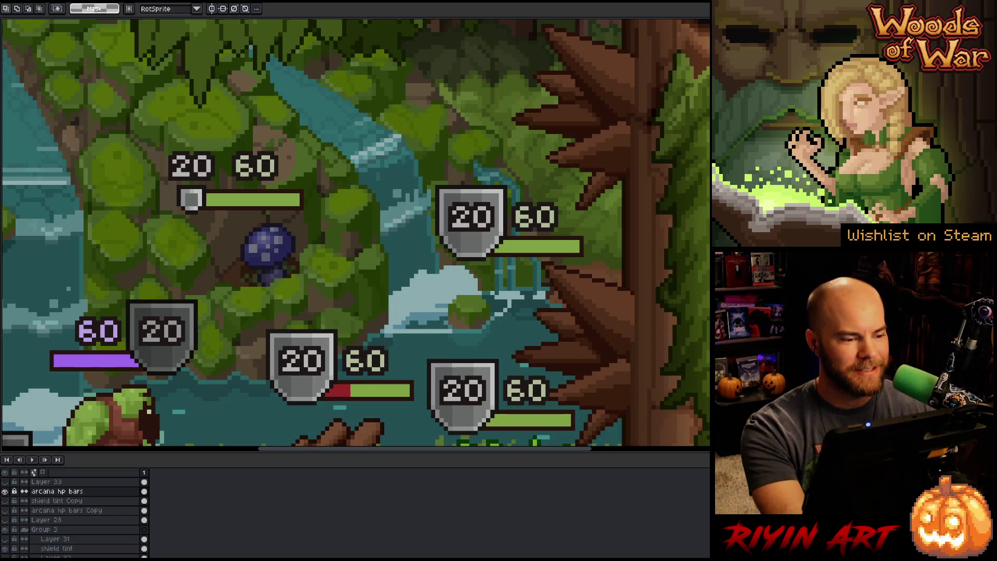
pyautogui.moveTo(115, 124)
pyautogui.mouseDown()
pyautogui.moveTo(363, 172)
pyautogui.moveTo(369, 182)
pyautogui.mouseUp()
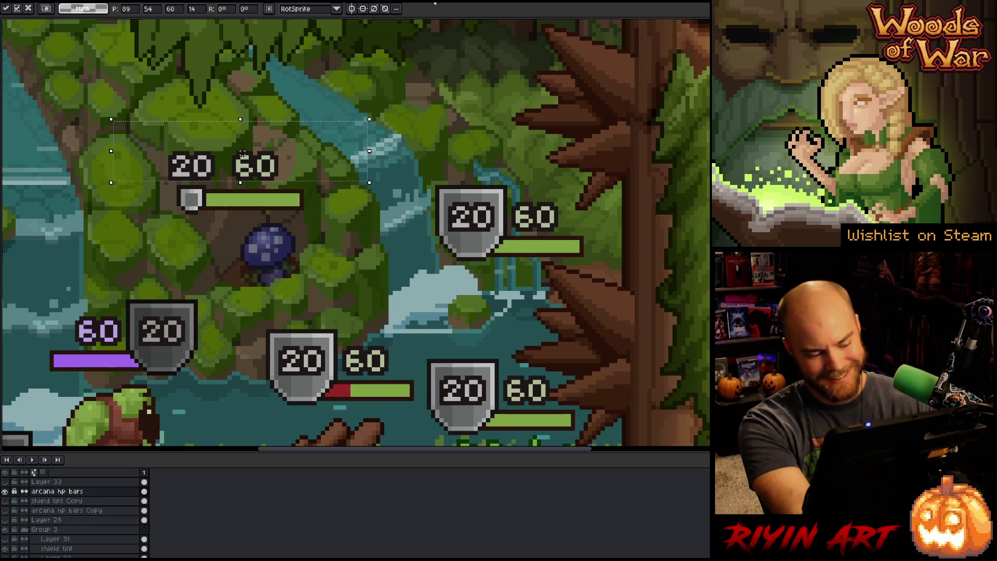
pyautogui.hotkey('ctrl', 'd')
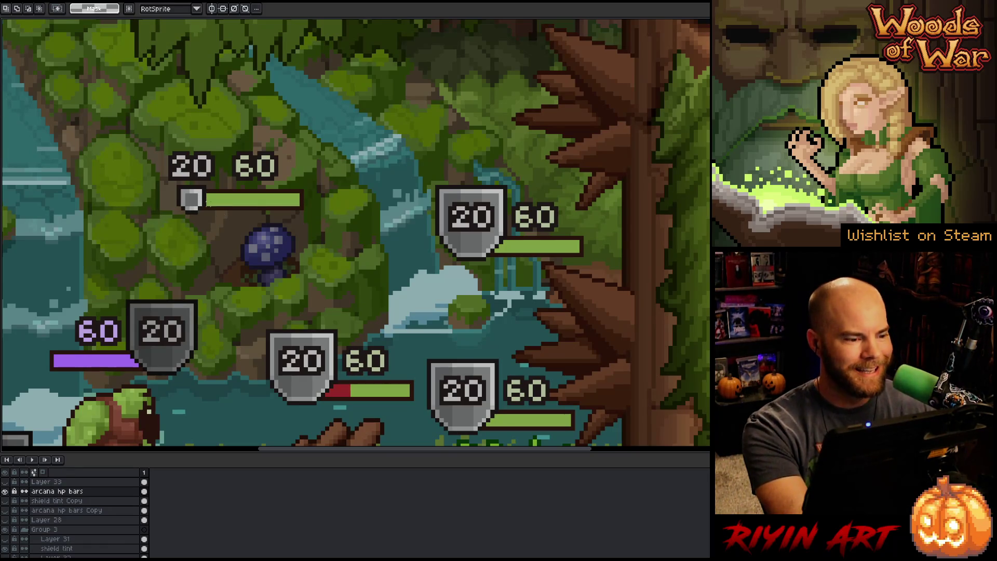
# - Try a selection around the small shield and HP bar, then clear it and survey the mockup
pyautogui.moveTo(173, 185); pyautogui.dragTo(190, 227)
pyautogui.hotkey('ctrl', 'd')
pyautogui.scroll(-3, 191, 202)
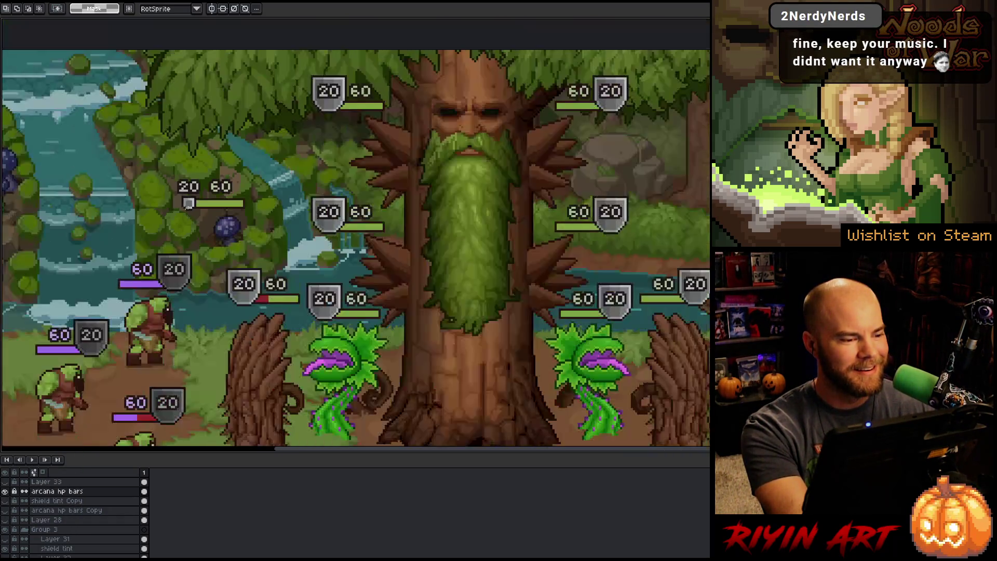
pyautogui.scroll(2, 198, 205)
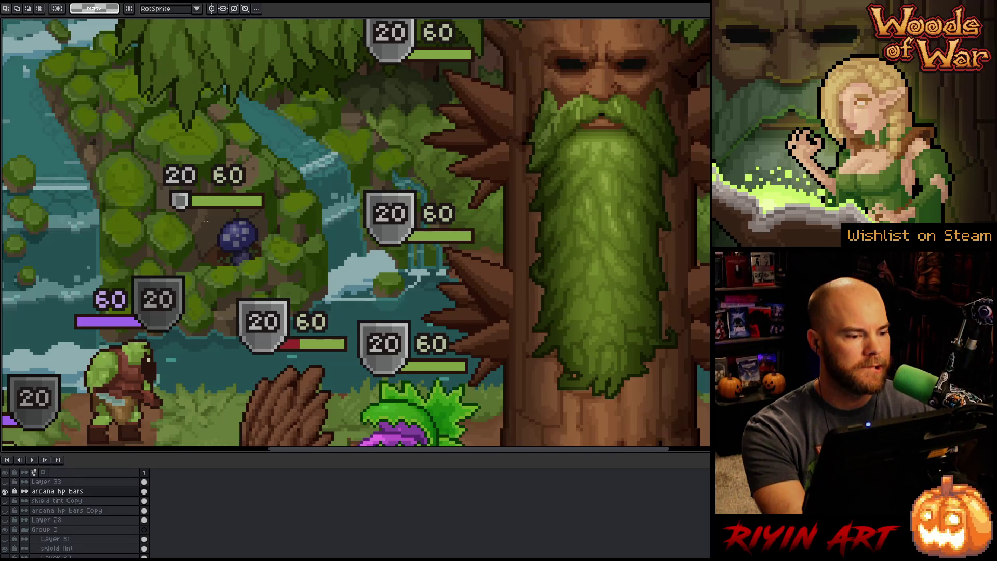
pyautogui.scroll(2, 205, 220)
pyautogui.scroll(-1, 219, 221)
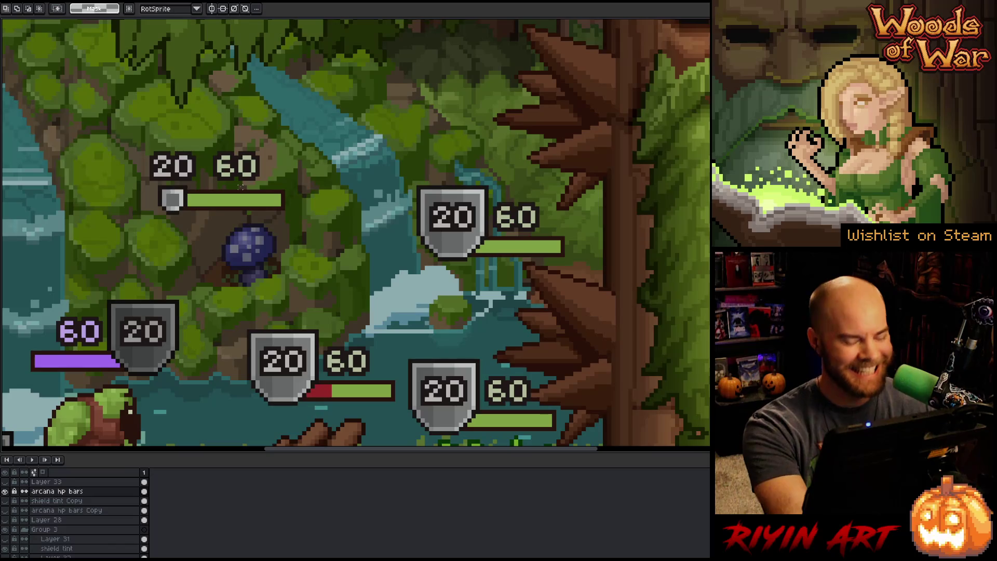
pyautogui.scroll(-2, 240, 185)
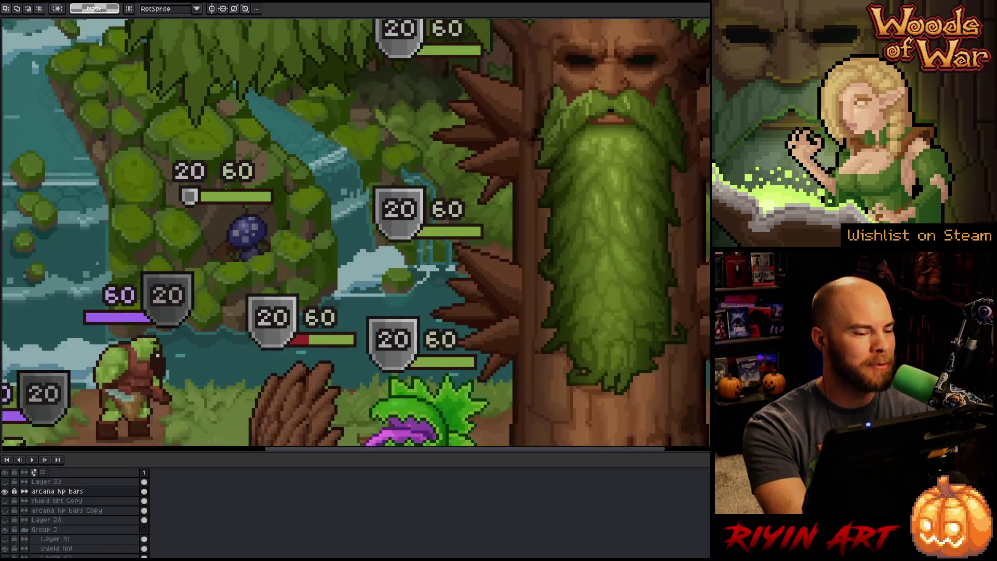
pyautogui.scroll(3, 224, 185)
pyautogui.scroll(-1, 213, 186)
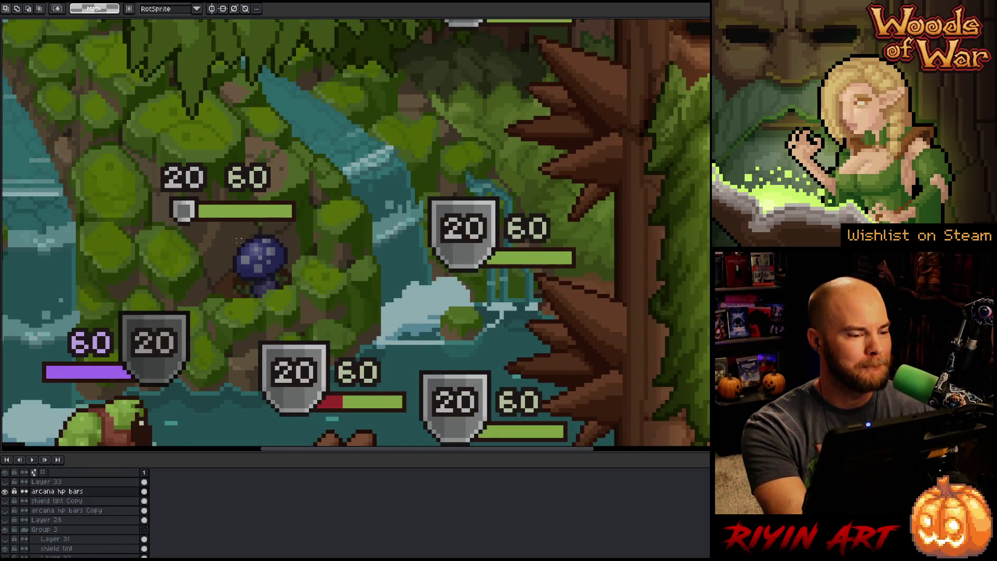
pyautogui.scroll(-3, 239, 241)
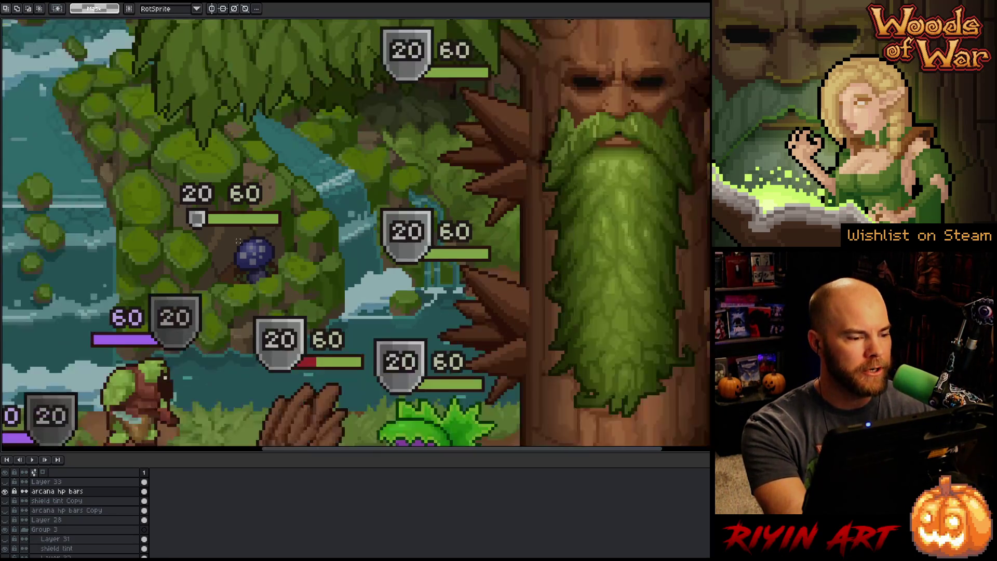
pyautogui.scroll(4, 244, 241)
pyautogui.scroll(-1, 258, 244)
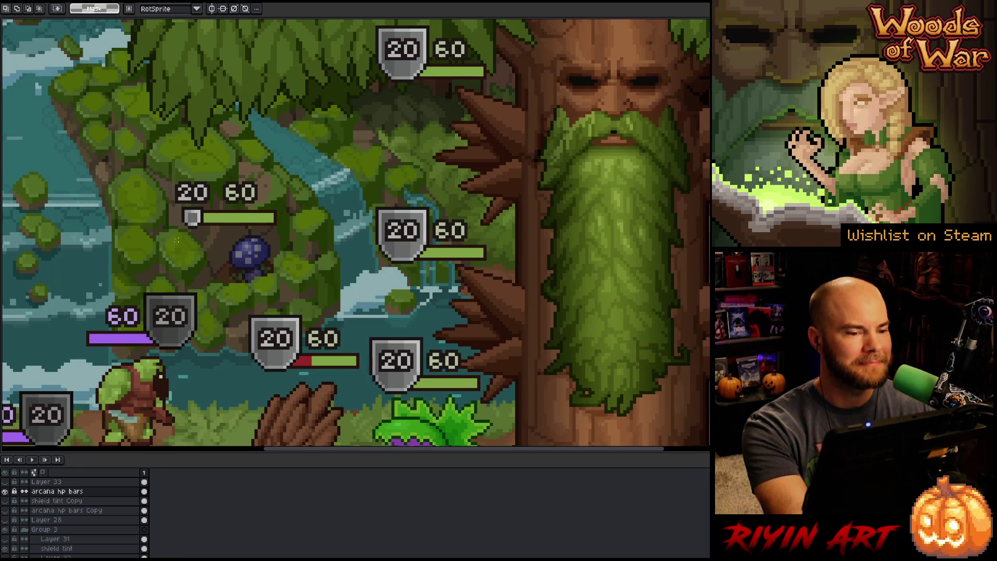
pyautogui.scroll(-3, 174, 239)
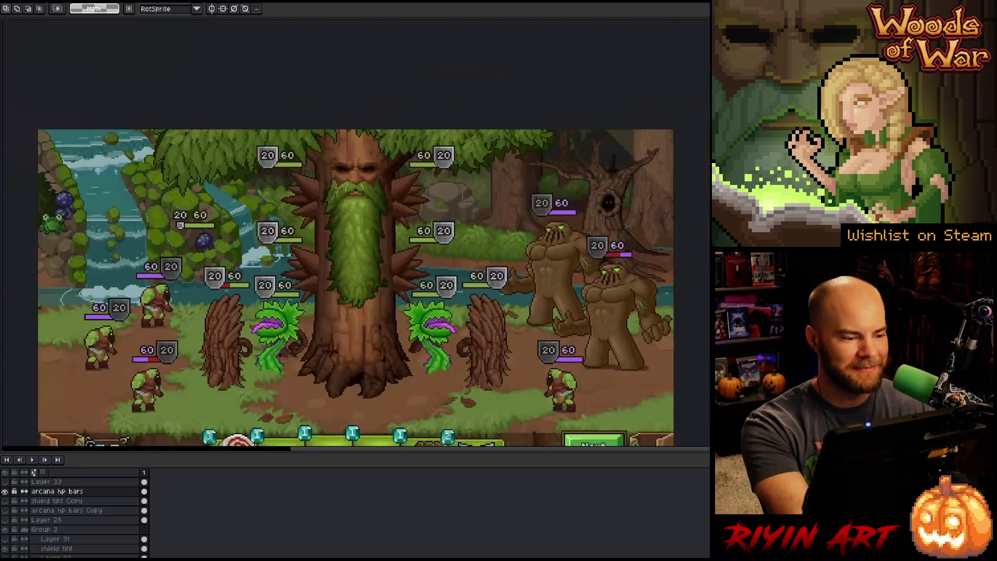
pyautogui.scroll(3, 114, 237)
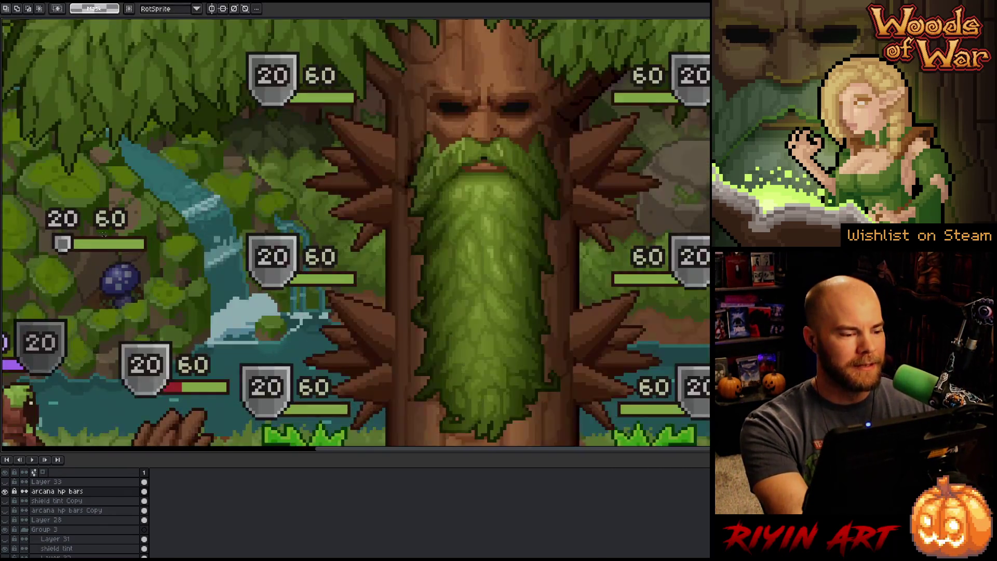
# - Shift an HP bar up and to the right and commit its new position
pyautogui.moveTo(104, 234)
pyautogui.mouseDown()
pyautogui.moveTo(176, 234)
pyautogui.moveTo(244, 255)
pyautogui.moveTo(132, 244)
pyautogui.moveTo(133, 230)
pyautogui.mouseUp()
pyautogui.moveTo(174, 259)
pyautogui.mouseDown()
pyautogui.moveTo(223, 286)
pyautogui.moveTo(245, 213)
pyautogui.moveTo(306, 201)
pyautogui.moveTo(144, 267)
pyautogui.moveTo(204, 317)
pyautogui.moveTo(399, 305)
pyautogui.moveTo(321, 307)
pyautogui.moveTo(187, 272)
pyautogui.mouseUp()
pyautogui.scroll(-4, 184, 270)
pyautogui.press('Return')
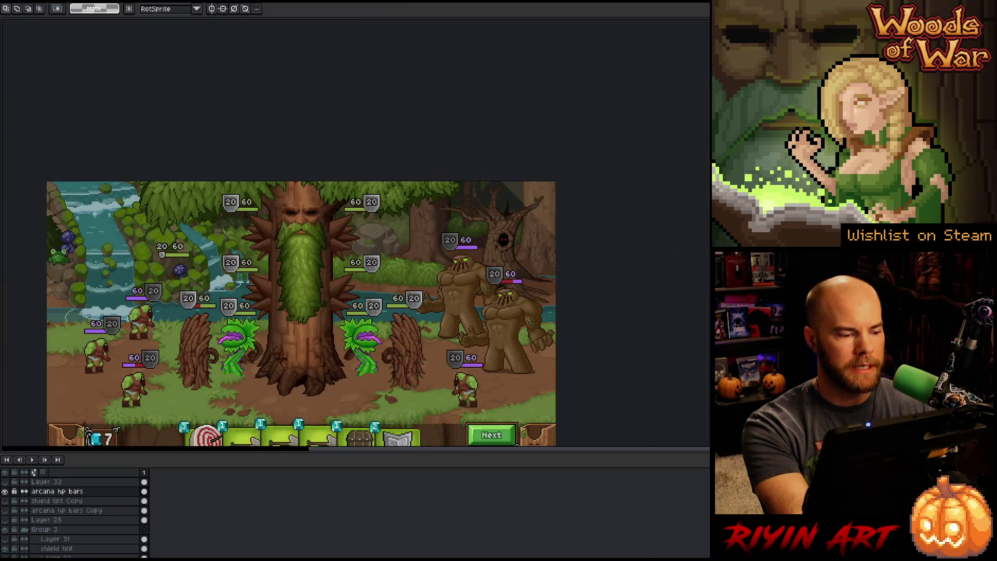
pyautogui.scroll(1, 208, 278)
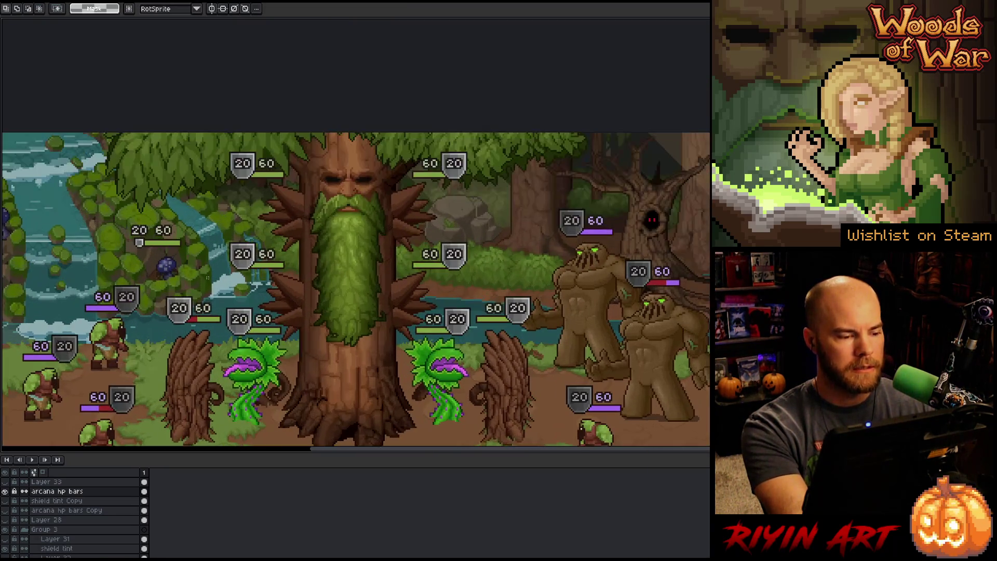
pyautogui.scroll(-2, 170, 266)
pyautogui.scroll(2, 170, 266)
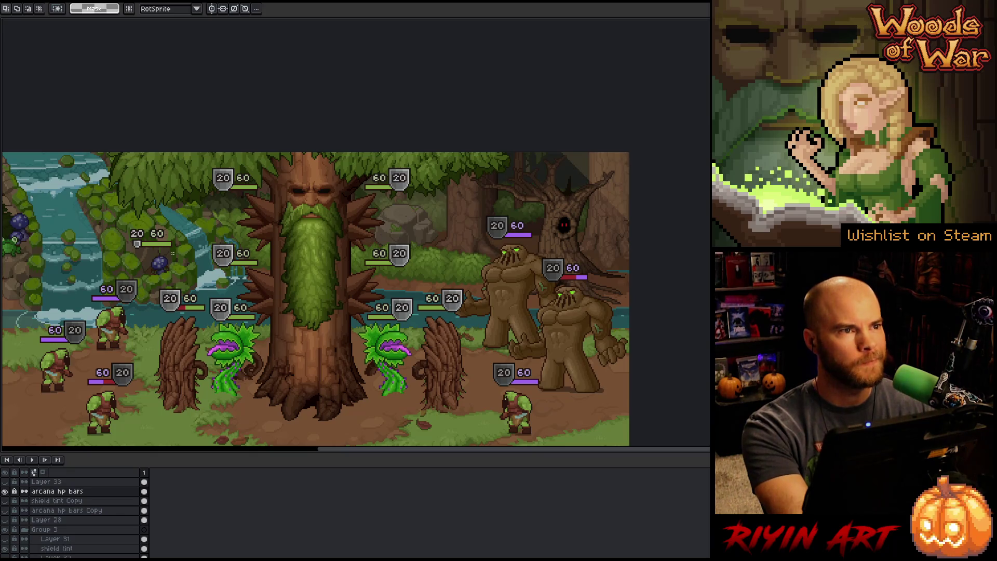
pyautogui.scroll(3, 152, 248)
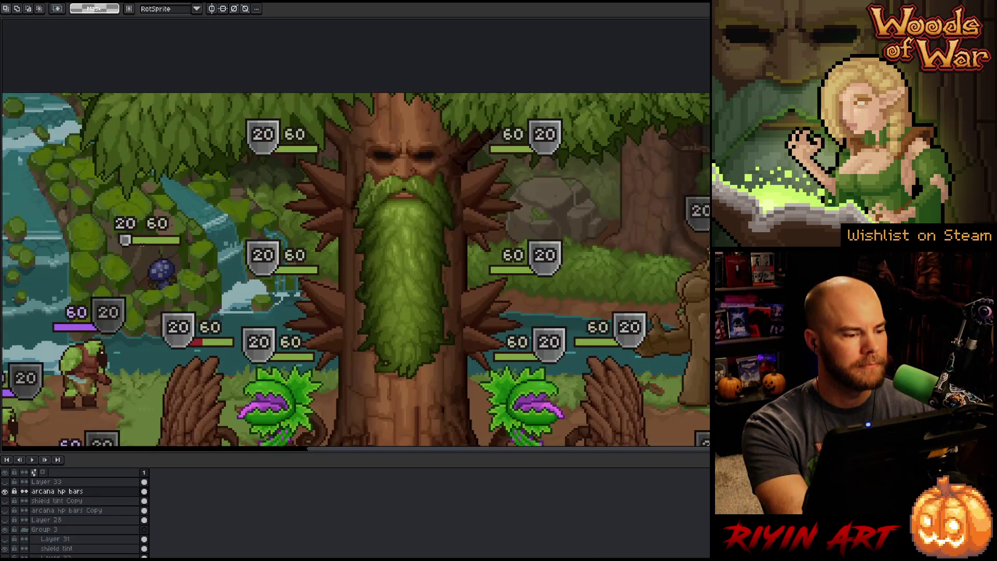
pyautogui.scroll(-3, 145, 242)
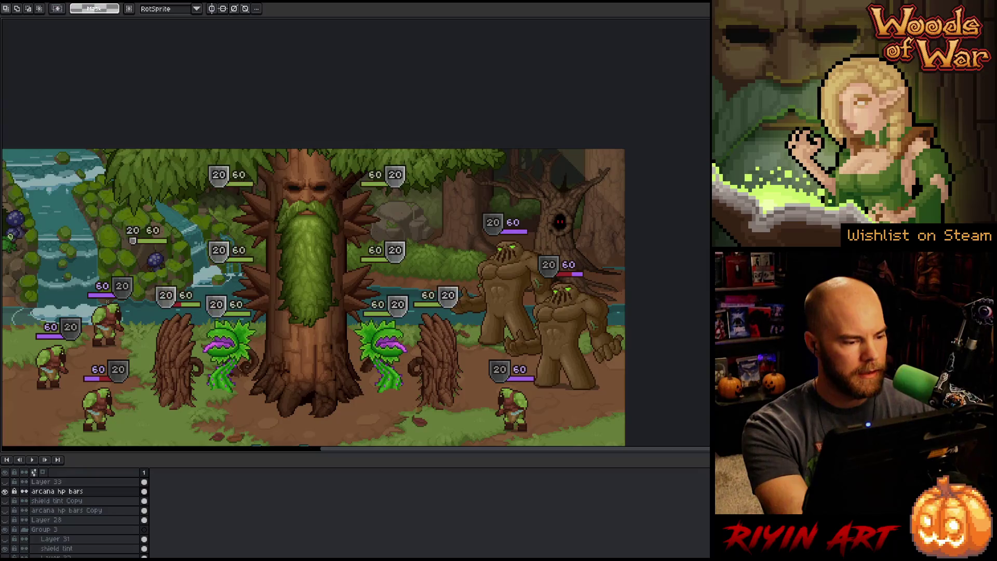
# - Select the left small-shield 20/60 HP bar and cut it out
pyautogui.moveTo(102, 222); pyautogui.dragTo(190, 259)
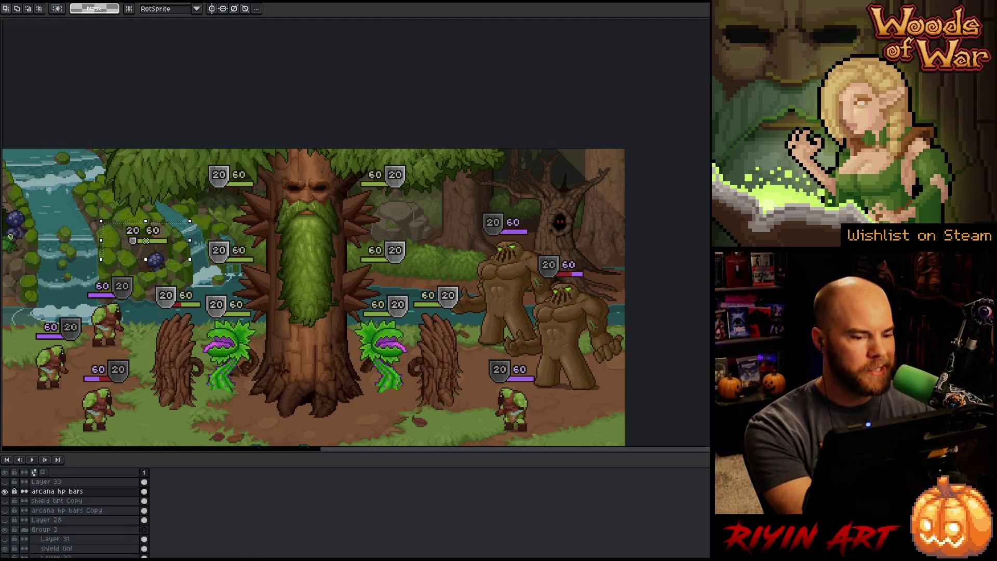
pyautogui.scroll(3, 188, 224)
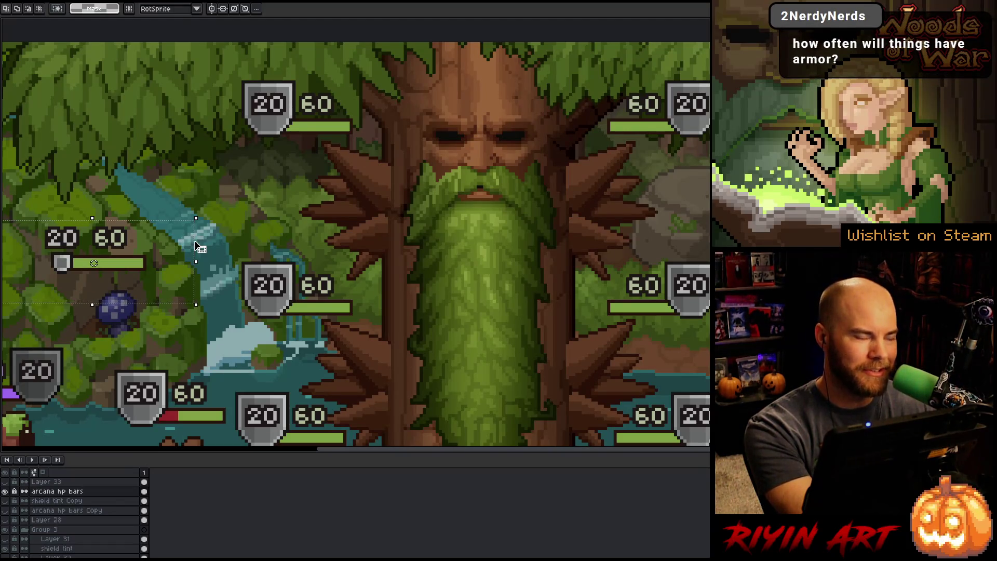
pyautogui.press('Delete')
# - Add a new layer and paste the small-shield 20/60 bar among the tree's right-side bars
pyautogui.scroll(-1, 152, 360)
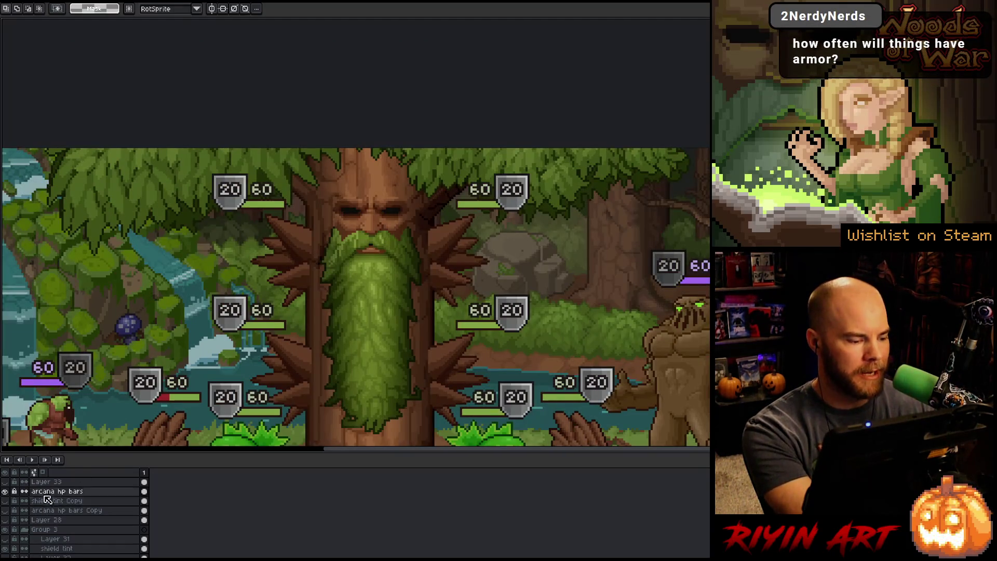
pyautogui.hotkey('shift', 'n')
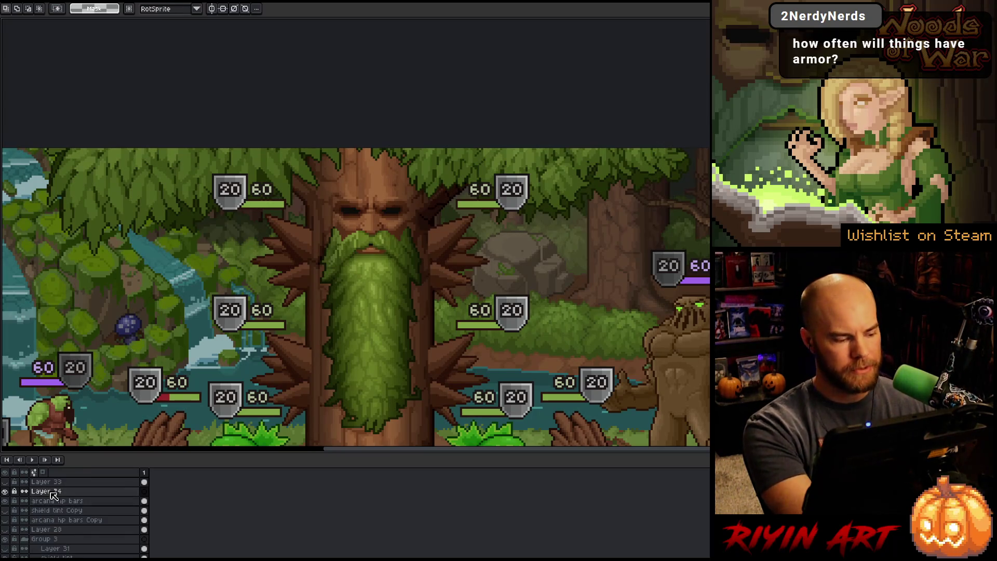
pyautogui.hotkey('ctrl', 'v')
pyautogui.moveTo(125, 286)
pyautogui.mouseDown()
pyautogui.moveTo(274, 210)
pyautogui.moveTo(269, 330)
pyautogui.mouseUp()
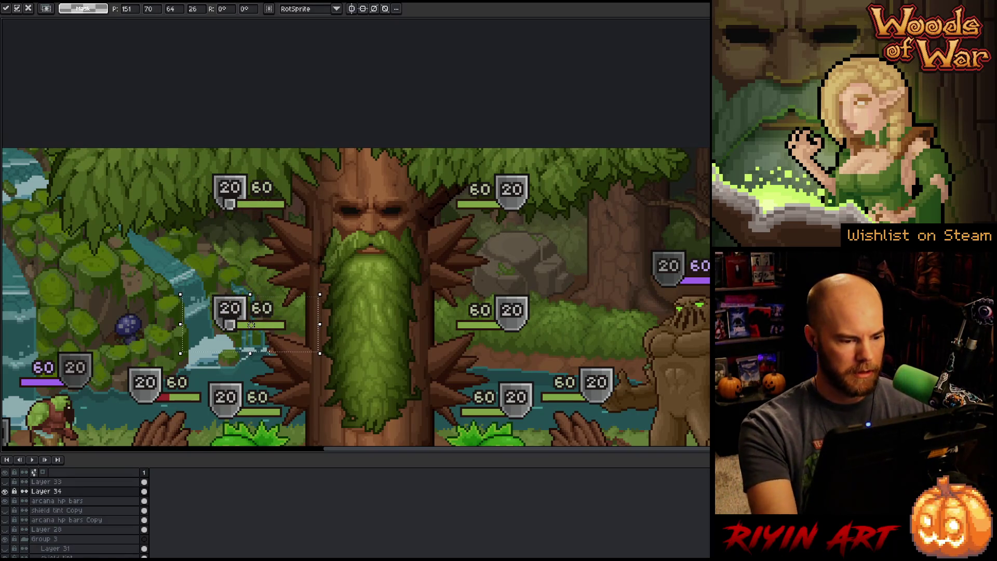
pyautogui.moveTo(275, 333)
pyautogui.mouseDown()
pyautogui.moveTo(272, 420)
pyautogui.moveTo(160, 404)
pyautogui.moveTo(193, 405)
pyautogui.mouseUp()
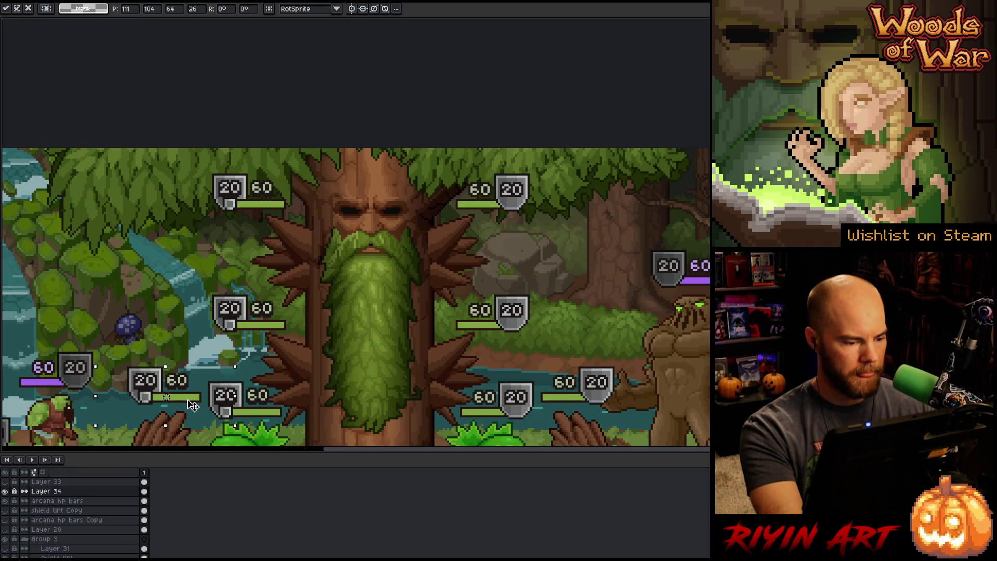
pyautogui.scroll(-1, 197, 397)
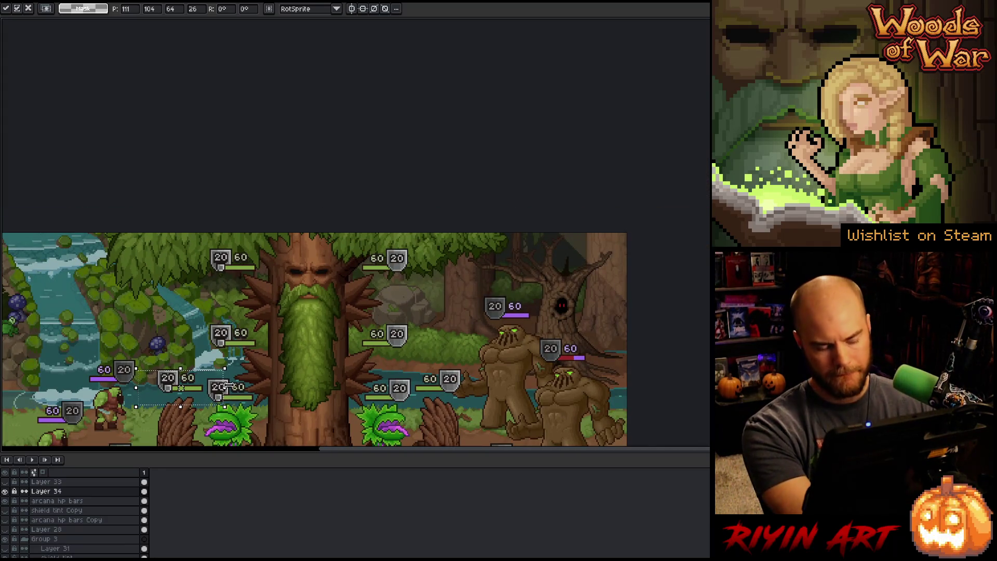
pyautogui.moveTo(216, 400)
pyautogui.mouseDown()
pyautogui.moveTo(411, 339)
pyautogui.moveTo(425, 316)
pyautogui.moveTo(357, 336)
pyautogui.mouseUp()
pyautogui.scroll(3, 356, 336)
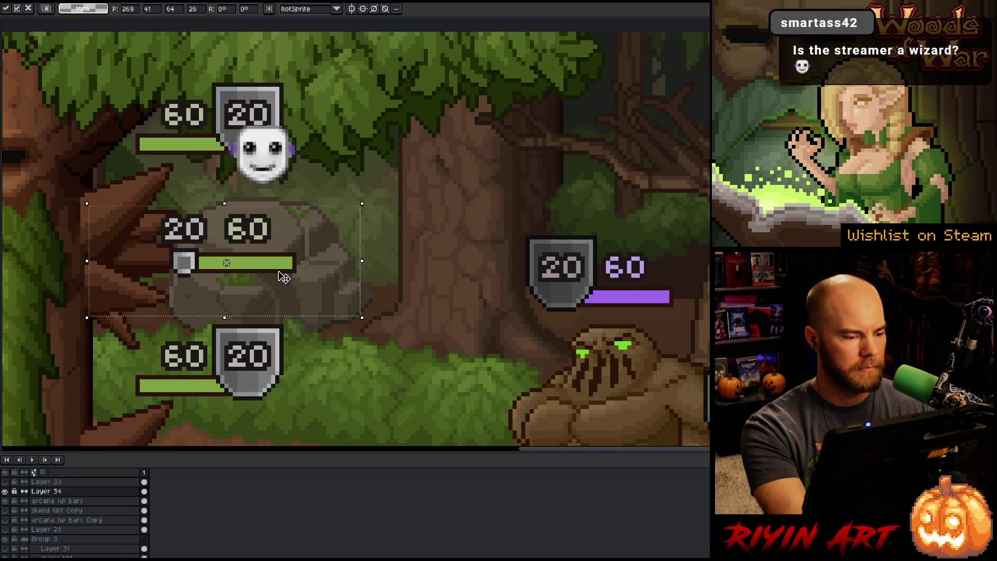
pyautogui.press('Return')
# - Reselect the pasted middle HP bar tightly with the rectangular marquee
pyautogui.hotkey('ctrl', 'shift', 'd')
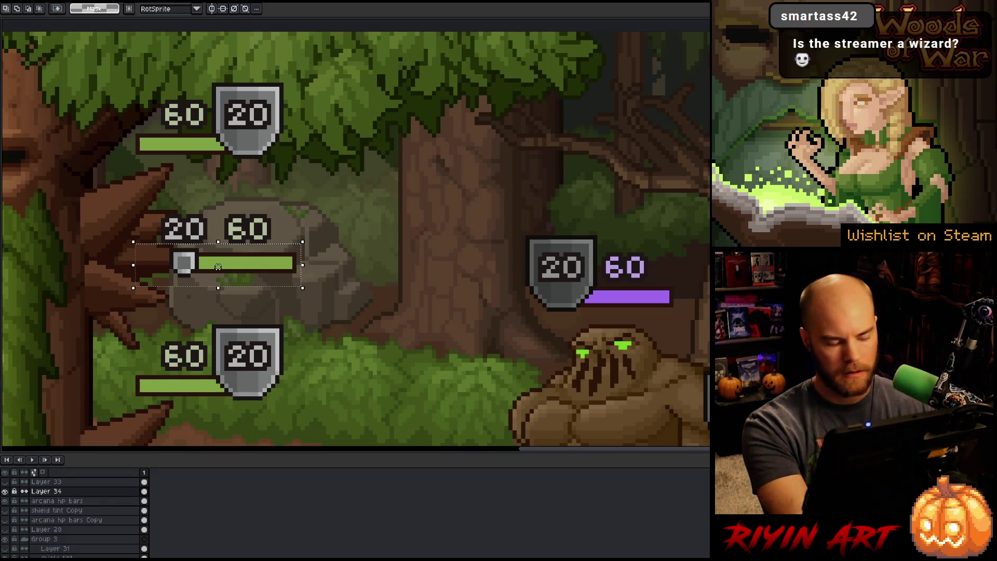
pyautogui.moveTo(353, 191); pyautogui.dragTo(112, 305)
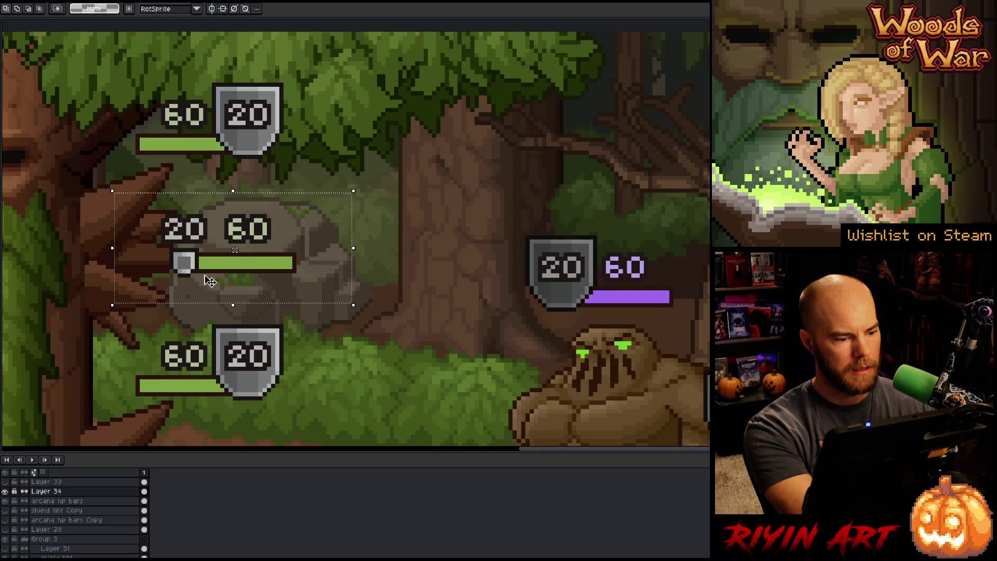
pyautogui.hotkey('ctrl', 'd')
pyautogui.moveTo(315, 246); pyautogui.dragTo(130, 301)
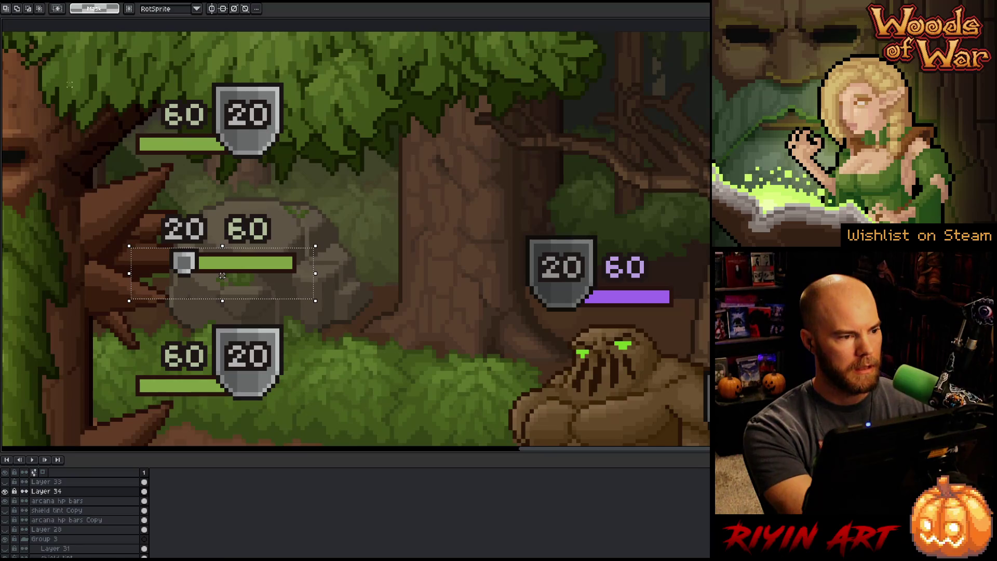
pyautogui.hotkey('ctrl', 'f')
pyautogui.click(52, 8)
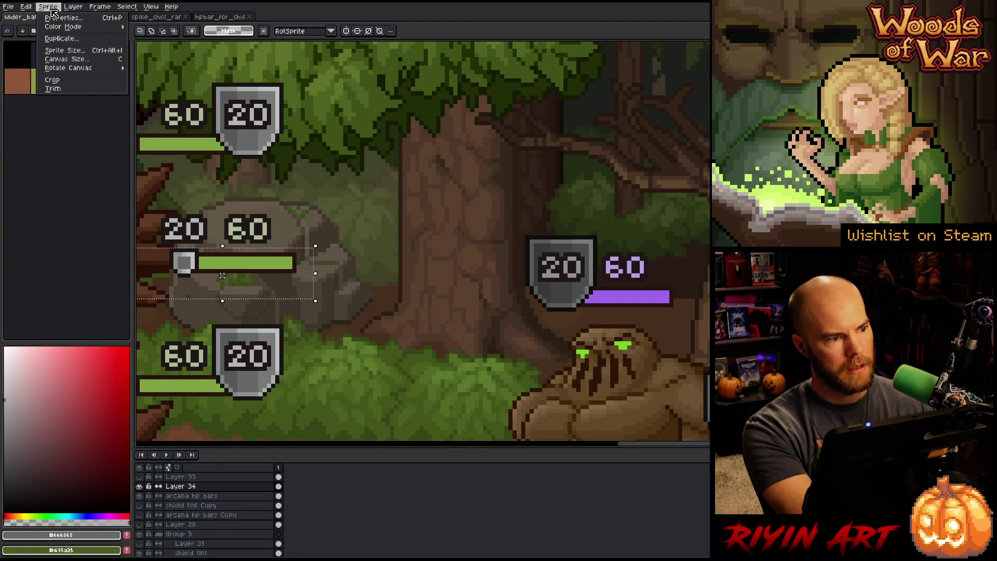
# - Flip the HP bar horizontally so its tiny shield sits at the right end
pyautogui.moveTo(26, 6)
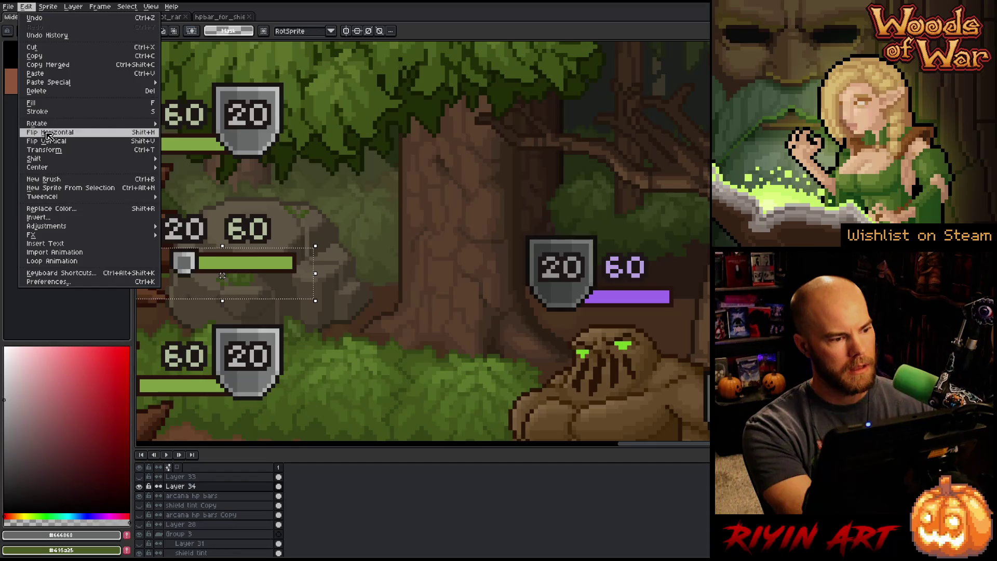
pyautogui.click(48, 136)
pyautogui.moveTo(214, 199)
pyautogui.mouseDown()
pyautogui.moveTo(269, 256)
pyautogui.moveTo(287, 258)
pyautogui.mouseUp()
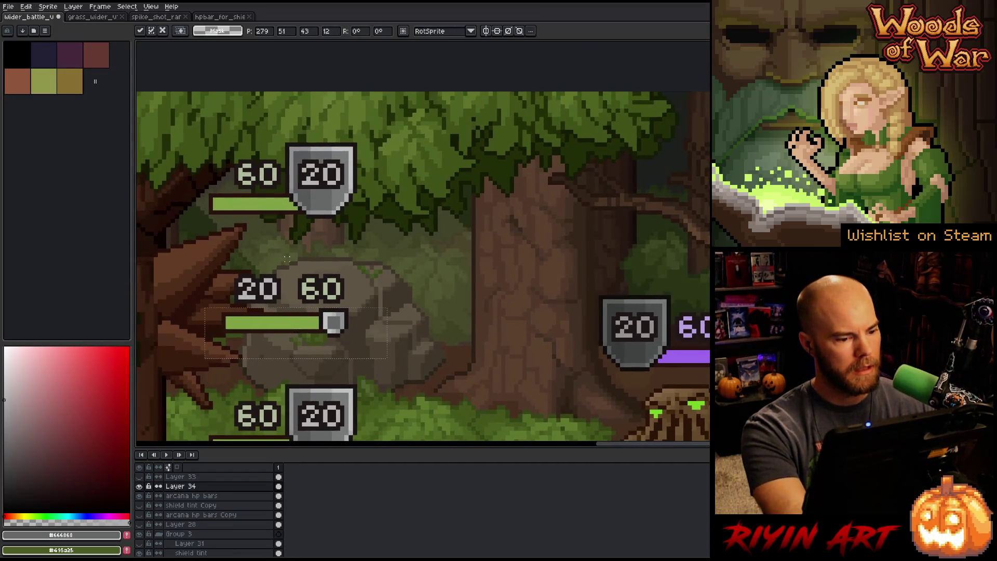
pyautogui.hotkey('ctrl', 'd')
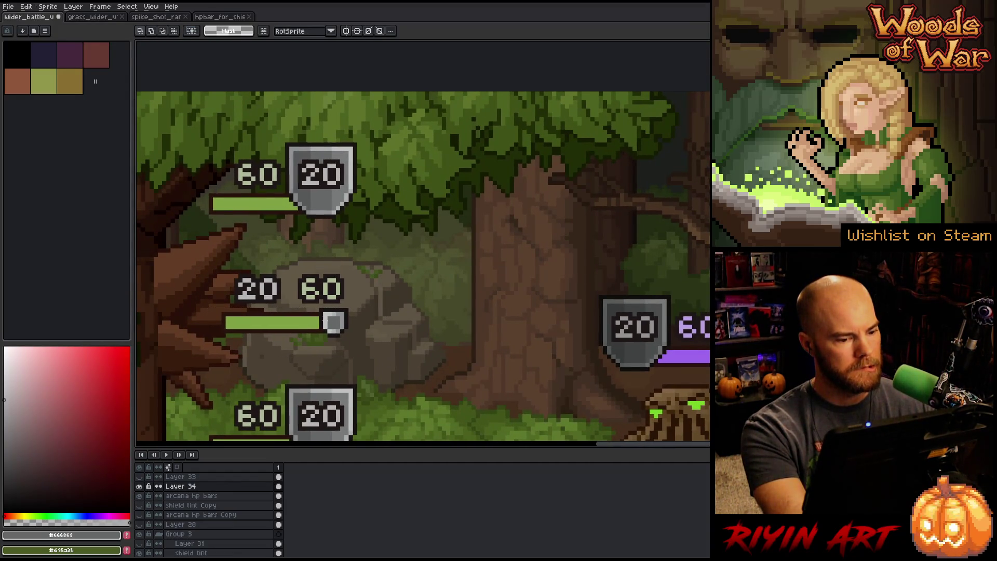
# - Move the lower health bar onto the top bar and reposition its 60 value
pyautogui.moveTo(212, 252); pyautogui.dragTo(385, 363)
pyautogui.moveTo(256, 327); pyautogui.dragTo(260, 207)
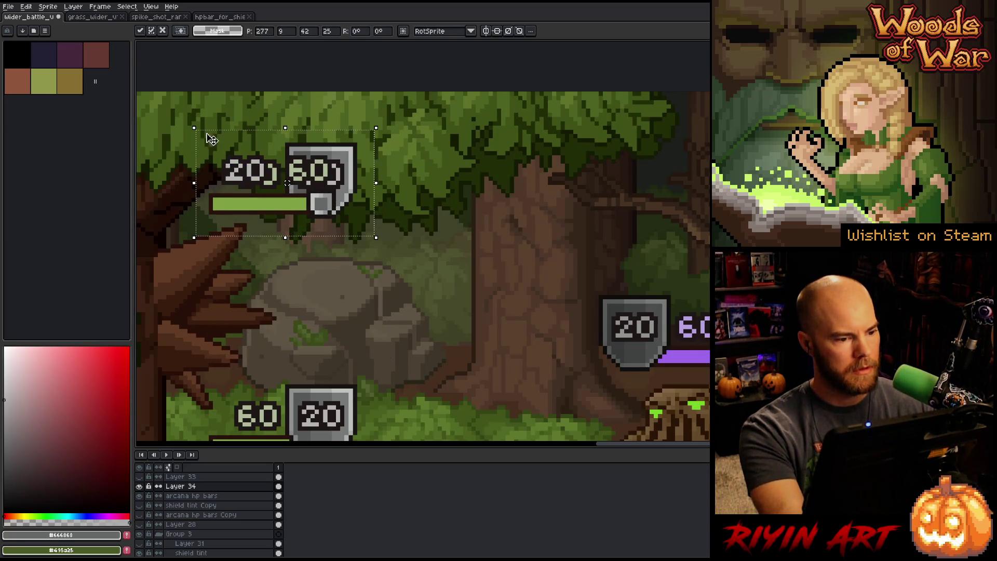
pyautogui.moveTo(176, 111); pyautogui.dragTo(361, 189)
pyautogui.click(274, 155)
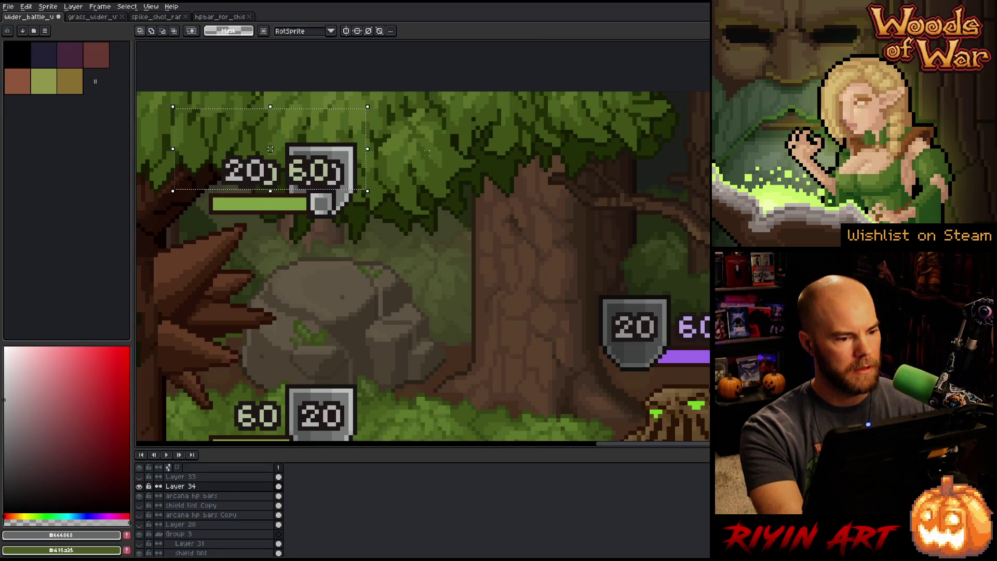
pyautogui.moveTo(180, 138)
pyautogui.mouseDown()
pyautogui.moveTo(357, 178)
pyautogui.moveTo(363, 191)
pyautogui.moveTo(339, 177)
pyautogui.moveTo(410, 186)
pyautogui.mouseUp()
pyautogui.moveTo(464, 149)
pyautogui.mouseDown()
pyautogui.moveTo(395, 170)
pyautogui.moveTo(355, 195)
pyautogui.moveTo(314, 179)
pyautogui.moveTo(270, 183)
pyautogui.mouseUp()
pyautogui.press('Return')
# - Copy the rearranged HP bar down onto the lower tree-side bars
pyautogui.moveTo(384, 154); pyautogui.dragTo(200, 223)
pyautogui.moveTo(288, 191); pyautogui.dragTo(288, 355)
pyautogui.scroll(-5, 305, 245)
pyautogui.moveTo(305, 244); pyautogui.dragTo(275, 323)
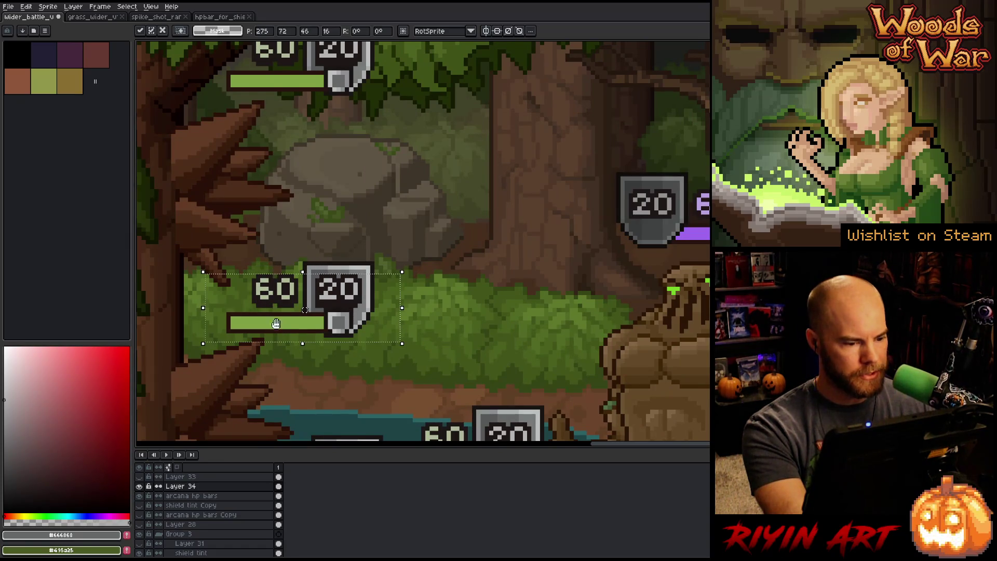
pyautogui.scroll(-5, 276, 323)
pyautogui.moveTo(291, 230)
pyautogui.mouseDown()
pyautogui.moveTo(293, 415)
pyautogui.moveTo(327, 394)
pyautogui.moveTo(443, 375)
pyautogui.mouseUp()
pyautogui.scroll(-3, 460, 354)
pyautogui.press('Return')
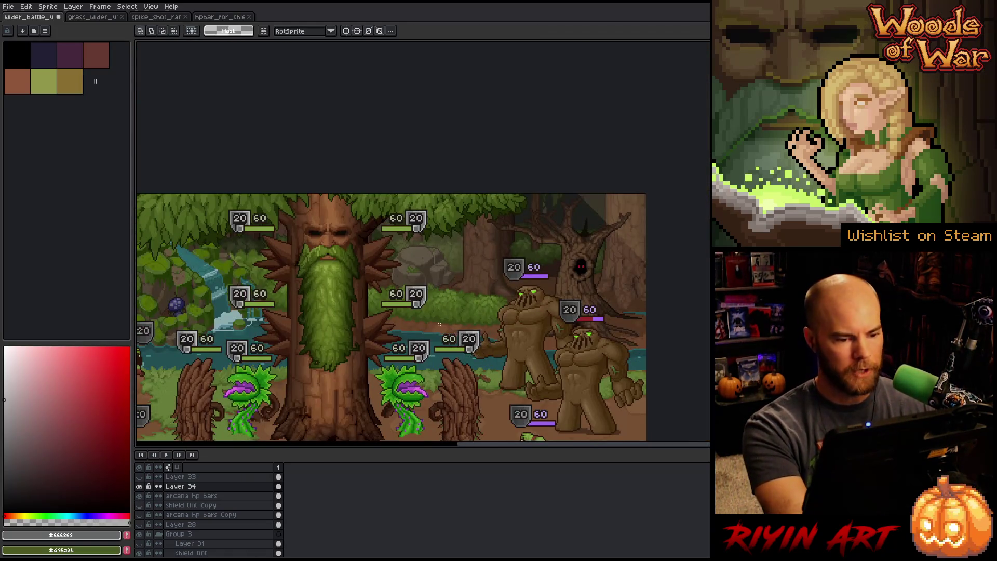
# - Hide the arcana hp bars layer so the large shield badges disappear
pyautogui.click(140, 496)
pyautogui.moveTo(275, 377)
pyautogui.mouseDown()
pyautogui.moveTo(382, 327)
pyautogui.moveTo(371, 341)
pyautogui.mouseUp()
pyautogui.press('m')
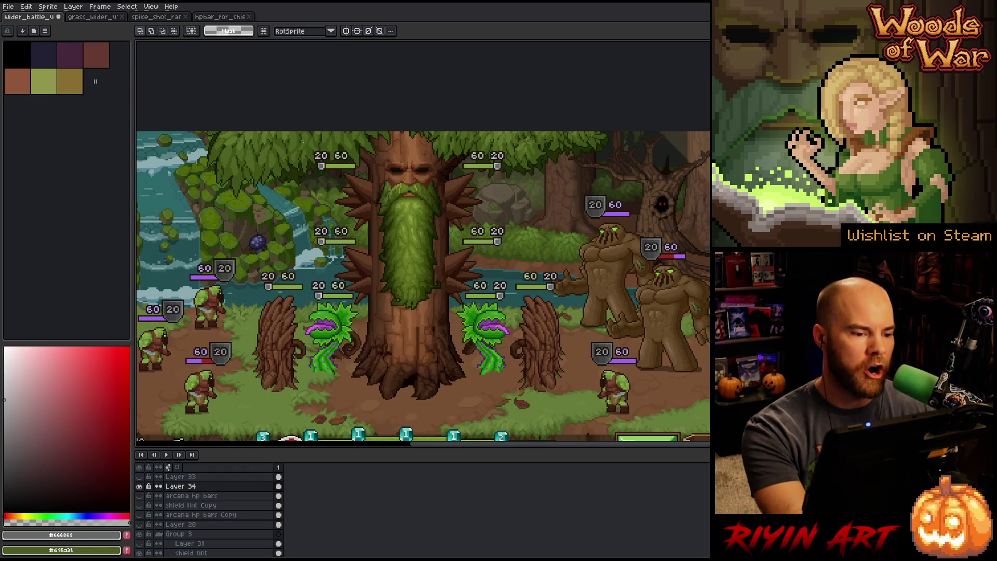
# - Move the top bar's 20 down-left beside its tiny shield, nudged one pixel lower
pyautogui.scroll(4, 337, 159)
pyautogui.moveTo(321, 146)
pyautogui.mouseDown()
pyautogui.moveTo(412, 229)
pyautogui.moveTo(423, 223)
pyautogui.moveTo(419, 214)
pyautogui.moveTo(353, 241)
pyautogui.moveTo(353, 257)
pyautogui.mouseUp()
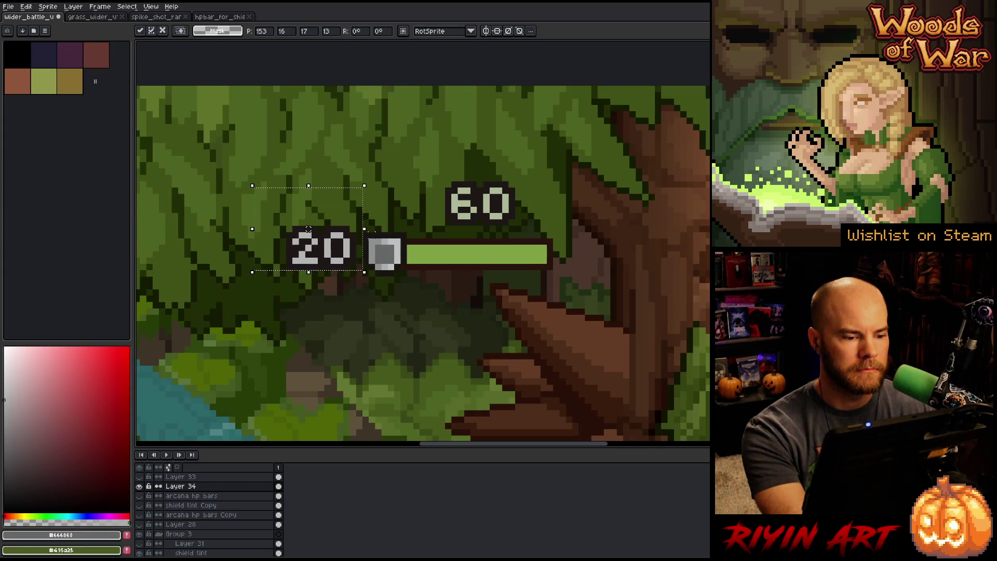
pyautogui.scroll(2, 309, 229)
pyautogui.press('Down')
pyautogui.scroll(-5, 308, 229)
pyautogui.press('Return')
# - Move the lower bar's 20 down-left next to its shield
pyautogui.scroll(1, 332, 237)
pyautogui.scroll(3, 332, 237)
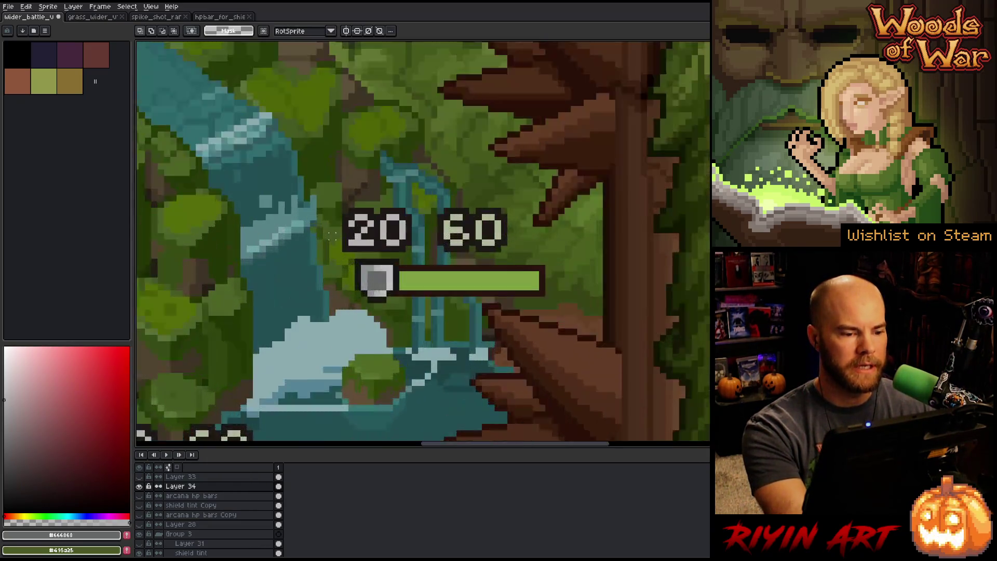
pyautogui.scroll(1, 332, 236)
pyautogui.moveTo(325, 154)
pyautogui.mouseDown()
pyautogui.moveTo(438, 254)
pyautogui.moveTo(341, 273)
pyautogui.moveTo(345, 295)
pyautogui.mouseUp()
pyautogui.scroll(-5, 348, 300)
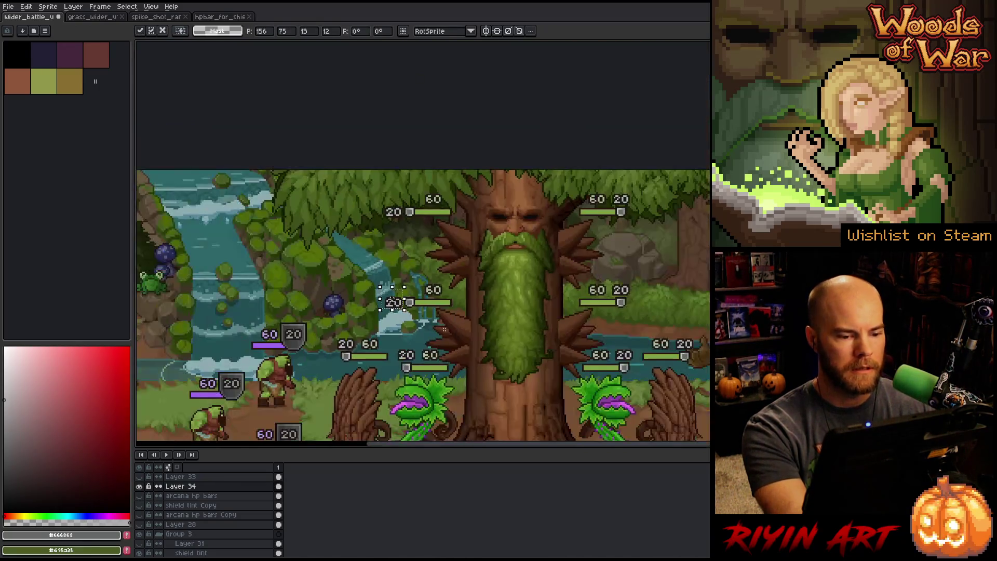
pyautogui.press('h')
# - Move the right-side 20 down beside the next bar's shield
pyautogui.moveTo(352, 368)
pyautogui.mouseDown()
pyautogui.moveTo(291, 260)
pyautogui.moveTo(421, 298)
pyautogui.moveTo(335, 321)
pyautogui.moveTo(334, 331)
pyautogui.mouseUp()
pyautogui.press('m')
pyautogui.scroll(2, 319, 234)
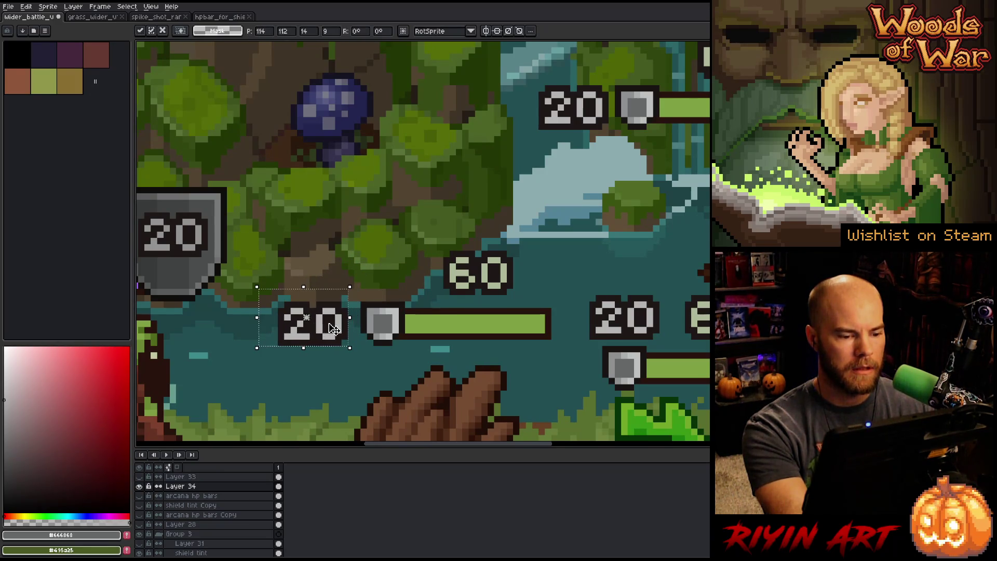
pyautogui.moveTo(572, 278)
pyautogui.mouseDown()
pyautogui.moveTo(617, 329)
pyautogui.moveTo(669, 345)
pyautogui.moveTo(618, 350)
pyautogui.moveTo(582, 376)
pyautogui.mouseUp()
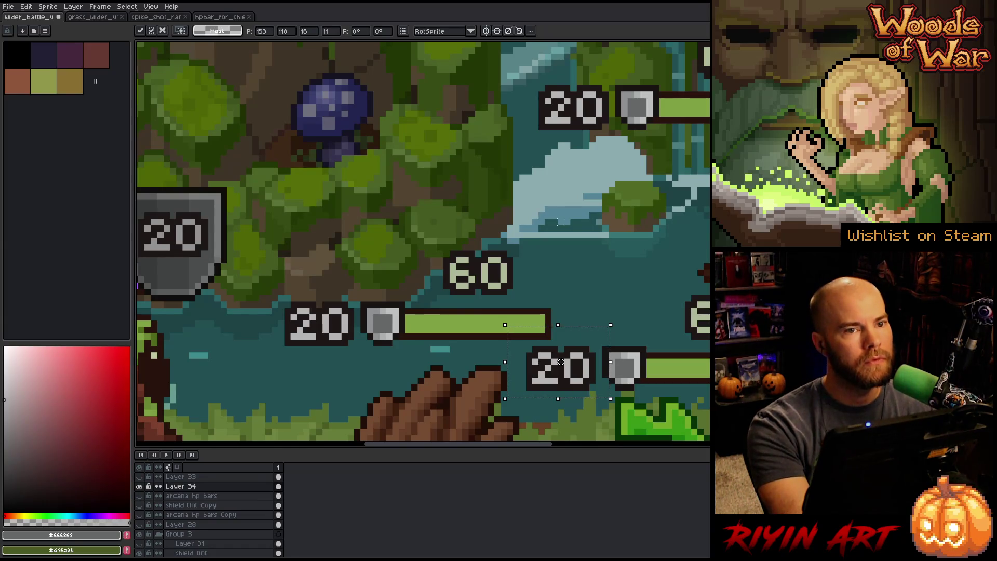
pyautogui.scroll(-5, 561, 362)
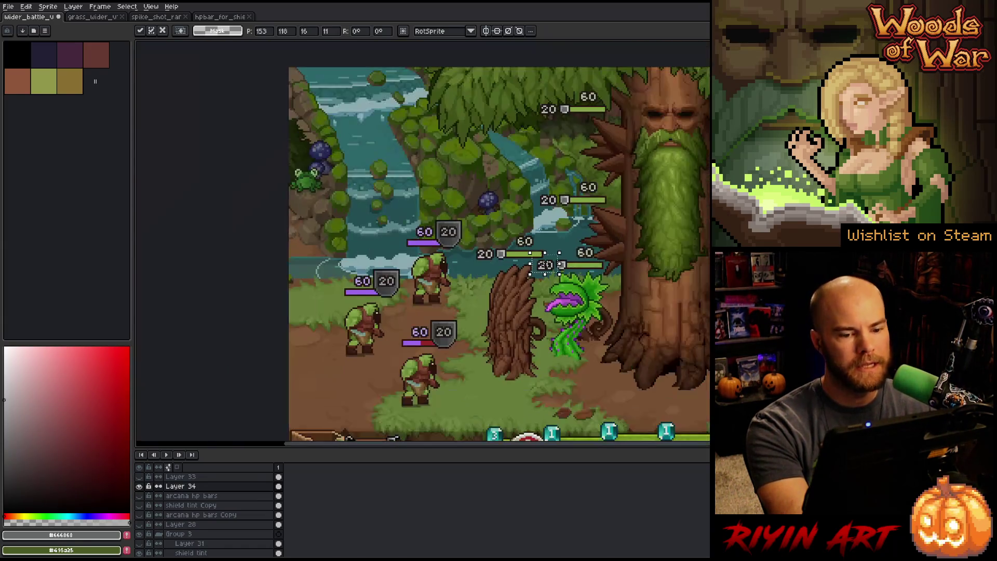
pyautogui.scroll(2, 441, 247)
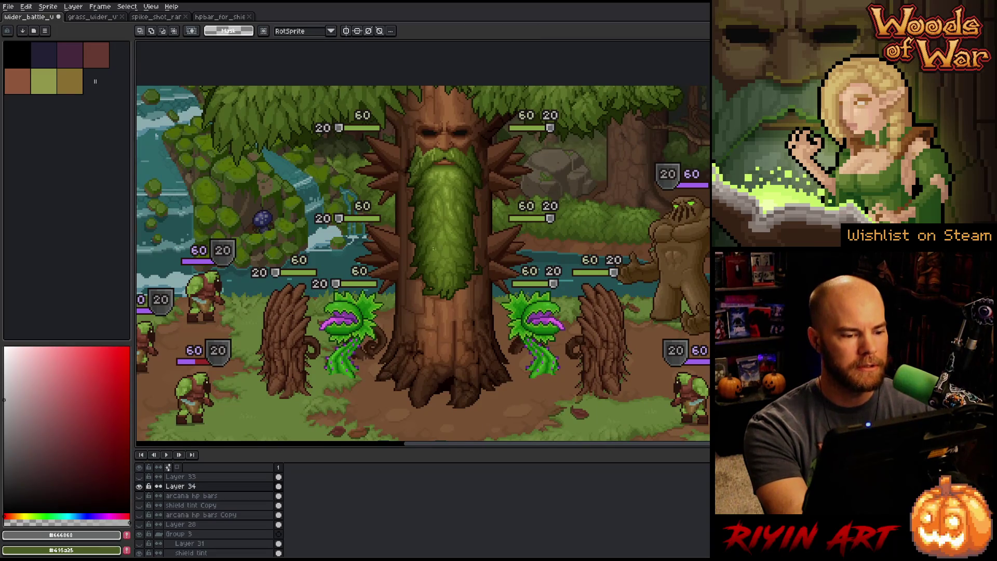
pyautogui.scroll(-1, 441, 248)
pyautogui.moveTo(440, 247); pyautogui.dragTo(341, 281)
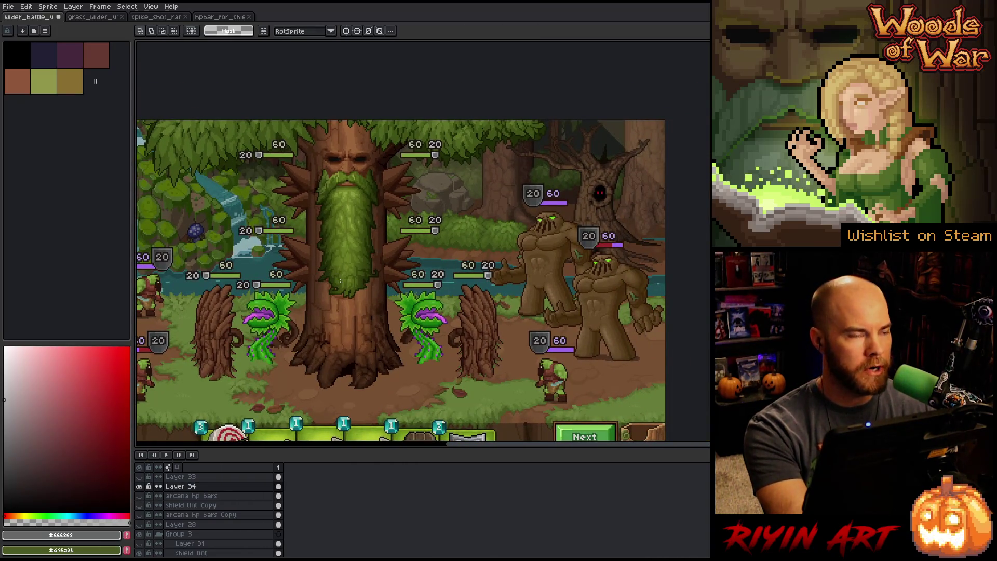
pyautogui.scroll(1, 341, 281)
pyautogui.moveTo(249, 274); pyautogui.dragTo(288, 283)
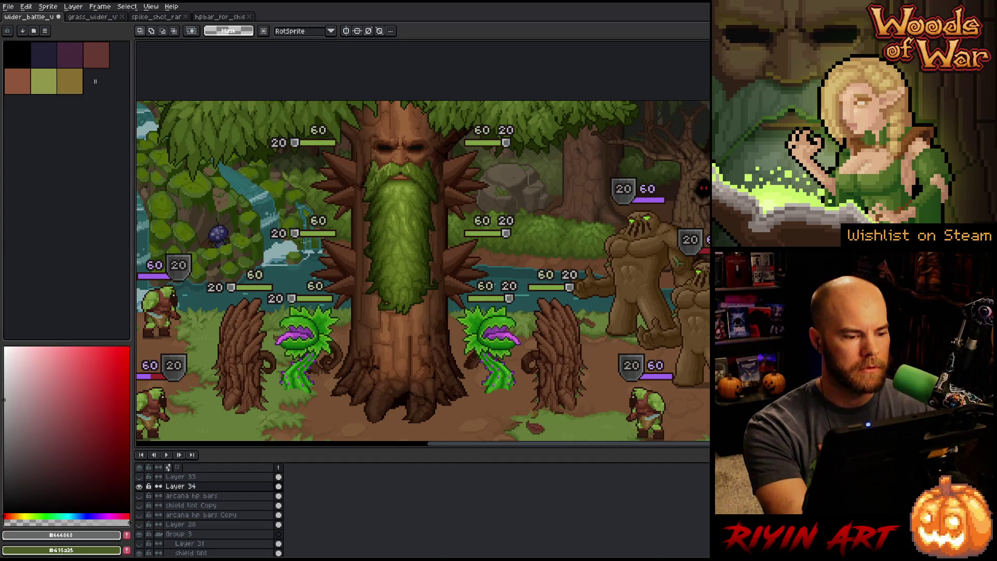
pyautogui.moveTo(389, 222)
pyautogui.mouseDown()
pyautogui.moveTo(336, 252)
pyautogui.moveTo(373, 239)
pyautogui.mouseUp()
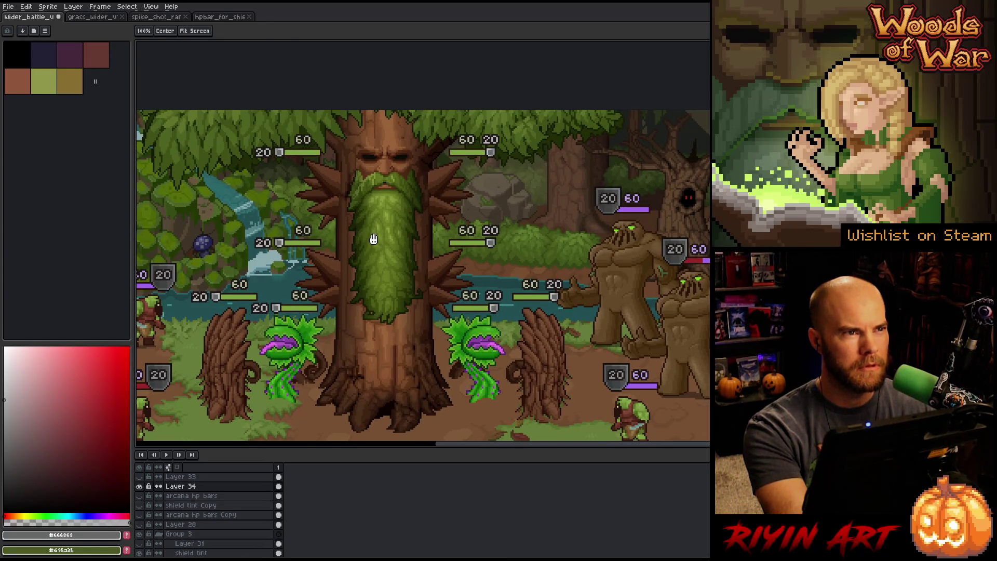
pyautogui.press('m')
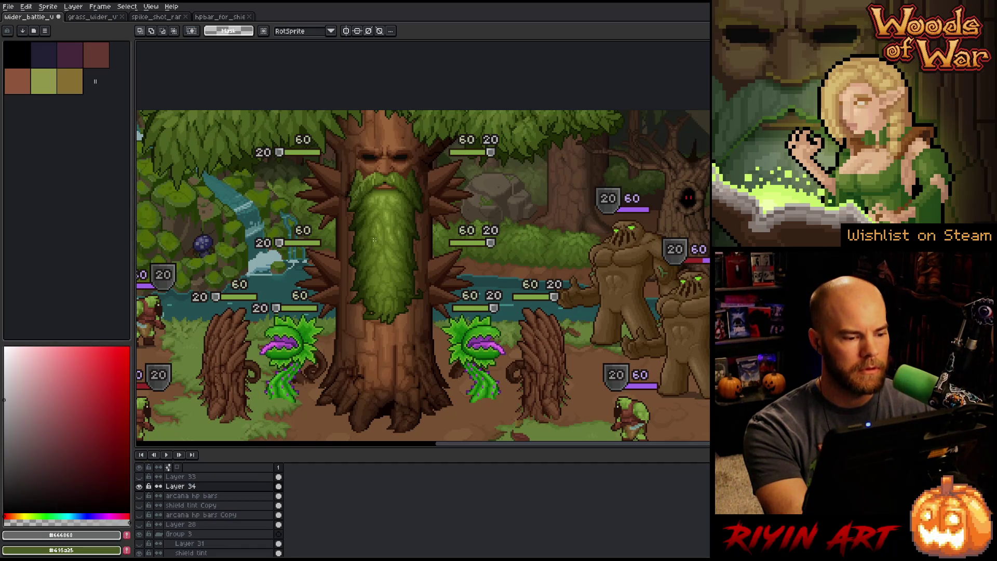
pyautogui.press('space')
pyautogui.moveTo(291, 269)
pyautogui.mouseDown()
pyautogui.moveTo(401, 239)
pyautogui.moveTo(348, 244)
pyautogui.mouseUp()
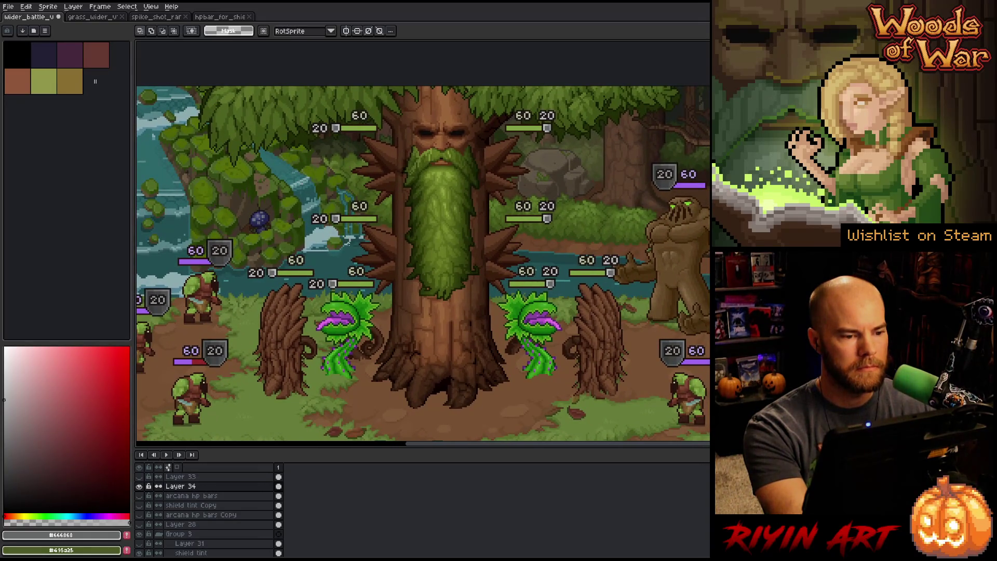
pyautogui.scroll(-1, 367, 243)
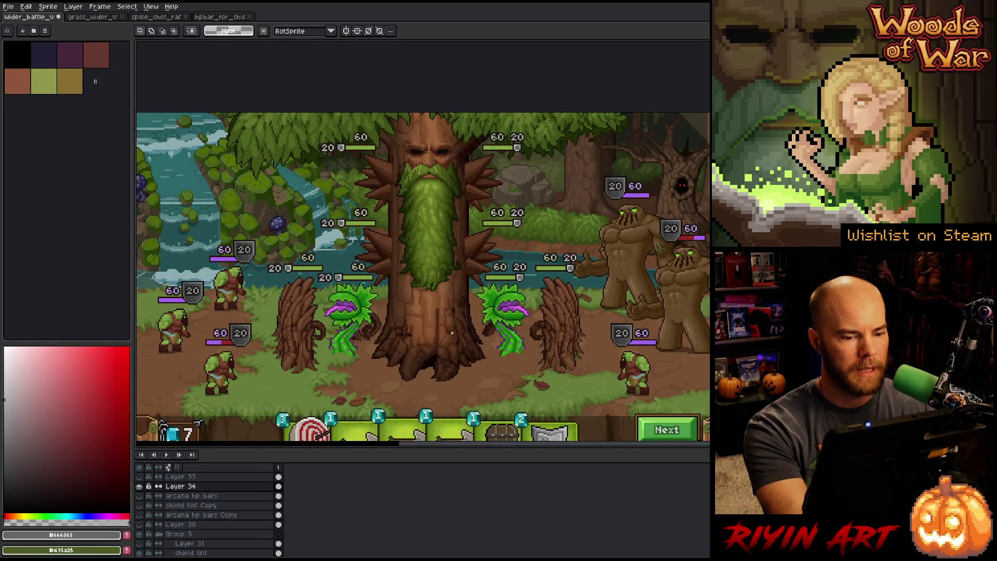
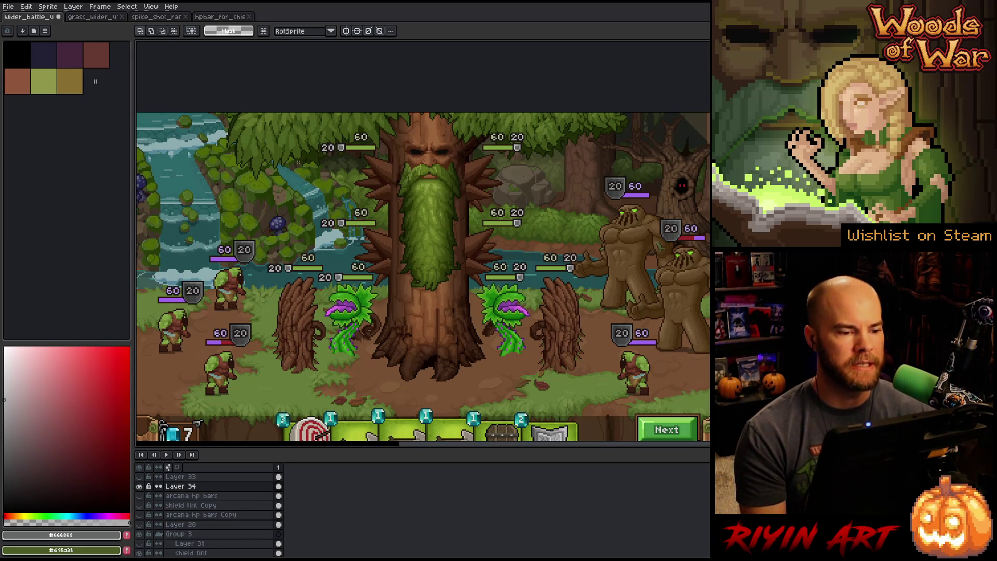
# - Inspect the top HP bar, the 20/60 bar and the bar cluster, clearing each selection
pyautogui.moveTo(393, 120); pyautogui.dragTo(299, 157)
pyautogui.hotkey('ctrl', 'd')
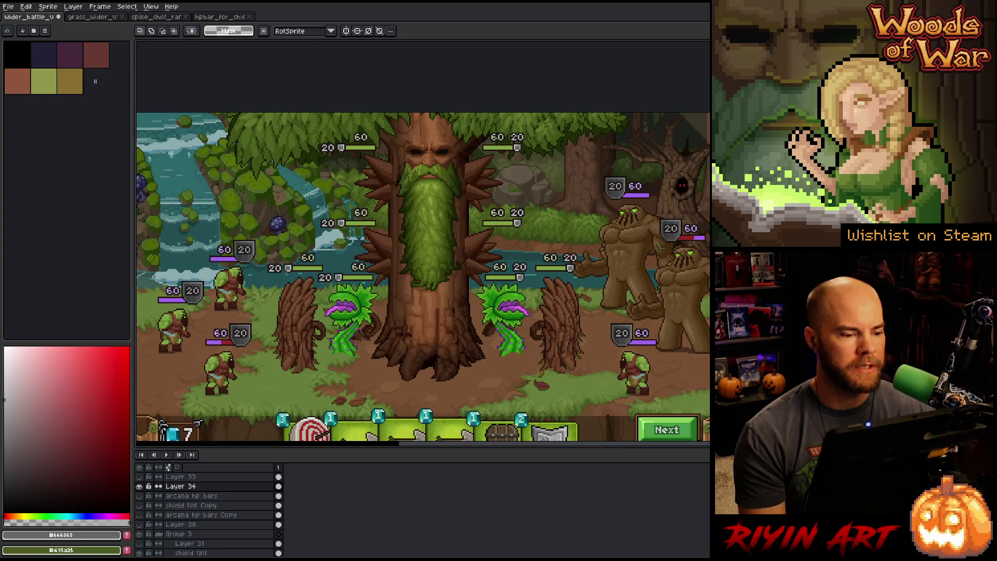
pyautogui.scroll(1, 319, 247)
pyautogui.moveTo(324, 250); pyautogui.dragTo(216, 304)
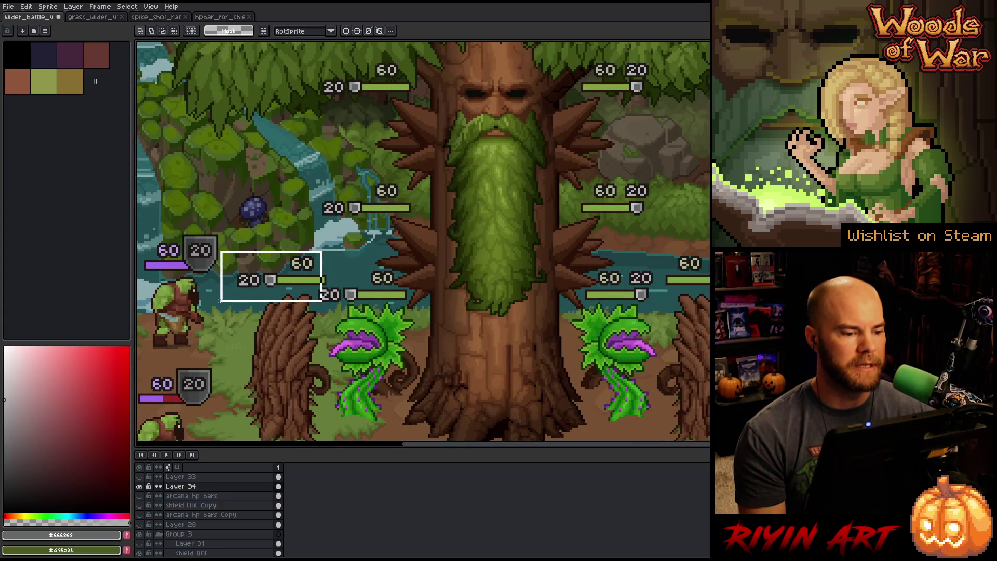
pyautogui.hotkey('ctrl', 'd')
pyautogui.moveTo(208, 237); pyautogui.dragTo(379, 309)
pyautogui.hotkey('ctrl', 'd')
pyautogui.scroll(-2, 427, 286)
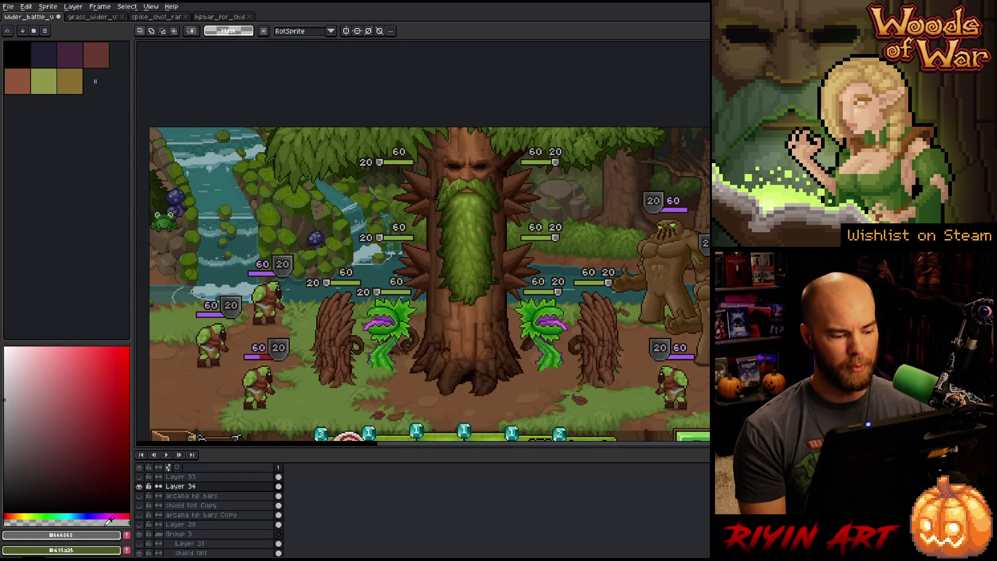
# - Hide Layer 34, make arcana hp bars active, and move a copy of the top-left badge down-left
pyautogui.click(140, 487)
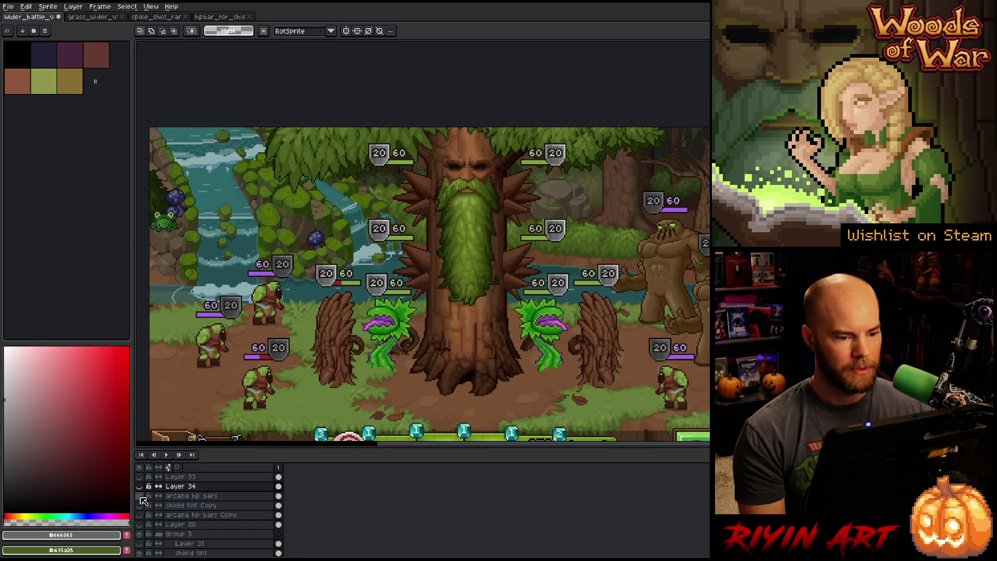
pyautogui.click(140, 497)
pyautogui.click(141, 496)
pyautogui.click(141, 496)
pyautogui.click(140, 497)
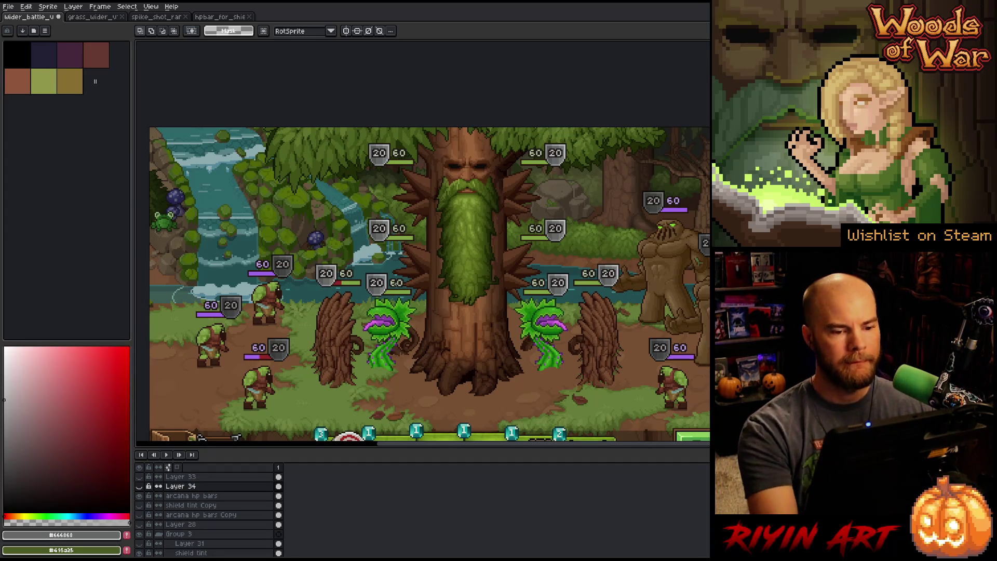
pyautogui.click(208, 495)
pyautogui.moveTo(341, 126); pyautogui.dragTo(450, 189)
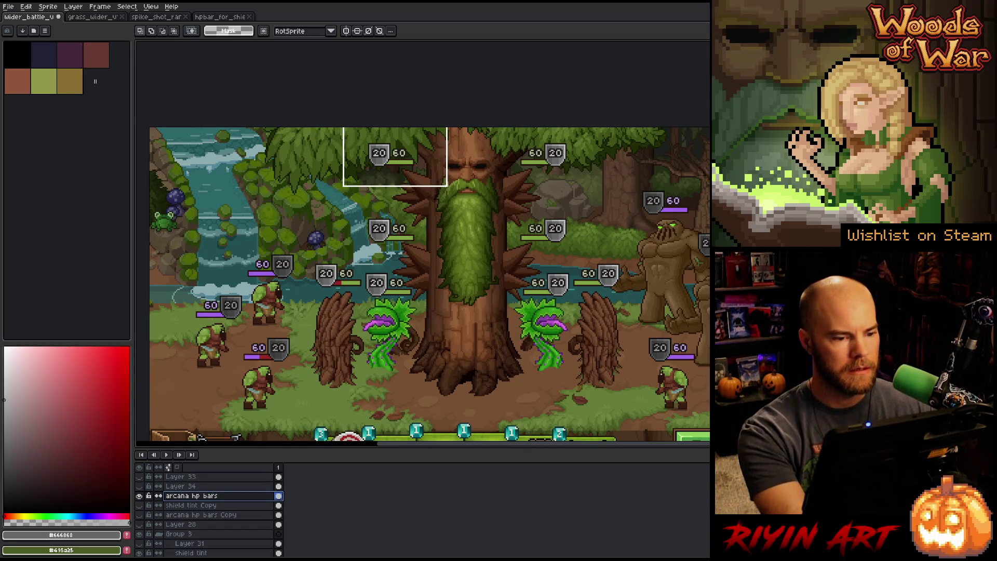
pyautogui.moveTo(389, 164); pyautogui.dragTo(317, 200)
# - Commit the moved badge, inspect the shield and bar, and paste the copied pixels
pyautogui.scroll(3, 317, 200)
pyautogui.press('Return')
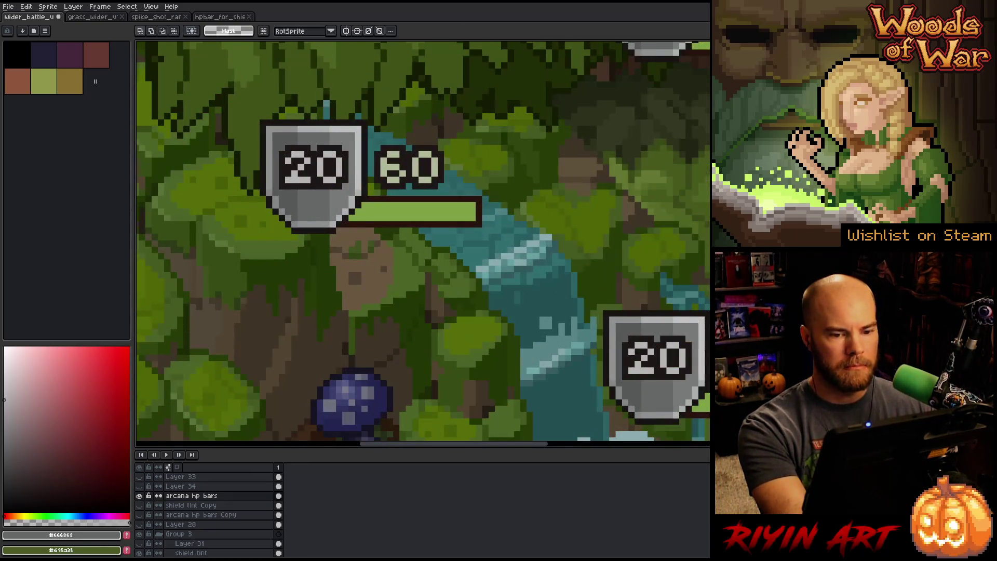
pyautogui.scroll(1, 317, 200)
pyautogui.moveTo(447, 182); pyautogui.dragTo(190, 235)
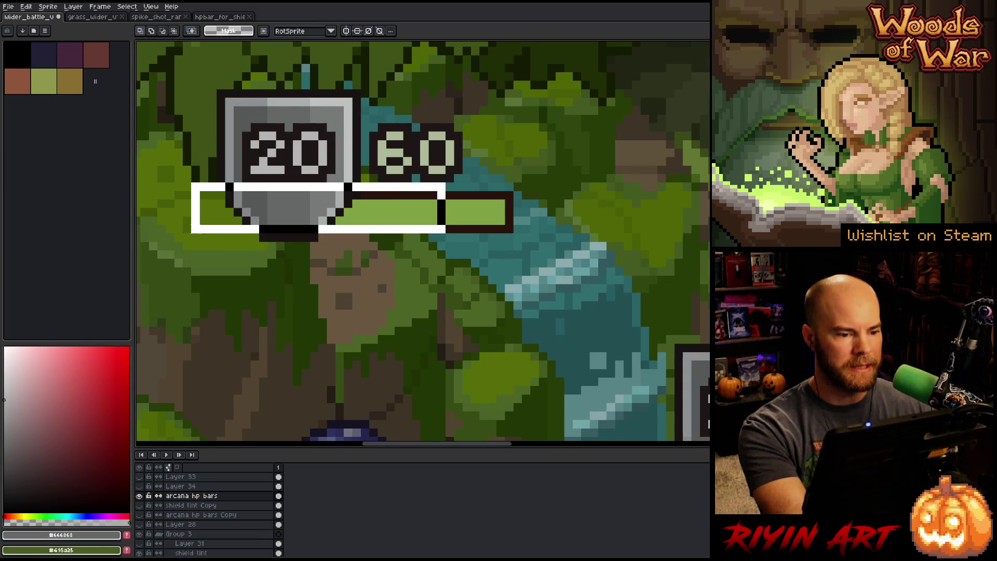
pyautogui.click(450, 333)
pyautogui.scroll(-2, 353, 261)
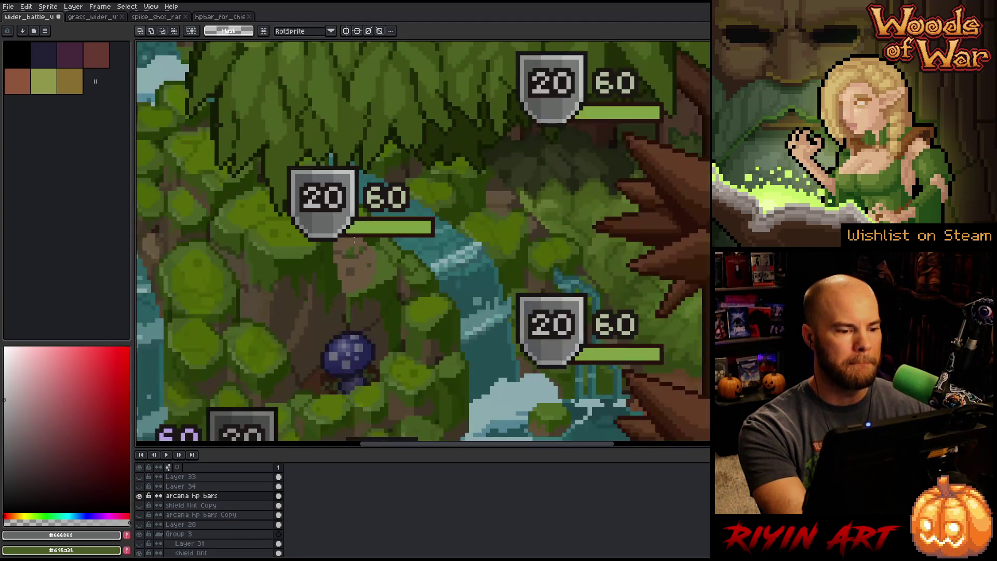
pyautogui.scroll(3, 334, 240)
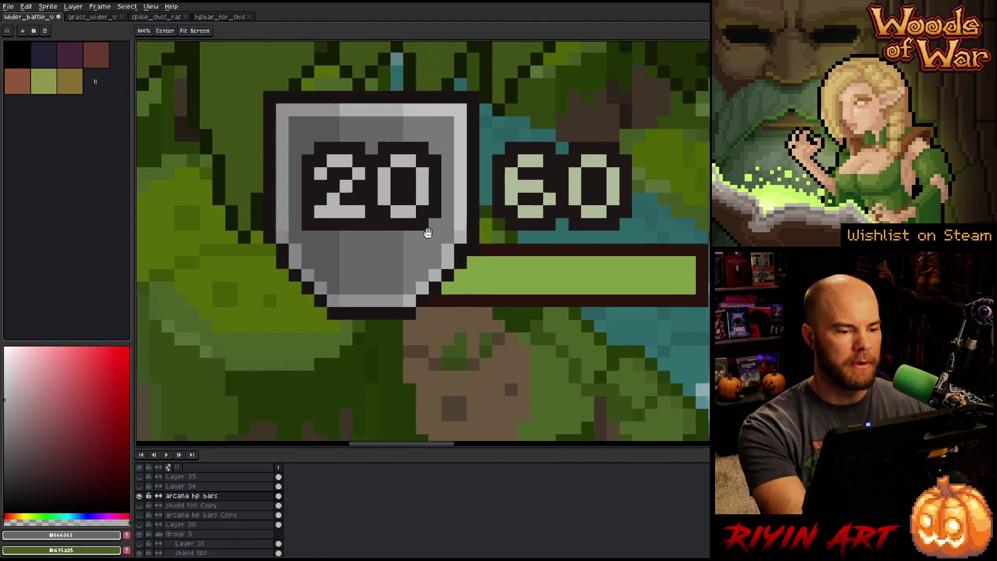
pyautogui.moveTo(588, 242)
pyautogui.mouseDown()
pyautogui.moveTo(265, 245)
pyautogui.moveTo(251, 258)
pyautogui.mouseUp()
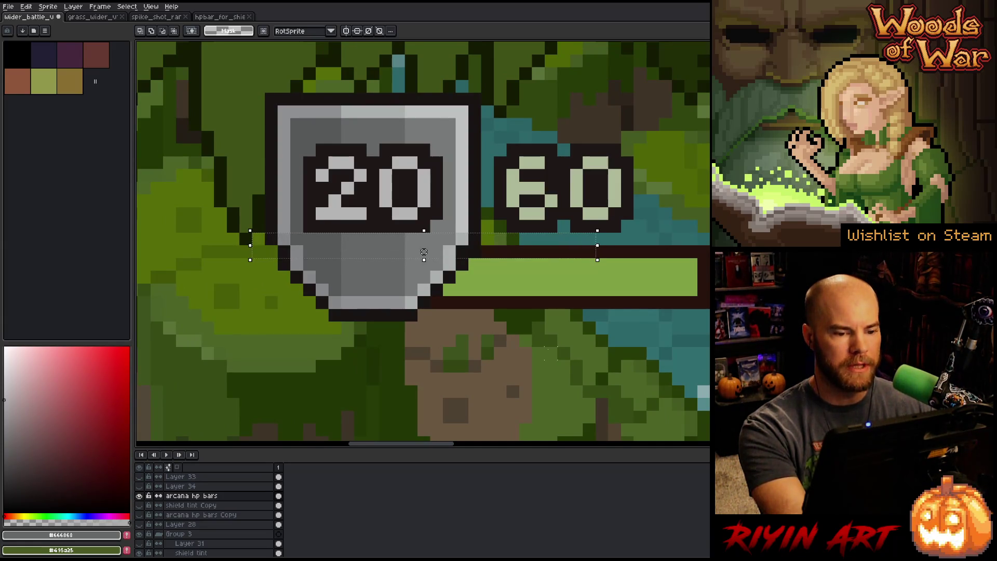
pyautogui.click(373, 239)
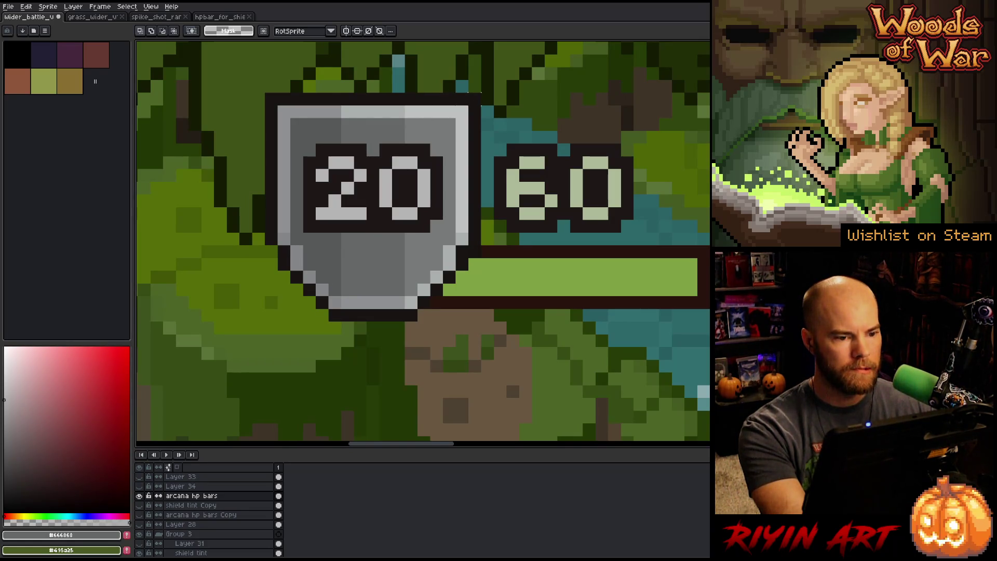
pyautogui.hotkey('ctrl', 'v')
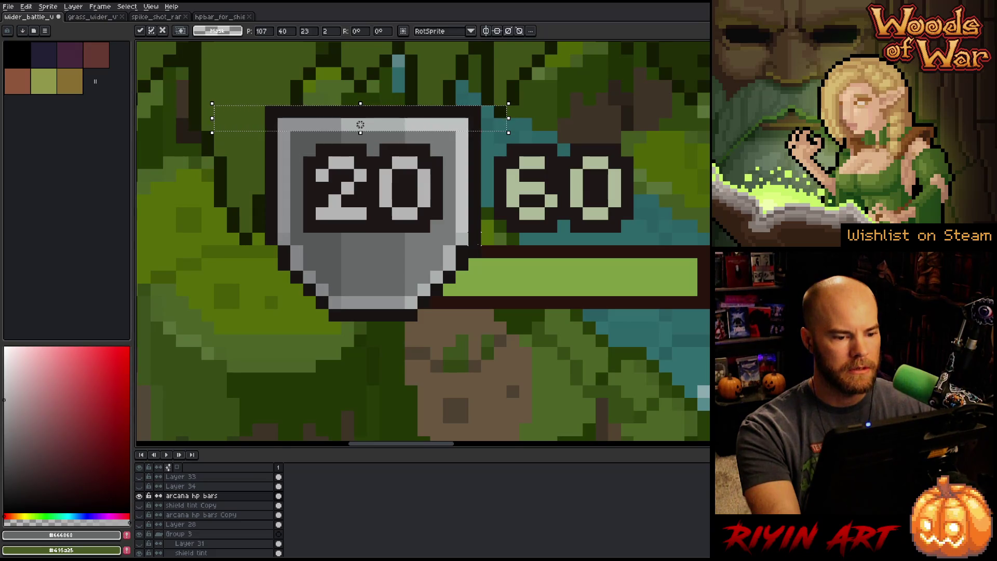
# - Copy edge patches onto the shield's lower-right and left edges, raising each one pixel
pyautogui.moveTo(441, 217); pyautogui.dragTo(483, 285)
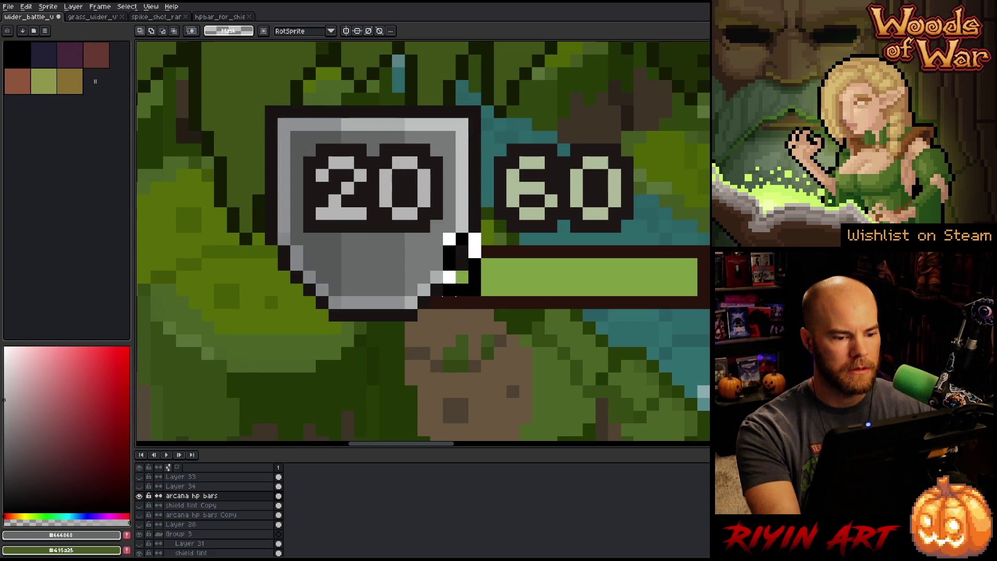
pyautogui.hotkey('ctrl', 'c')
pyautogui.hotkey('ctrl', 'v')
pyautogui.moveTo(462, 251); pyautogui.dragTo(463, 239)
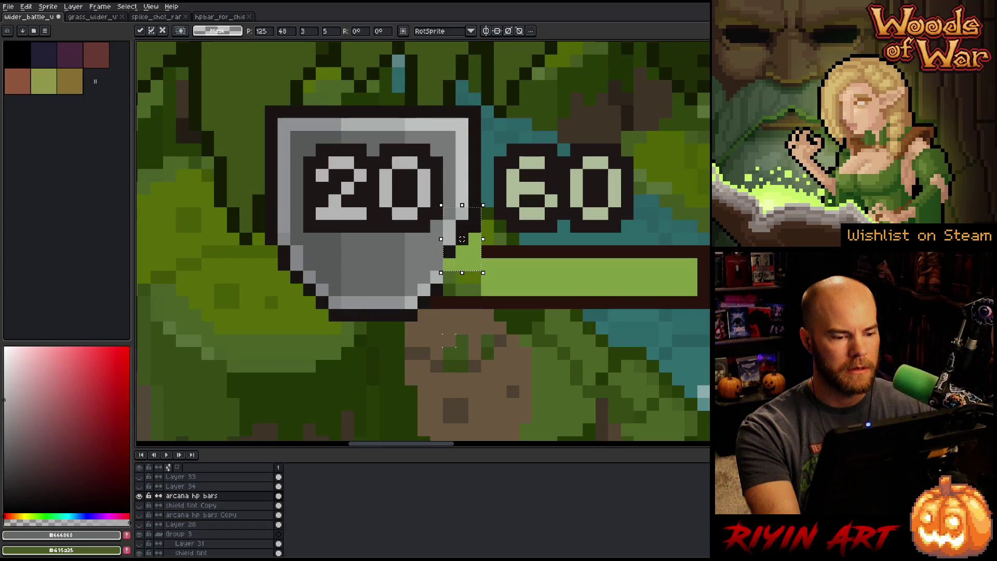
pyautogui.moveTo(238, 219); pyautogui.dragTo(303, 297)
pyautogui.hotkey('ctrl', 'c')
pyautogui.hotkey('ctrl', 'v')
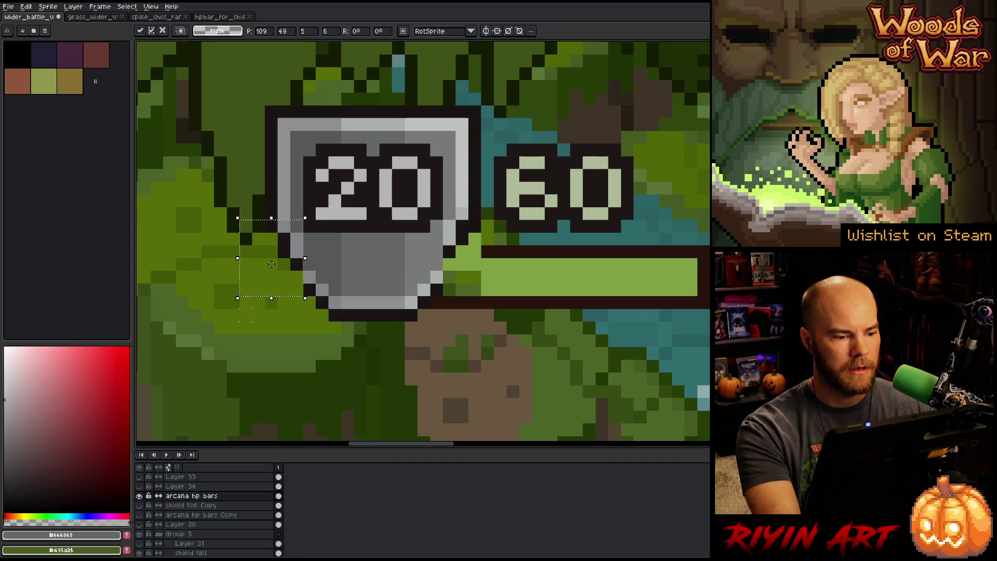
pyautogui.moveTo(271, 264); pyautogui.dragTo(272, 251)
pyautogui.click(329, 271)
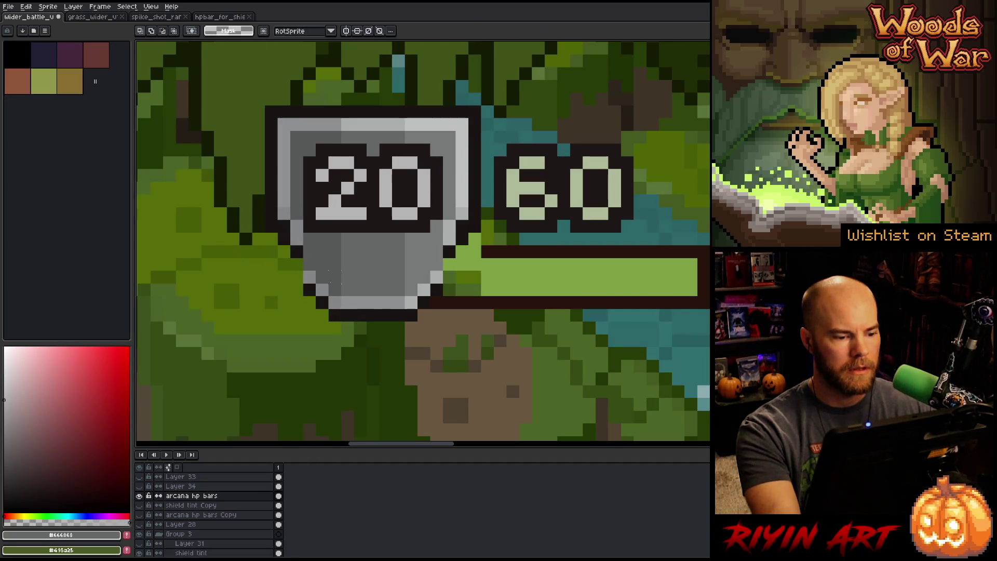
# - Raise the shield's bottom rows and the area below them one pixel each
pyautogui.moveTo(304, 271); pyautogui.dragTo(444, 348)
pyautogui.moveTo(373, 315); pyautogui.dragTo(373, 289)
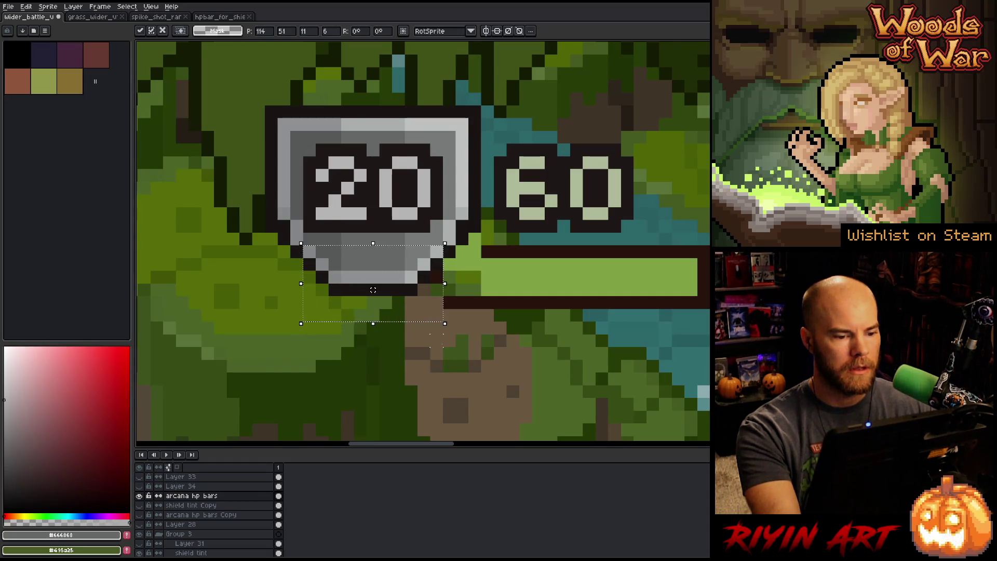
pyautogui.click(513, 362)
pyautogui.moveTo(420, 270)
pyautogui.mouseDown()
pyautogui.moveTo(326, 323)
pyautogui.moveTo(373, 290)
pyautogui.mouseUp()
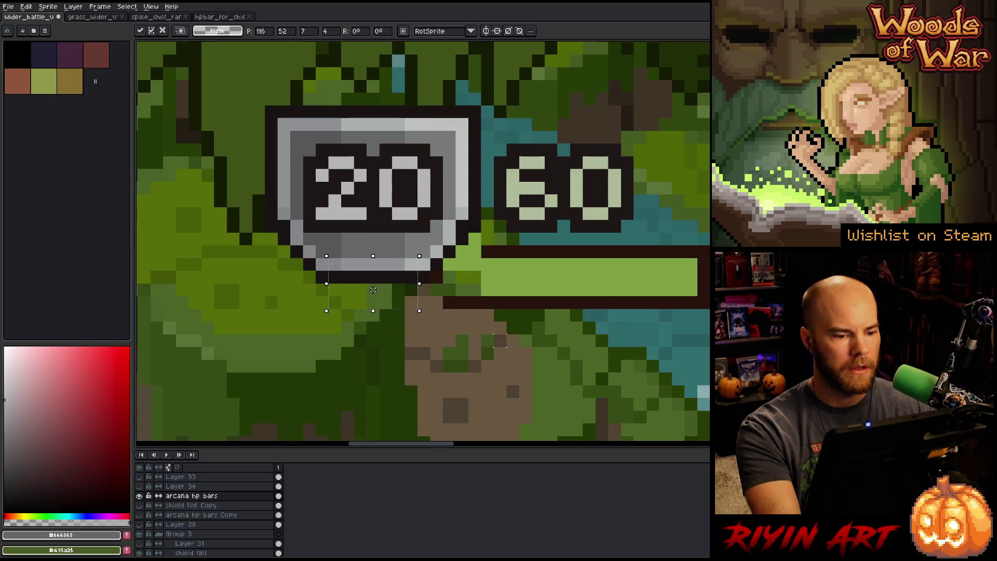
pyautogui.click(501, 340)
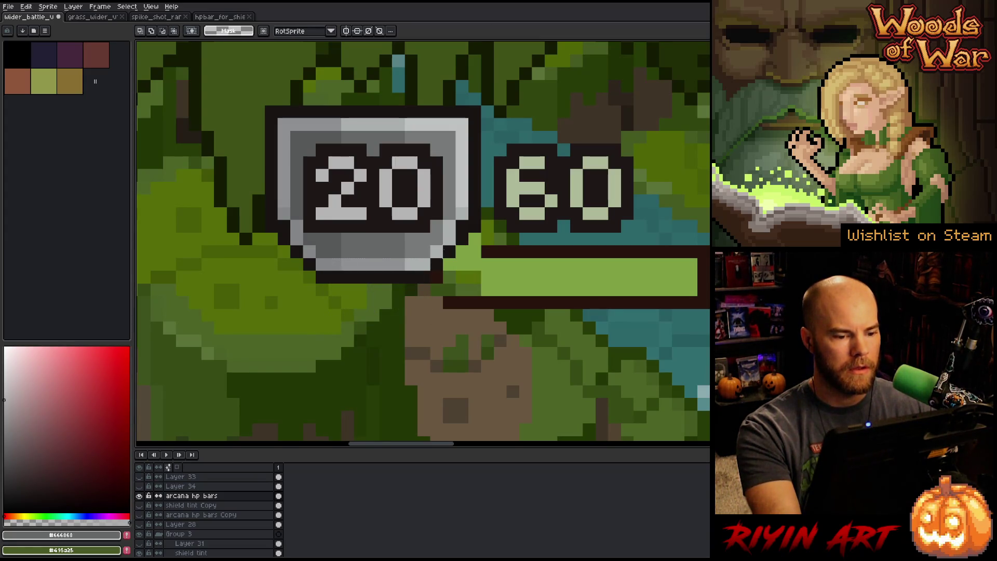
pyautogui.moveTo(450, 251)
pyautogui.mouseDown()
pyautogui.moveTo(360, 303)
pyautogui.moveTo(296, 304)
pyautogui.mouseUp()
pyautogui.press('Up')
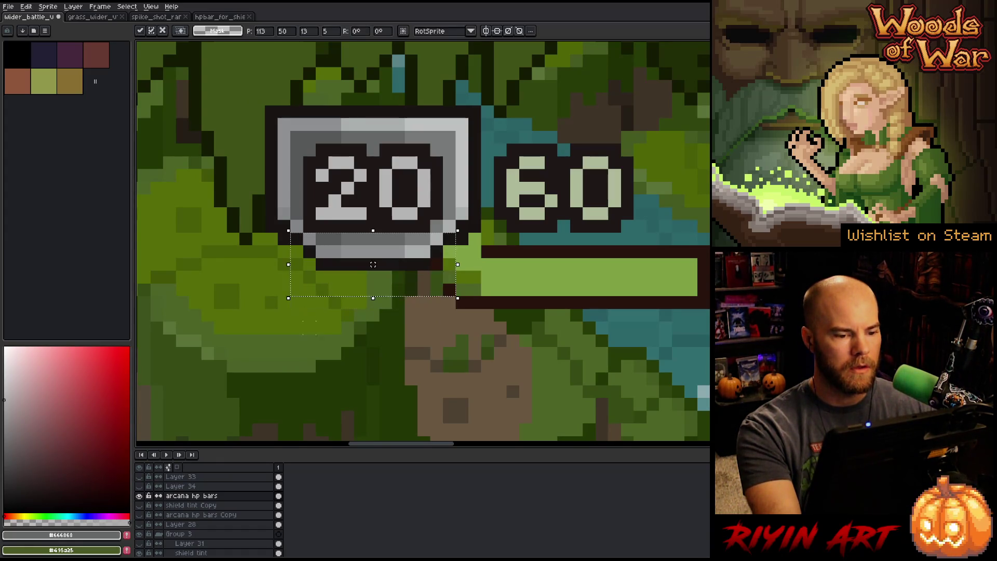
pyautogui.press('Return')
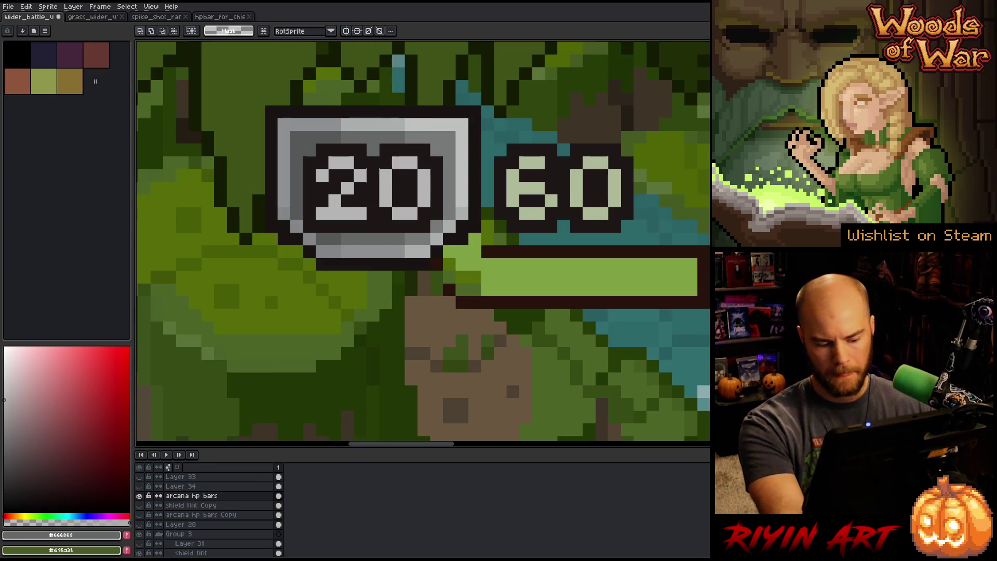
# - Nudge the 20 shield badge down with the arrow keys and commit its new position
pyautogui.moveTo(469, 106)
pyautogui.mouseDown()
pyautogui.moveTo(470, 118)
pyautogui.moveTo(240, 232)
pyautogui.moveTo(266, 244)
pyautogui.moveTo(240, 305)
pyautogui.moveTo(238, 272)
pyautogui.mouseUp()
pyautogui.press('Down')
pyautogui.press('Down')
pyautogui.press('Down')
pyautogui.press('Down')
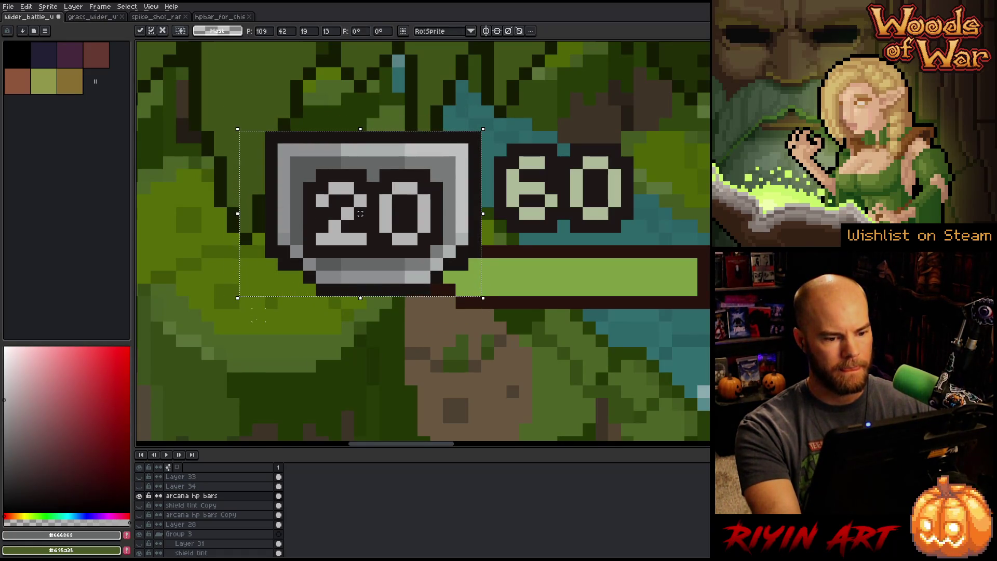
pyautogui.press('Down')
pyautogui.press('Down')
pyautogui.press('Down')
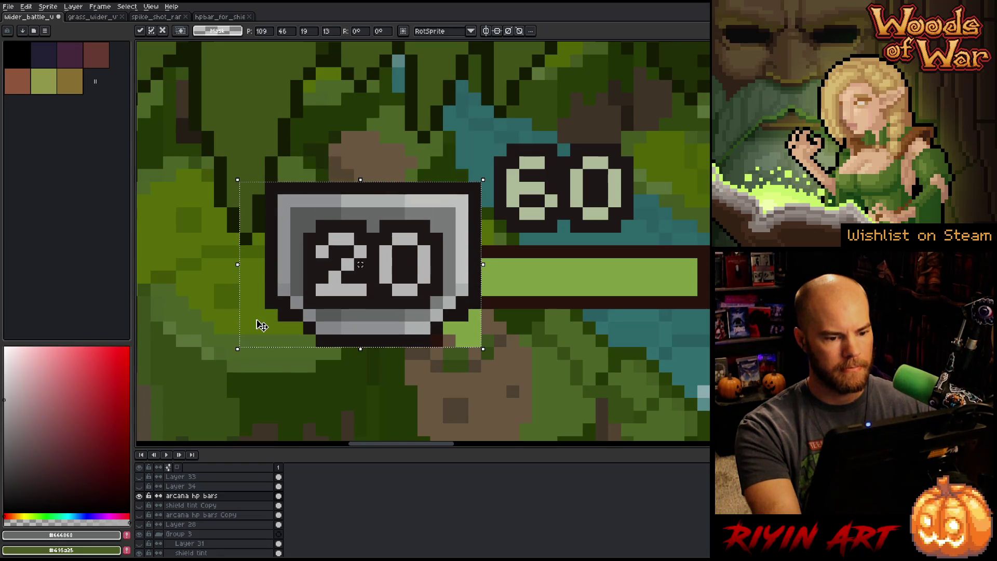
pyautogui.press('Down')
pyautogui.press('Up')
pyautogui.press('Return')
# - Darken the pixels below the shield's lower-right corner with the Pencil
pyautogui.moveTo(275, 243); pyautogui.dragTo(559, 311)
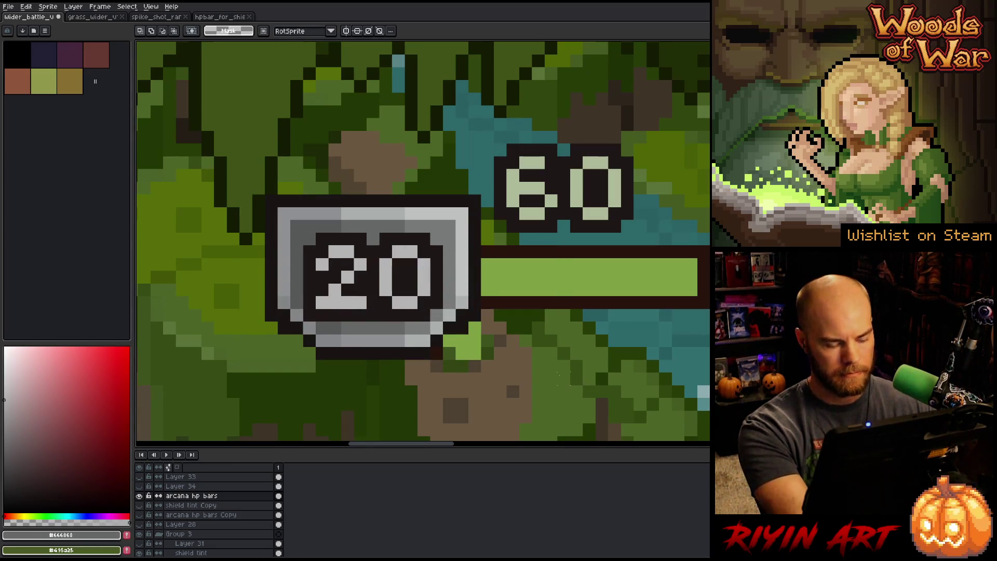
pyautogui.hotkey('ctrl', 'd')
pyautogui.press('b')
pyautogui.moveTo(474, 315)
pyautogui.mouseDown()
pyautogui.moveTo(474, 353)
pyautogui.moveTo(463, 334)
pyautogui.moveTo(436, 366)
pyautogui.mouseUp()
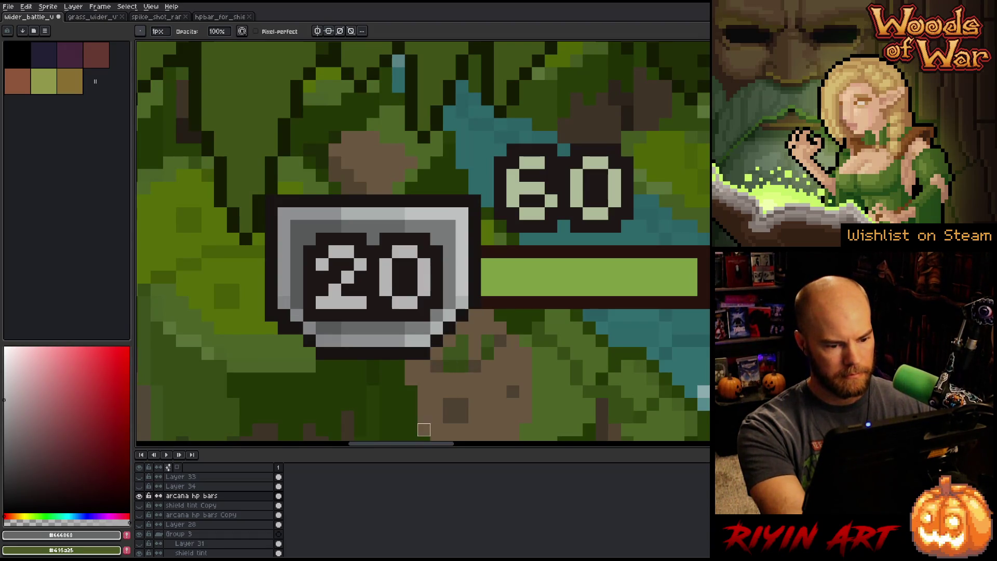
# - Repaint the shield's lower-left edge green and draw a dark outline along its bottom
pyautogui.click(284, 327)
pyautogui.moveTo(271, 328); pyautogui.dragTo(271, 315)
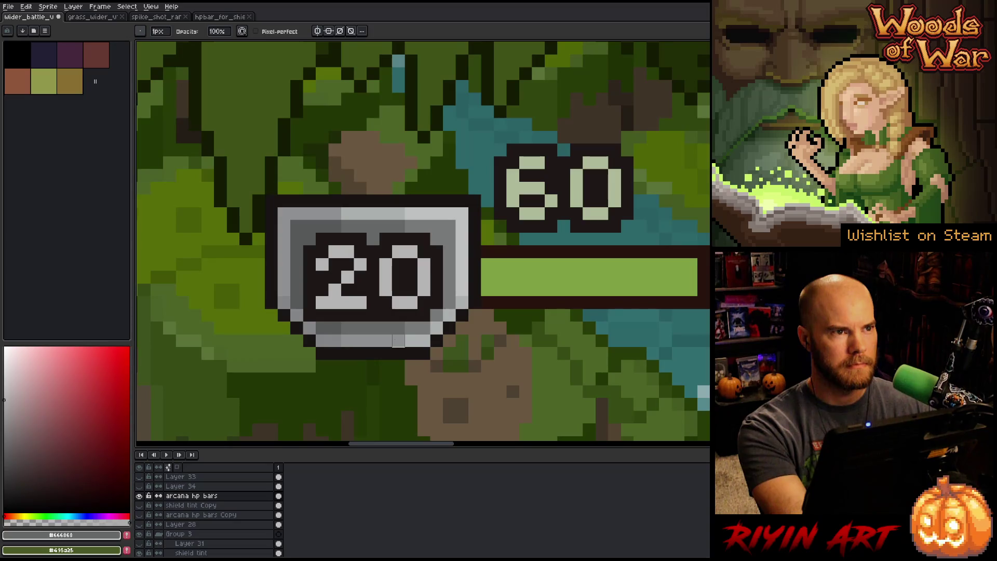
pyautogui.keyDown('alt'); pyautogui.click(450, 339); pyautogui.keyUp('alt')
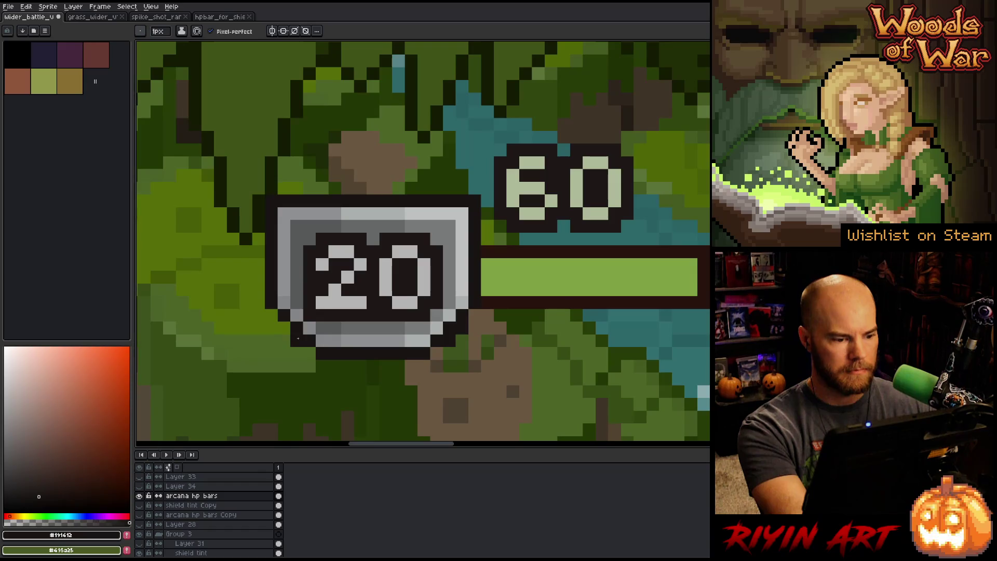
pyautogui.keyDown('alt'); pyautogui.click(300, 327); pyautogui.keyUp('alt')
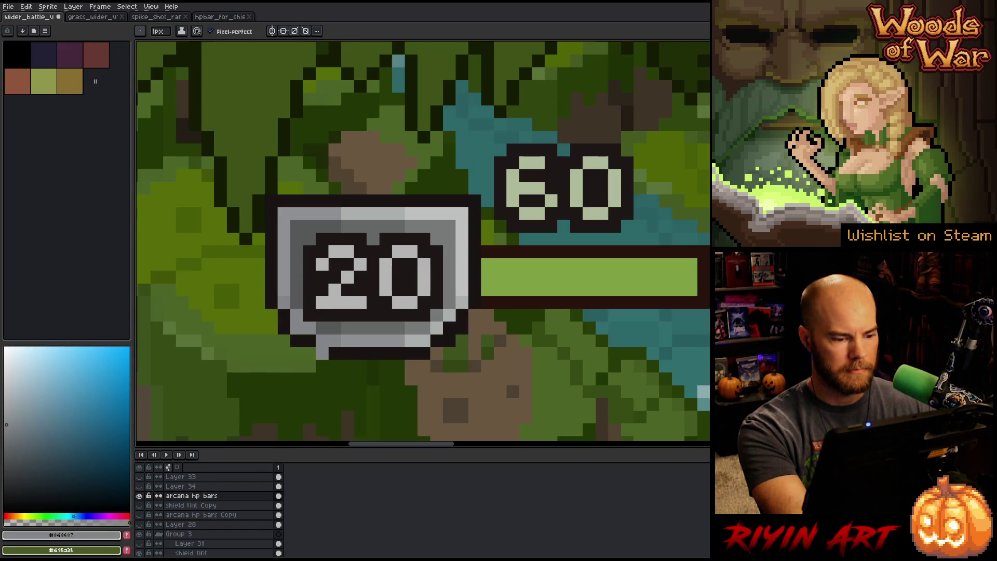
pyautogui.keyDown('alt'); pyautogui.click(323, 353); pyautogui.keyUp('alt')
pyautogui.click(297, 353)
pyautogui.click(309, 353)
pyautogui.click(437, 353)
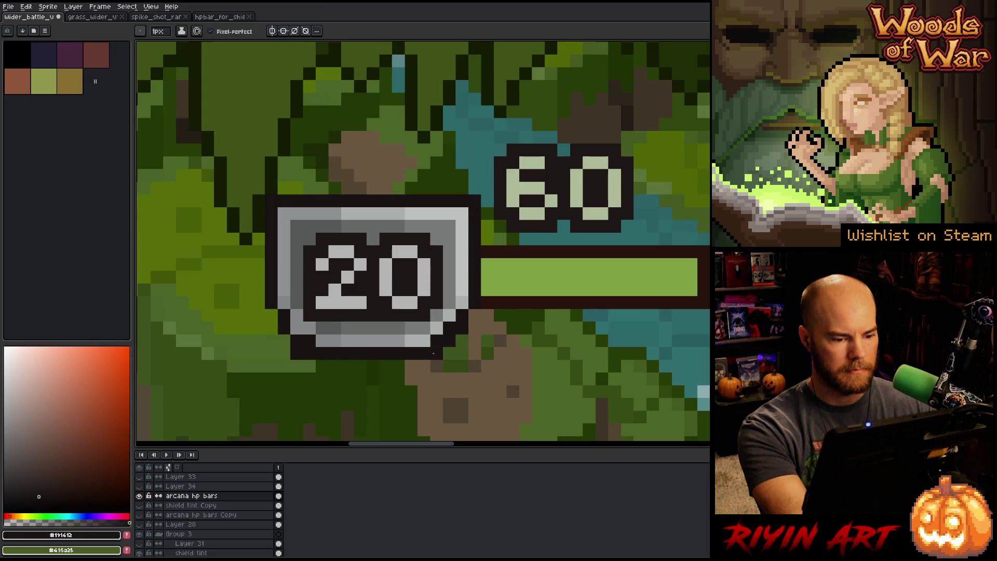
# - Sample the shield's greys, check the bottom two rows, and paint grey on the lower-right edge
pyautogui.keyDown('alt'); pyautogui.click(457, 314); pyautogui.keyUp('alt')
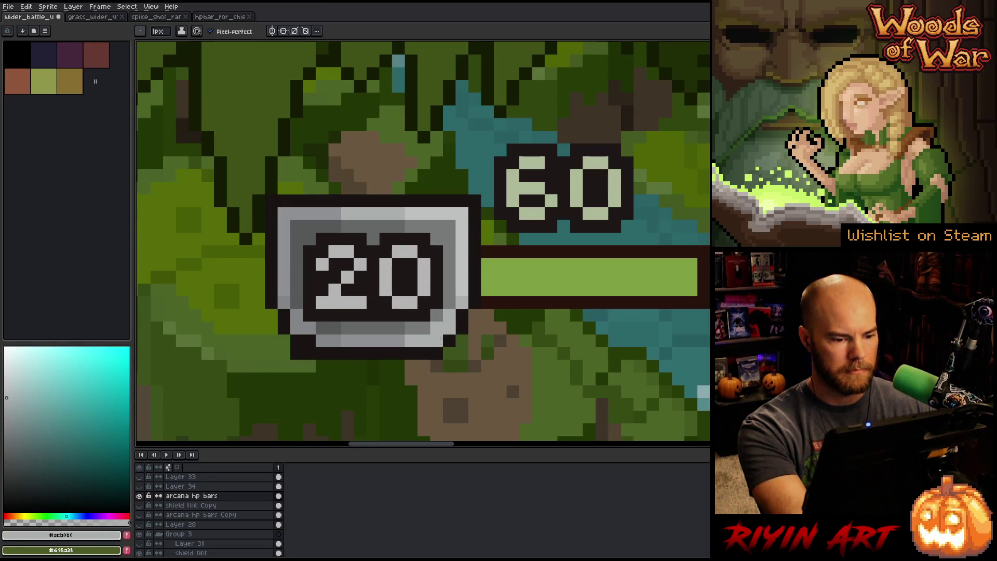
pyautogui.keyDown('alt'); pyautogui.click(322, 340); pyautogui.keyUp('alt')
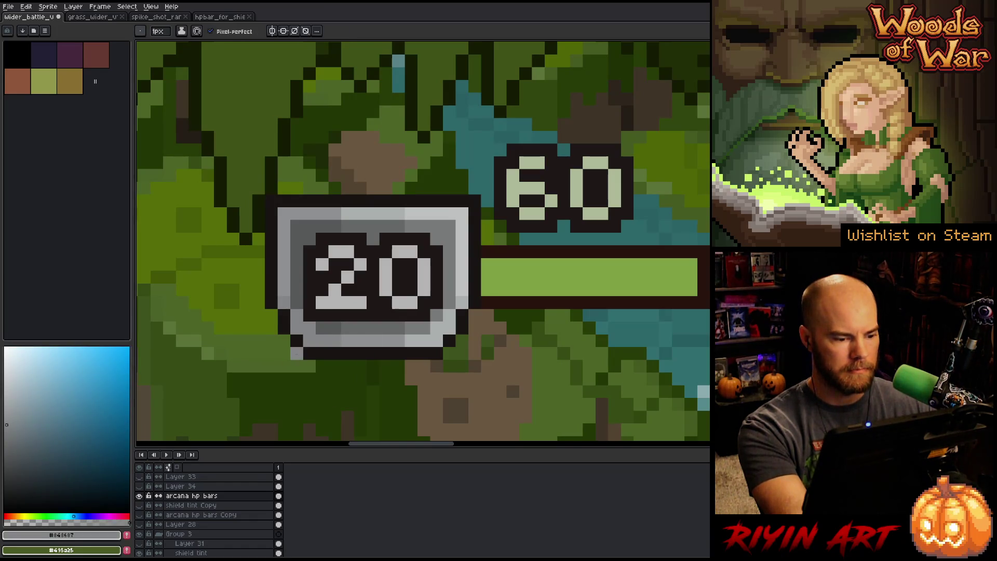
pyautogui.press('m')
pyautogui.moveTo(439, 338); pyautogui.dragTo(296, 356)
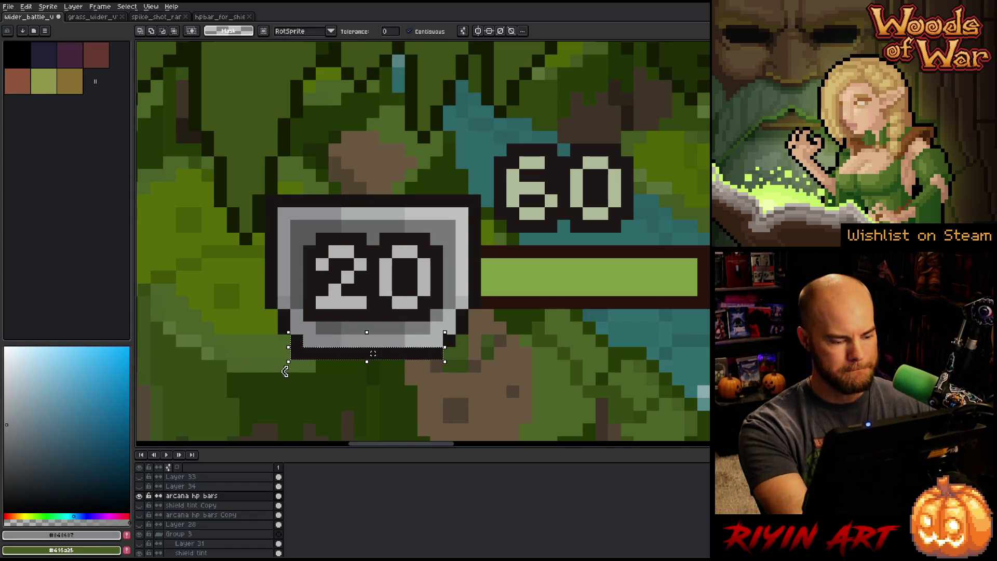
pyautogui.hotkey('ctrl', 'd')
pyautogui.press('b')
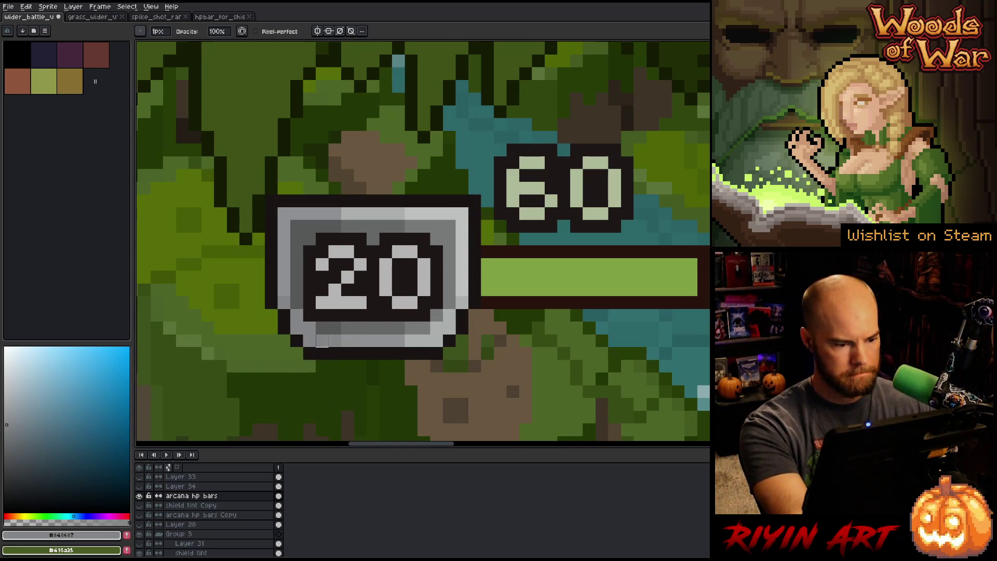
pyautogui.keyDown('alt'); pyautogui.click(328, 326); pyautogui.keyUp('alt')
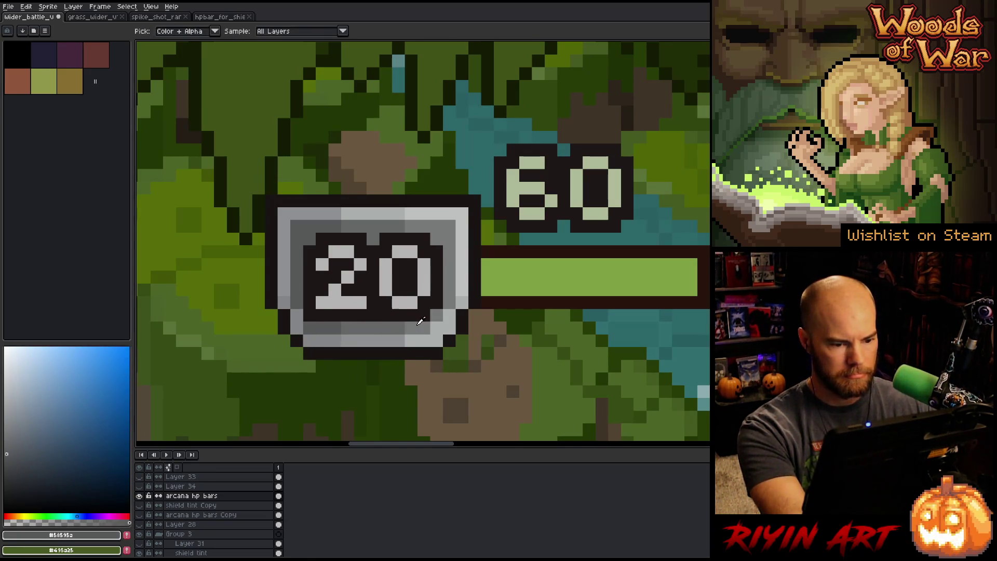
pyautogui.keyDown('alt'); pyautogui.click(424, 326); pyautogui.keyUp('alt')
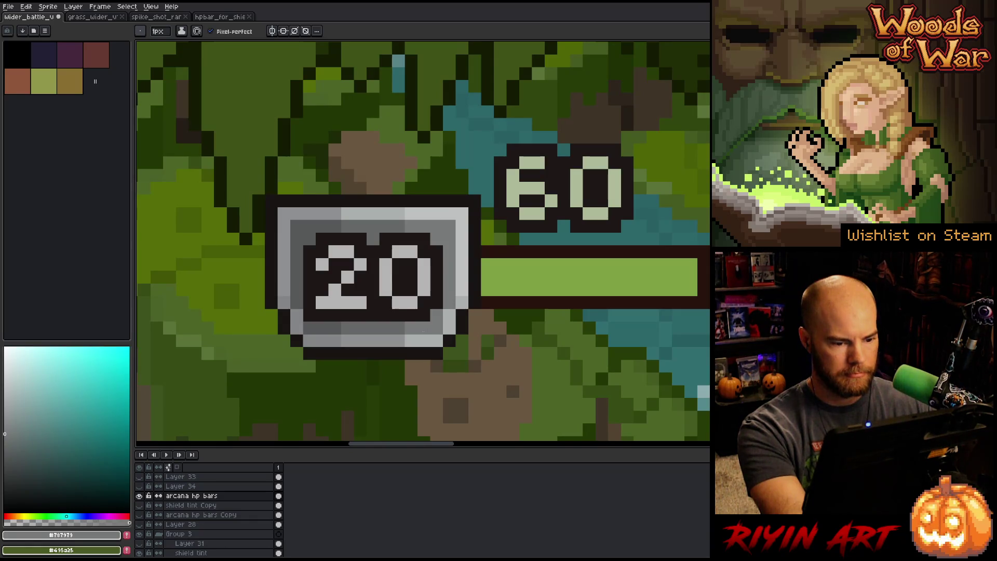
pyautogui.click(463, 316)
pyautogui.scroll(-5, 465, 317)
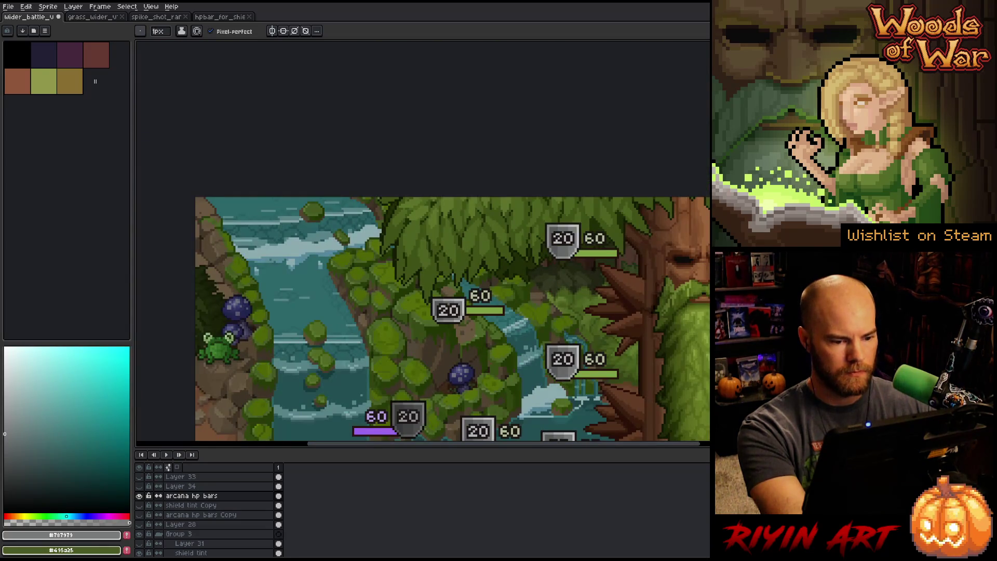
# - Add dark outline pixels at the 20 shield's lower-left corner and sample its lighter greys
pyautogui.scroll(5, 463, 317)
pyautogui.keyDown('alt'); pyautogui.click(532, 320); pyautogui.keyUp('alt')
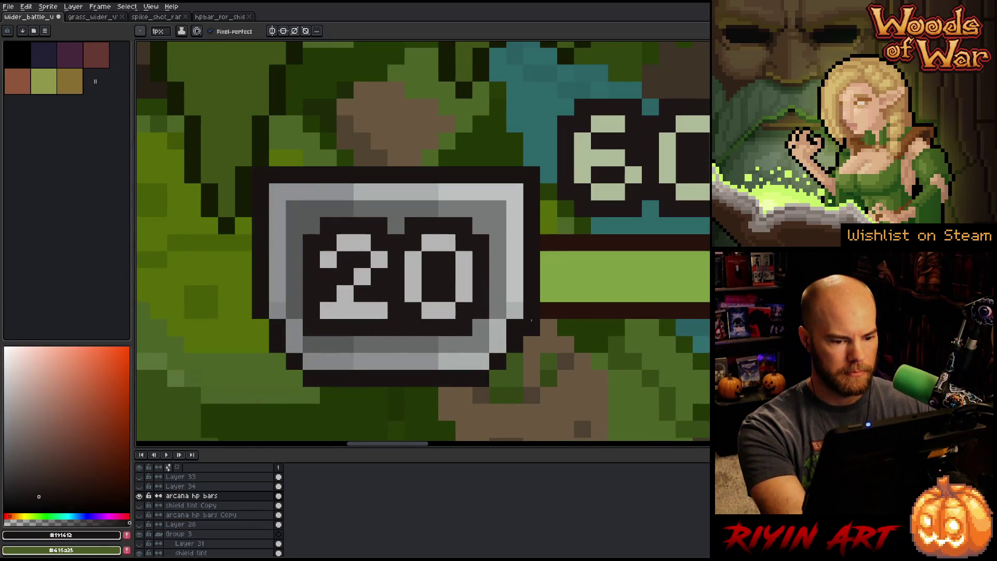
pyautogui.click(262, 327)
pyautogui.keyDown('alt'); pyautogui.click(301, 307); pyautogui.keyUp('alt')
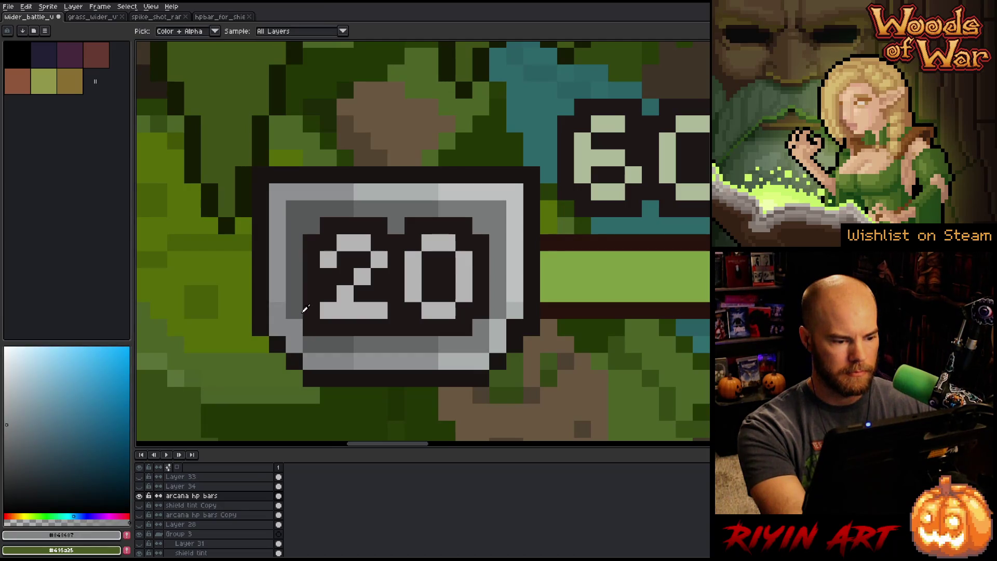
pyautogui.keyDown('alt'); pyautogui.click(296, 327); pyautogui.keyUp('alt')
pyautogui.keyDown('alt'); pyautogui.click(514, 309); pyautogui.keyUp('alt')
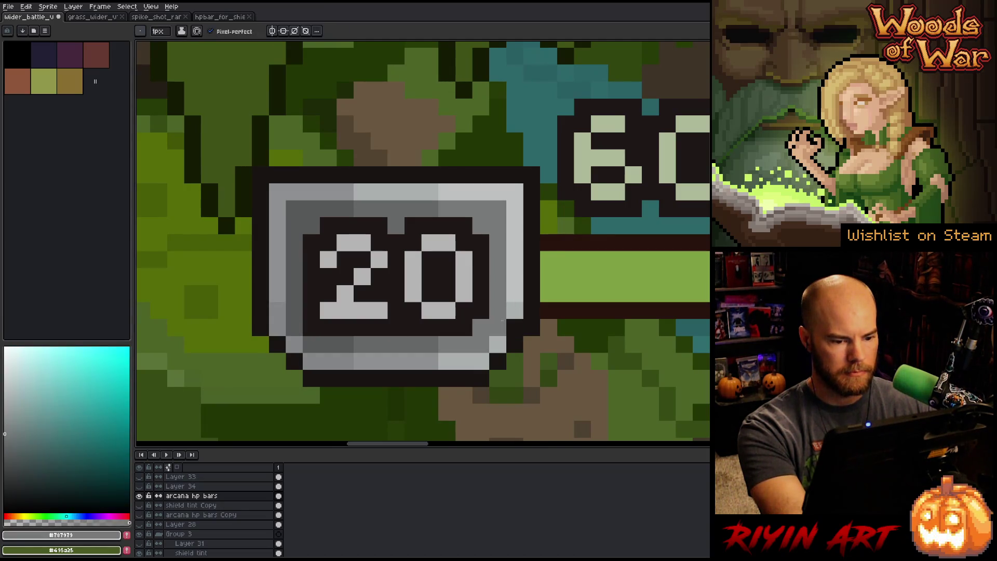
pyautogui.keyDown('alt'); pyautogui.click(514, 310); pyautogui.keyUp('alt')
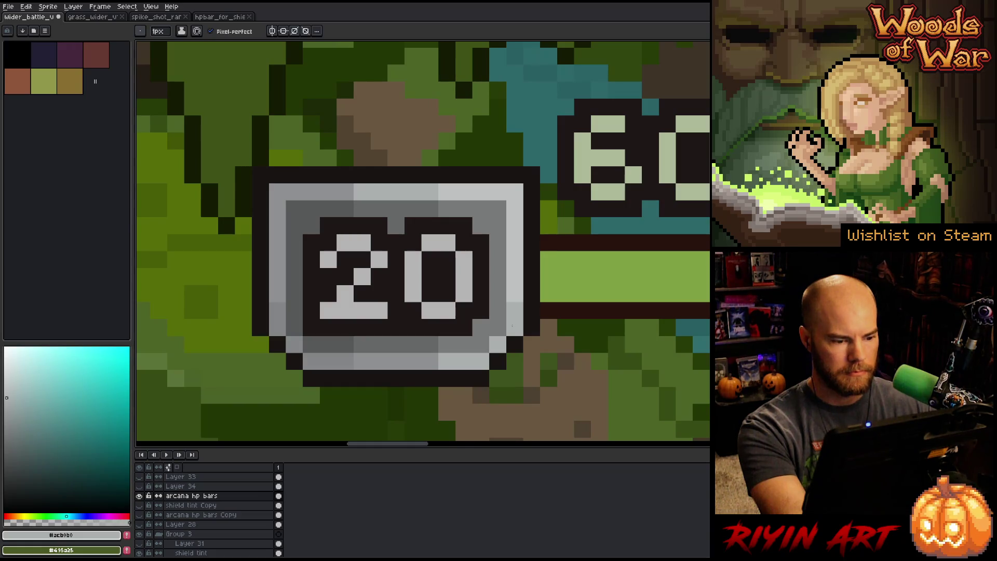
pyautogui.scroll(-5, 512, 325)
pyautogui.scroll(1, 535, 350)
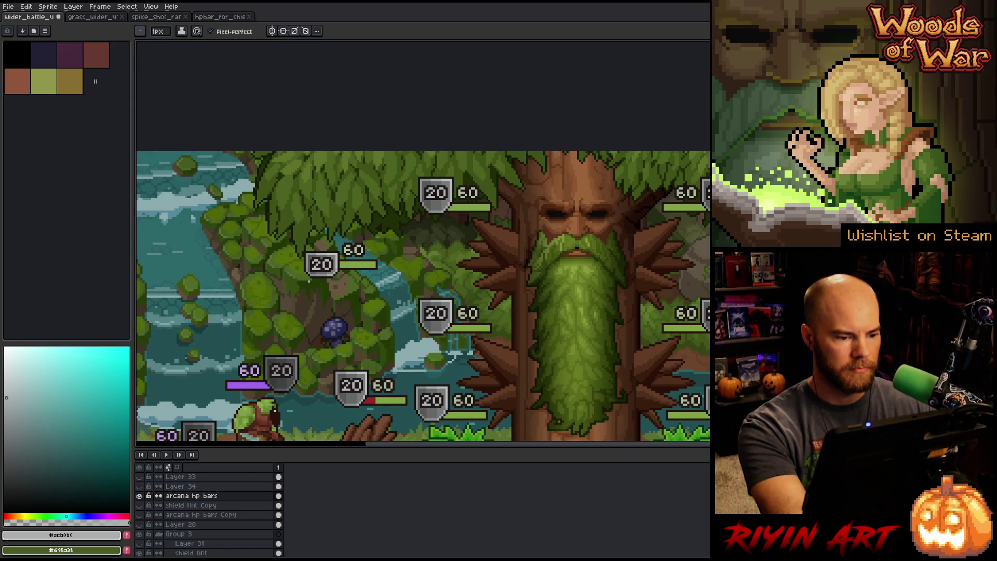
pyautogui.scroll(5, 308, 280)
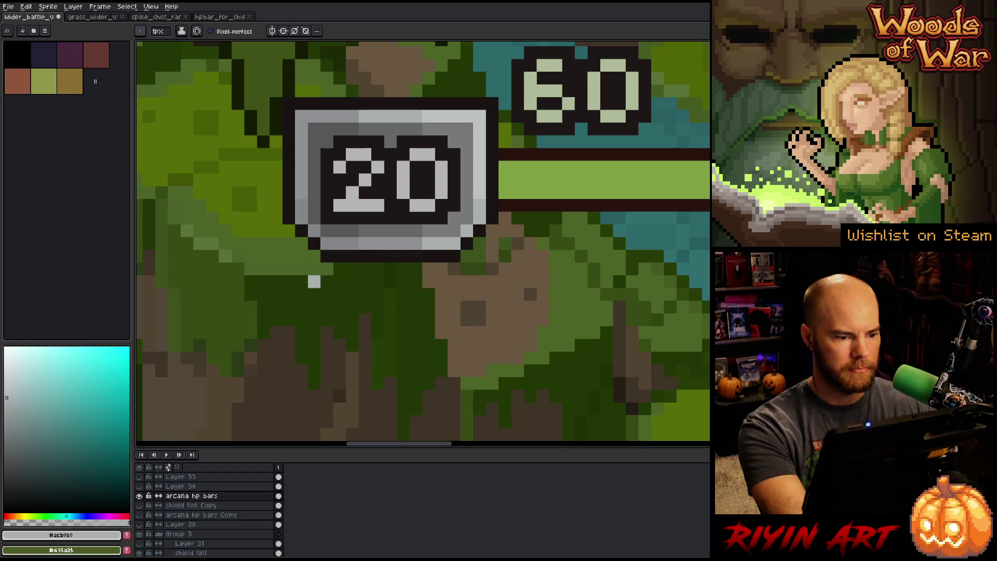
pyautogui.scroll(-5, 309, 281)
pyautogui.press('space')
pyautogui.moveTo(314, 281); pyautogui.dragTo(311, 239)
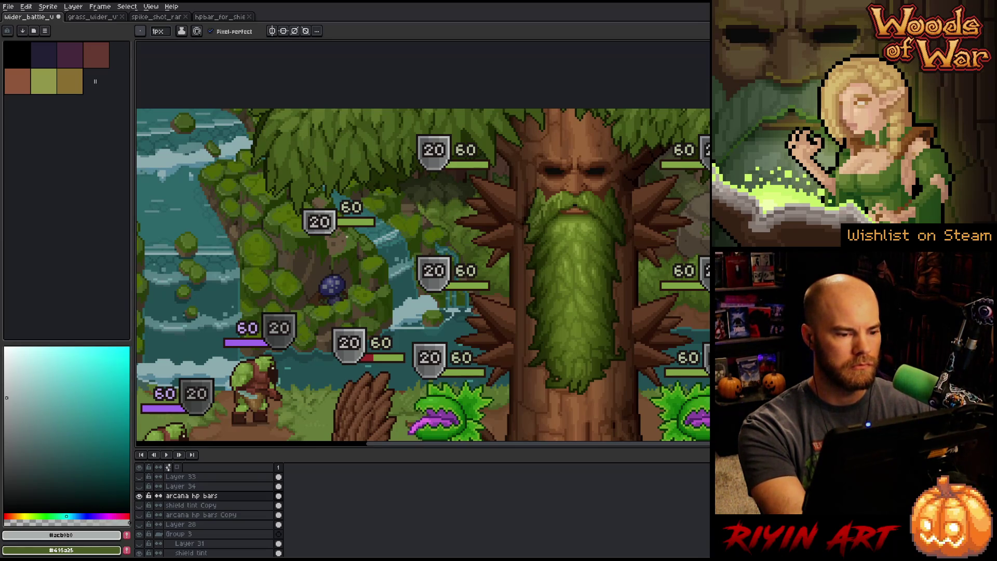
# - Marquee-select the 60 label above the HP bar, then undo the move to restore it
pyautogui.scroll(3, 341, 209)
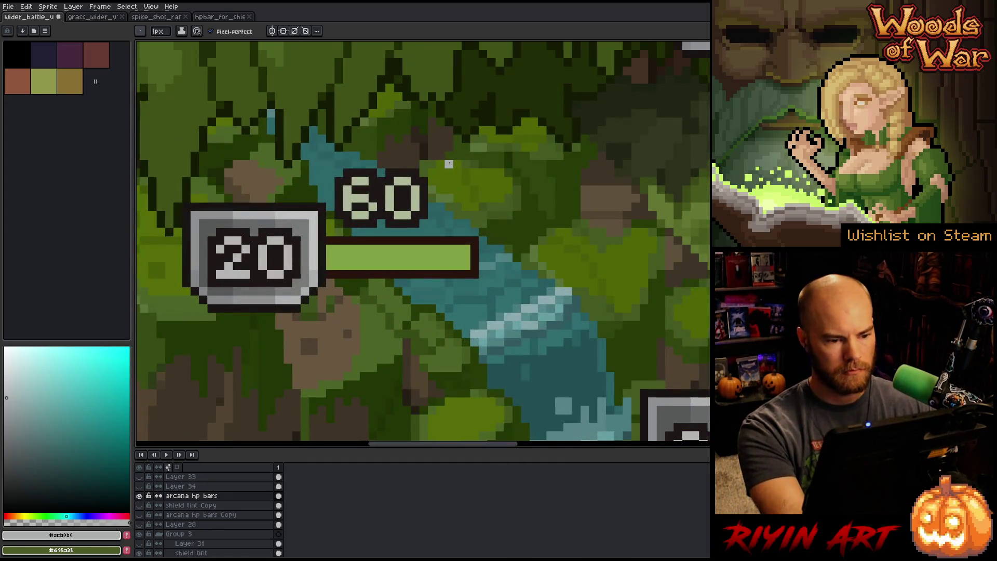
pyautogui.press('m')
pyautogui.moveTo(453, 160)
pyautogui.mouseDown()
pyautogui.moveTo(335, 219)
pyautogui.moveTo(362, 234)
pyautogui.moveTo(362, 264)
pyautogui.mouseUp()
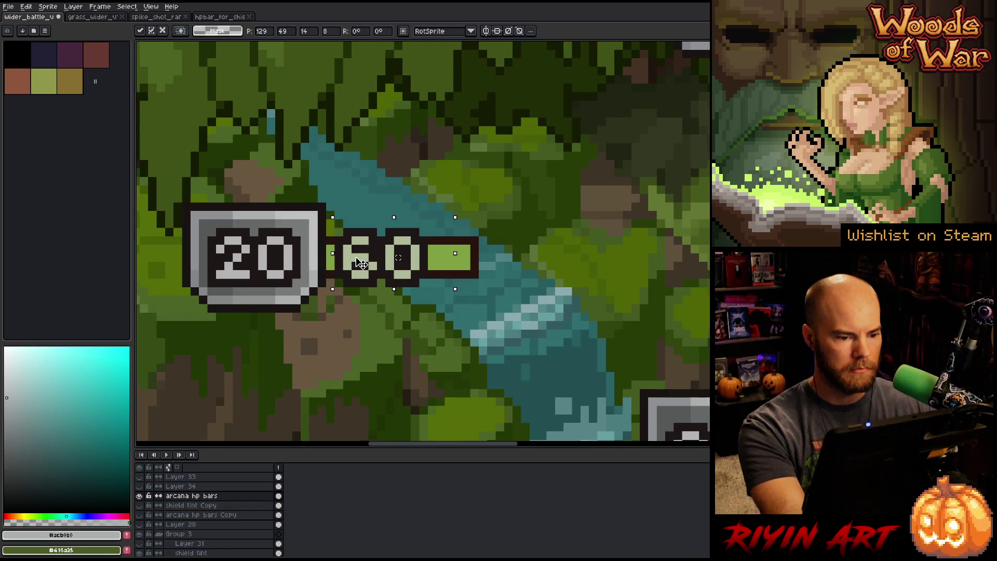
pyautogui.scroll(-5, 371, 273)
pyautogui.hotkey('ctrl', 'd')
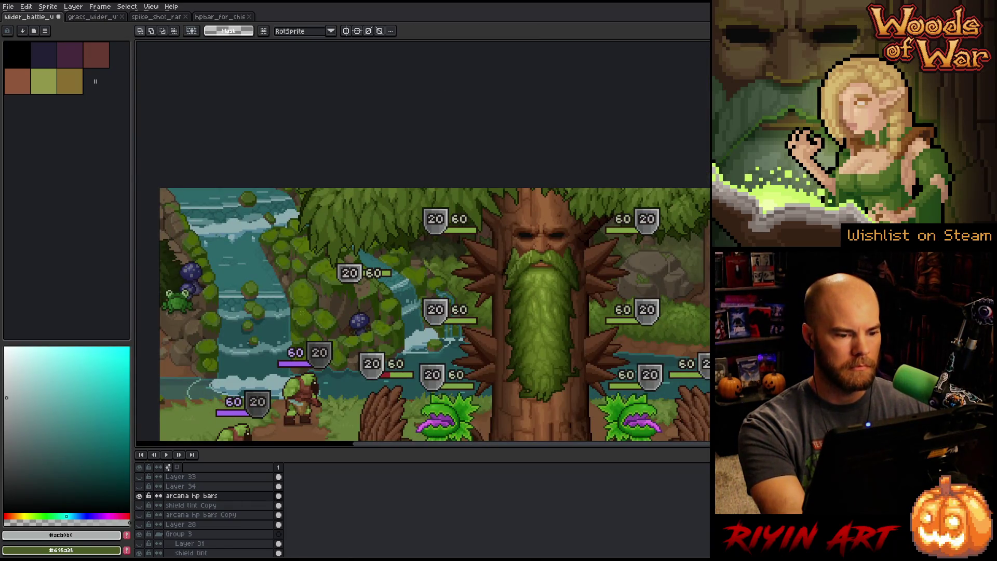
pyautogui.scroll(4, 371, 292)
pyautogui.hotkey('ctrl', 'z')
pyautogui.hotkey('ctrl', 'z')
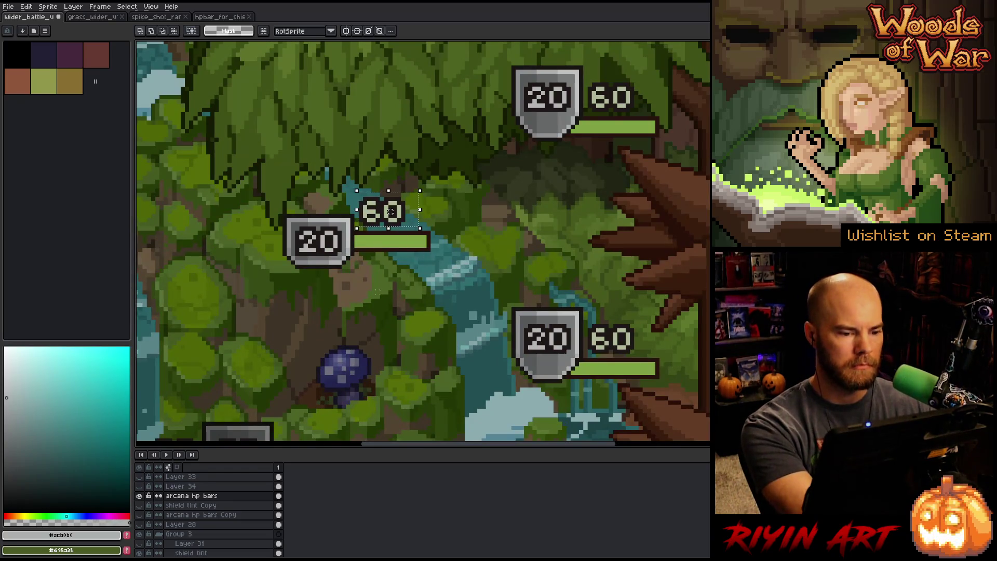
pyautogui.scroll(-3, 391, 212)
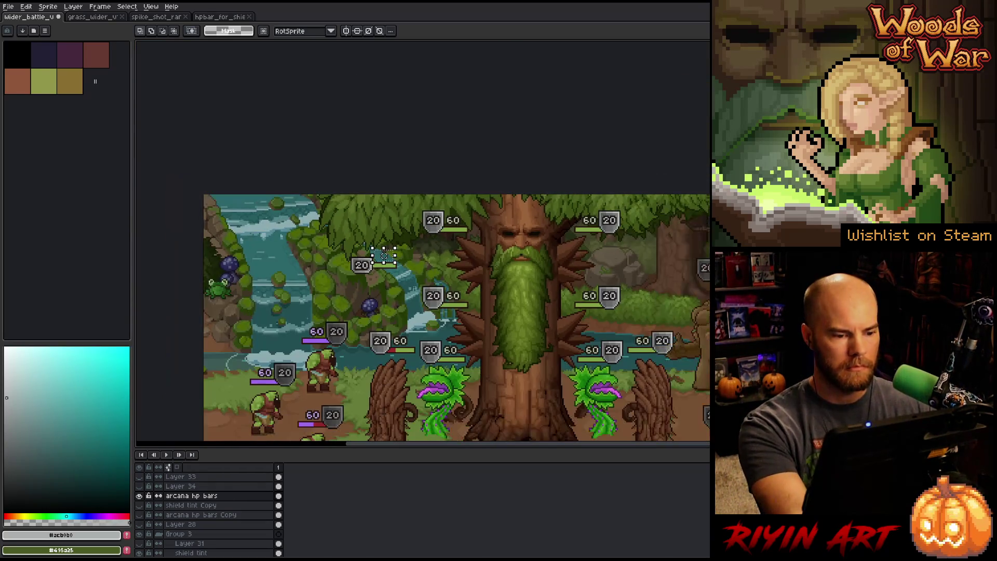
pyautogui.scroll(-2, 414, 287)
pyautogui.scroll(3, 407, 283)
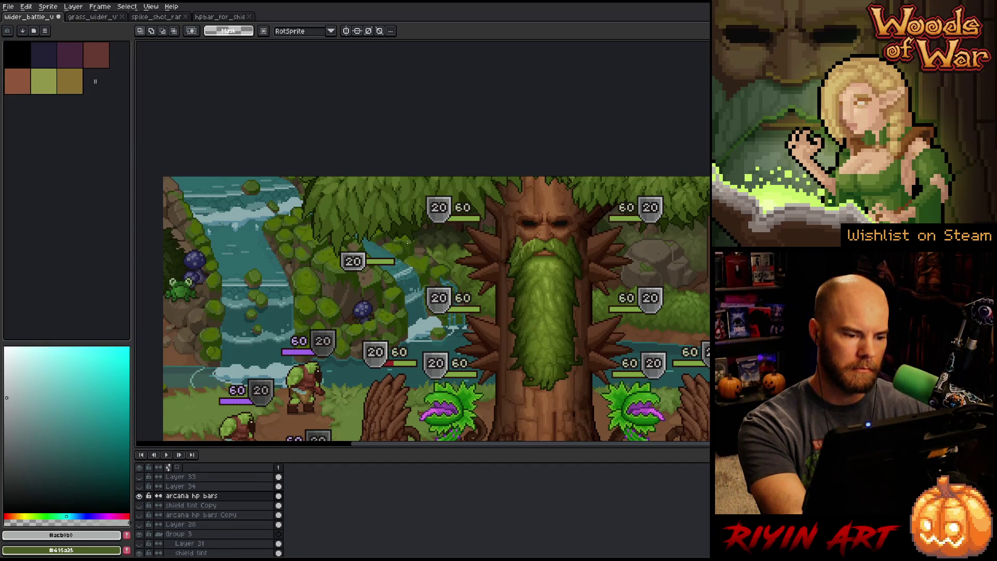
pyautogui.scroll(3, 359, 249)
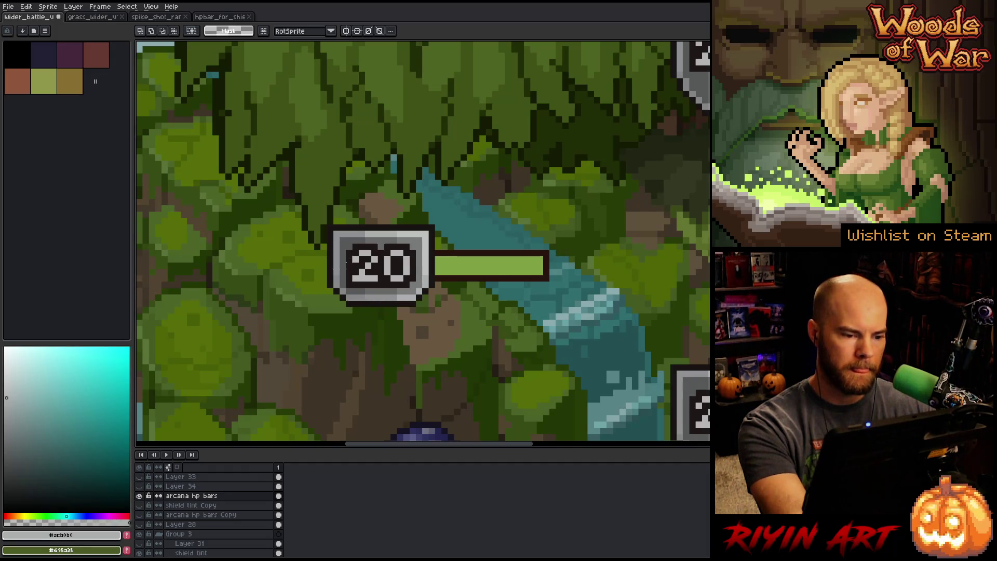
pyautogui.moveTo(460, 212); pyautogui.dragTo(313, 238)
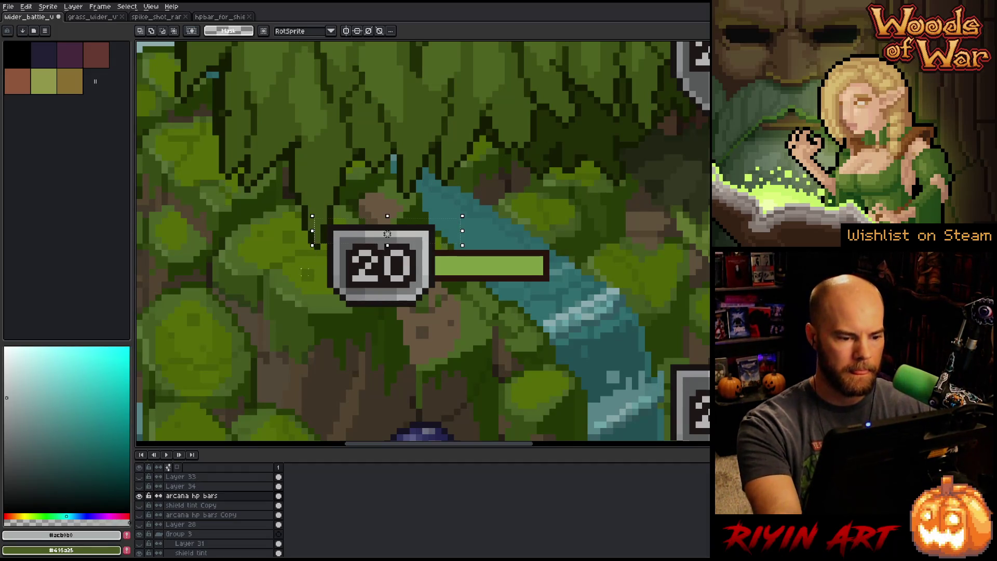
pyautogui.moveTo(387, 234); pyautogui.dragTo(387, 227)
pyautogui.moveTo(425, 286); pyautogui.dragTo(331, 328)
pyautogui.hotkey('ctrl', 'd')
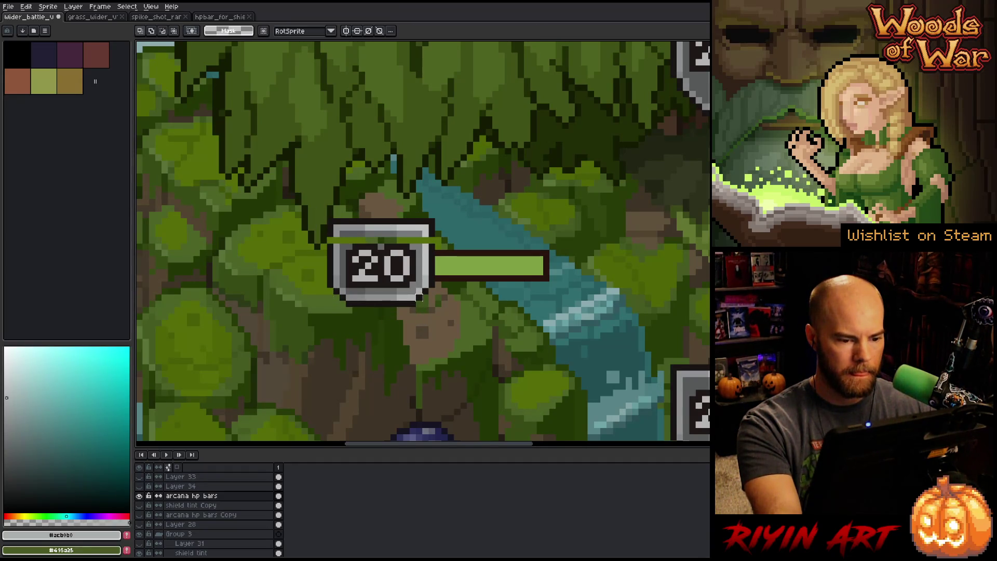
pyautogui.moveTo(424, 286)
pyautogui.mouseDown()
pyautogui.moveTo(339, 328)
pyautogui.moveTo(381, 317)
pyautogui.mouseUp()
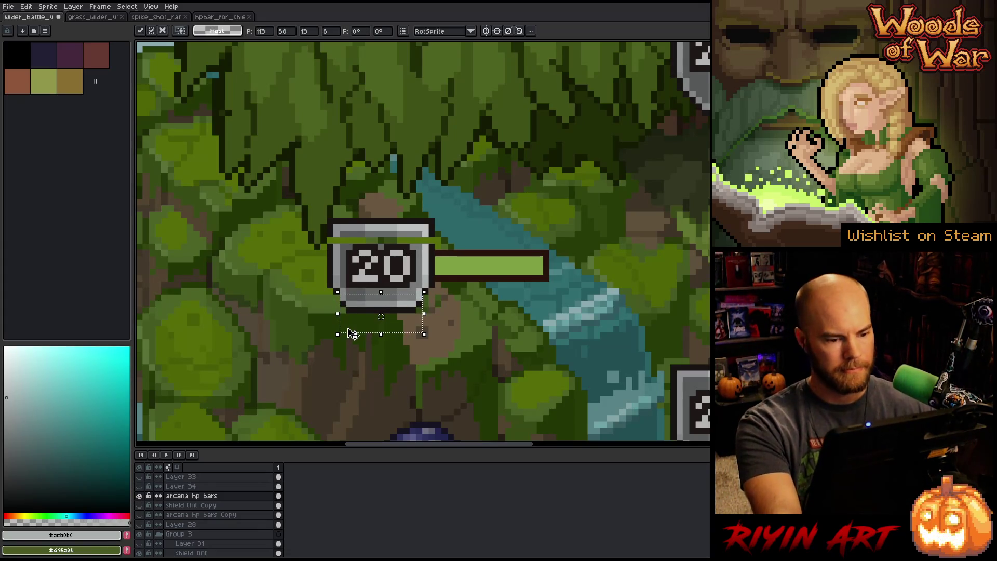
pyautogui.hotkey('ctrl', 'd')
pyautogui.moveTo(435, 233)
pyautogui.mouseDown()
pyautogui.moveTo(326, 234)
pyautogui.moveTo(381, 231)
pyautogui.mouseUp()
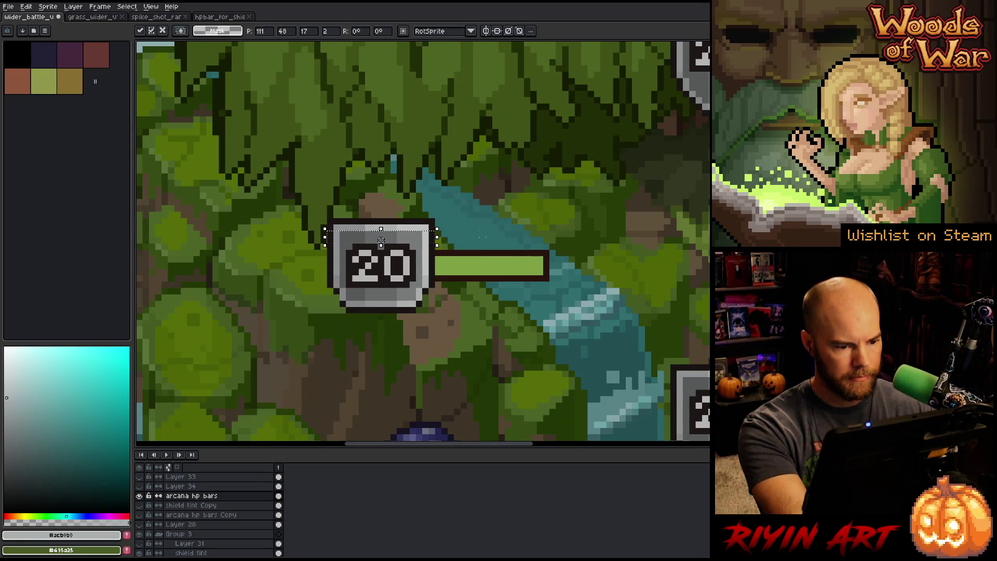
pyautogui.hotkey('ctrl', 'd')
pyautogui.press('b')
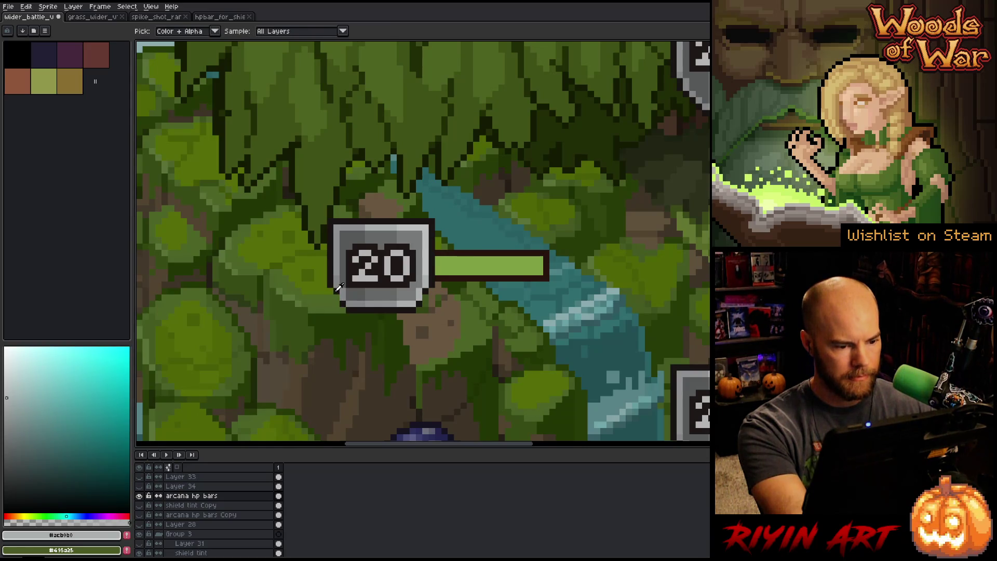
pyautogui.keyDown('alt'); pyautogui.click(335, 295); pyautogui.keyUp('alt')
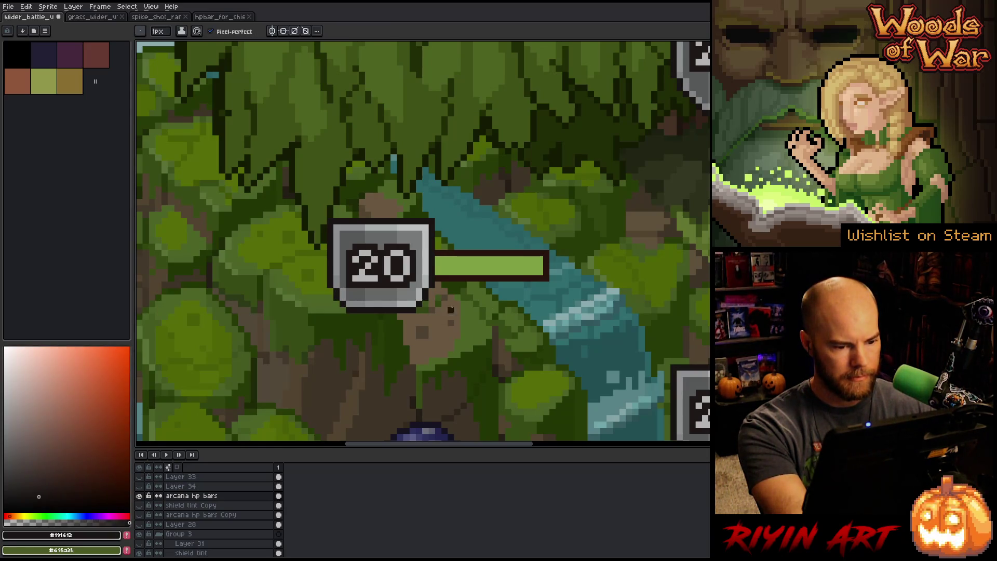
pyautogui.scroll(-5, 508, 323)
pyautogui.moveTo(492, 331); pyautogui.dragTo(319, 290)
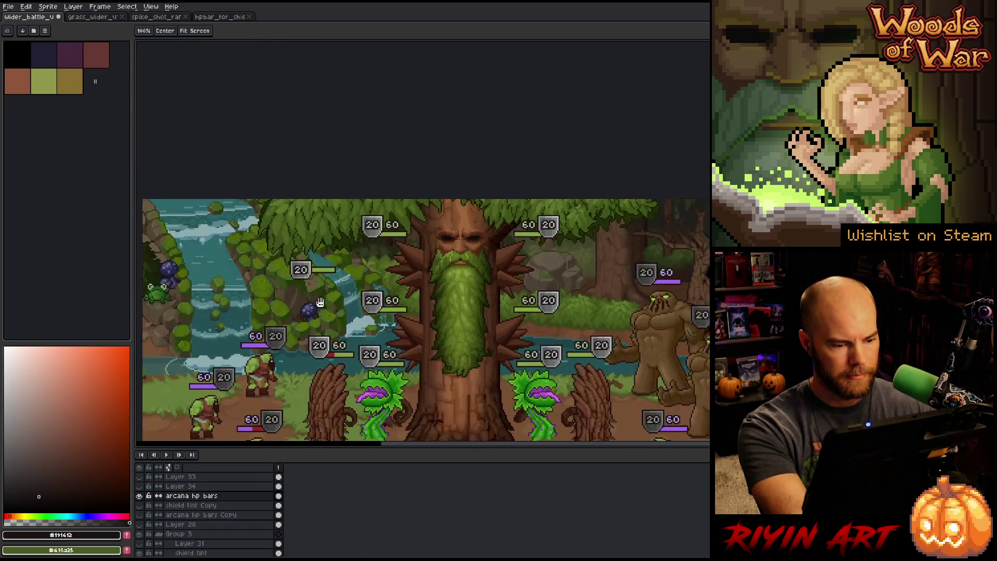
pyautogui.scroll(5, 304, 279)
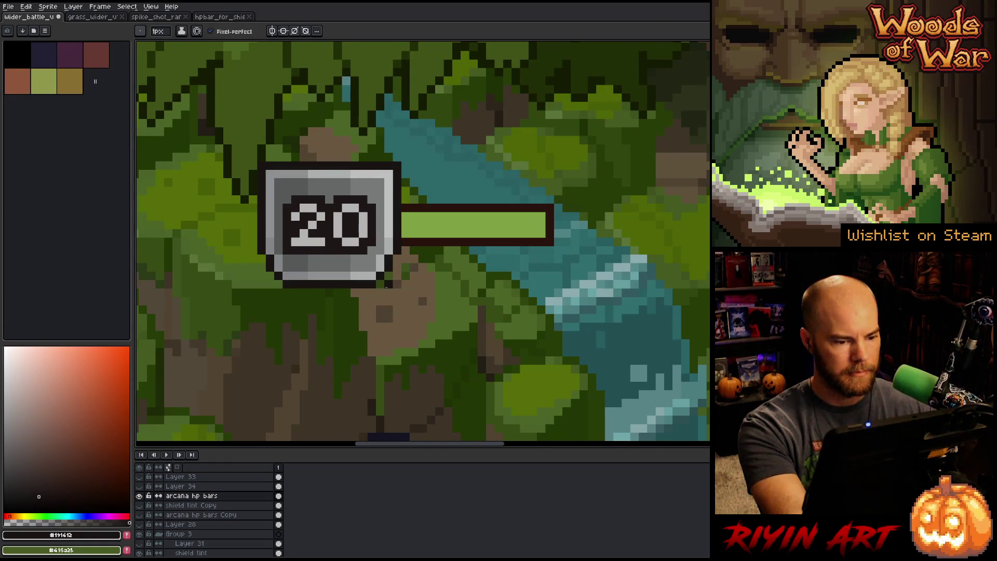
pyautogui.scroll(-5, 386, 287)
pyautogui.scroll(-2, 399, 294)
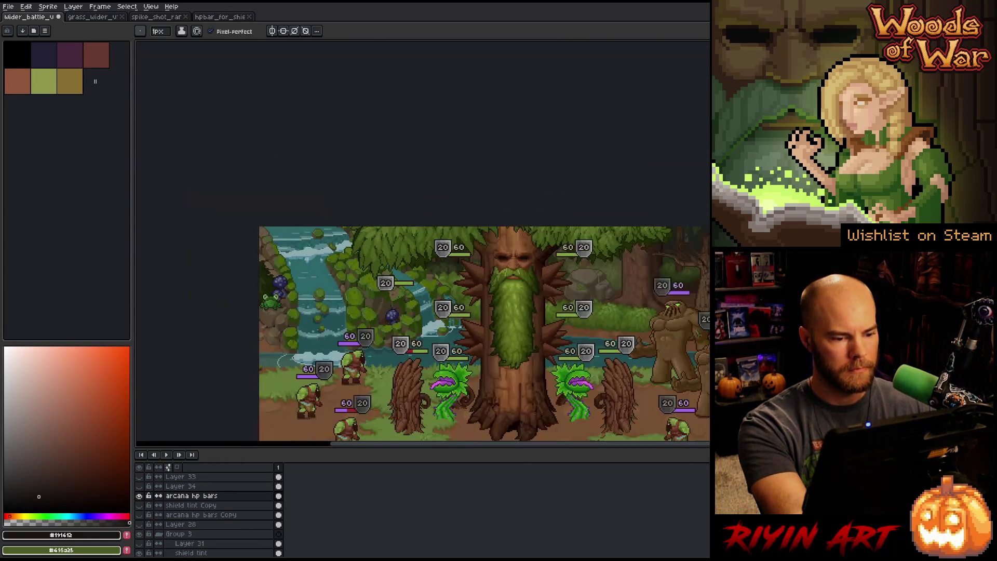
pyautogui.moveTo(401, 296); pyautogui.dragTo(326, 272)
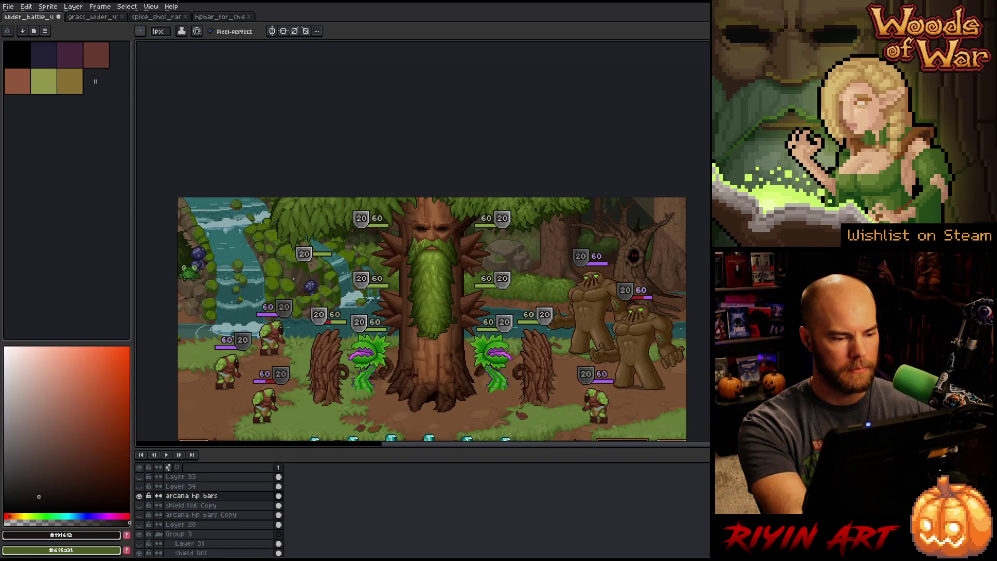
# - Delete the stray pixel strips above and below the left 20 badge
pyautogui.scroll(2, 319, 269)
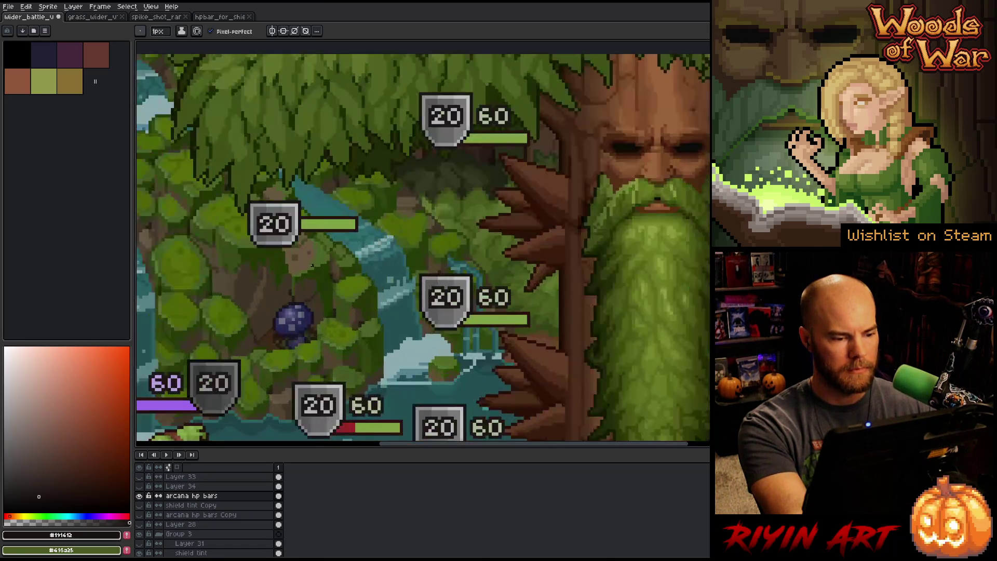
pyautogui.scroll(1, 293, 261)
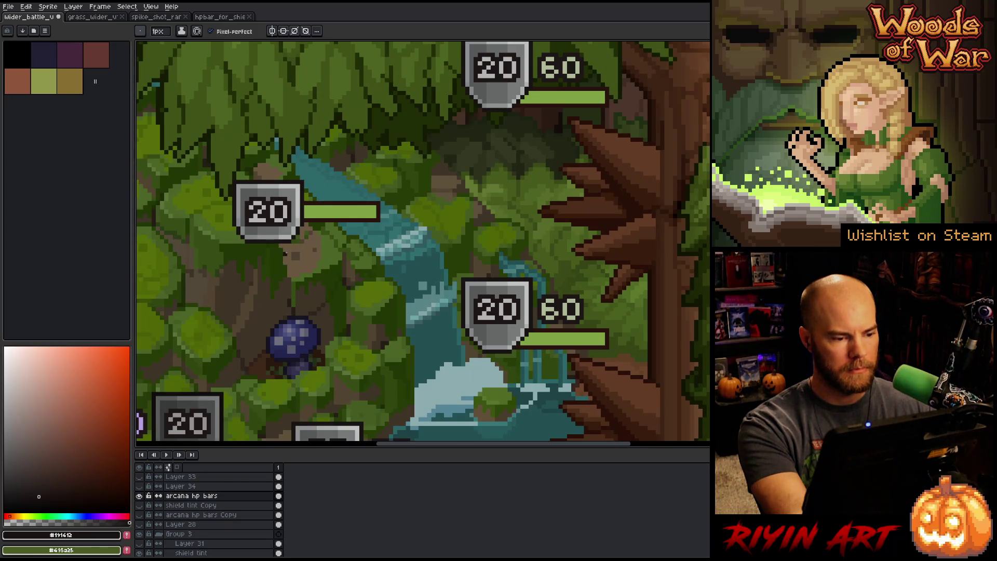
pyautogui.press('m')
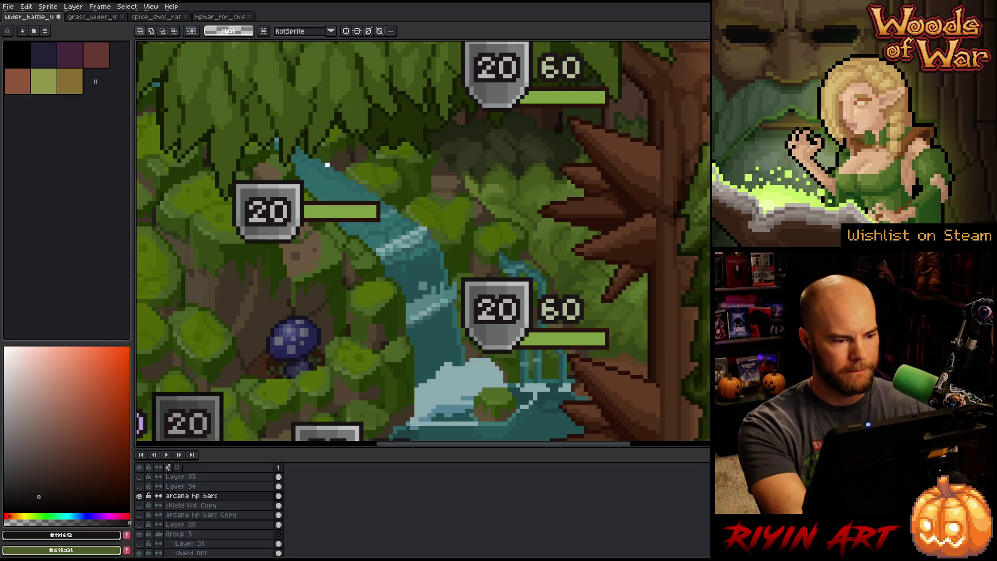
pyautogui.moveTo(327, 165); pyautogui.dragTo(190, 189)
pyautogui.press('Delete')
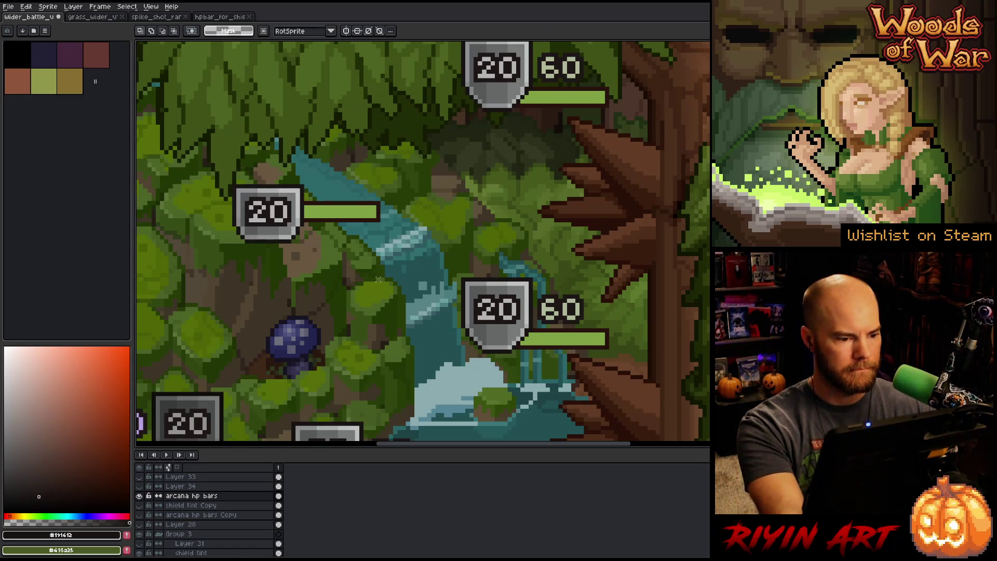
pyautogui.scroll(-3, 378, 278)
pyautogui.scroll(3, 328, 260)
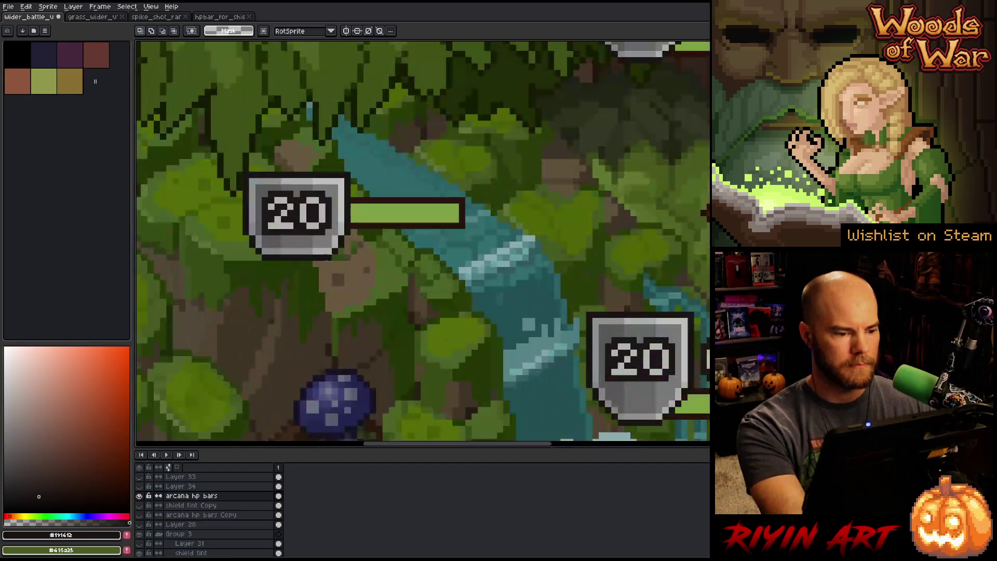
pyautogui.moveTo(348, 270); pyautogui.dragTo(231, 242)
pyautogui.press('Delete')
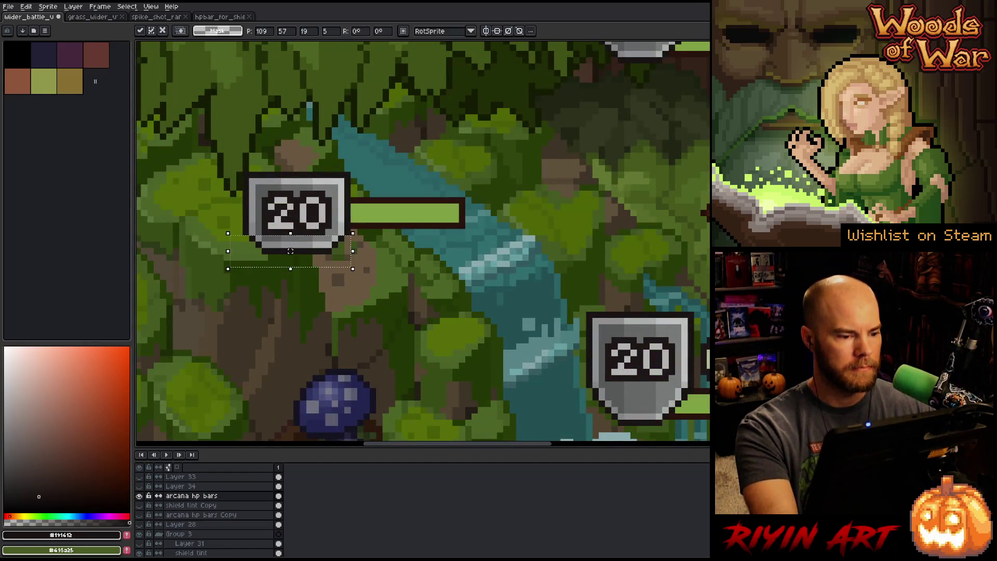
pyautogui.scroll(-3, 467, 263)
# - Copy the 60 label from the top shield and drop it above the left bar
pyautogui.moveTo(514, 301); pyautogui.dragTo(363, 240)
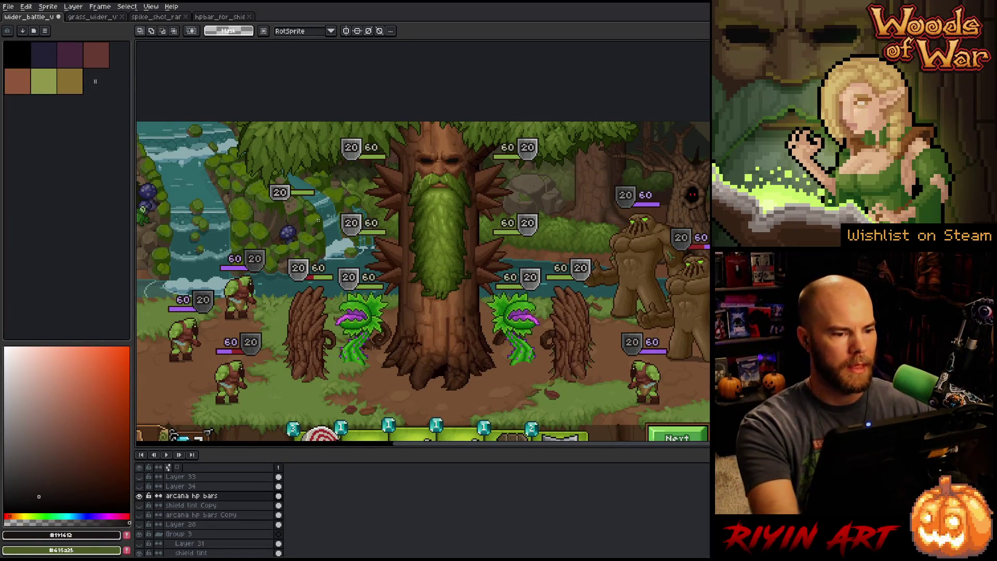
pyautogui.scroll(3, 308, 180)
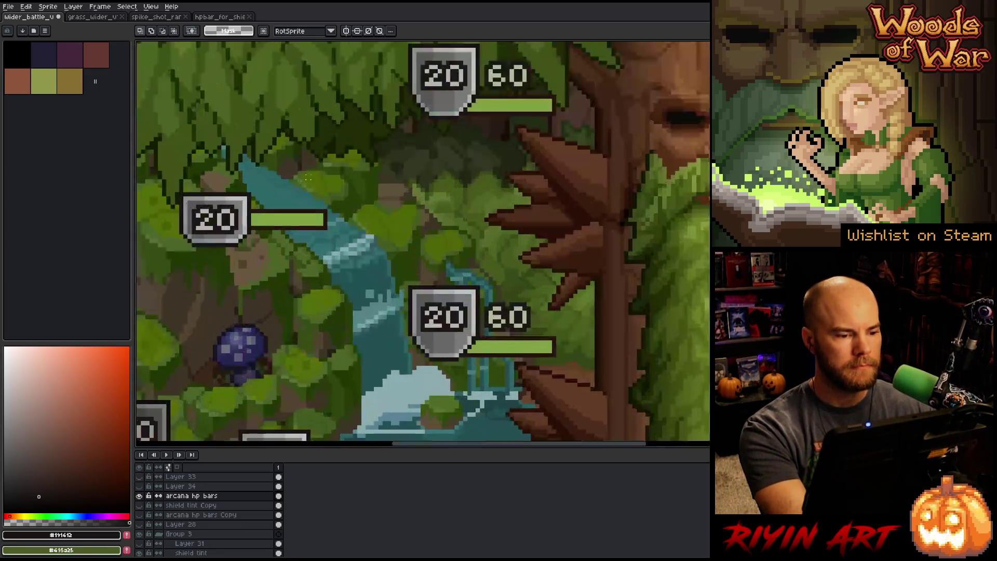
pyautogui.moveTo(550, 54)
pyautogui.mouseDown()
pyautogui.moveTo(494, 74)
pyautogui.moveTo(482, 92)
pyautogui.moveTo(501, 83)
pyautogui.moveTo(284, 169)
pyautogui.moveTo(274, 196)
pyautogui.mouseUp()
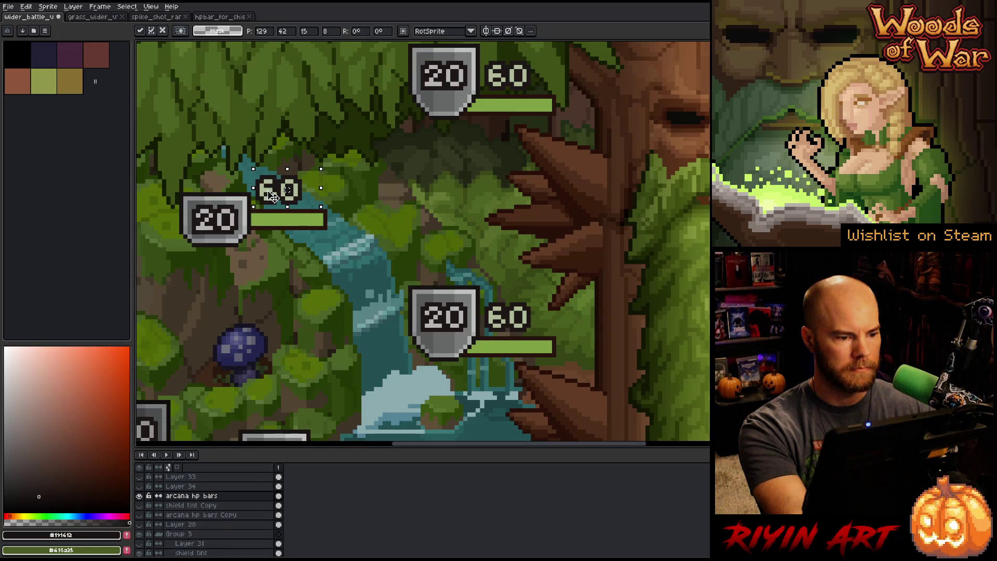
pyautogui.press('Return')
pyautogui.scroll(-3, 365, 280)
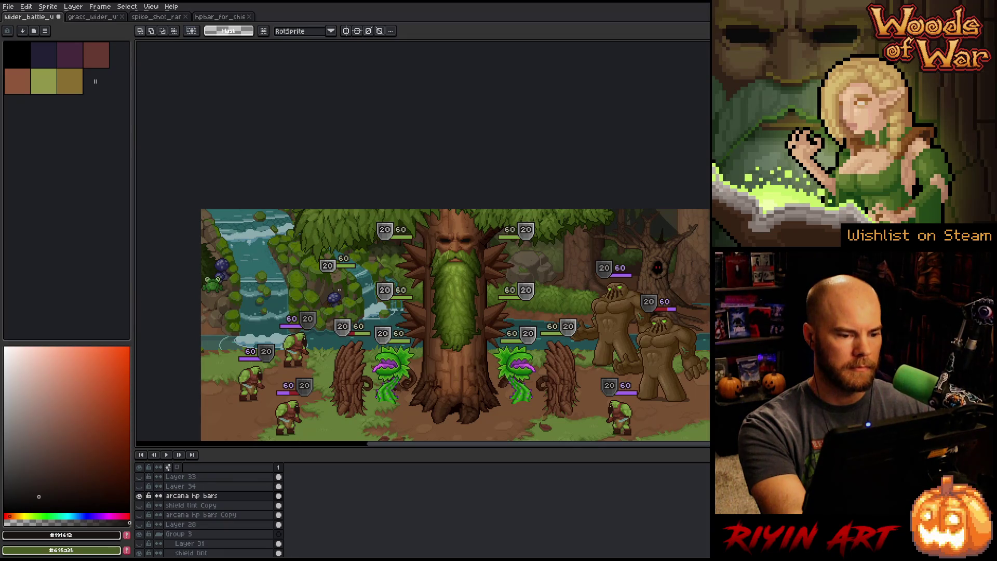
pyautogui.scroll(8, 328, 285)
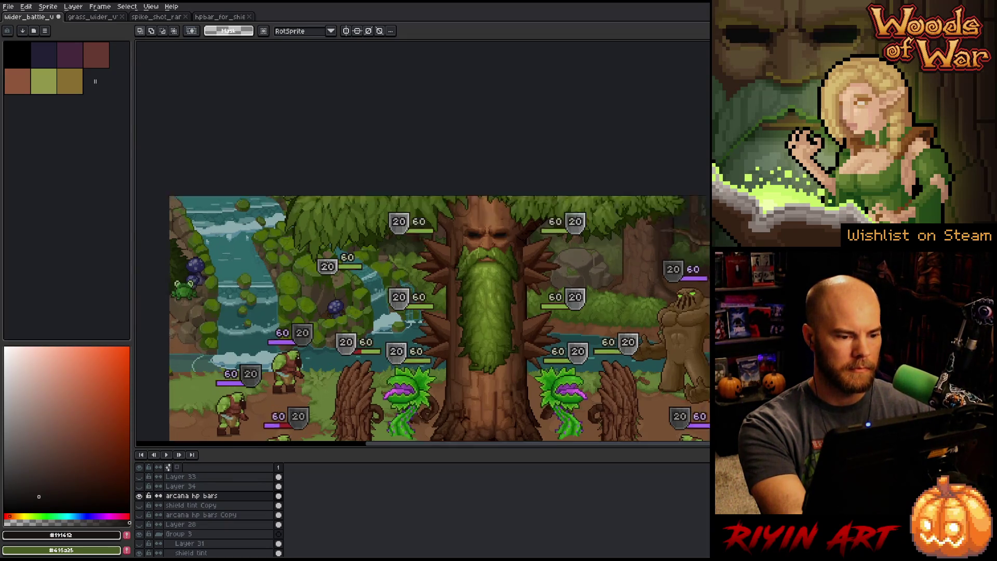
# - Undo the white line along the badge top and lower the 20 badge one pixel
pyautogui.scroll(-3, 355, 262)
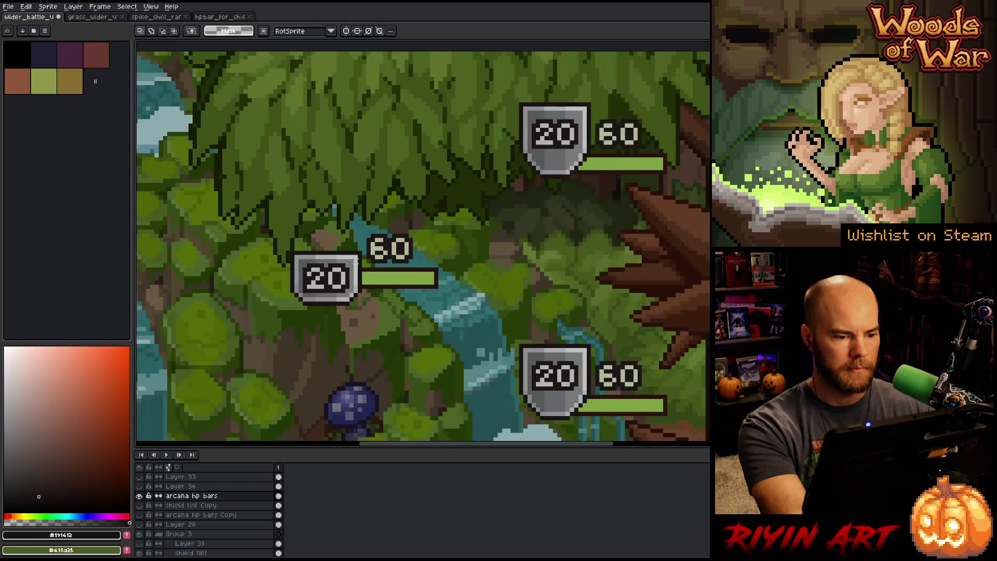
pyautogui.scroll(3, 357, 261)
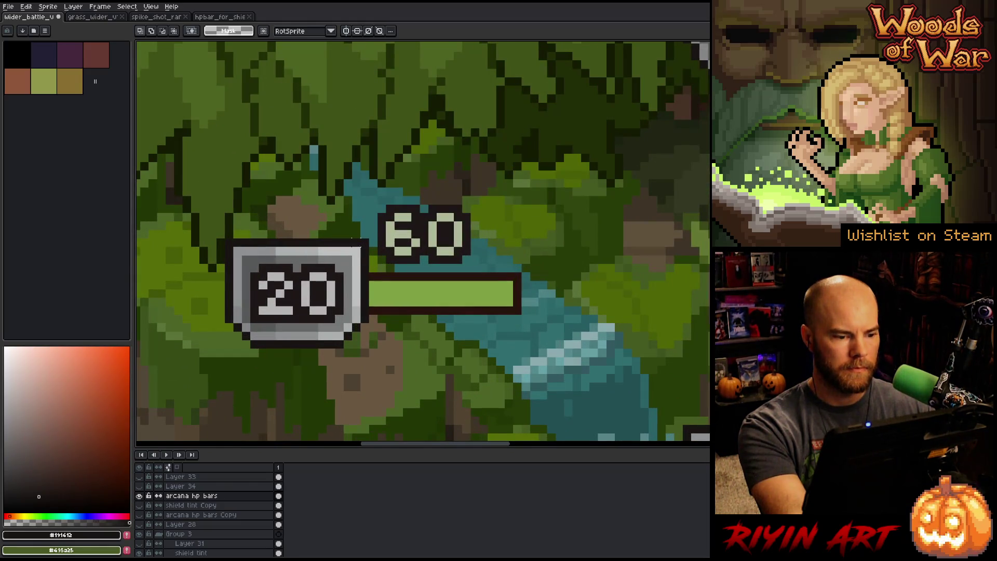
pyautogui.moveTo(365, 244); pyautogui.dragTo(229, 247)
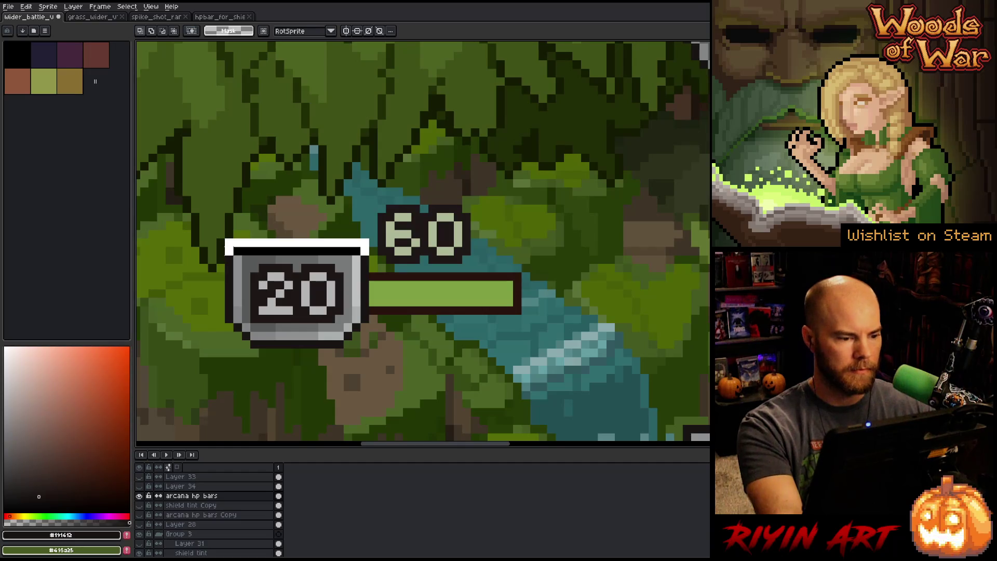
pyautogui.hotkey('ctrl', 'z')
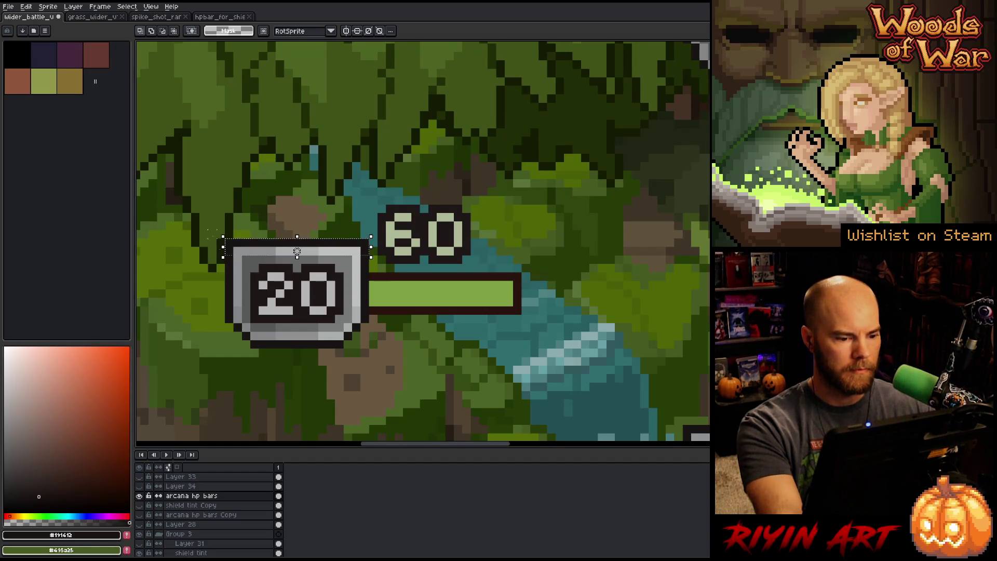
pyautogui.hotkey('ctrl', 'z')
pyautogui.moveTo(249, 297); pyautogui.dragTo(371, 367)
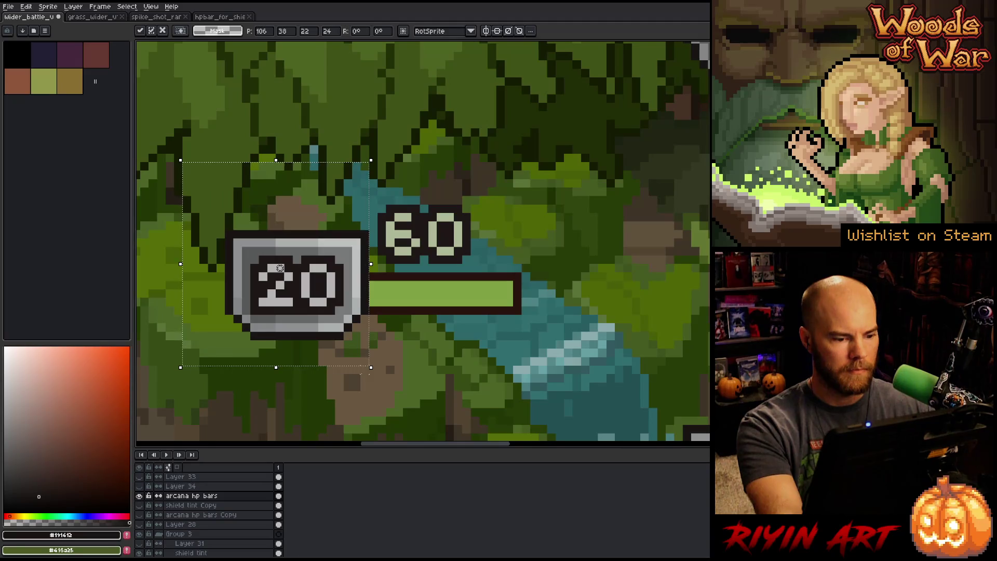
pyautogui.scroll(-3, 280, 268)
pyautogui.moveTo(363, 301); pyautogui.dragTo(363, 305)
pyautogui.click(500, 300)
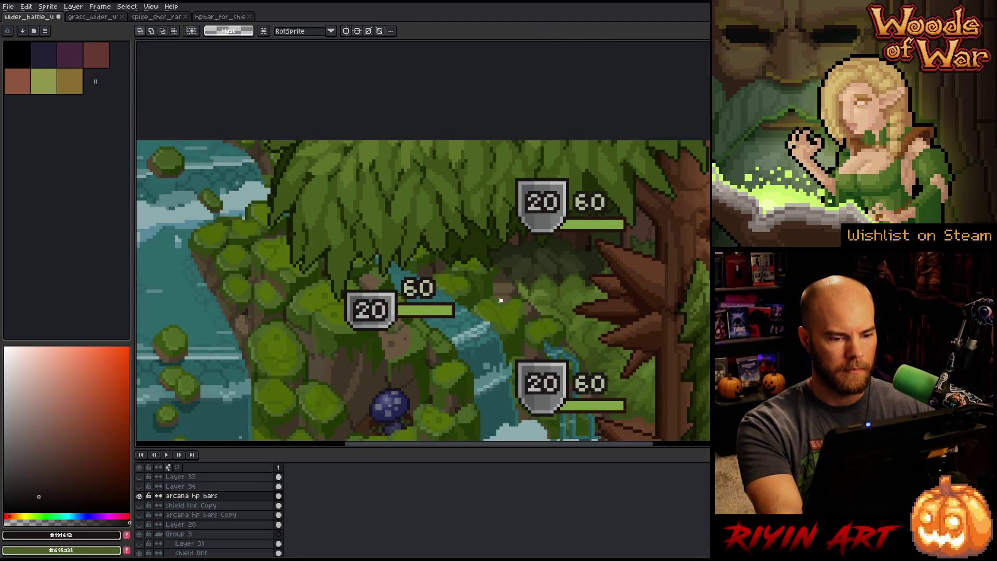
# - Place a copy of the top 20/60 health badge at the upper left
pyautogui.moveTo(669, 171); pyautogui.dragTo(460, 263)
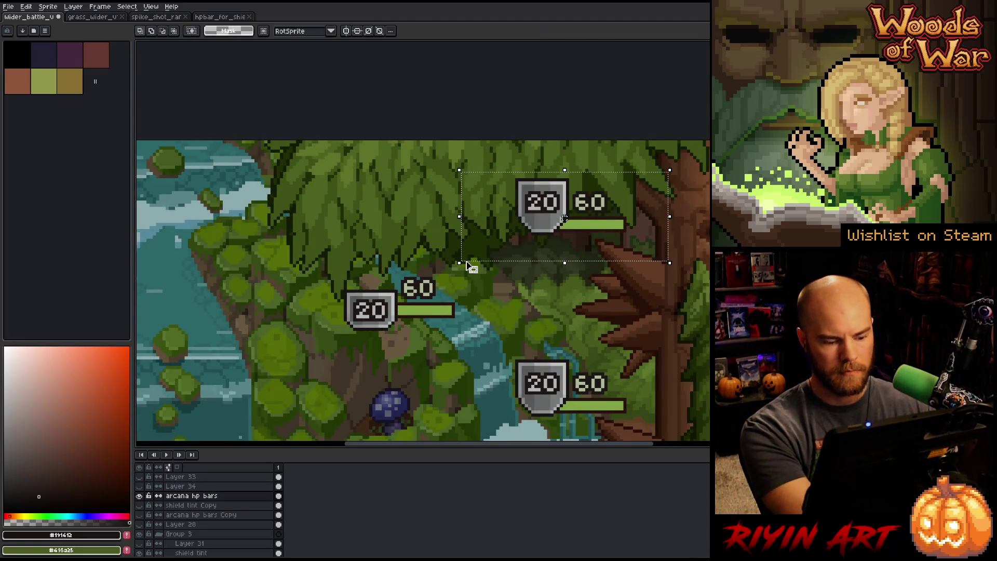
pyautogui.moveTo(553, 221)
pyautogui.mouseDown()
pyautogui.moveTo(321, 245)
pyautogui.moveTo(378, 256)
pyautogui.moveTo(374, 247)
pyautogui.mouseUp()
pyautogui.click(494, 262)
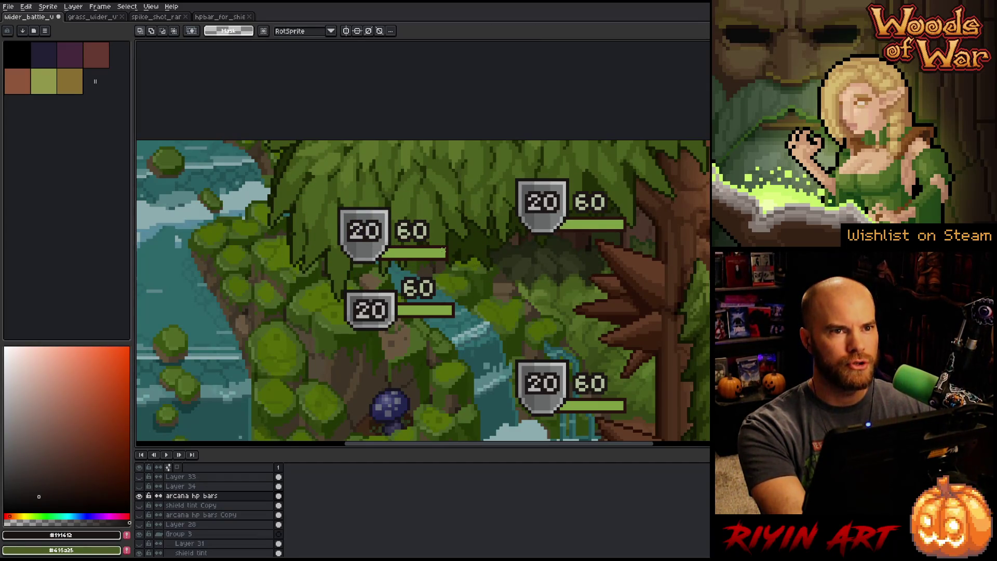
pyautogui.scroll(1, 291, 180)
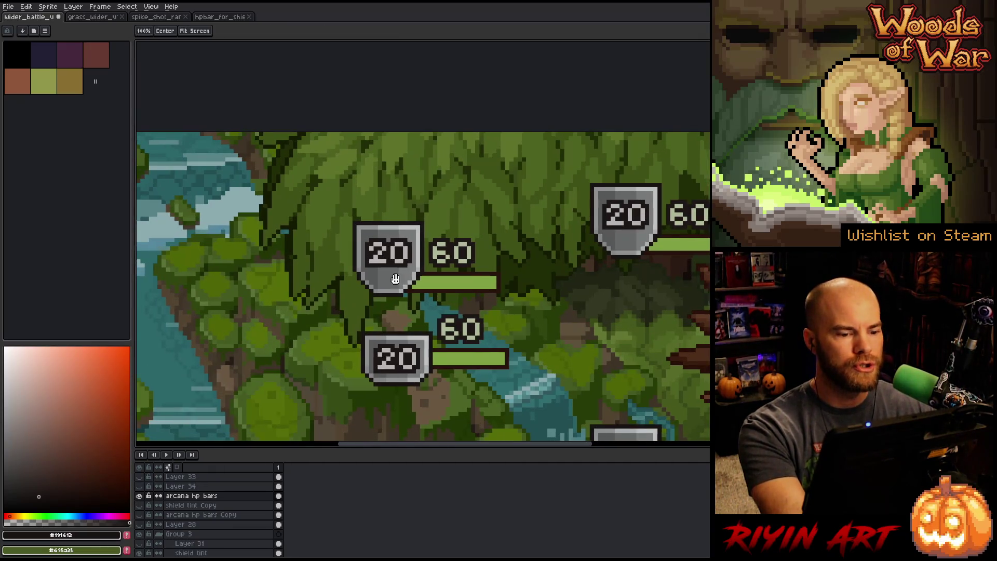
# - Select the upper-left 20 shield and try moving it up one pixel, then back down
pyautogui.moveTo(394, 282); pyautogui.dragTo(284, 272)
pyautogui.scroll(1, 284, 272)
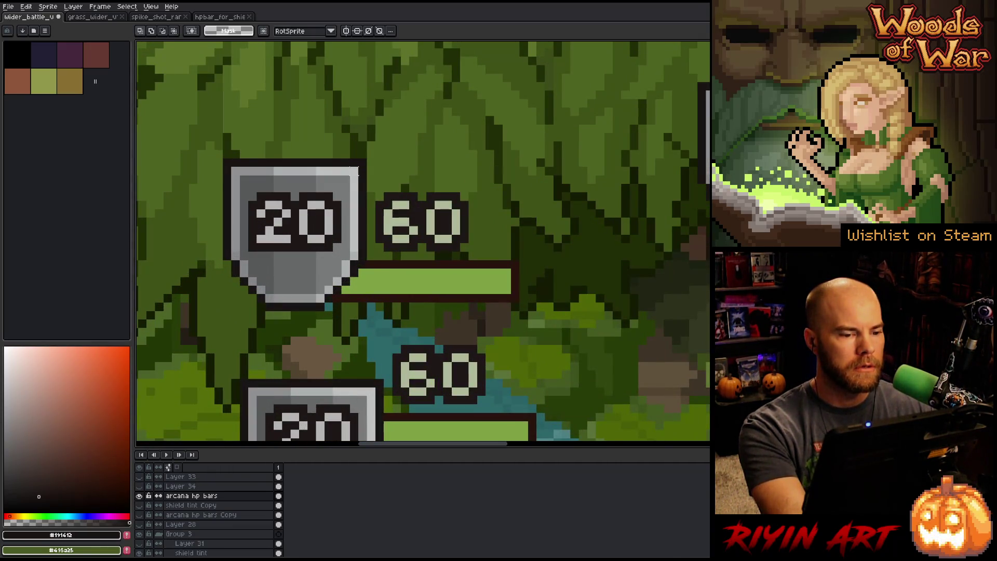
pyautogui.moveTo(375, 150)
pyautogui.mouseDown()
pyautogui.moveTo(323, 154)
pyautogui.moveTo(200, 216)
pyautogui.moveTo(187, 262)
pyautogui.mouseUp()
pyautogui.click(286, 213)
pyautogui.moveTo(286, 213); pyautogui.dragTo(286, 205)
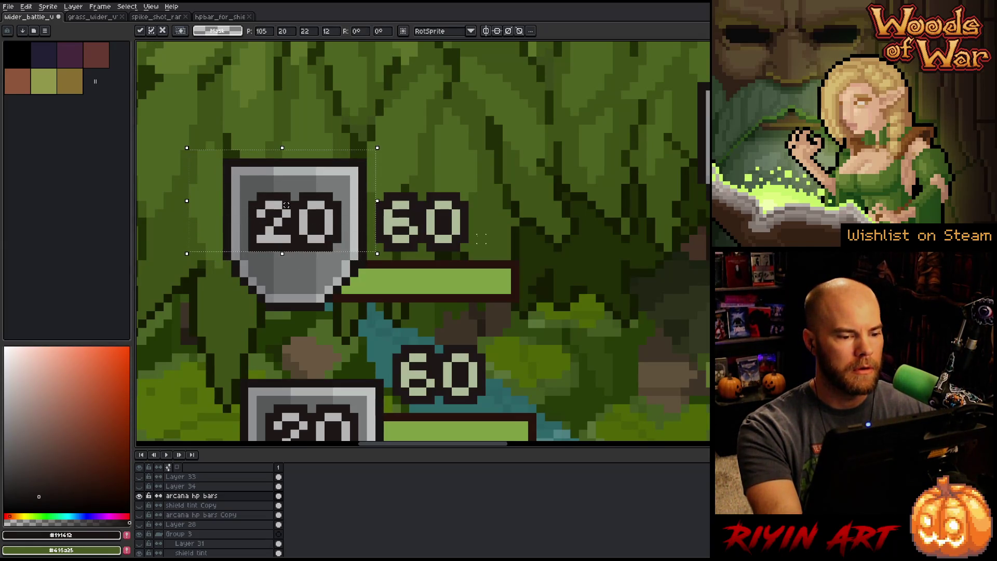
pyautogui.press('Return')
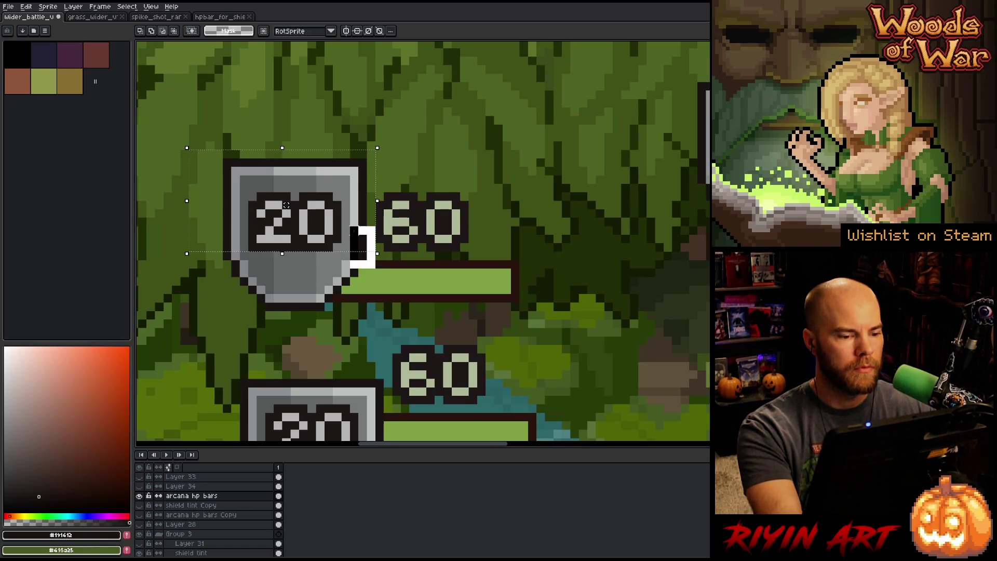
pyautogui.moveTo(287, 205); pyautogui.dragTo(286, 213)
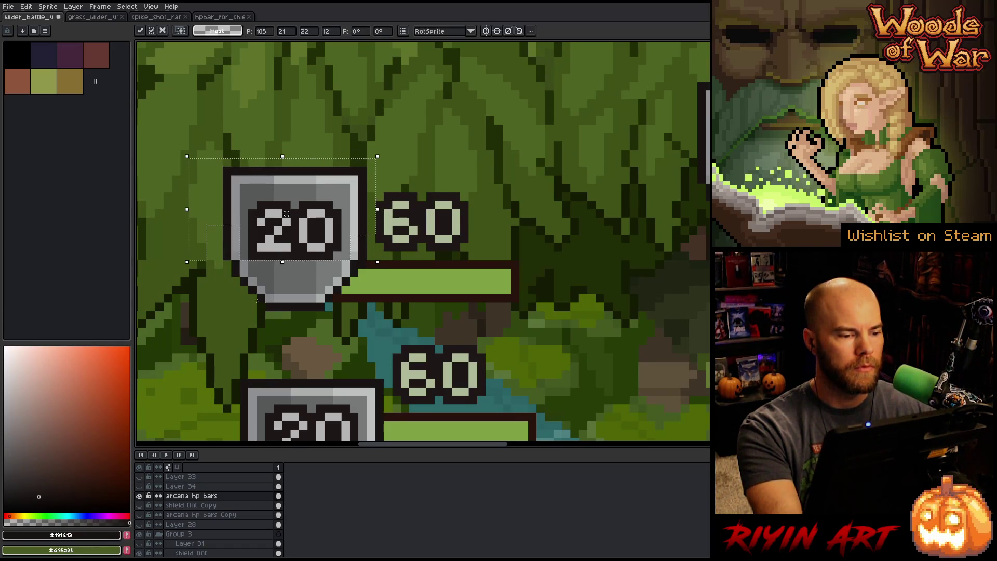
pyautogui.press('Return')
# - Shift the shield's top edge and the 20 number inside it down one pixel
pyautogui.moveTo(395, 139); pyautogui.dragTo(170, 194)
pyautogui.moveTo(286, 171); pyautogui.dragTo(286, 179)
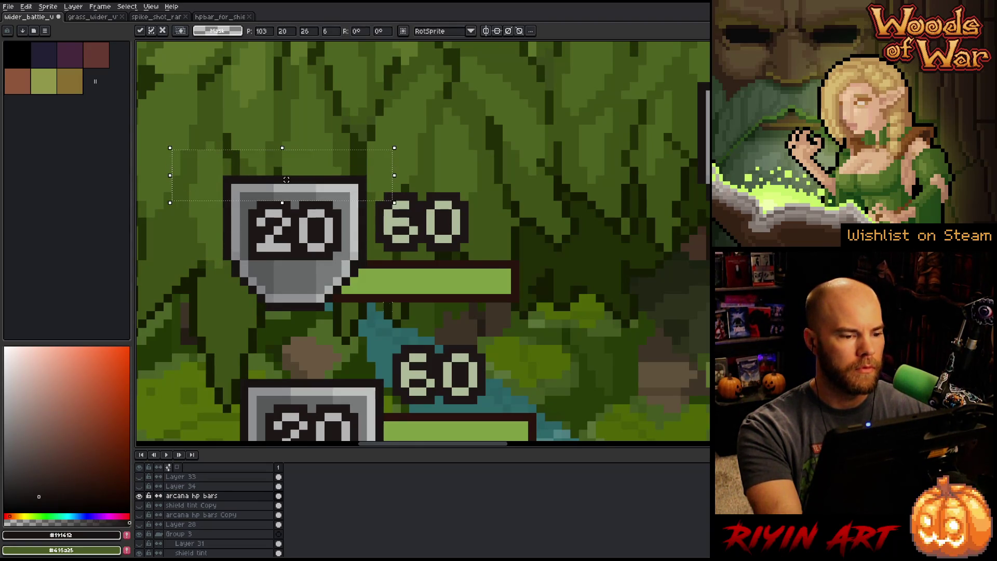
pyautogui.click(512, 145)
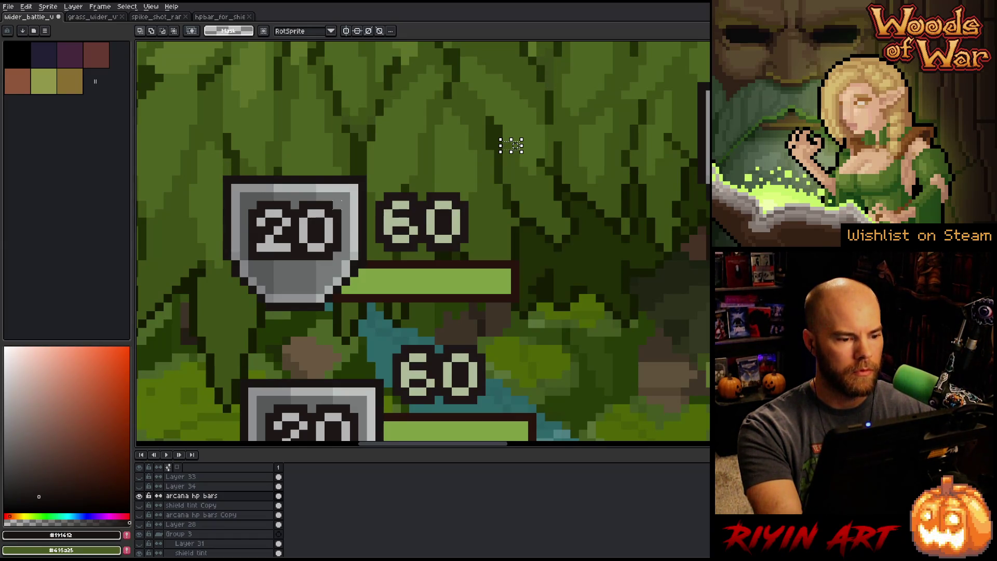
pyautogui.moveTo(341, 200); pyautogui.dragTo(246, 262)
pyautogui.press('Down')
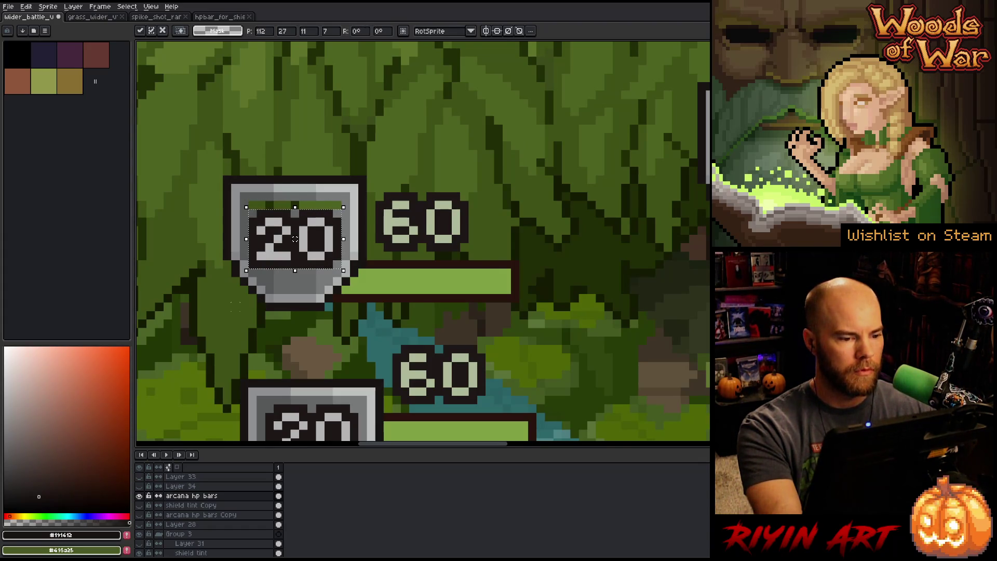
pyautogui.press('Return')
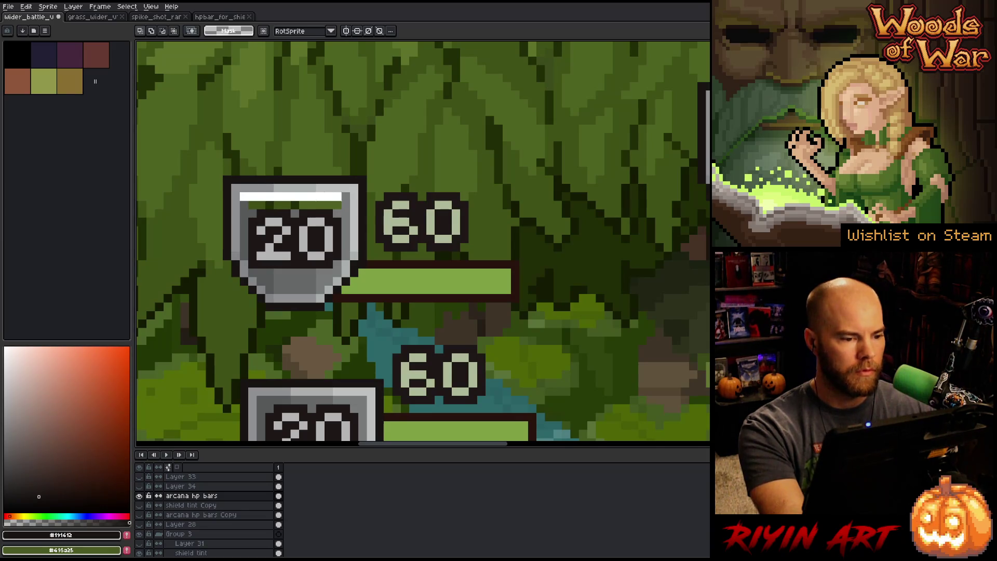
# - Stretch the thin strip atop the shield to 13x2 pixels and apply it
pyautogui.click(295, 197)
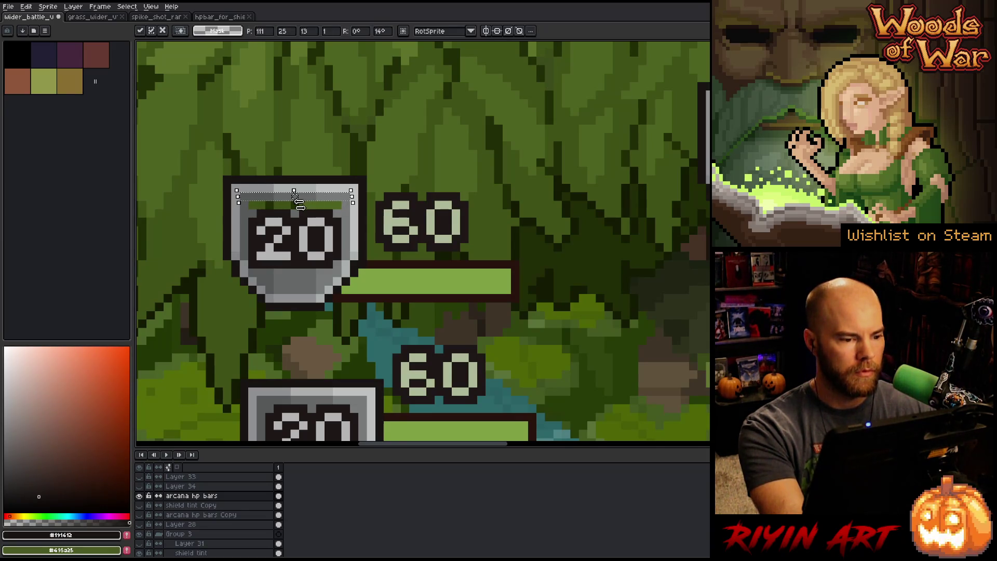
pyautogui.moveTo(298, 202); pyautogui.dragTo(295, 205)
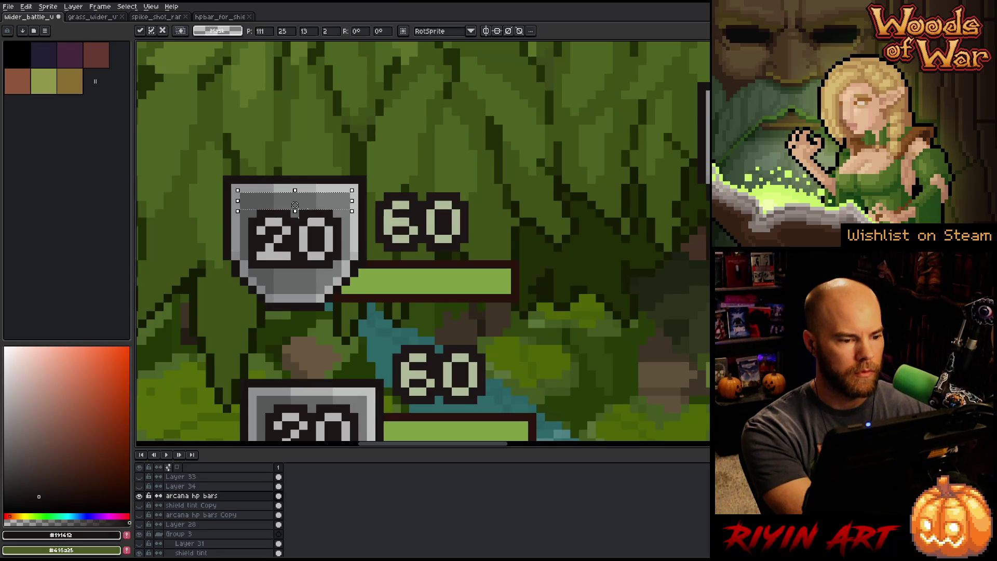
pyautogui.press('Return')
pyautogui.scroll(-1, 299, 289)
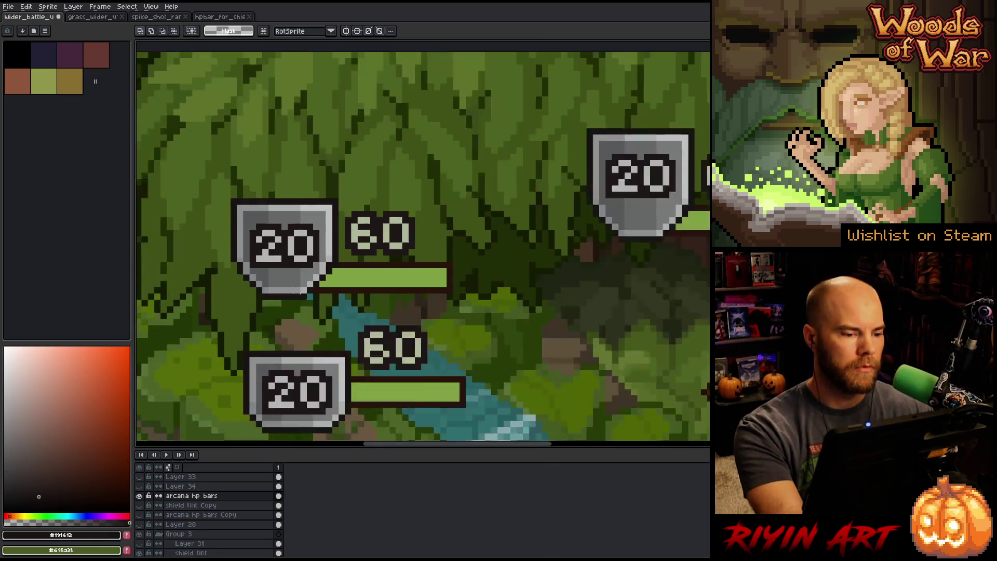
pyautogui.scroll(-3, 299, 289)
pyautogui.scroll(4, 301, 291)
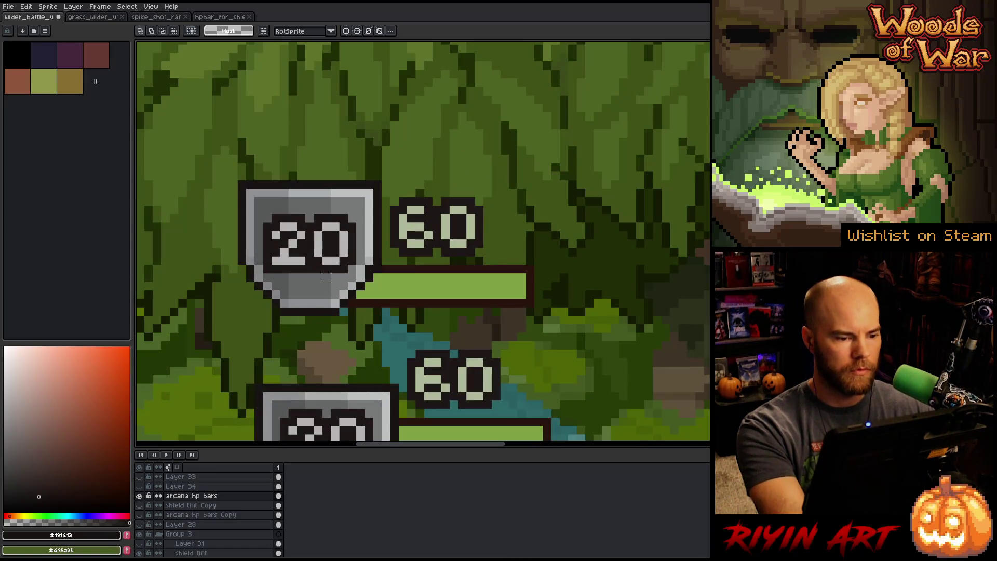
pyautogui.scroll(1, 408, 210)
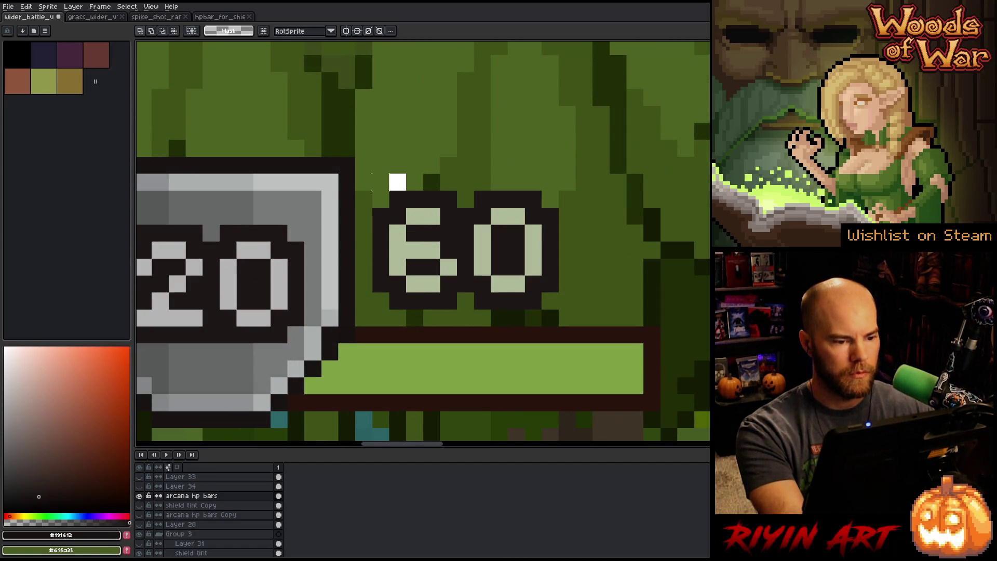
pyautogui.scroll(-1, 372, 183)
pyautogui.scroll(1, 267, 212)
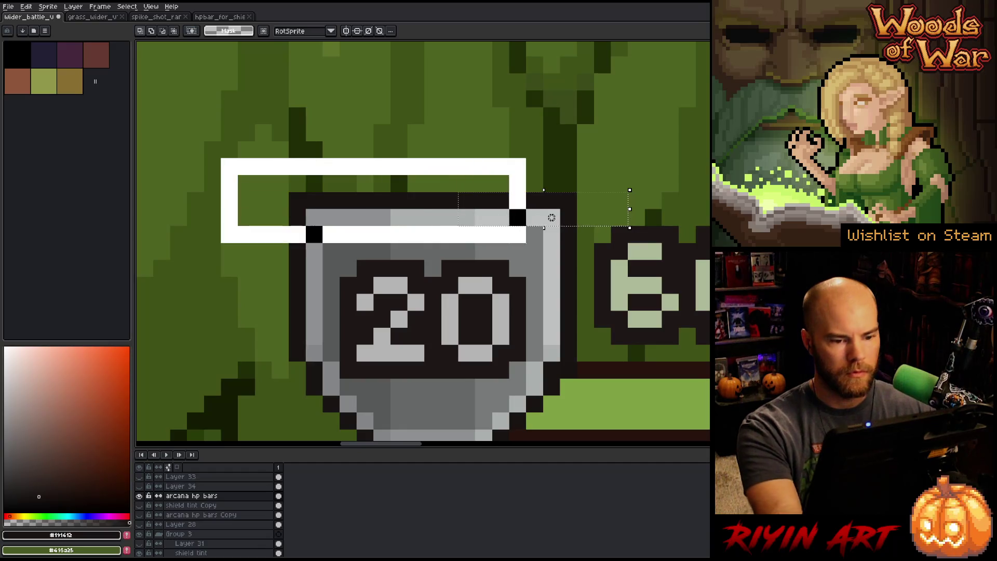
pyautogui.scroll(-4, 644, 271)
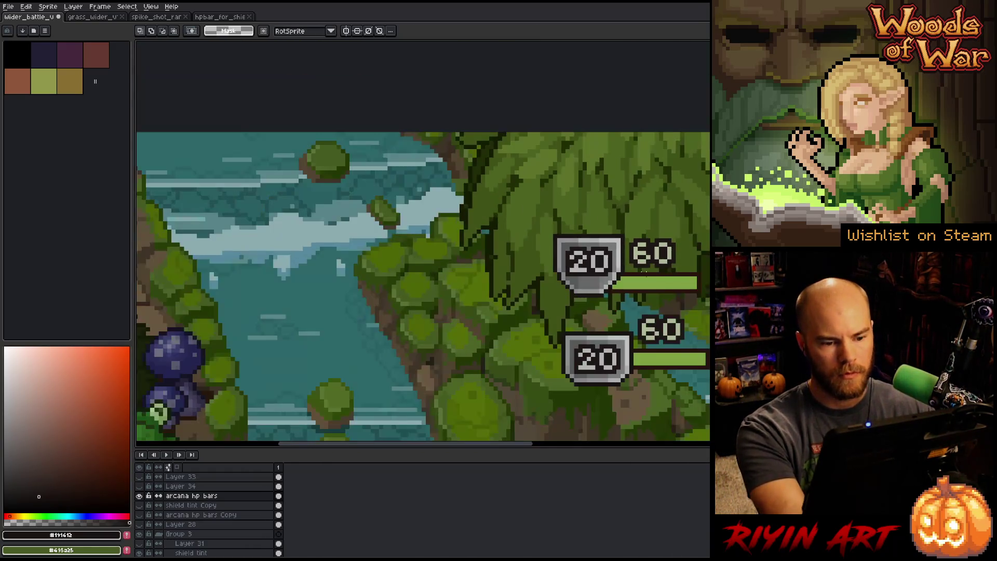
# - Marquee the 20/60 badge left of the tree and drag it up onto the badge above
pyautogui.moveTo(645, 271); pyautogui.dragTo(356, 235)
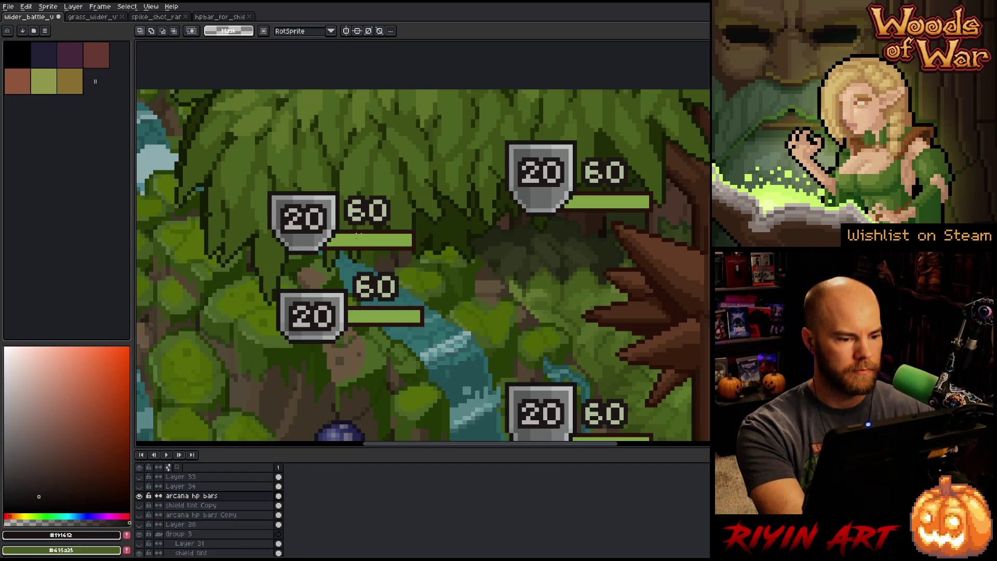
pyautogui.scroll(-3, 357, 235)
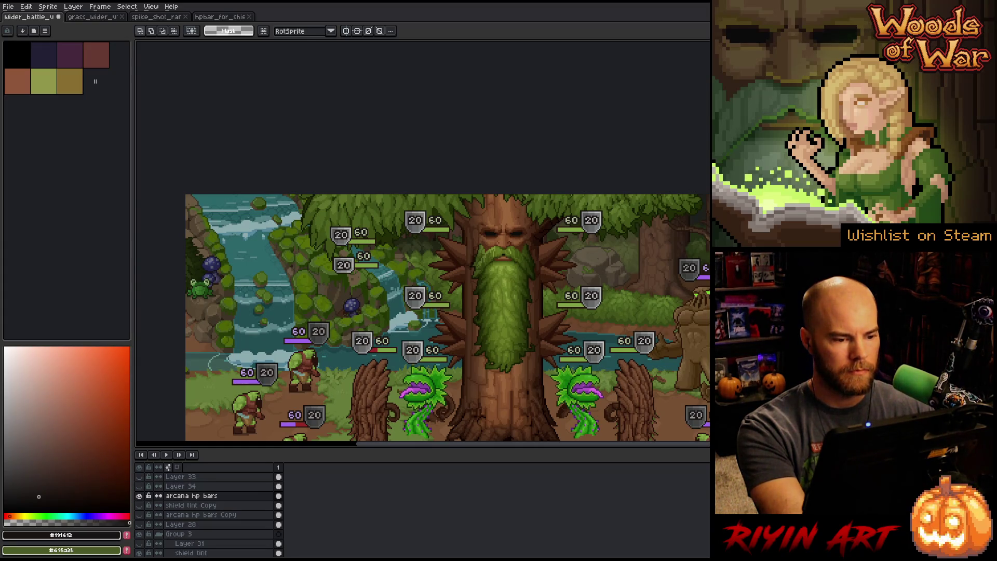
pyautogui.scroll(2, 359, 254)
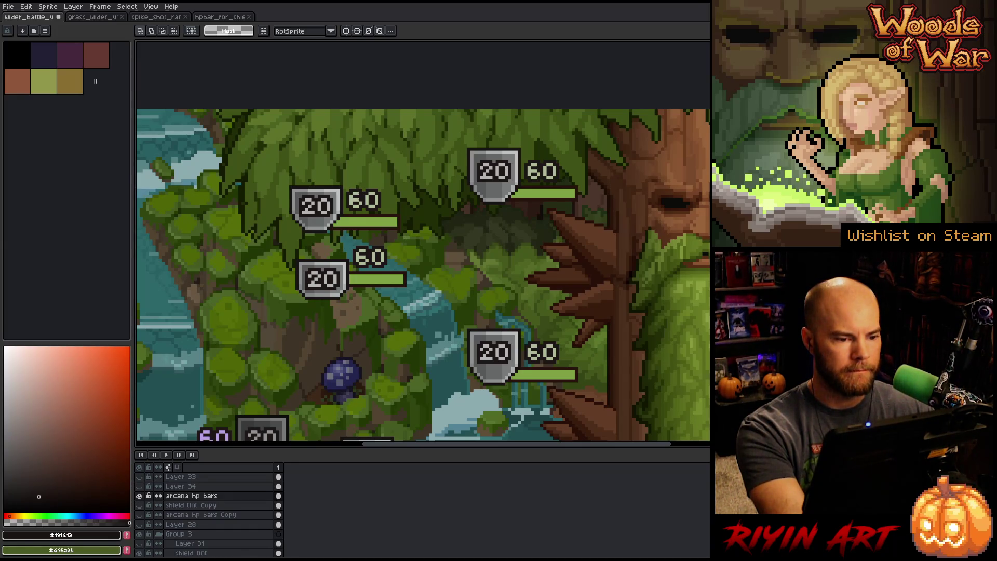
pyautogui.scroll(-3, 340, 251)
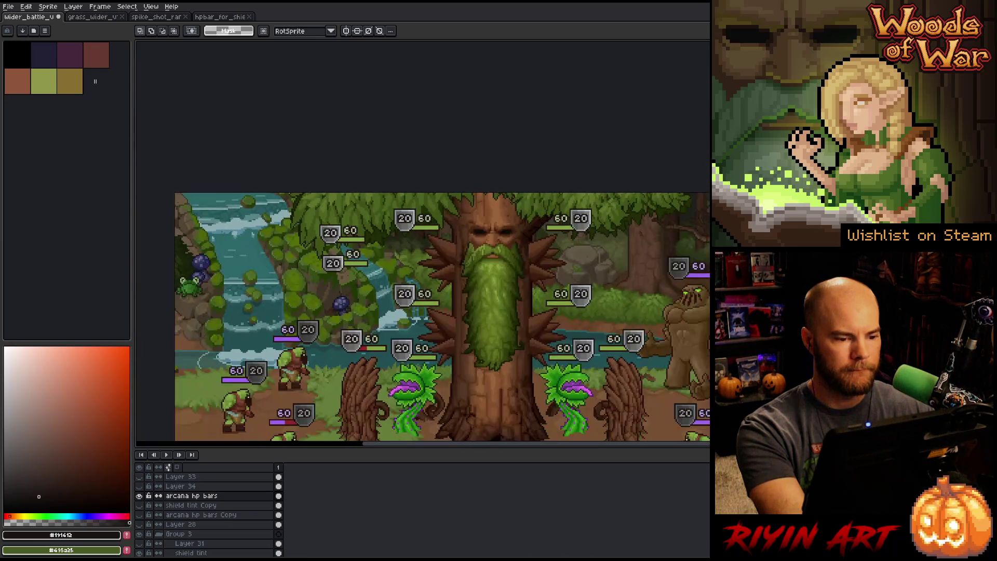
pyautogui.moveTo(383, 247); pyautogui.dragTo(298, 276)
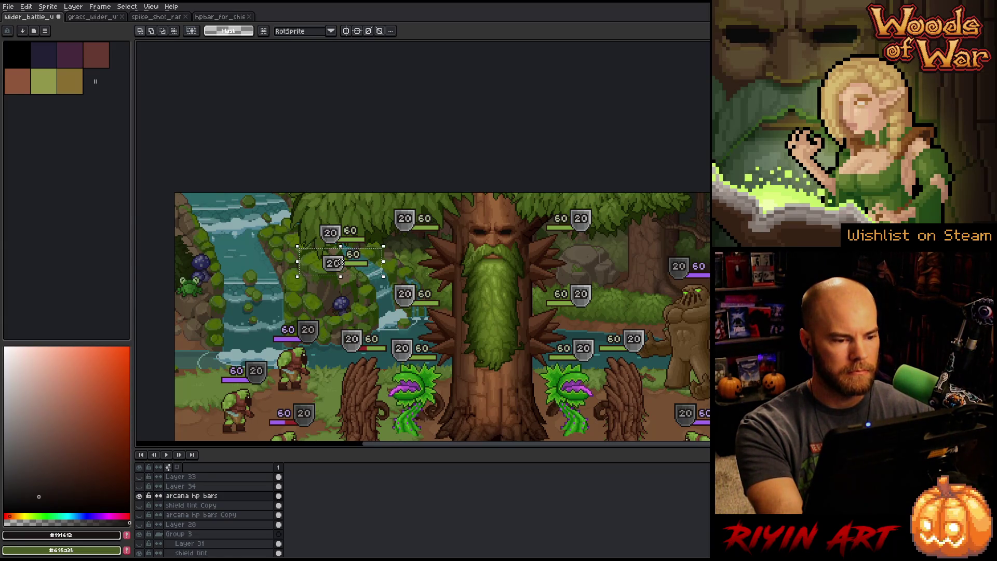
pyautogui.moveTo(341, 263)
pyautogui.mouseDown()
pyautogui.moveTo(338, 233)
pyautogui.moveTo(396, 255)
pyautogui.moveTo(382, 258)
pyautogui.mouseUp()
pyautogui.press('Return')
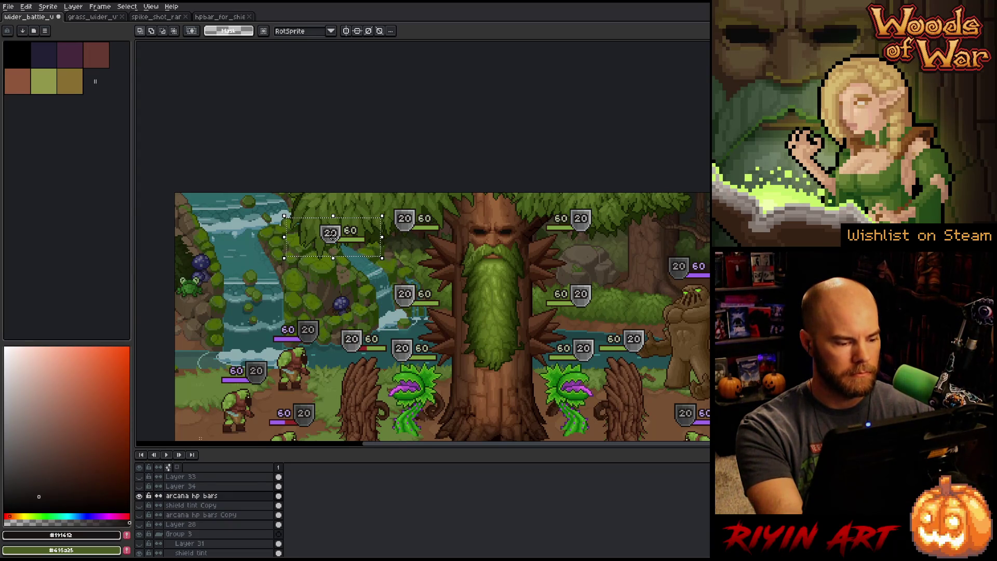
# - Paste the hp badge from Layer 34 onto a new layer, placed beside the tree's beard
pyautogui.click(139, 487)
pyautogui.click(141, 487)
pyautogui.click(175, 488)
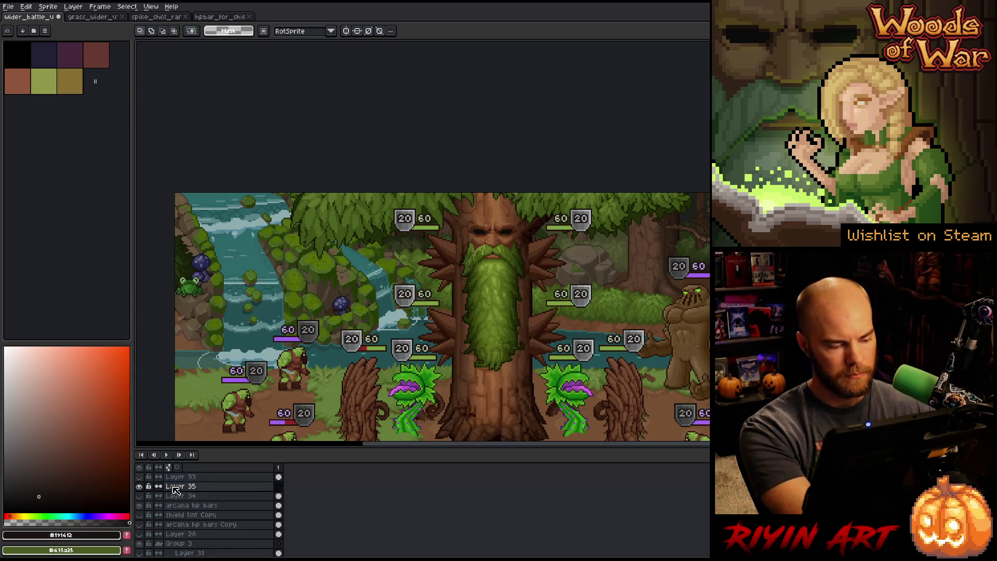
pyautogui.hotkey('ctrl', 'v')
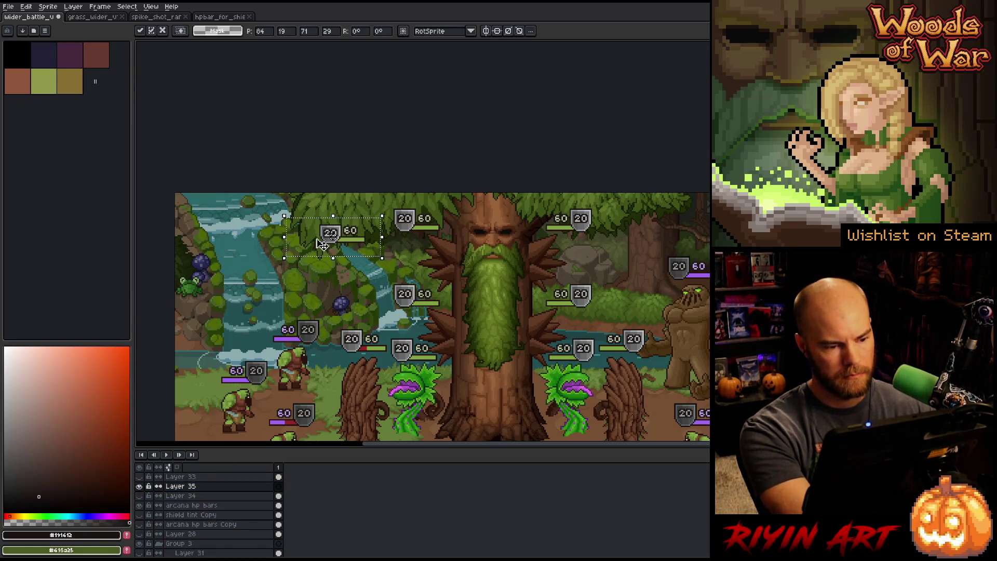
pyautogui.moveTo(331, 235); pyautogui.dragTo(406, 225)
pyautogui.scroll(4, 416, 226)
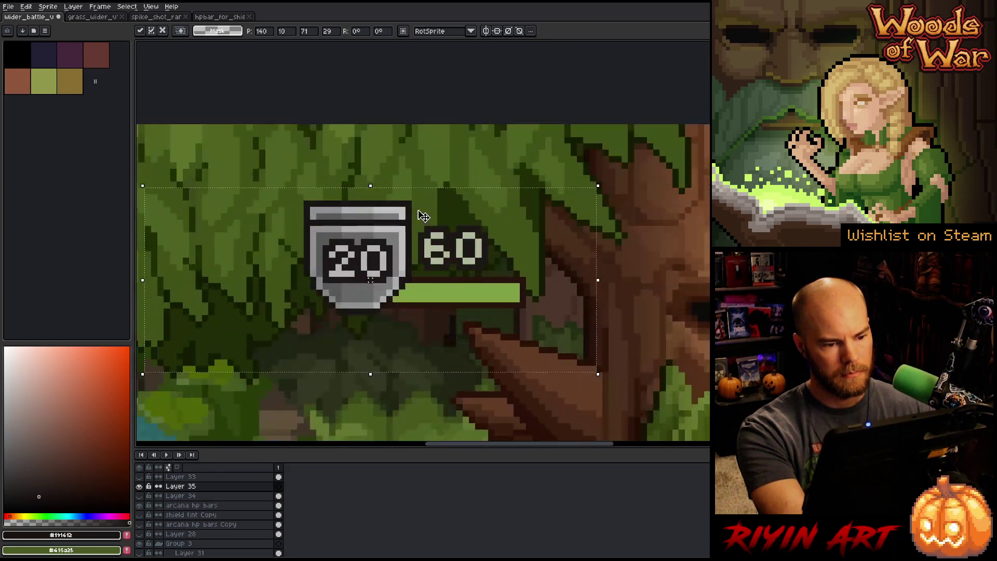
pyautogui.scroll(-4, 431, 227)
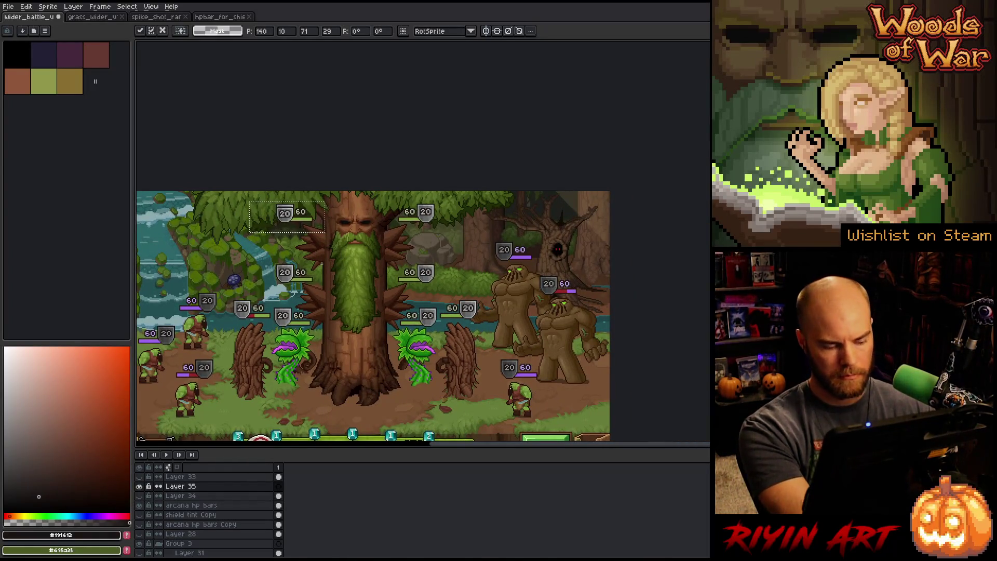
pyautogui.moveTo(292, 212)
pyautogui.mouseDown()
pyautogui.moveTo(306, 285)
pyautogui.moveTo(303, 221)
pyautogui.moveTo(303, 324)
pyautogui.moveTo(286, 217)
pyautogui.moveTo(260, 270)
pyautogui.moveTo(258, 321)
pyautogui.mouseUp()
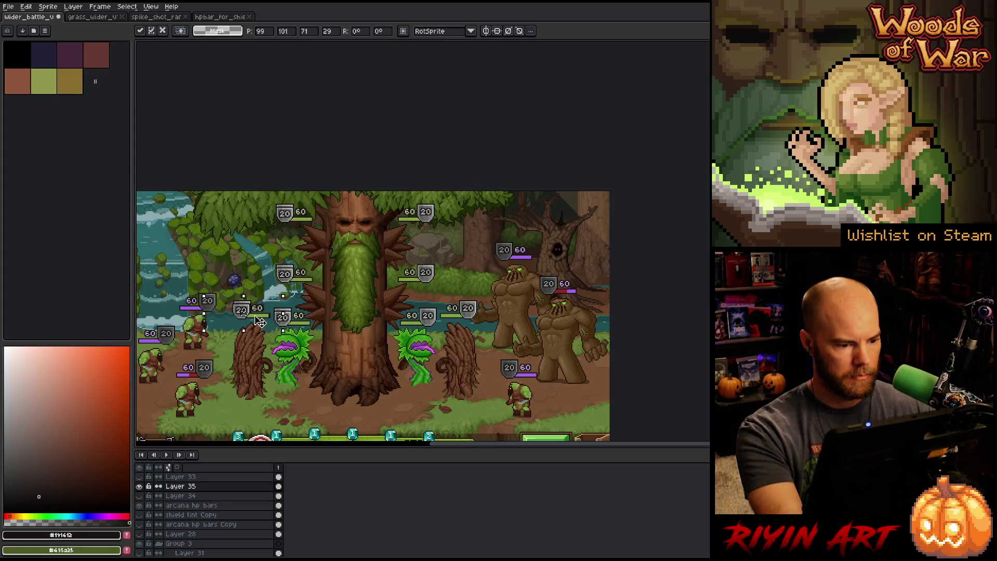
pyautogui.press('Return')
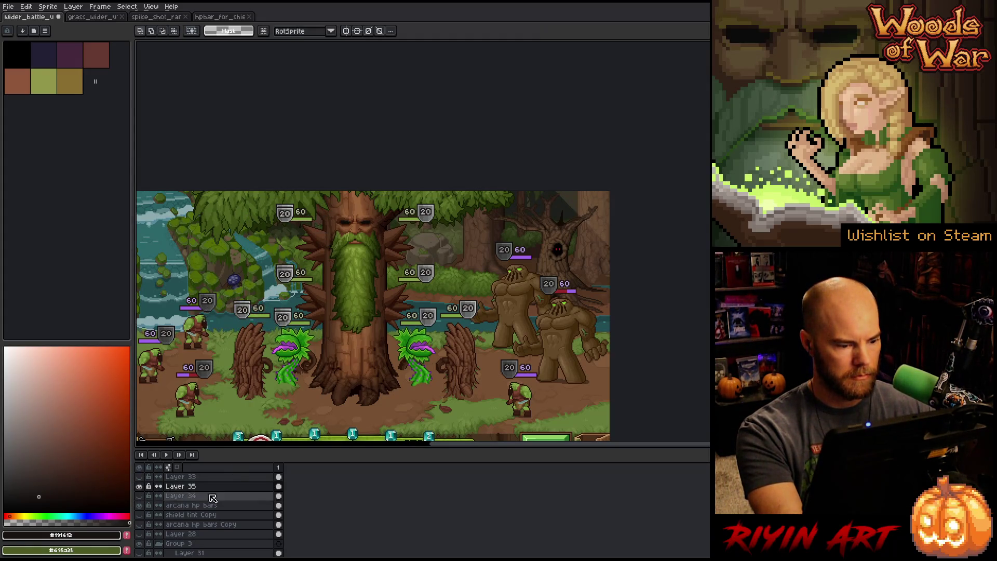
# - Hide the arcana hp bars layer and recentre the battle scene
pyautogui.click(140, 506)
pyautogui.click(140, 506)
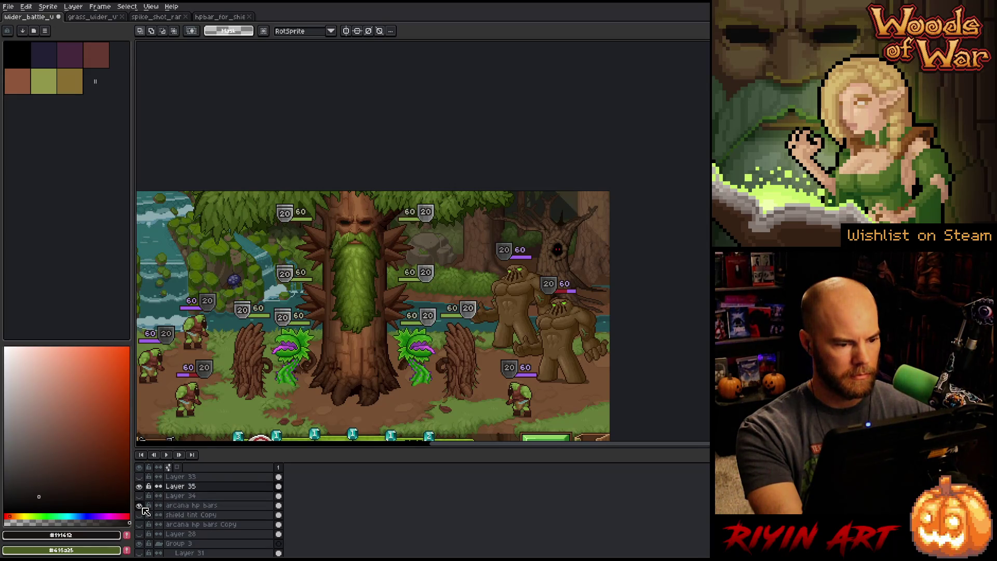
pyautogui.click(141, 507)
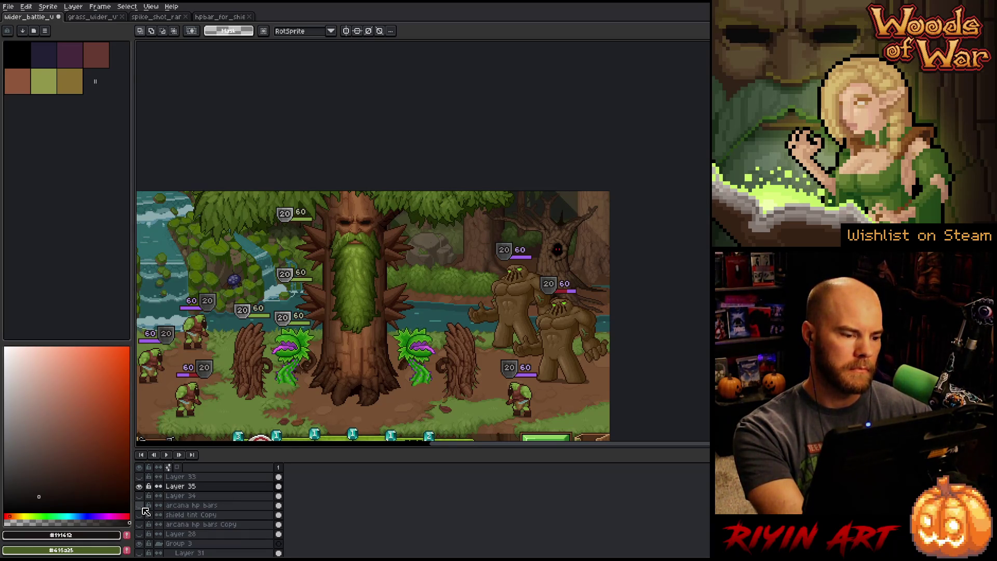
pyautogui.press('space')
pyautogui.moveTo(330, 357); pyautogui.dragTo(417, 333)
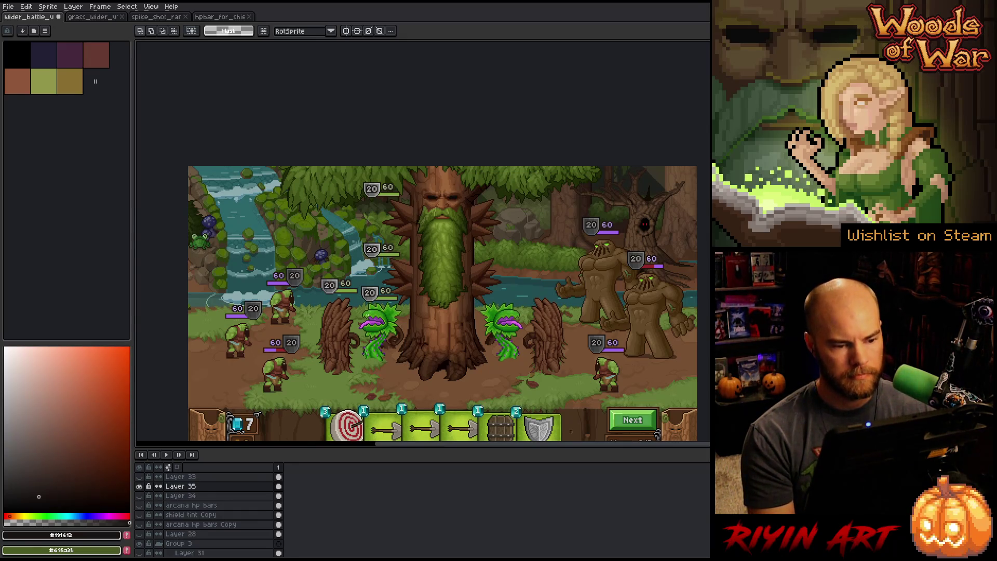
pyautogui.scroll(3, 397, 286)
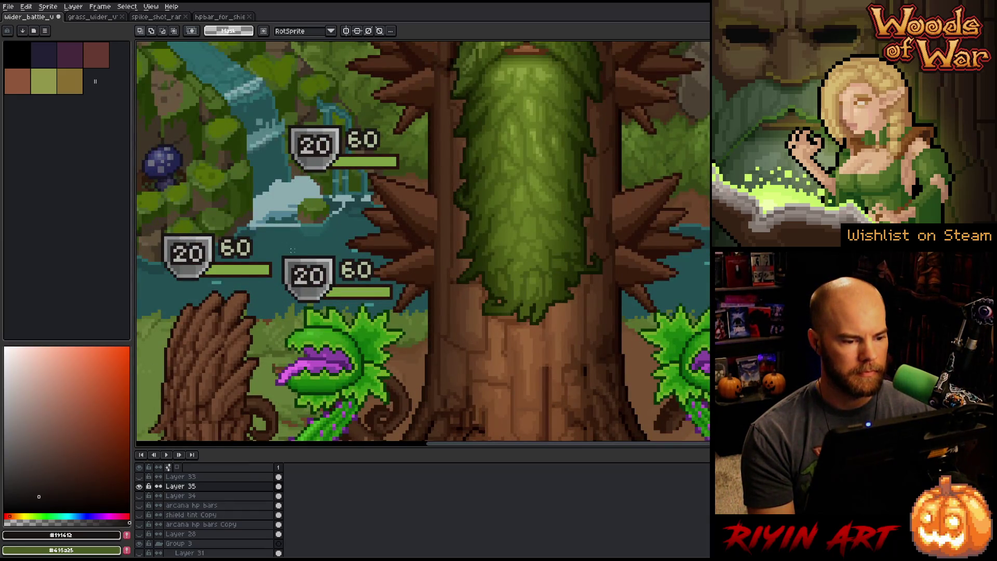
# - Shift the 20 badge's interior down one pixel and repaint its top rim rows
pyautogui.moveTo(290, 250); pyautogui.dragTo(379, 230)
pyautogui.scroll(3, 334, 241)
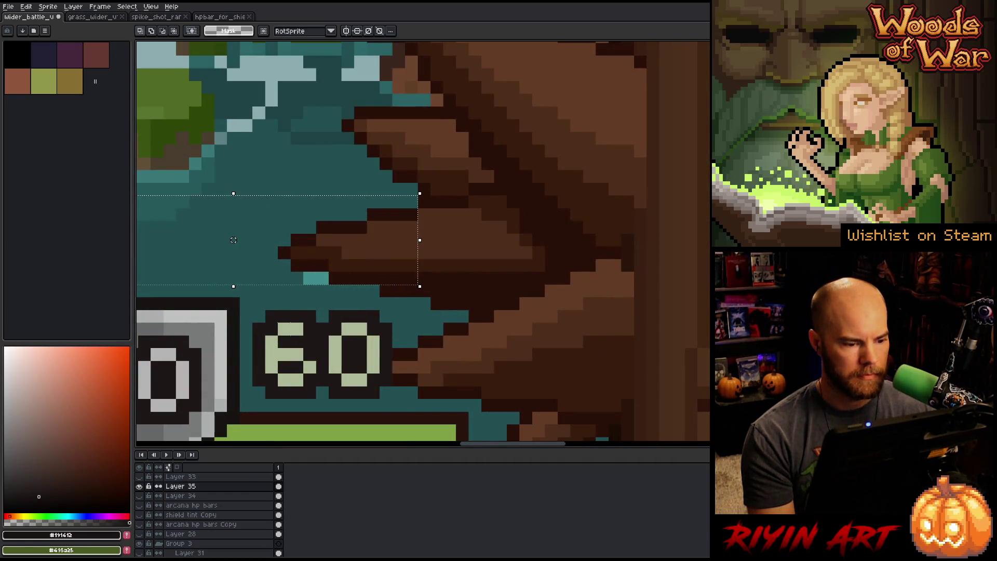
pyautogui.scroll(-3, 233, 240)
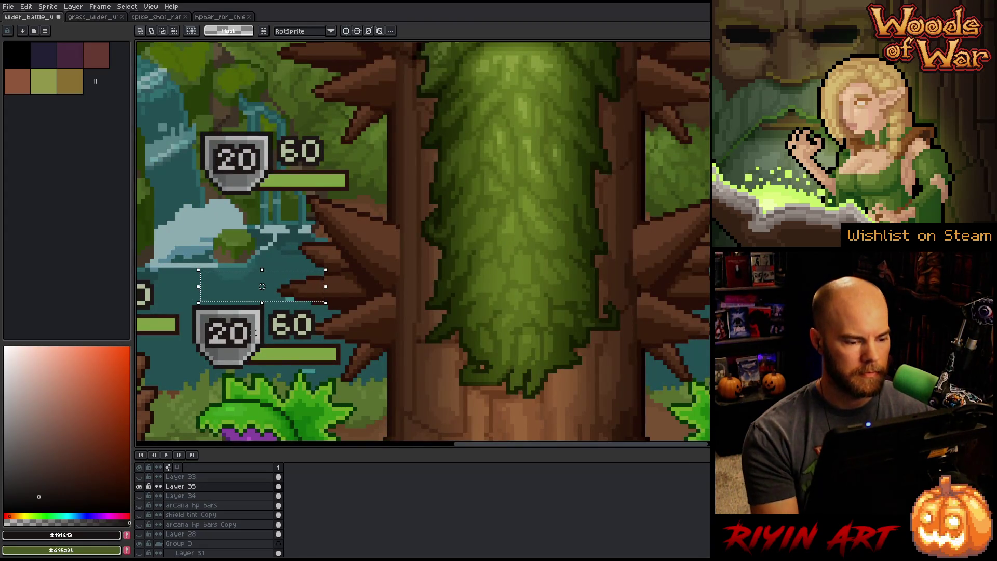
pyautogui.scroll(3, 228, 335)
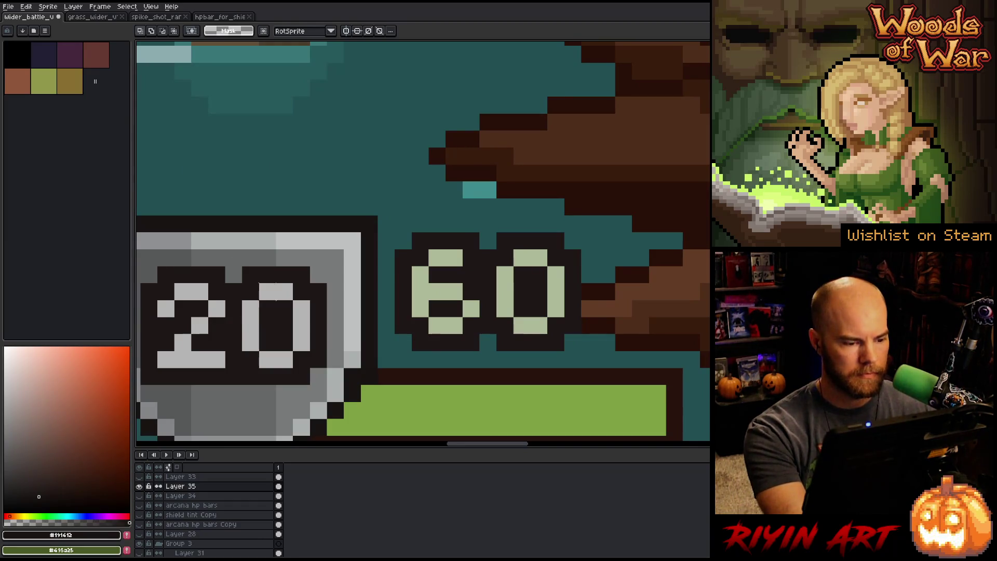
pyautogui.moveTo(242, 304); pyautogui.dragTo(392, 268)
pyautogui.moveTo(477, 231)
pyautogui.mouseDown()
pyautogui.moveTo(324, 317)
pyautogui.moveTo(289, 351)
pyautogui.mouseUp()
pyautogui.press('Down')
pyautogui.moveTo(536, 205); pyautogui.dragTo(246, 205)
pyautogui.press('Return')
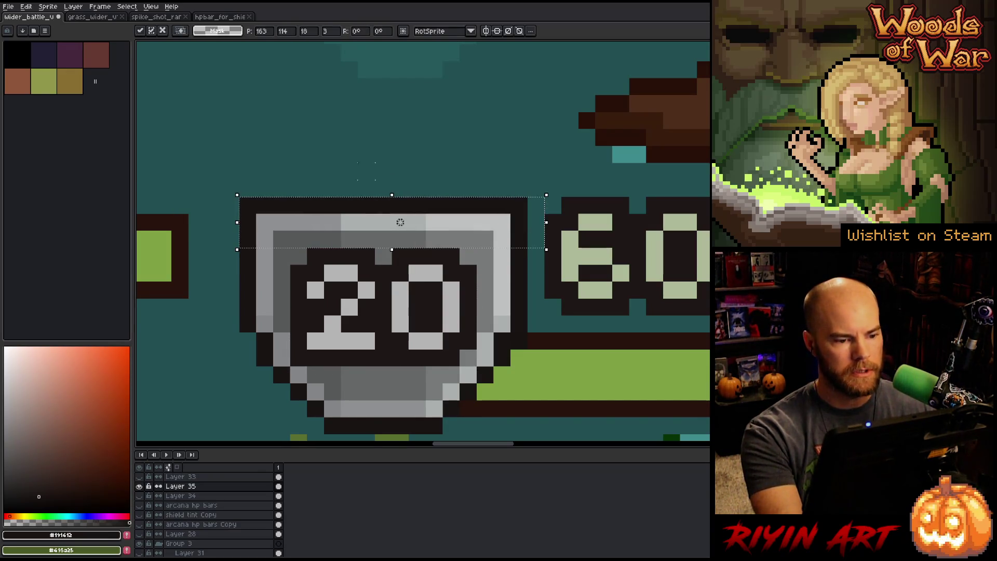
# - Marquee the small area just above the lowest 20/60 badge beside the tree's spikes
pyautogui.scroll(-3, 376, 309)
pyautogui.scroll(1, 376, 308)
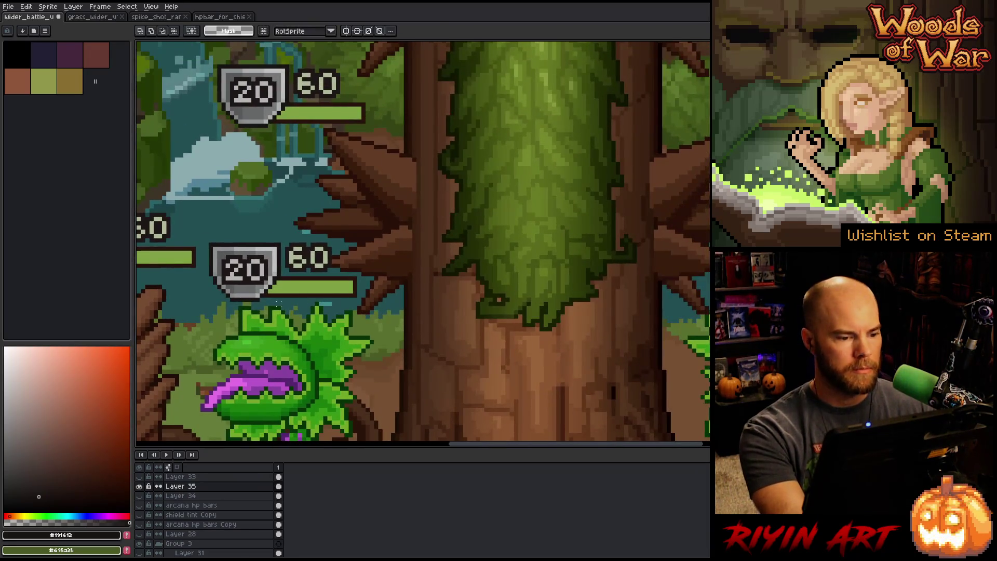
pyautogui.scroll(-3, 377, 309)
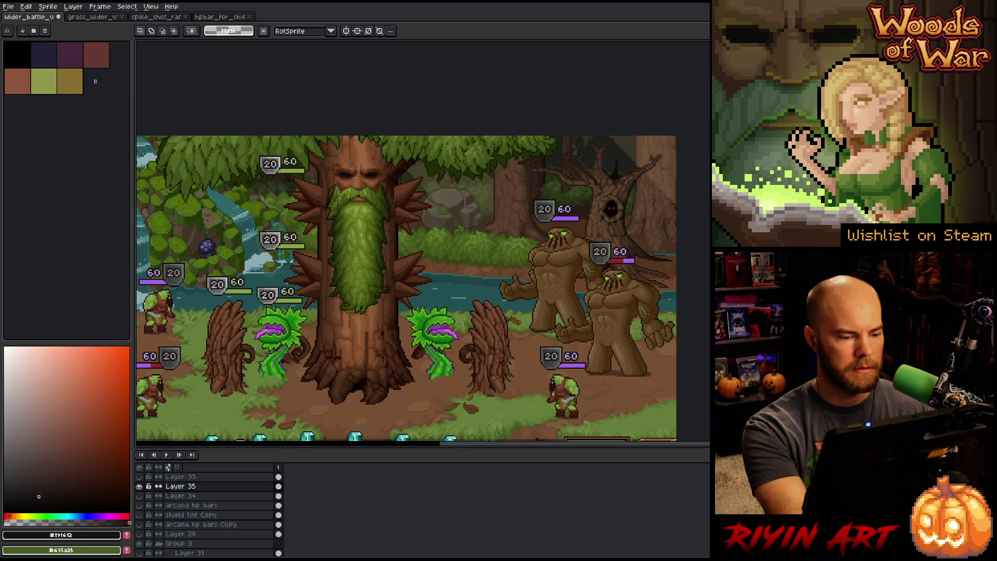
pyautogui.scroll(3, 265, 284)
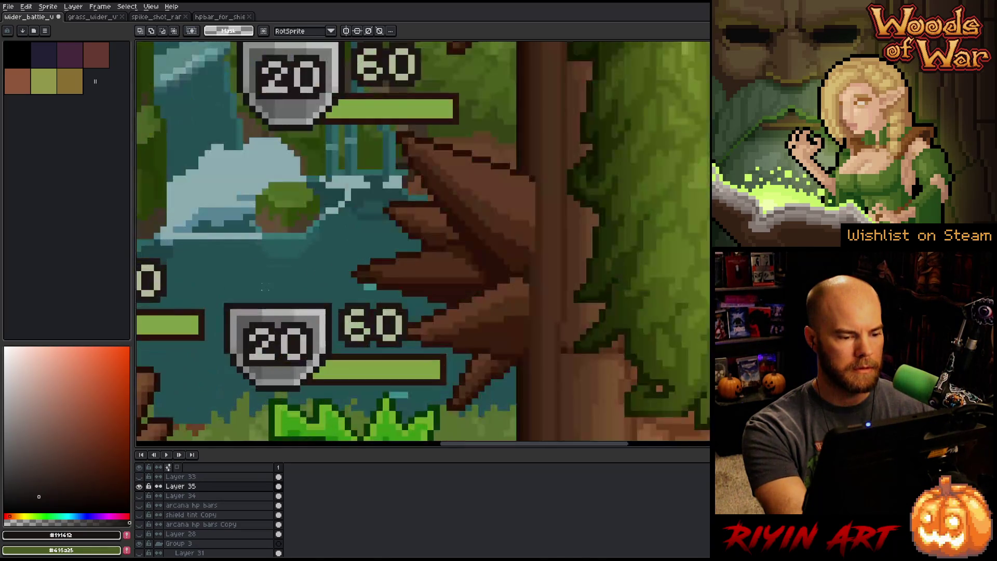
pyautogui.moveTo(232, 294)
pyautogui.mouseDown()
pyautogui.moveTo(439, 278)
pyautogui.moveTo(452, 196)
pyautogui.moveTo(460, 244)
pyautogui.mouseUp()
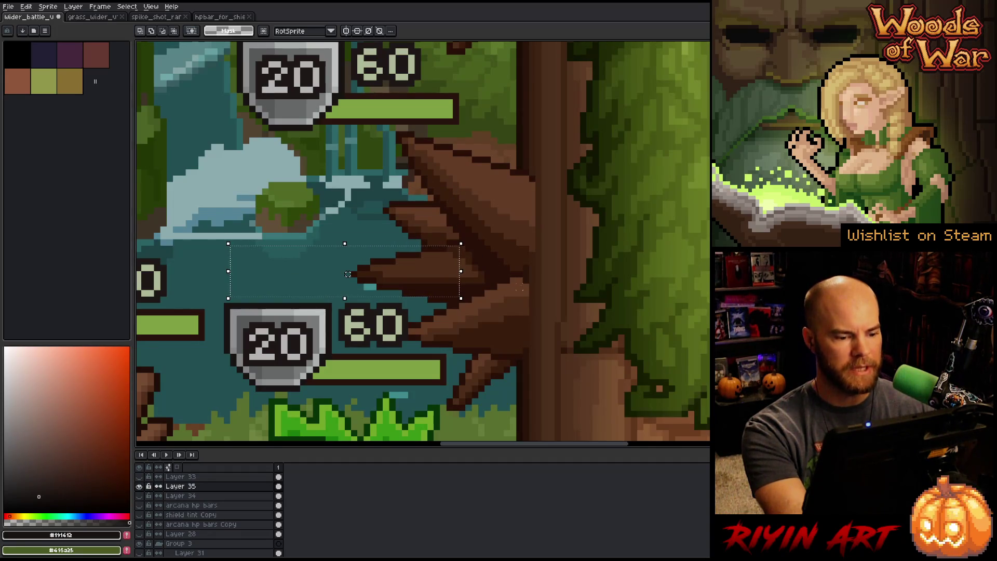
pyautogui.scroll(-5, 348, 274)
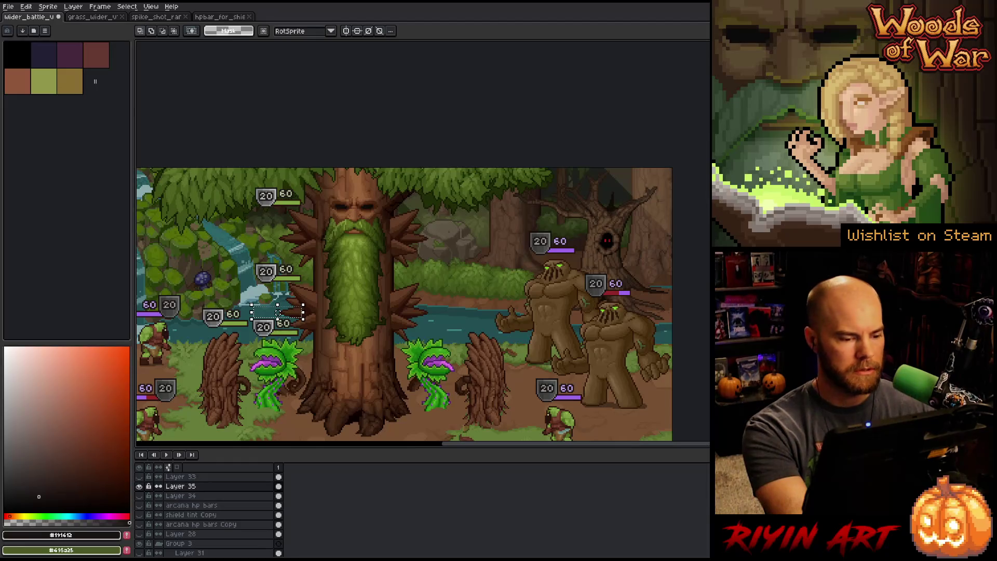
pyautogui.scroll(3, 278, 312)
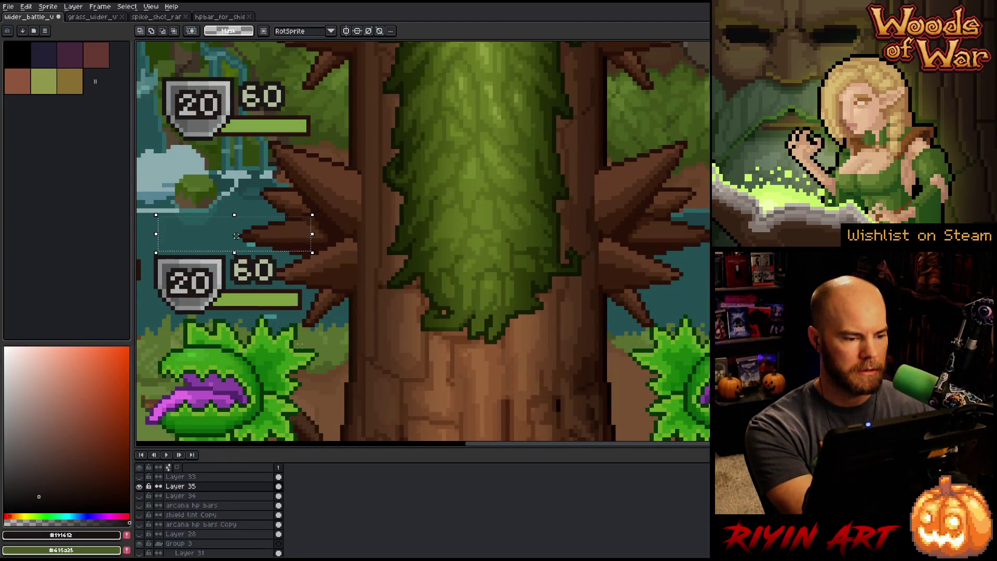
pyautogui.scroll(-4, 300, 346)
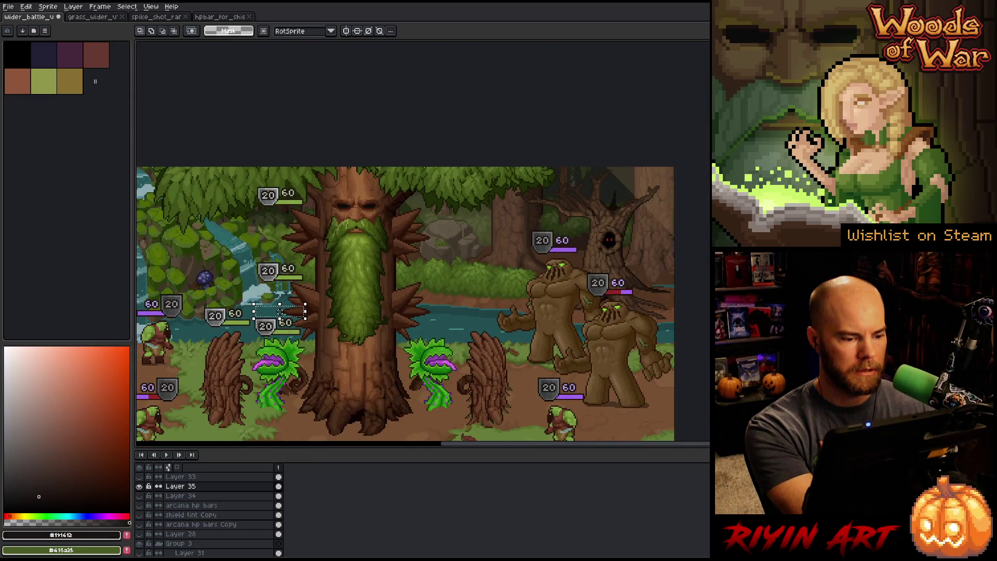
pyautogui.scroll(4, 279, 312)
pyautogui.scroll(-1, 266, 285)
# - Fill with #191612 repeatedly, shifting the marquee right each time to build a long dark bar
pyautogui.press('f')
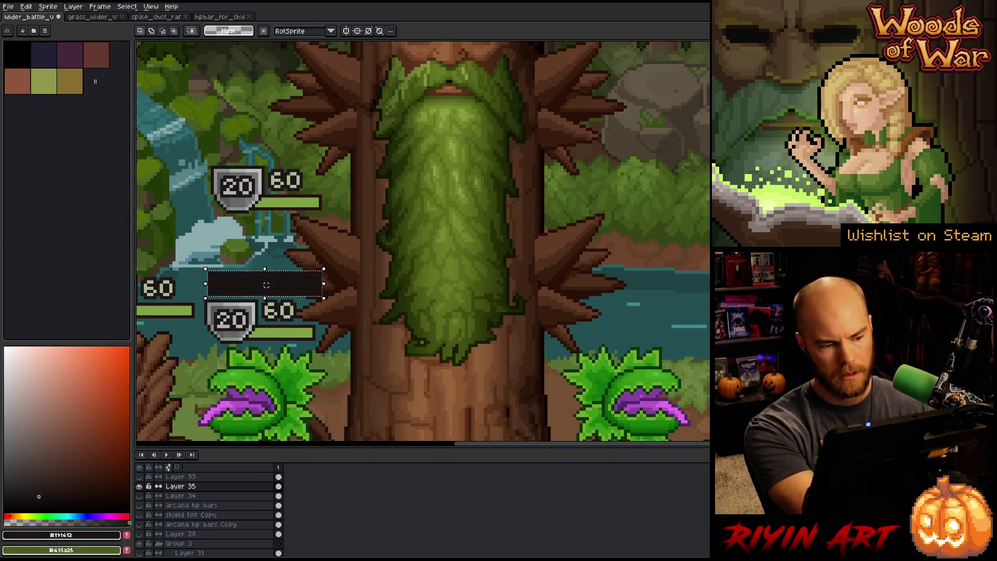
pyautogui.click(390, 336)
pyautogui.scroll(3, 234, 294)
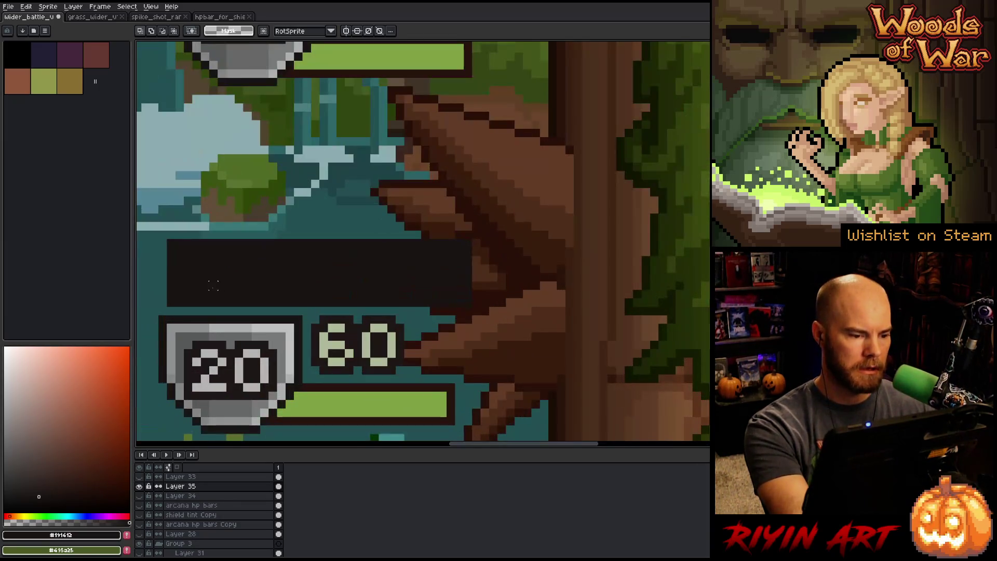
pyautogui.moveTo(161, 300); pyautogui.dragTo(245, 221)
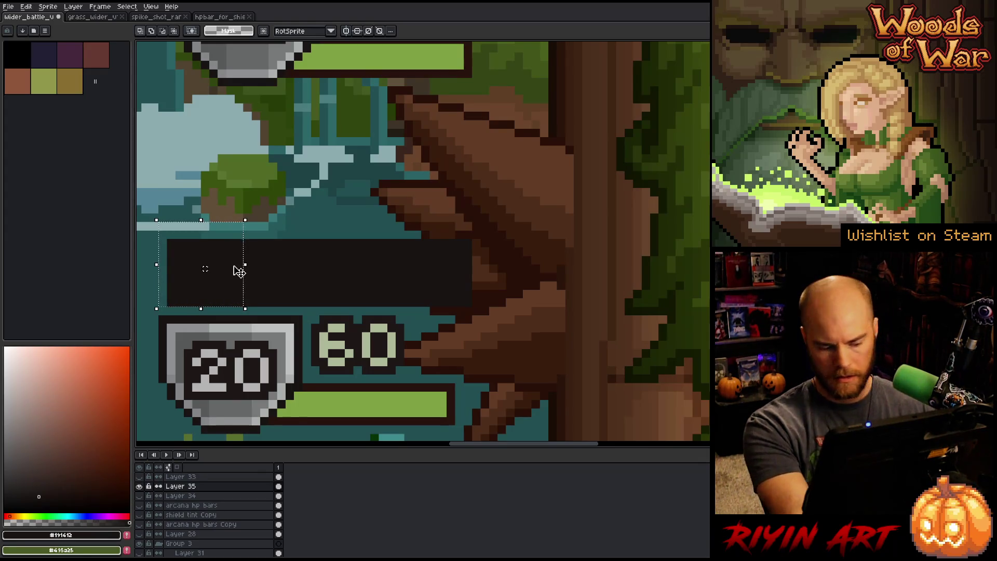
pyautogui.press('f')
pyautogui.moveTo(245, 283)
pyautogui.mouseDown()
pyautogui.moveTo(337, 275)
pyautogui.moveTo(334, 284)
pyautogui.mouseUp()
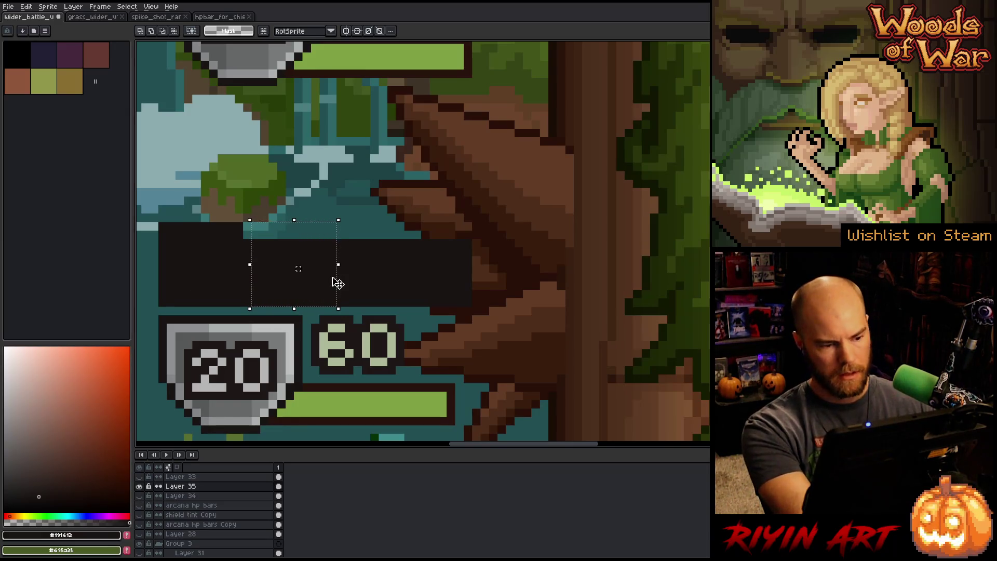
pyautogui.press('f')
pyautogui.moveTo(340, 287); pyautogui.dragTo(434, 290)
pyautogui.press('f')
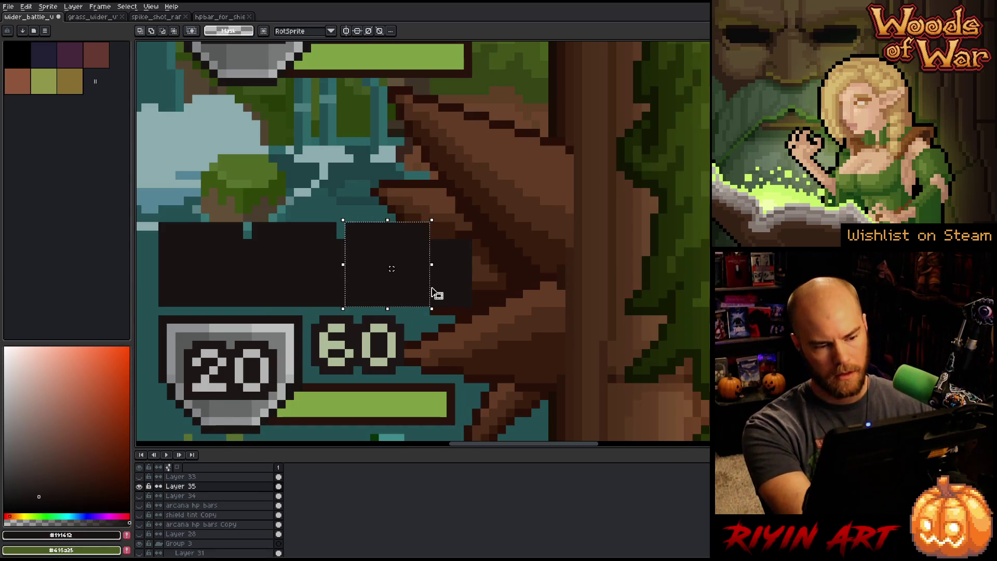
pyautogui.moveTo(433, 288); pyautogui.dragTo(521, 290)
pyautogui.press('f')
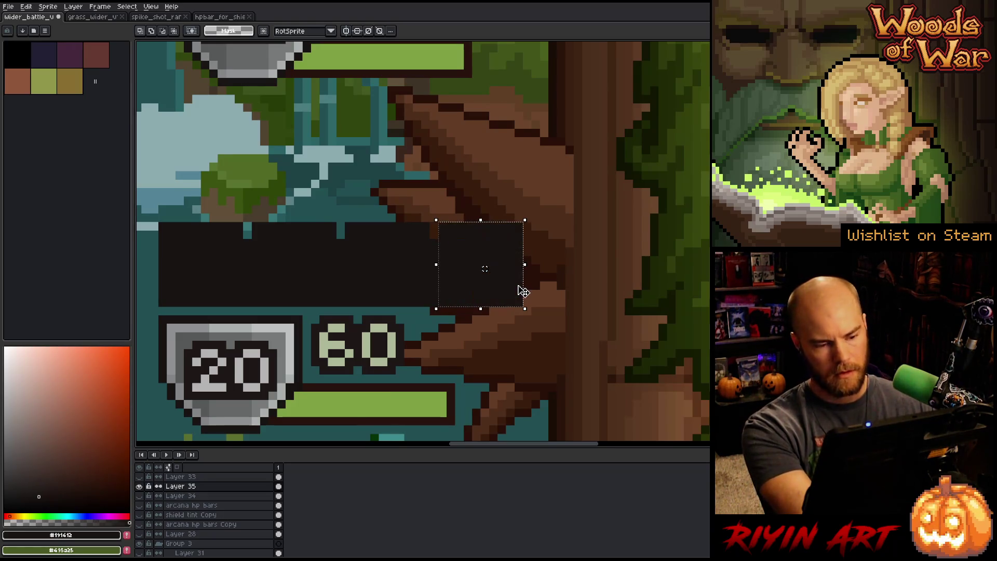
pyautogui.hotkey('ctrl', 'd')
# - Resize the dark bar so it ends just short of the tree trunk
pyautogui.moveTo(519, 223)
pyautogui.mouseDown()
pyautogui.moveTo(490, 245)
pyautogui.moveTo(158, 308)
pyautogui.mouseUp()
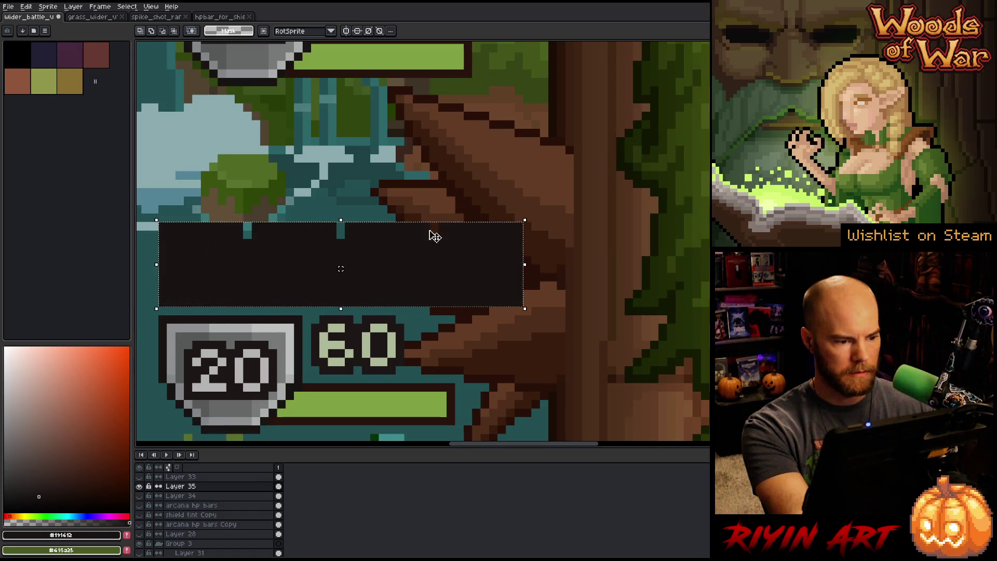
pyautogui.moveTo(528, 220); pyautogui.dragTo(460, 237)
pyautogui.hotkey('ctrl', 'd')
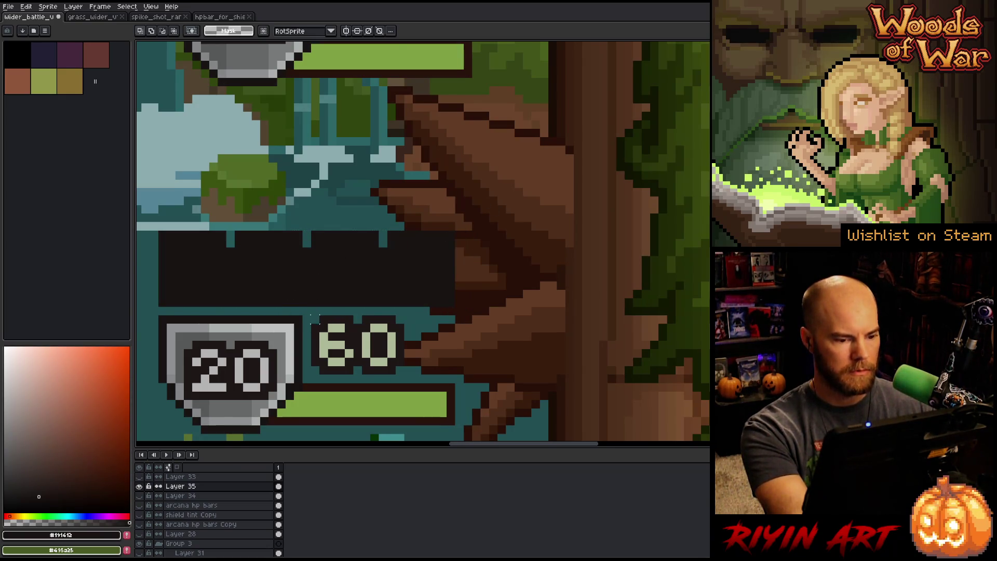
pyautogui.scroll(-4, 311, 316)
pyautogui.moveTo(296, 387); pyautogui.dragTo(332, 330)
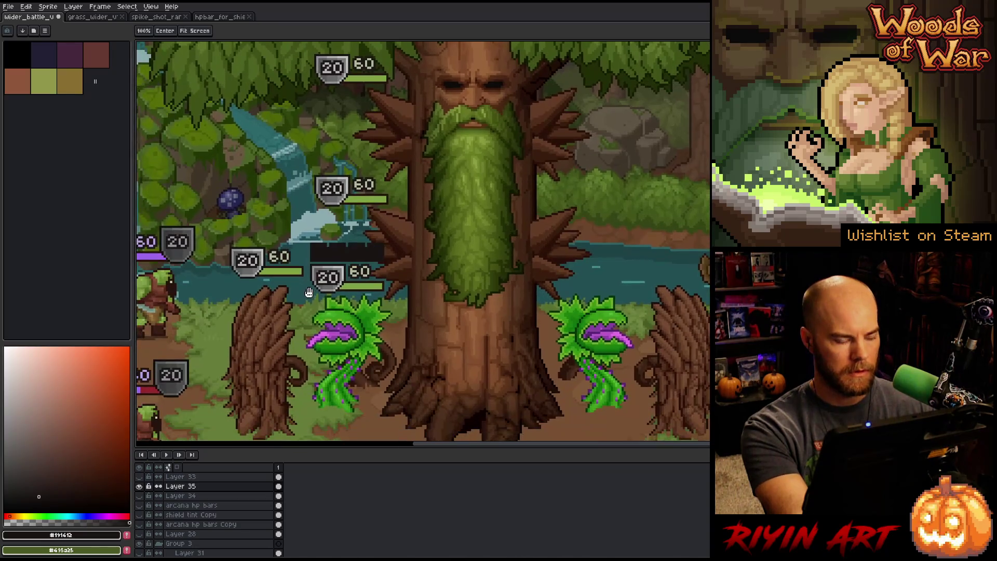
# - Draw three teal vertical divider lines through the dark bar with the Pencil
pyautogui.press('m')
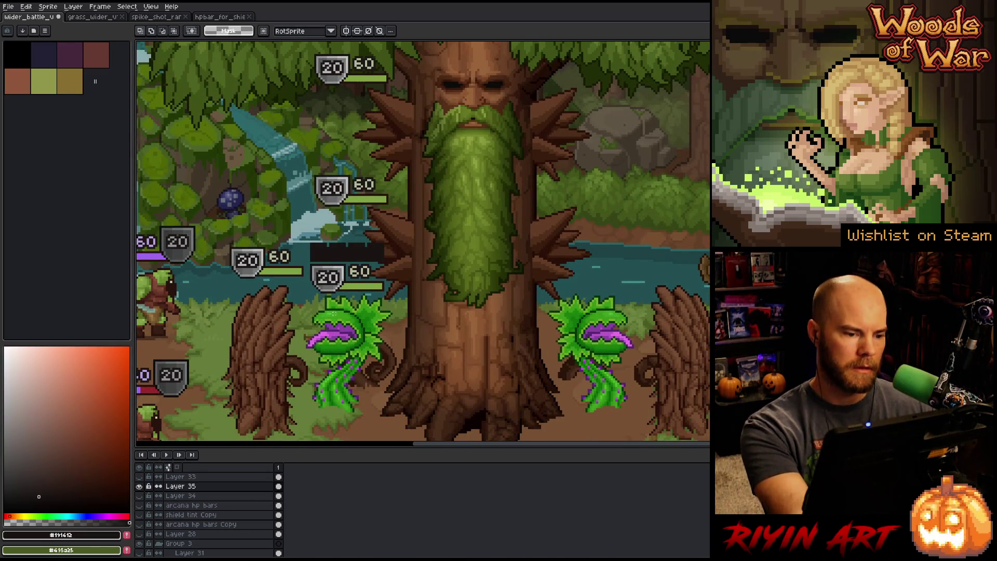
pyautogui.scroll(4, 338, 253)
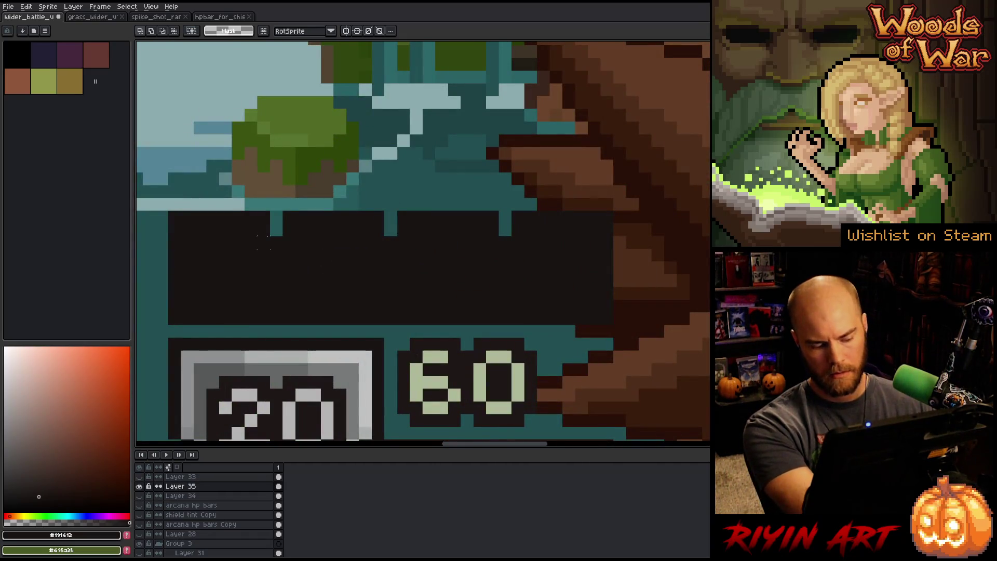
pyautogui.press('b')
pyautogui.moveTo(264, 242)
pyautogui.mouseDown()
pyautogui.moveTo(275, 249)
pyautogui.moveTo(276, 331)
pyautogui.mouseUp()
pyautogui.moveTo(390, 240); pyautogui.dragTo(391, 319)
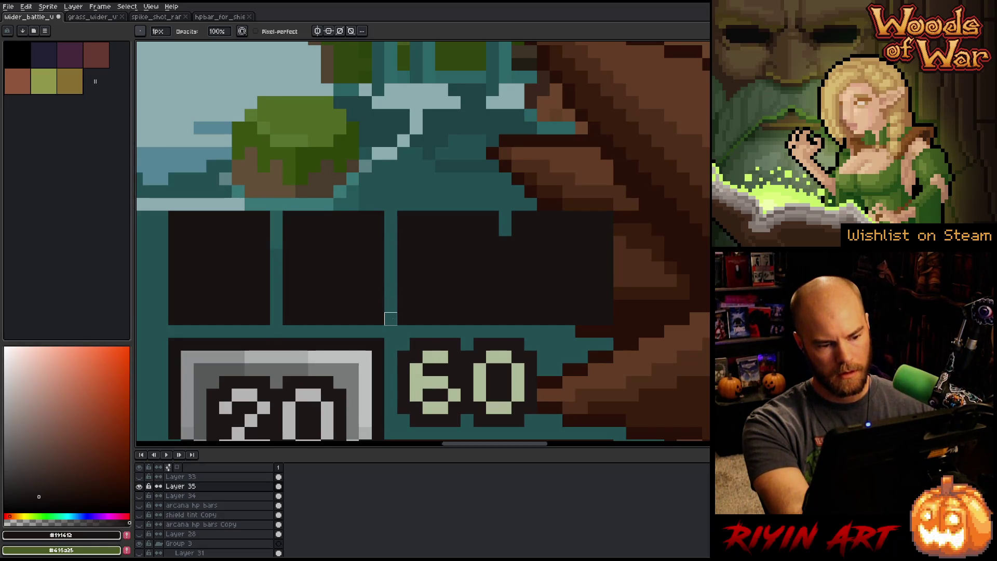
pyautogui.moveTo(505, 242); pyautogui.dragTo(505, 322)
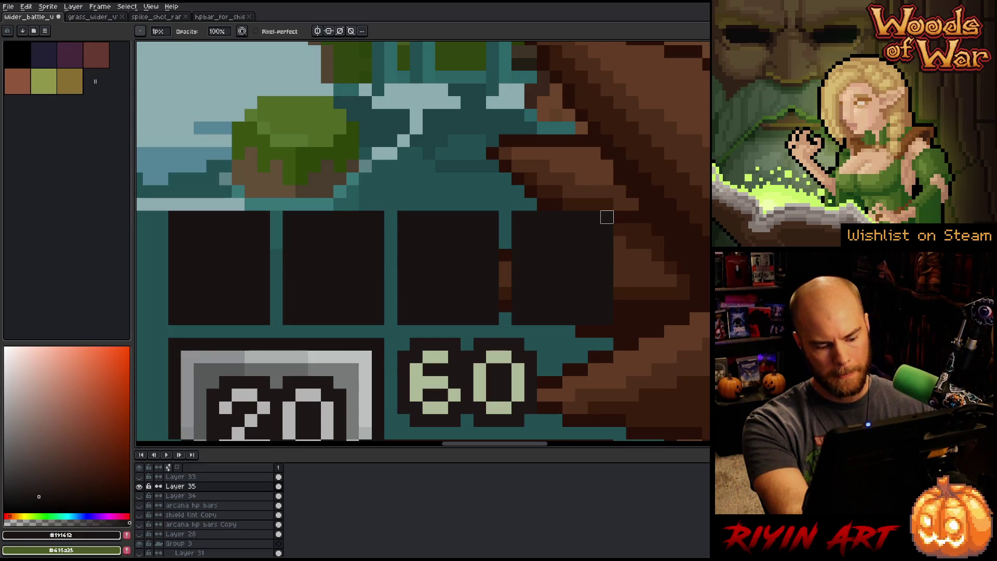
# - Trim the top strip of the pip row, undoing the erase and re-selecting to adjust
pyautogui.press('m')
pyautogui.moveTo(653, 186)
pyautogui.mouseDown()
pyautogui.moveTo(138, 225)
pyautogui.moveTo(137, 248)
pyautogui.moveTo(137, 236)
pyautogui.mouseUp()
pyautogui.press('Delete')
pyautogui.moveTo(169, 326); pyautogui.dragTo(274, 221)
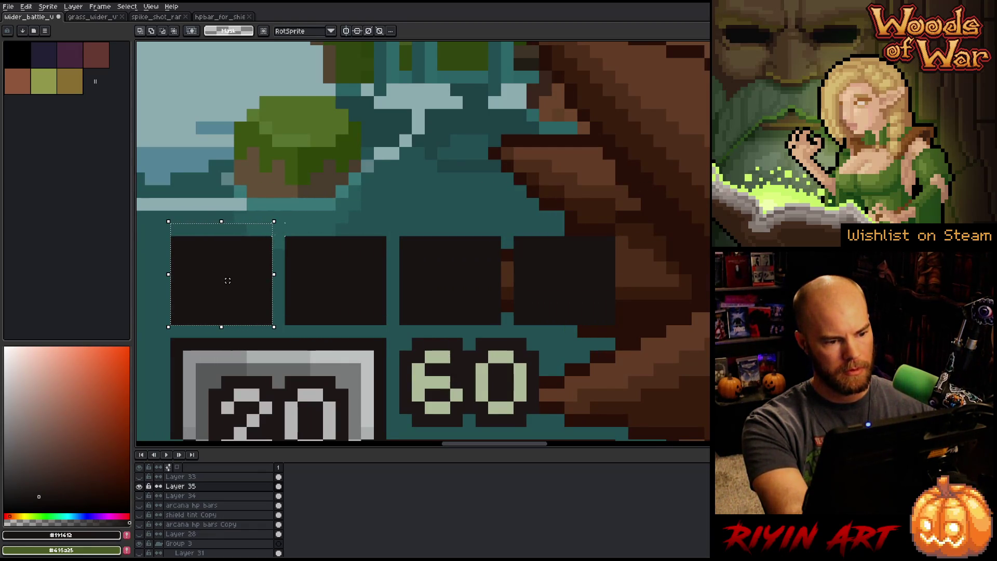
pyautogui.hotkey('ctrl', 'z')
pyautogui.hotkey('ctrl', 'z')
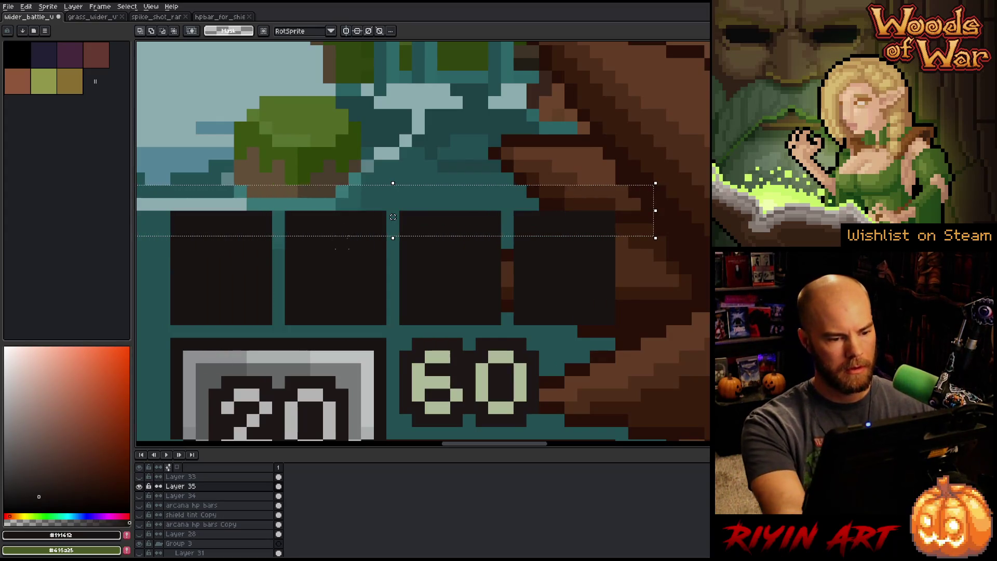
pyautogui.click(346, 237)
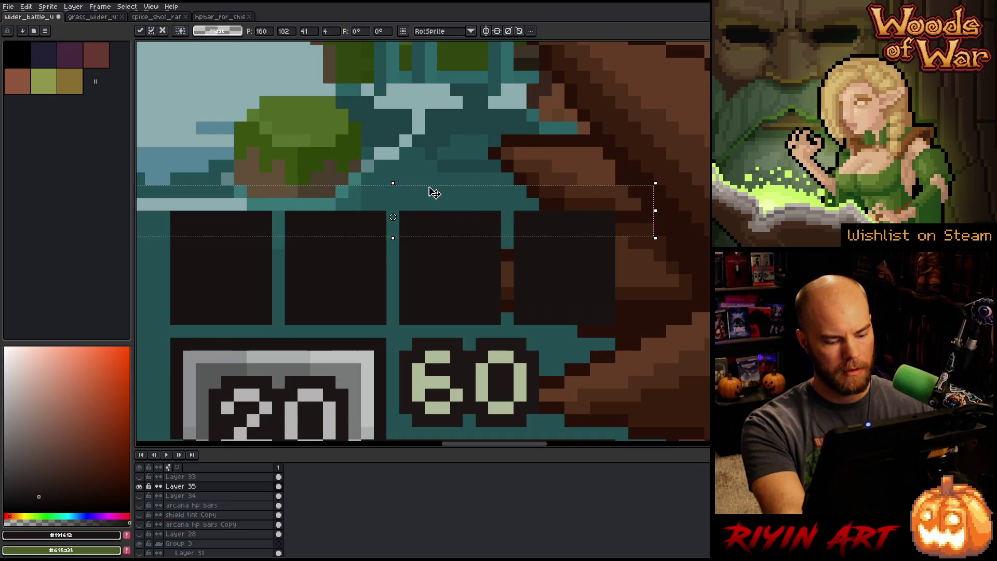
pyautogui.moveTo(732, 107)
pyautogui.mouseDown()
pyautogui.moveTo(352, 166)
pyautogui.moveTo(162, 225)
pyautogui.mouseUp()
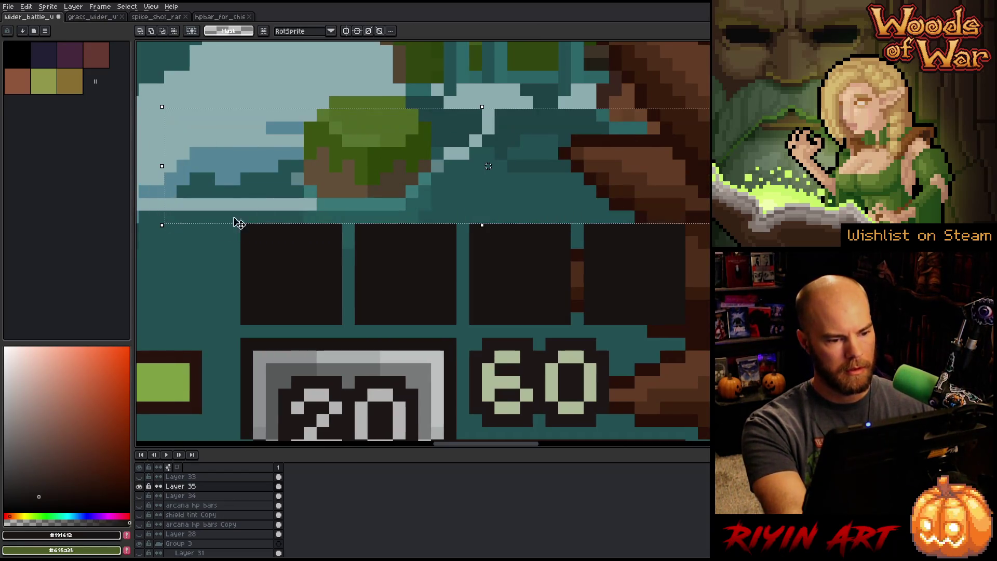
pyautogui.scroll(-5, 435, 279)
pyautogui.scroll(2, 435, 279)
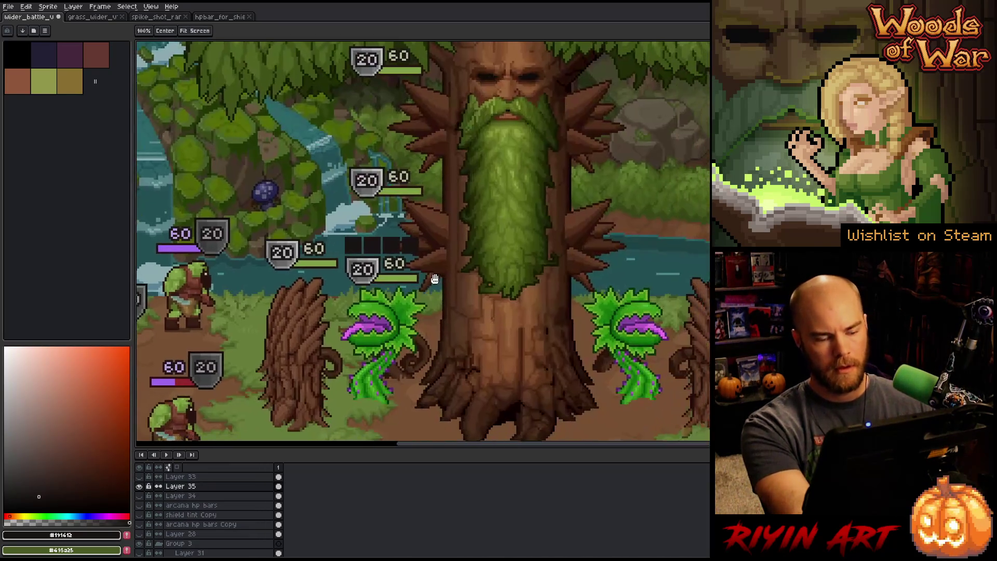
pyautogui.scroll(2, 429, 256)
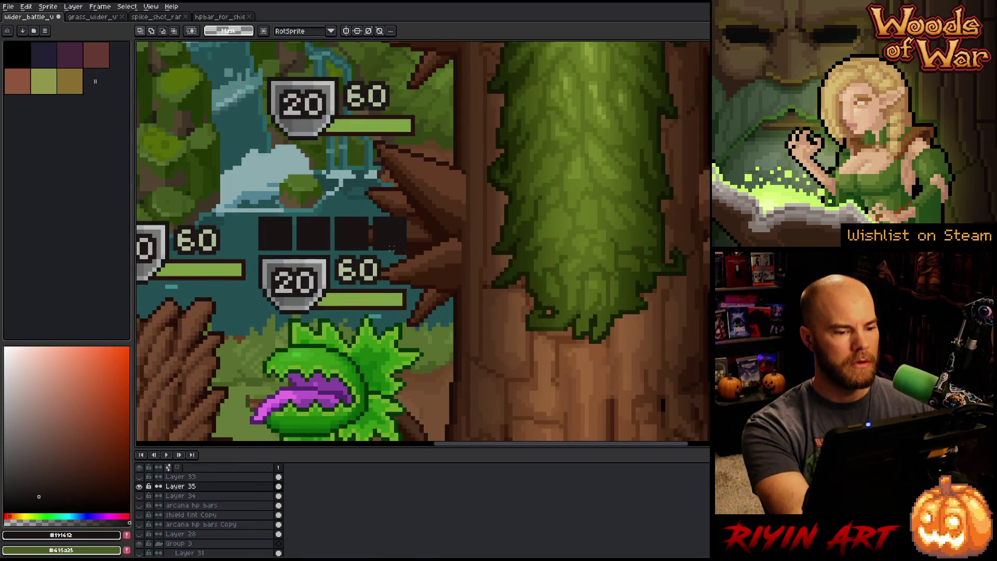
pyautogui.scroll(-2, 392, 248)
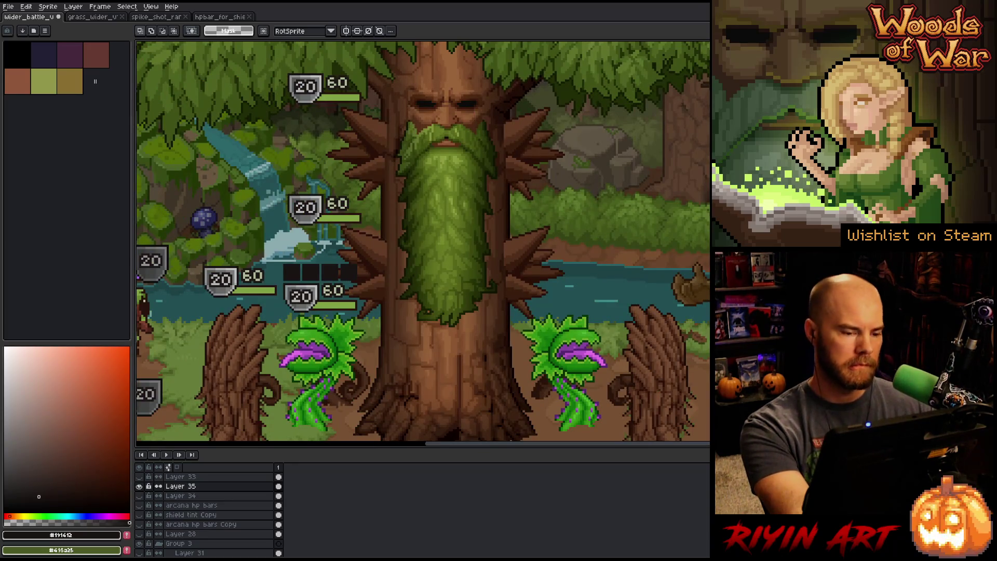
pyautogui.scroll(2, 322, 315)
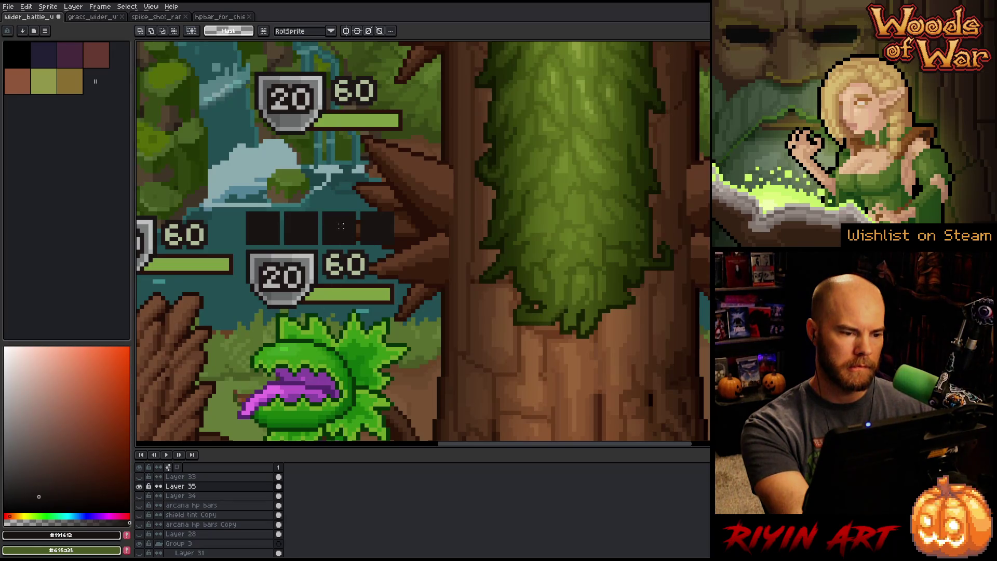
# - Copy the four dark pips above the upper 20/60 badge, nudged slightly right
pyautogui.moveTo(423, 198); pyautogui.dragTo(253, 253)
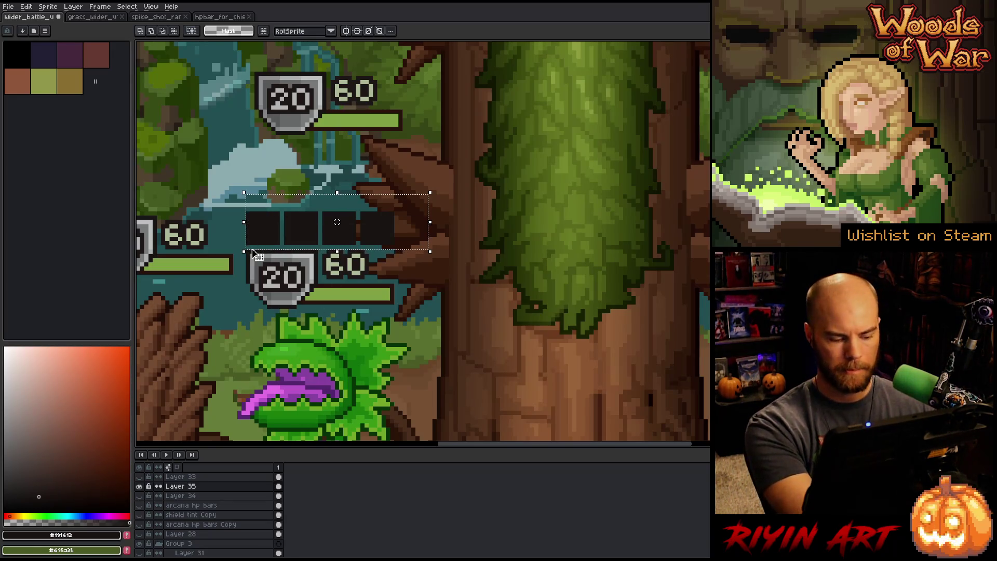
pyautogui.moveTo(312, 228); pyautogui.dragTo(307, 62)
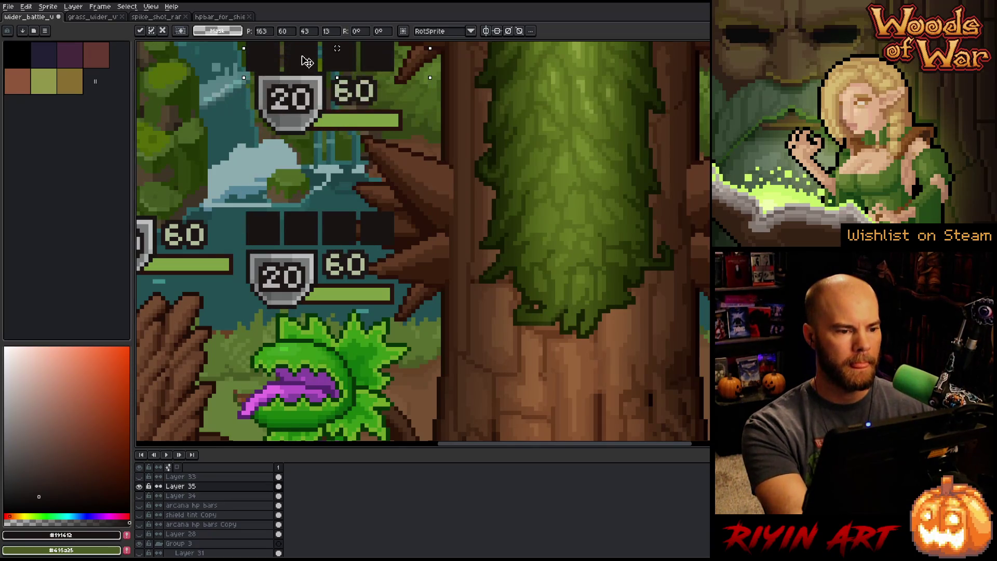
pyautogui.scroll(5, 307, 62)
pyautogui.moveTo(320, 200); pyautogui.dragTo(330, 199)
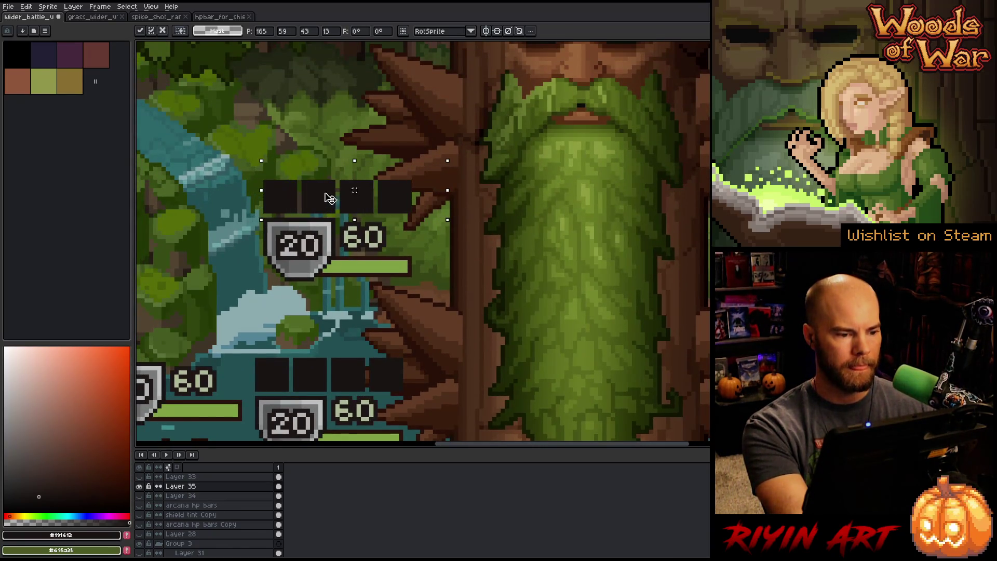
pyautogui.hotkey('ctrl', 'd')
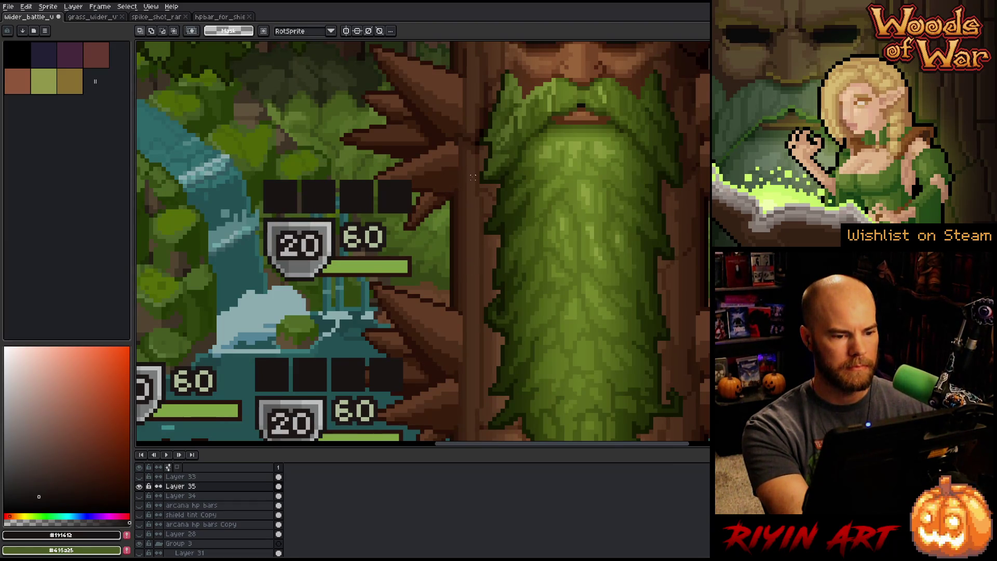
pyautogui.scroll(-3, 473, 177)
pyautogui.moveTo(437, 247)
pyautogui.mouseDown()
pyautogui.moveTo(314, 318)
pyautogui.moveTo(319, 287)
pyautogui.mouseUp()
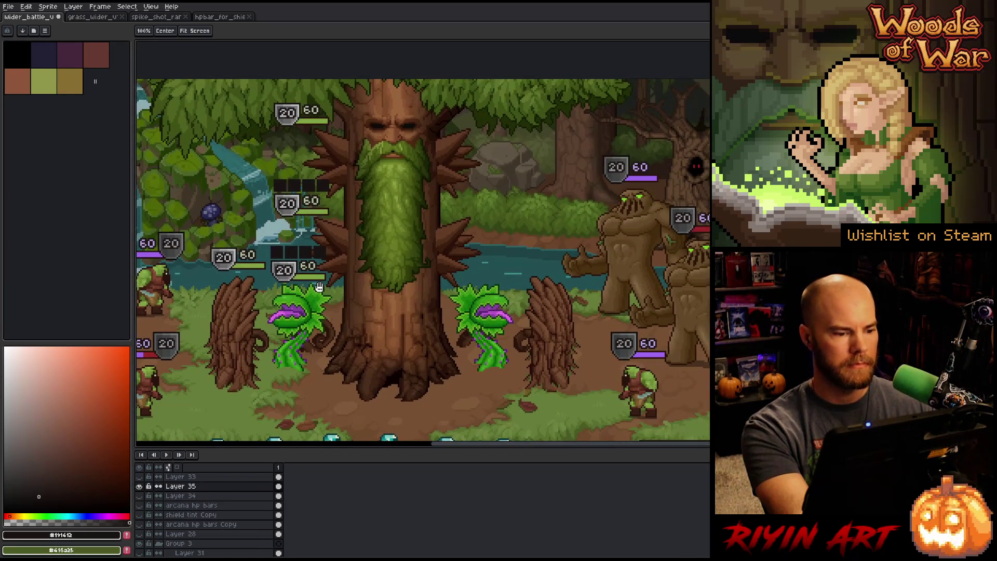
# - Copy the pip row above the topmost and leftmost badges, then show the arcana hp bars layer
pyautogui.press('m')
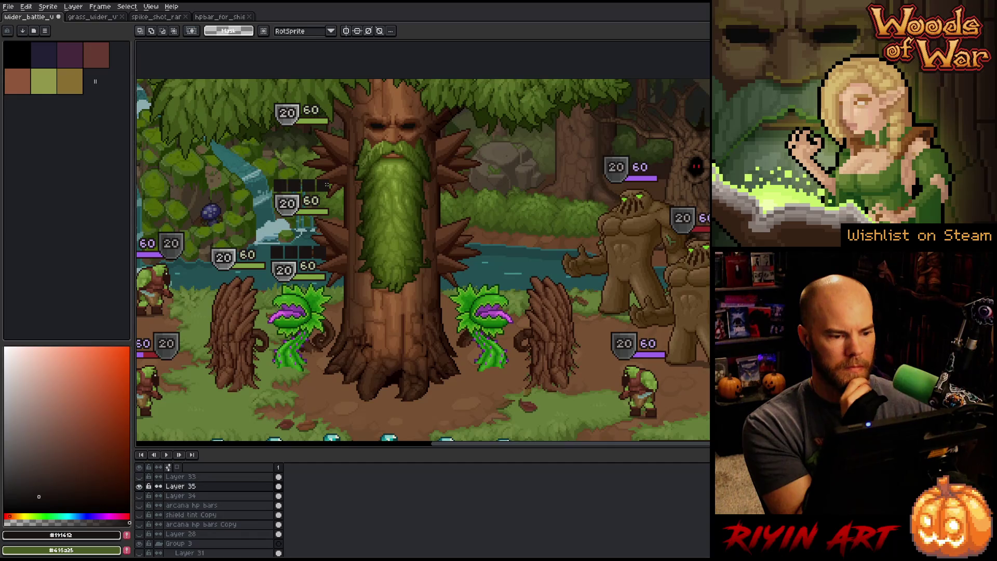
pyautogui.moveTo(338, 188); pyautogui.dragTo(241, 173)
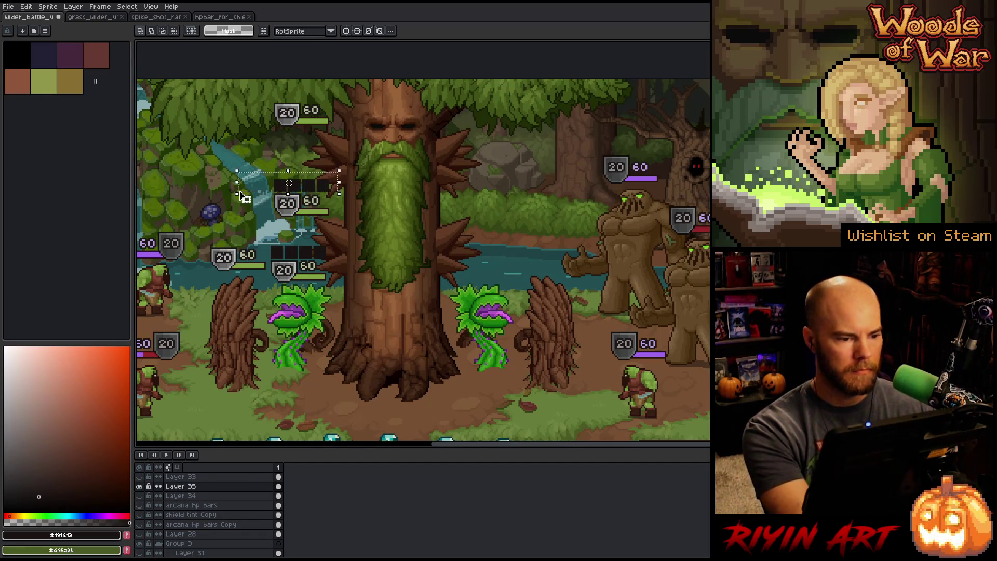
pyautogui.click(283, 179)
pyautogui.moveTo(283, 180); pyautogui.dragTo(311, 99)
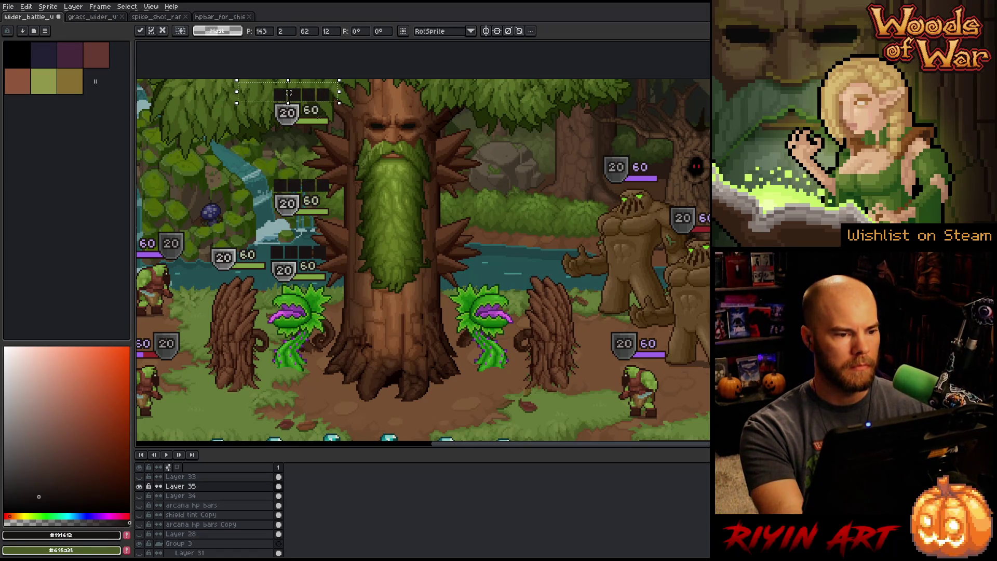
pyautogui.hotkey('ctrl', 'z')
pyautogui.moveTo(328, 188)
pyautogui.mouseDown()
pyautogui.moveTo(281, 221)
pyautogui.moveTo(265, 246)
pyautogui.mouseUp()
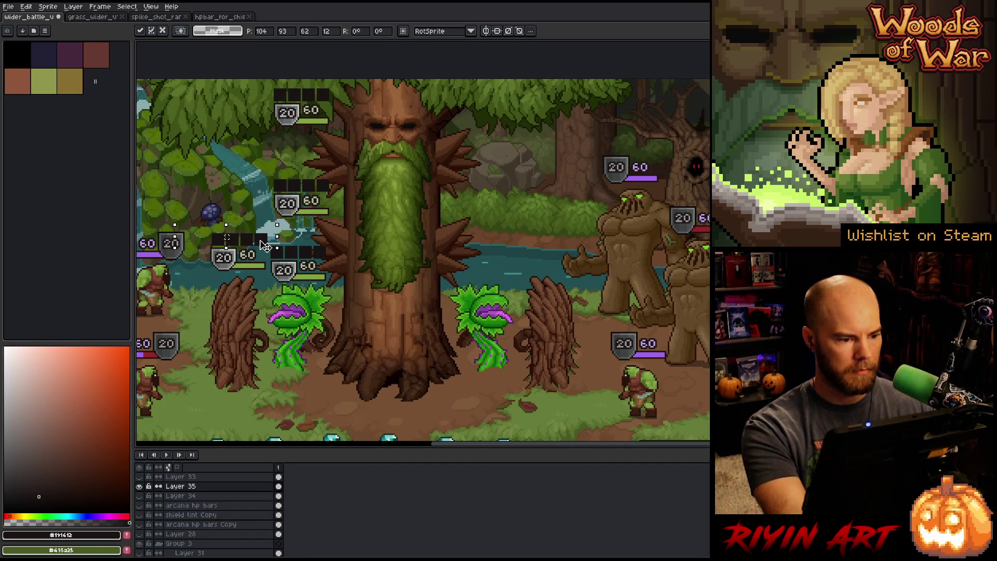
pyautogui.press('Return')
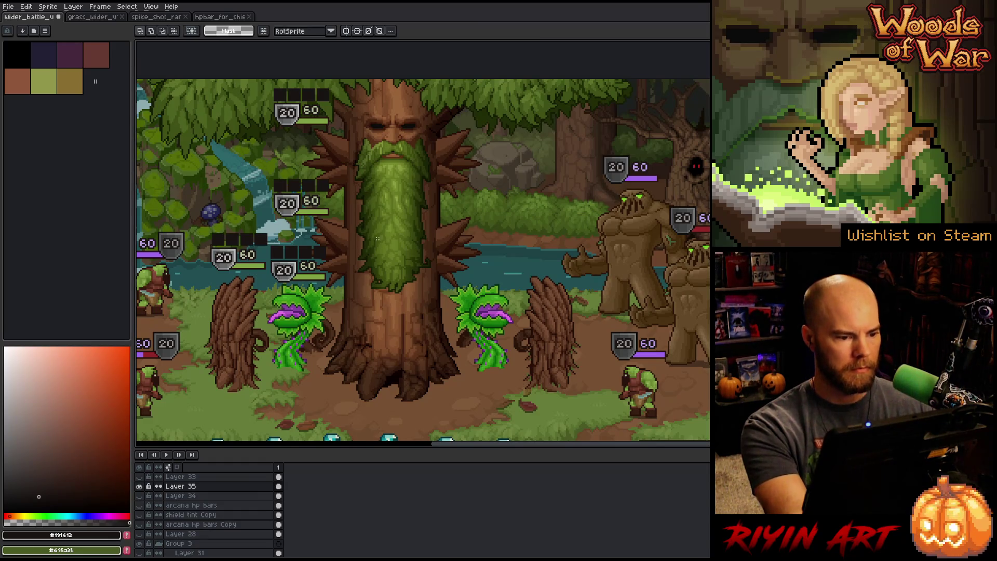
pyautogui.press('-')
pyautogui.click(140, 506)
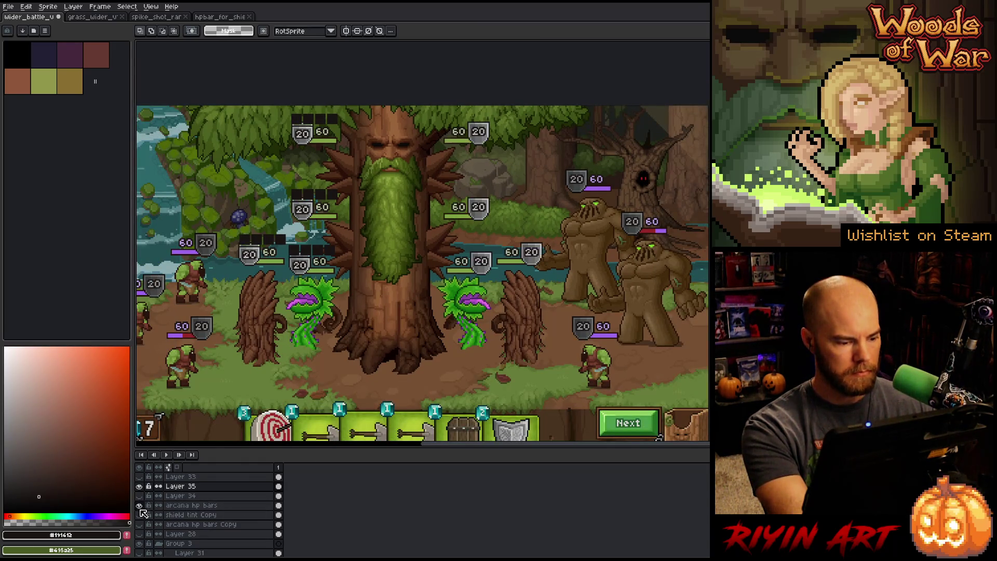
# - On arcana hp bars, shift the bars right and place pip rows on the right 60/20 badges
pyautogui.click(188, 506)
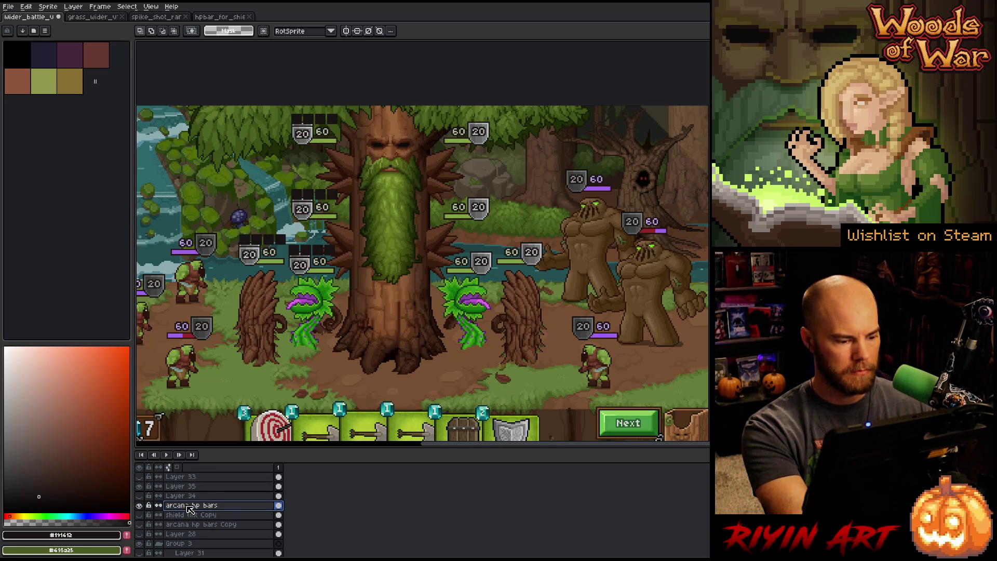
pyautogui.hotkey('ctrl', 't')
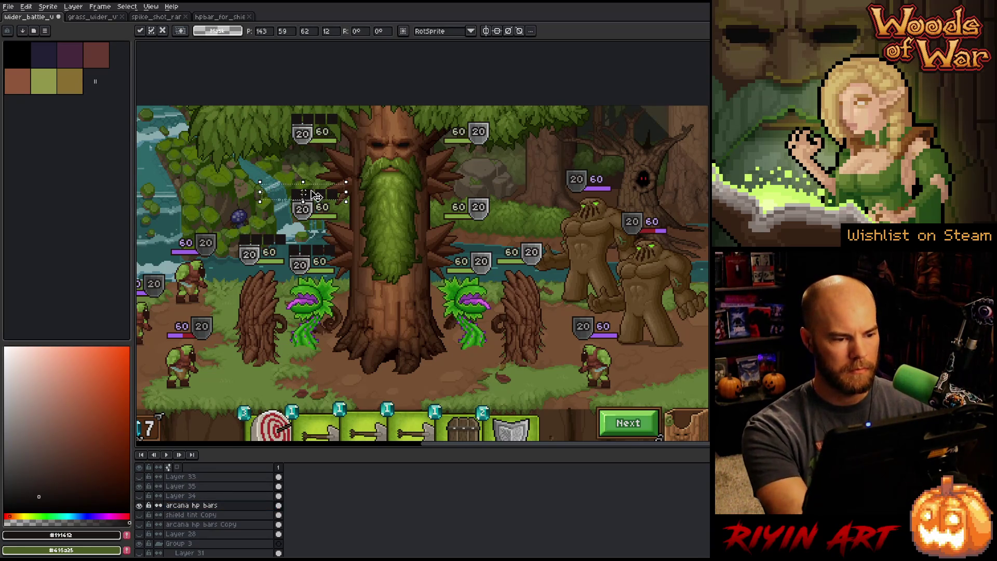
pyautogui.moveTo(378, 202)
pyautogui.mouseDown()
pyautogui.moveTo(493, 196)
pyautogui.moveTo(467, 196)
pyautogui.moveTo(483, 195)
pyautogui.moveTo(484, 230)
pyautogui.moveTo(465, 253)
pyautogui.moveTo(543, 253)
pyautogui.moveTo(542, 200)
pyautogui.mouseUp()
pyautogui.scroll(1, 454, 188)
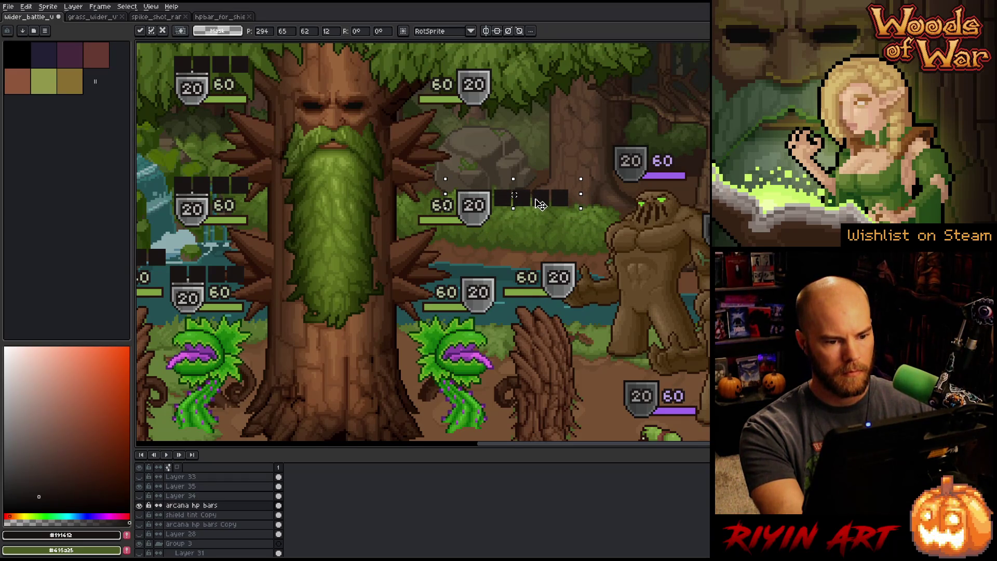
pyautogui.moveTo(556, 222)
pyautogui.mouseDown()
pyautogui.moveTo(496, 241)
pyautogui.moveTo(528, 227)
pyautogui.mouseUp()
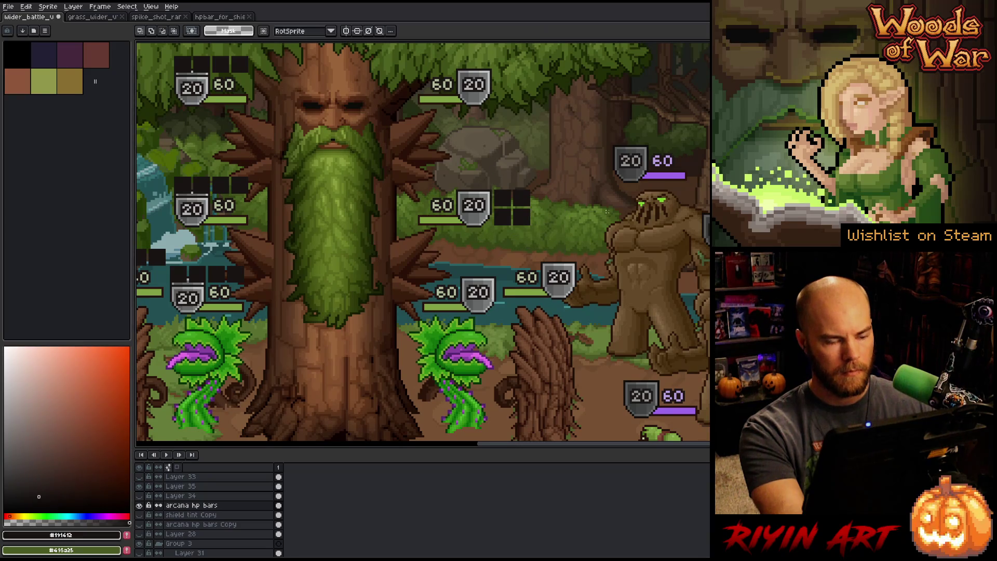
pyautogui.click(489, 250)
pyautogui.scroll(-1, 489, 250)
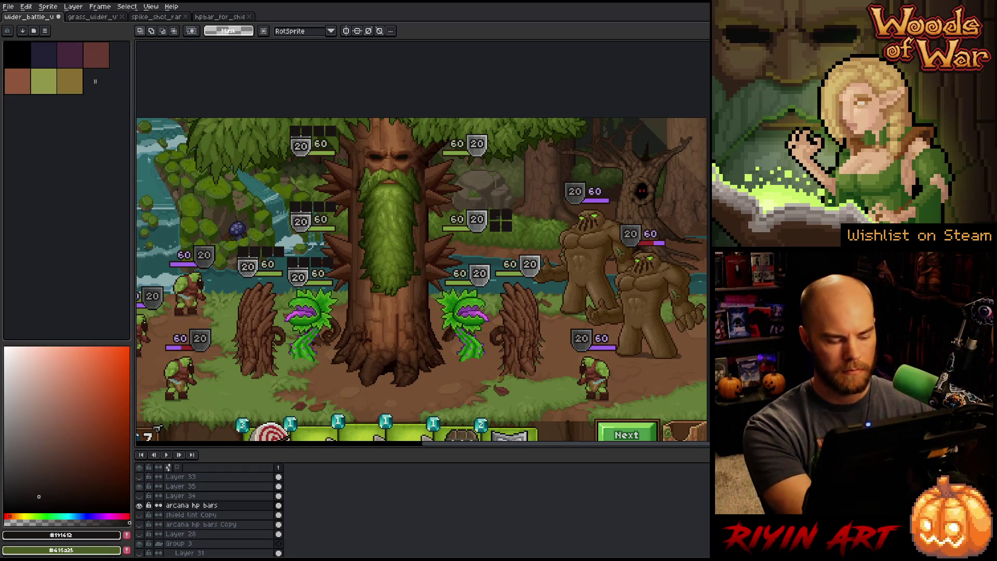
pyautogui.moveTo(258, 194)
pyautogui.mouseDown()
pyautogui.moveTo(344, 213)
pyautogui.moveTo(470, 139)
pyautogui.moveTo(476, 170)
pyautogui.moveTo(447, 156)
pyautogui.moveTo(464, 133)
pyautogui.moveTo(451, 136)
pyautogui.moveTo(474, 129)
pyautogui.mouseUp()
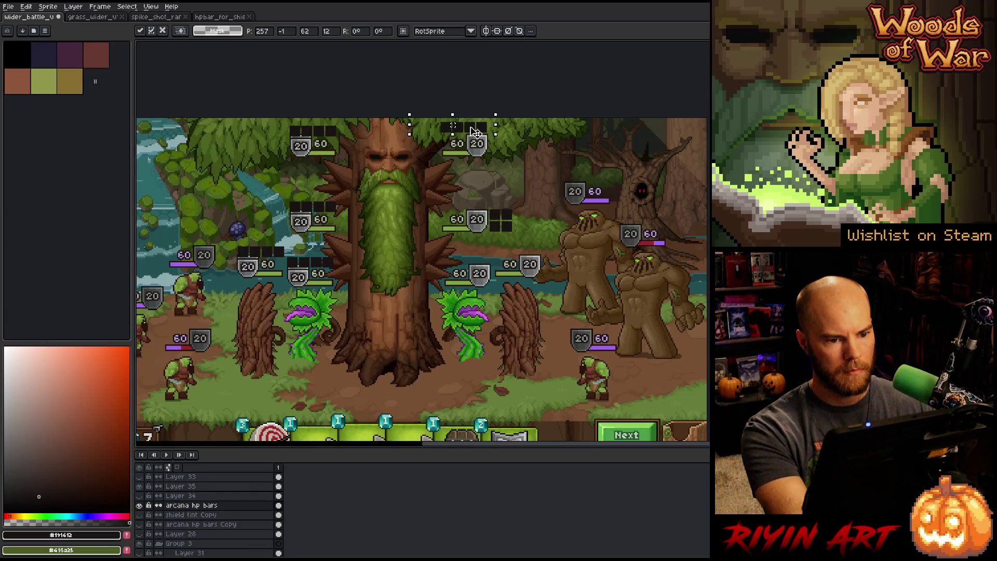
pyautogui.hotkey('ctrl', 'd')
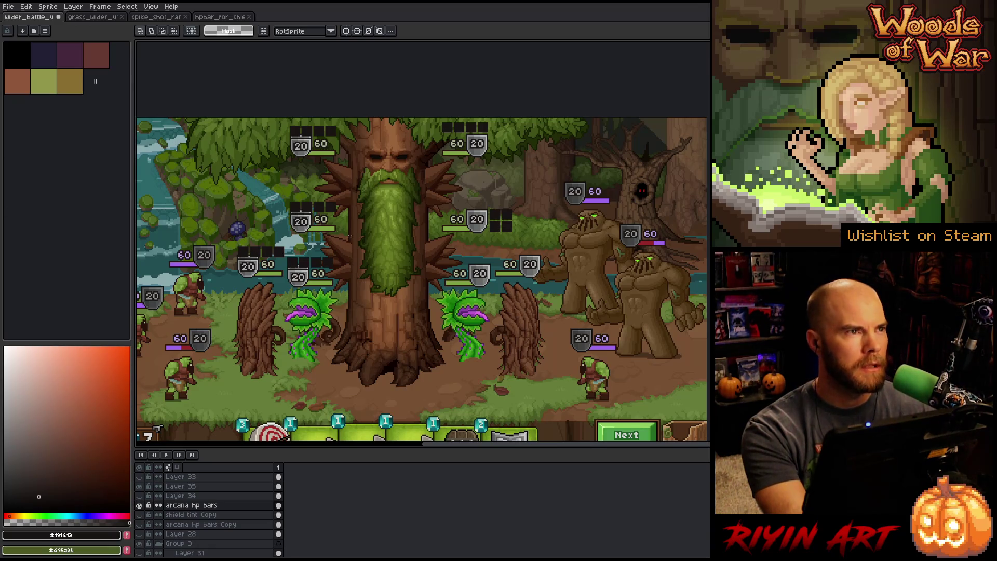
pyautogui.scroll(1, 331, 148)
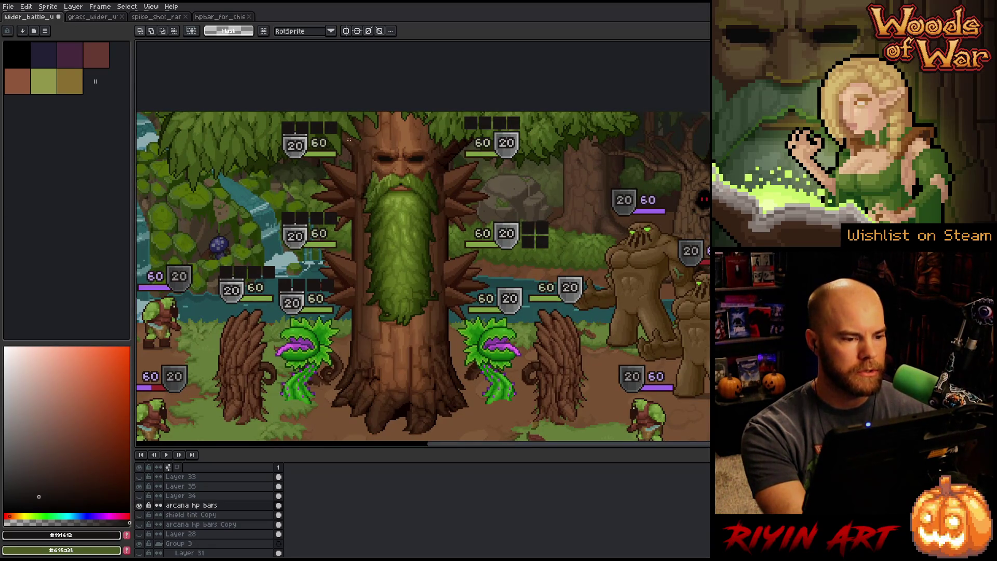
# - Select the upper-left badge groups on Layer 35 and try a one-pixel nudge left
pyautogui.moveTo(380, 99)
pyautogui.mouseDown()
pyautogui.moveTo(278, 323)
pyautogui.moveTo(258, 264)
pyautogui.mouseUp()
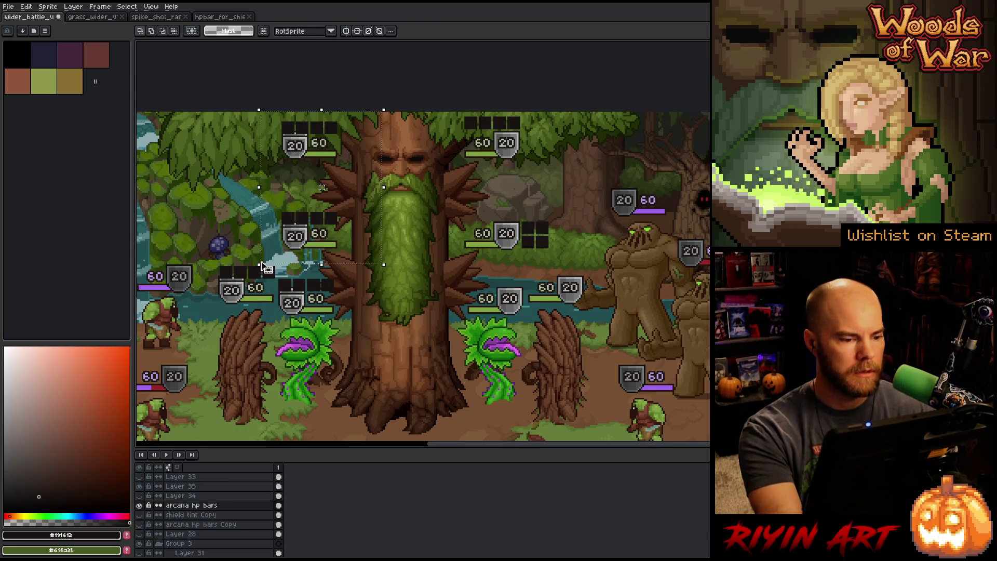
pyautogui.click(207, 515)
pyautogui.press('Up')
pyautogui.press('Up')
pyautogui.press('Up')
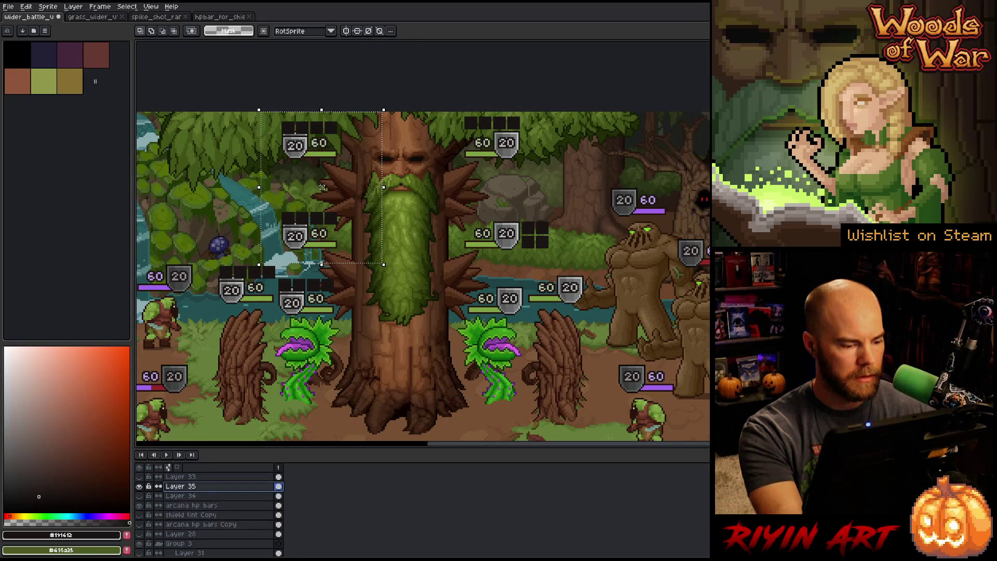
pyautogui.press('Left')
pyautogui.press('Left')
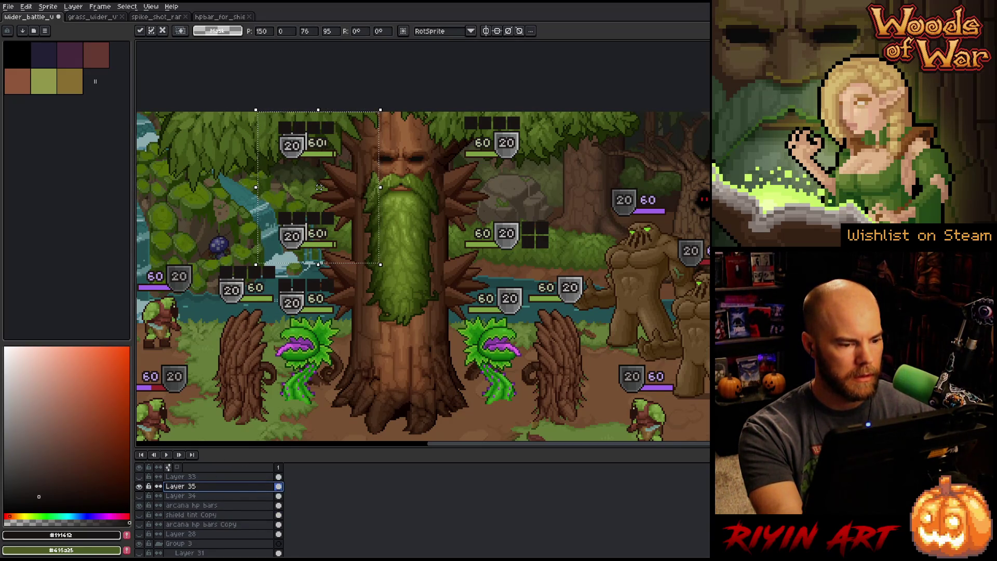
pyautogui.press('Return')
pyautogui.hotkey('ctrl', 'd')
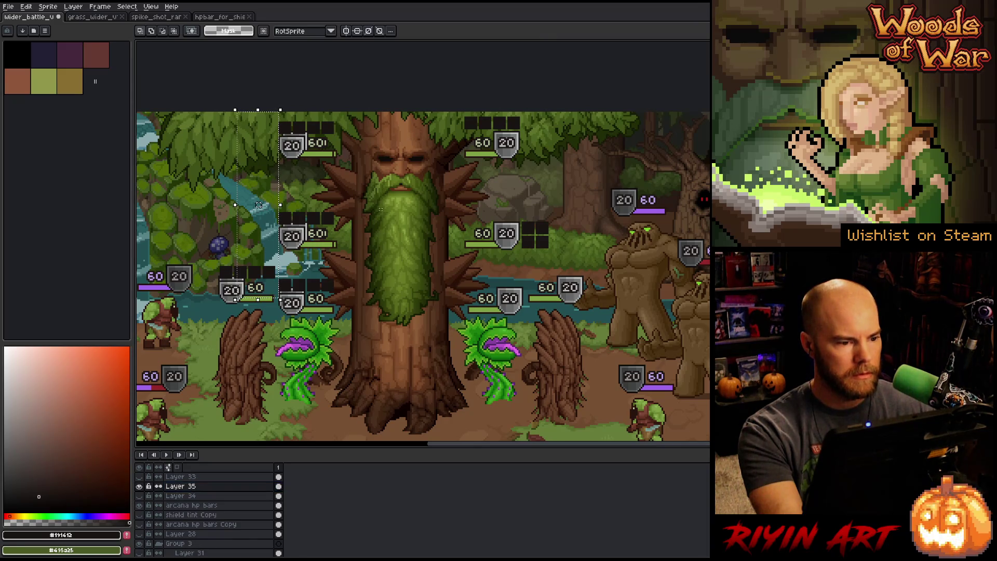
pyautogui.click(199, 507)
pyautogui.moveTo(205, 355)
pyautogui.mouseDown()
pyautogui.moveTo(348, 147)
pyautogui.moveTo(393, 111)
pyautogui.mouseUp()
pyautogui.hotkey('ctrl', 'd')
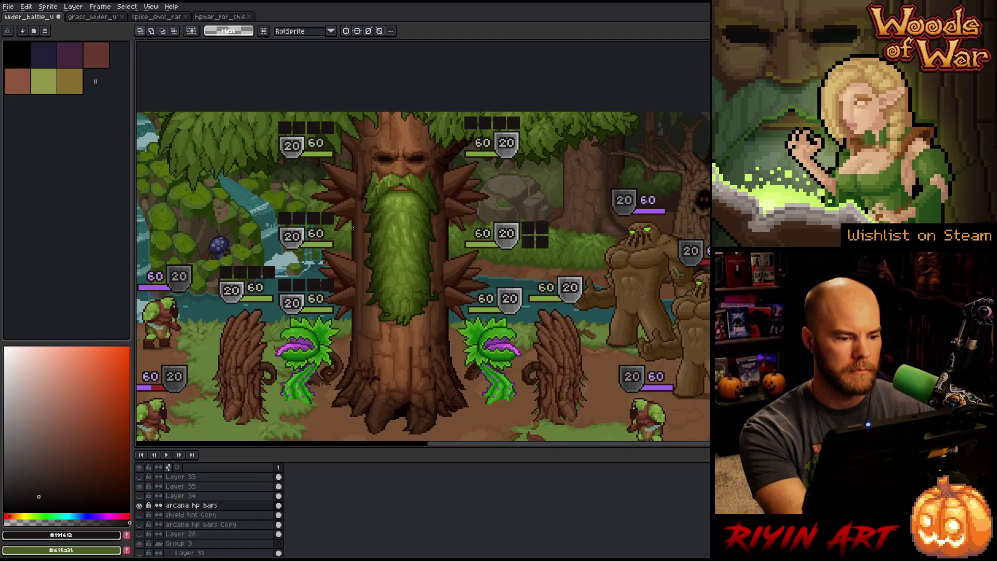
# - Move the two upper 20/60 badge groups right, closer to the tree trunk
pyautogui.moveTo(328, 216); pyautogui.dragTo(259, 255)
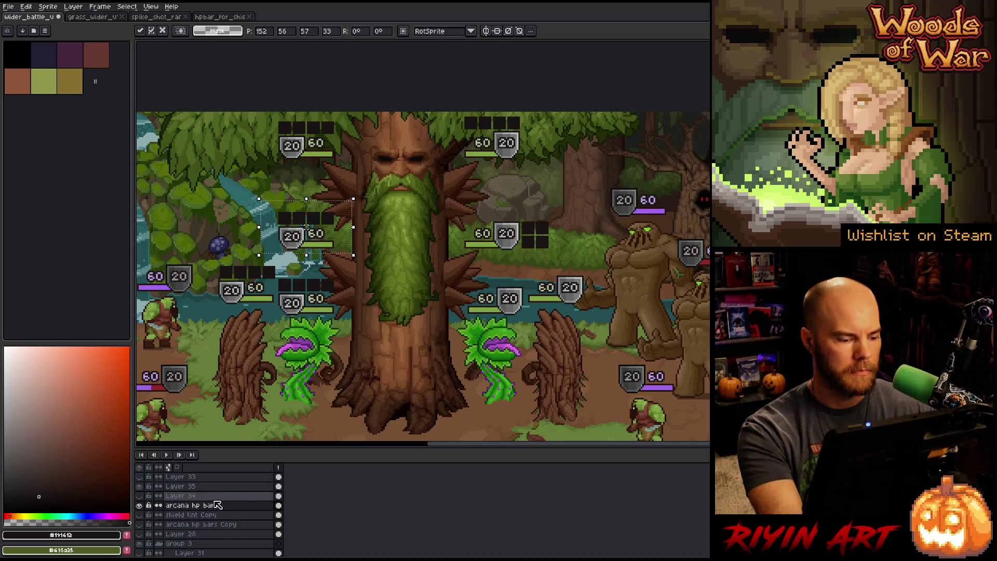
pyautogui.click(208, 486)
pyautogui.press('Up')
pyautogui.hotkey('ctrl', 'd')
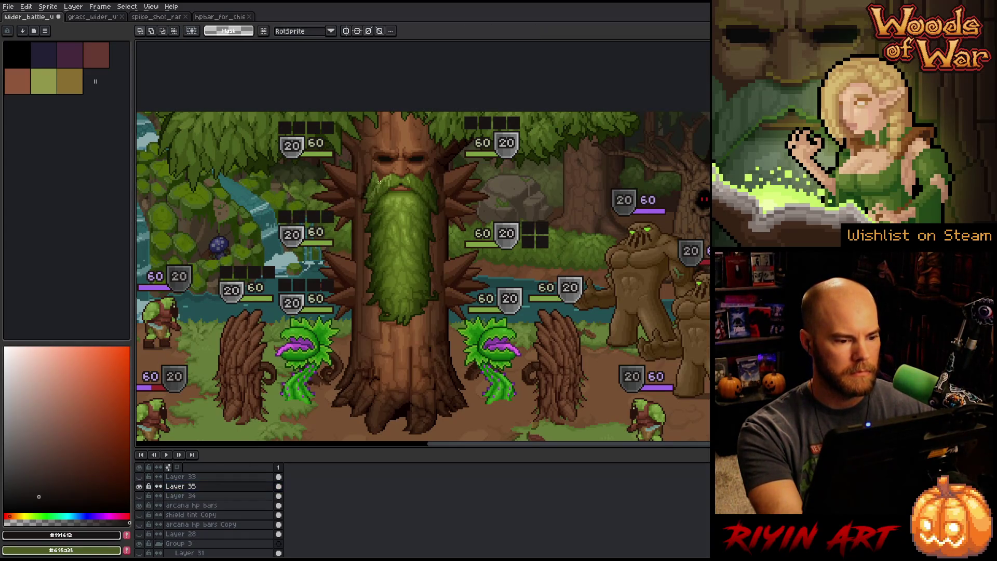
pyautogui.moveTo(366, 111); pyautogui.dragTo(213, 170)
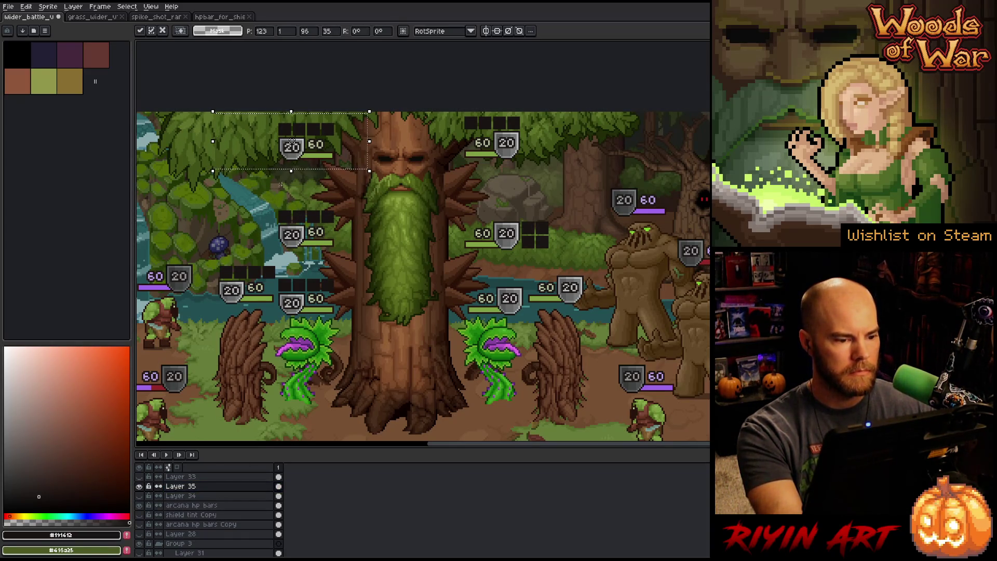
pyautogui.hotkey('ctrl', 'd')
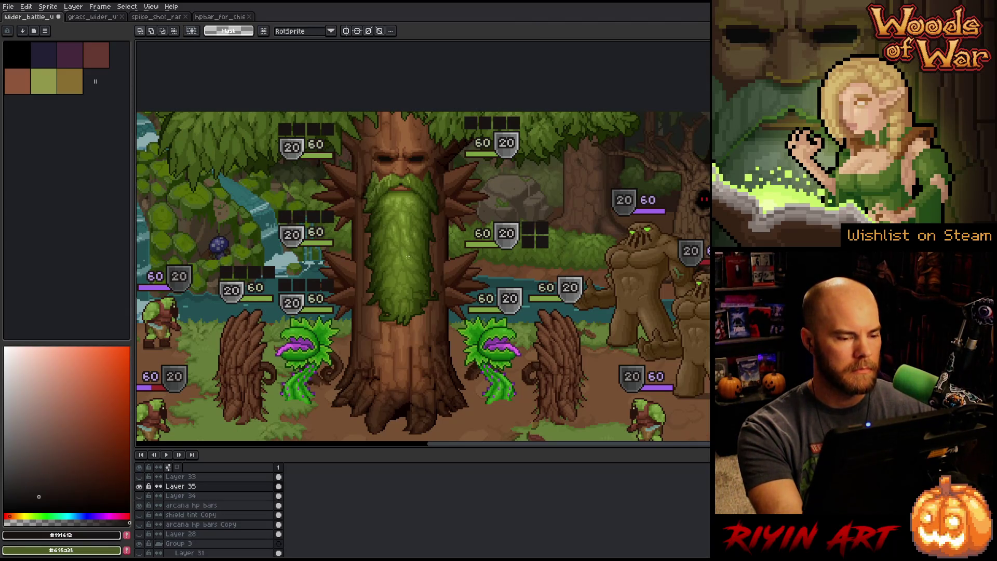
pyautogui.moveTo(254, 112)
pyautogui.mouseDown()
pyautogui.moveTo(358, 262)
pyautogui.moveTo(364, 252)
pyautogui.moveTo(389, 257)
pyautogui.mouseUp()
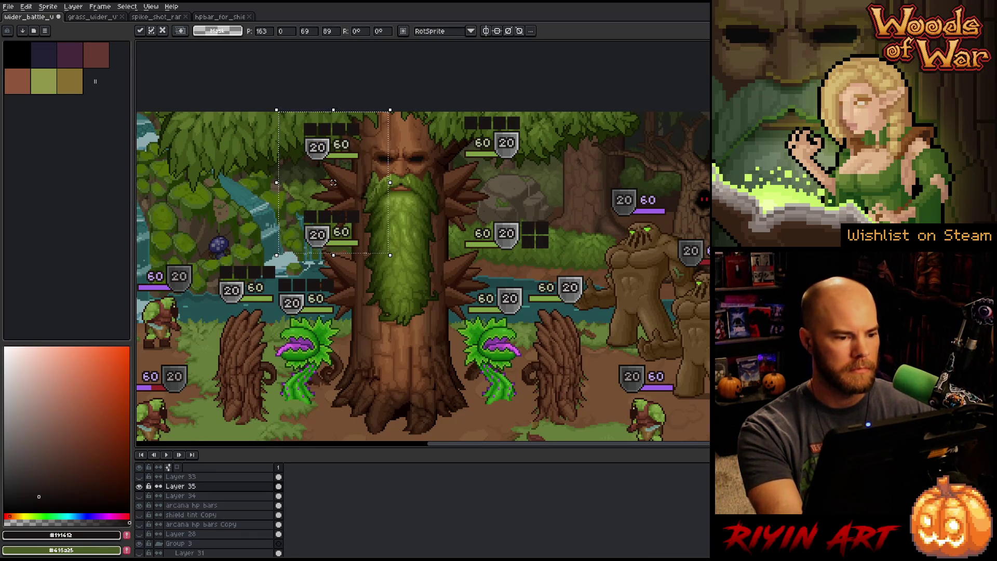
pyautogui.press('Return')
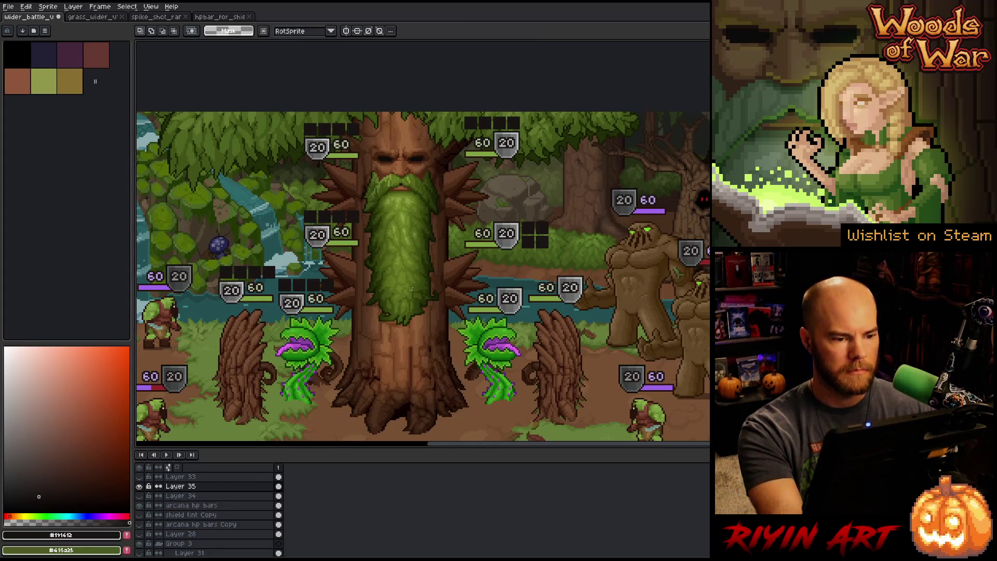
pyautogui.scroll(-1, 429, 309)
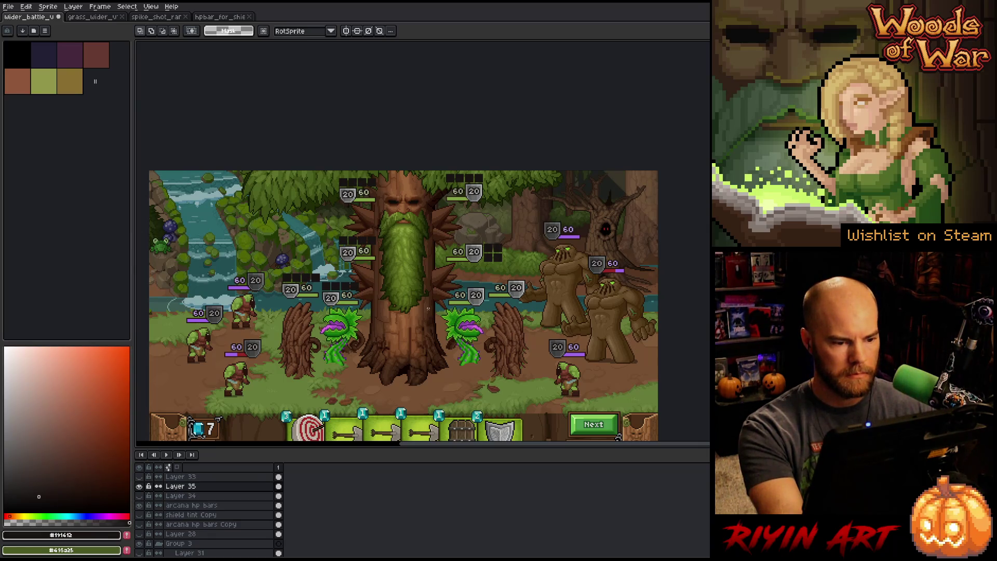
# - Fine-tune the two HP-bar groups slightly right and drop the selection
pyautogui.hotkey('ctrl', 'z')
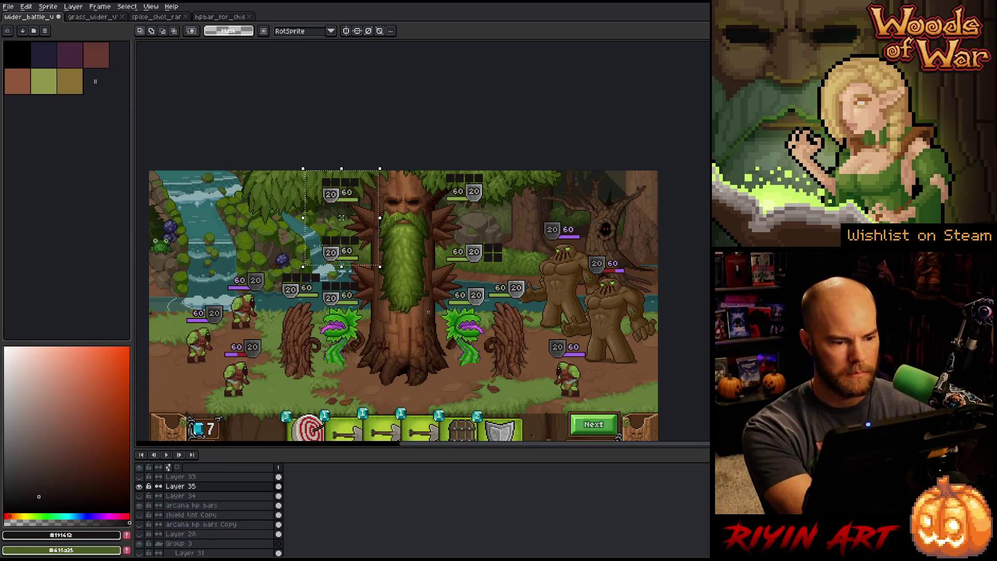
pyautogui.hotkey('ctrl', 'y')
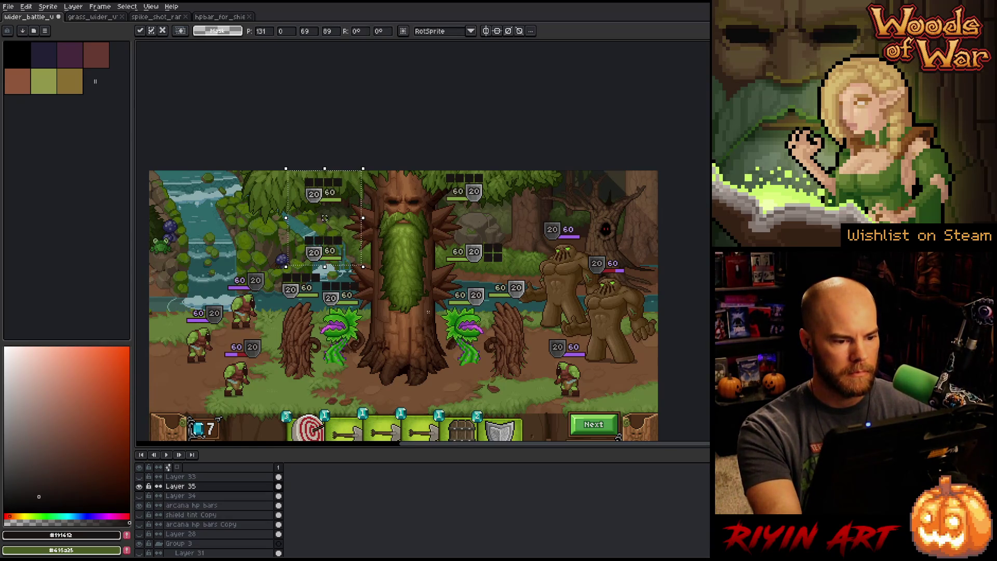
pyautogui.moveTo(324, 218); pyautogui.dragTo(330, 218)
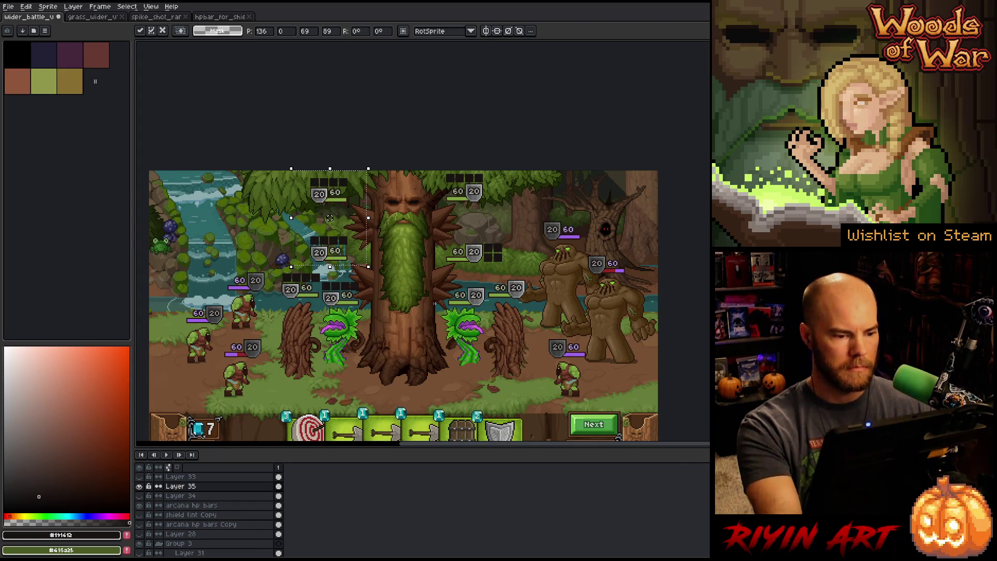
pyautogui.hotkey('ctrl', 'd')
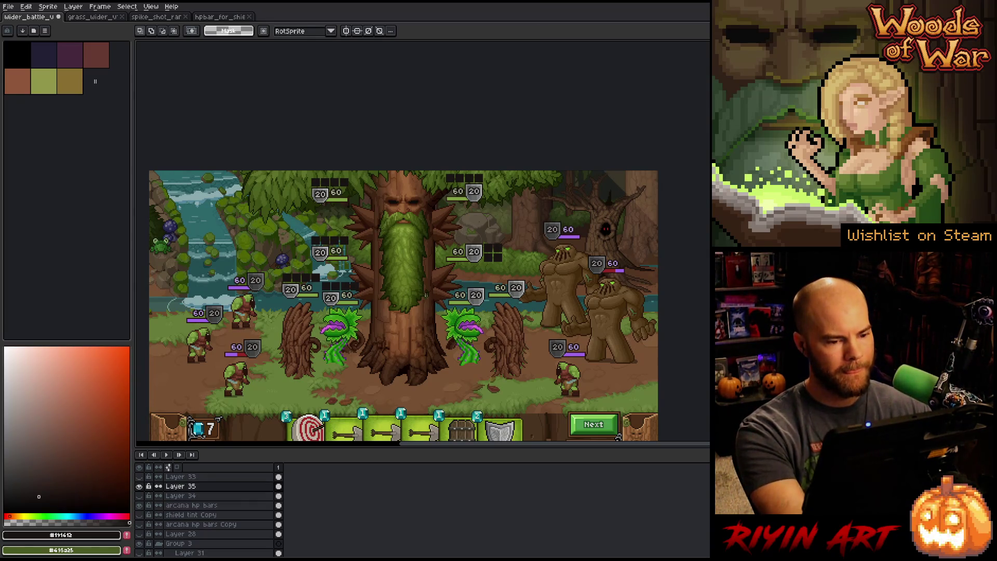
# - On Layer 35, select the HP bars left of the tree and flip them horizontally
pyautogui.click(231, 506)
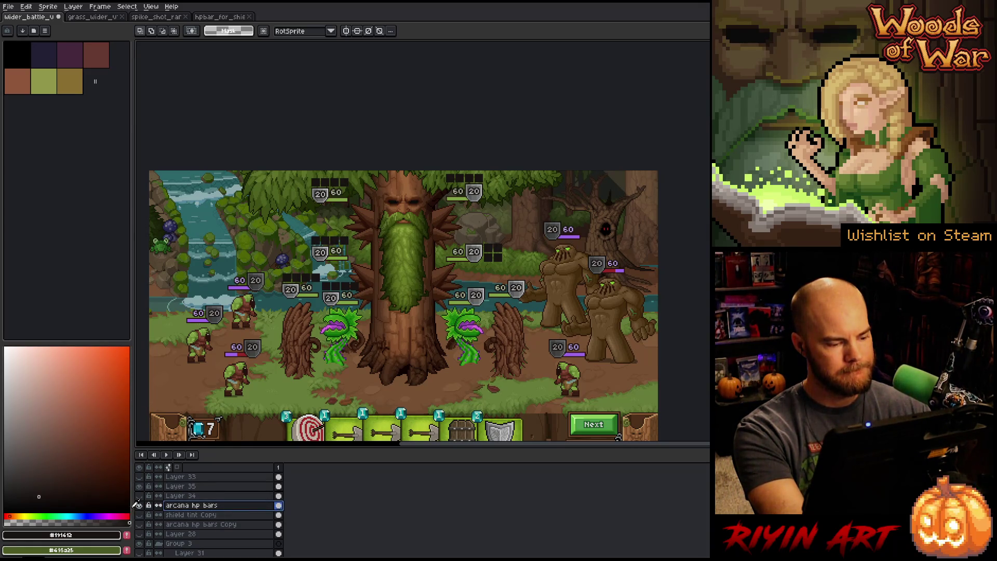
pyautogui.click(187, 486)
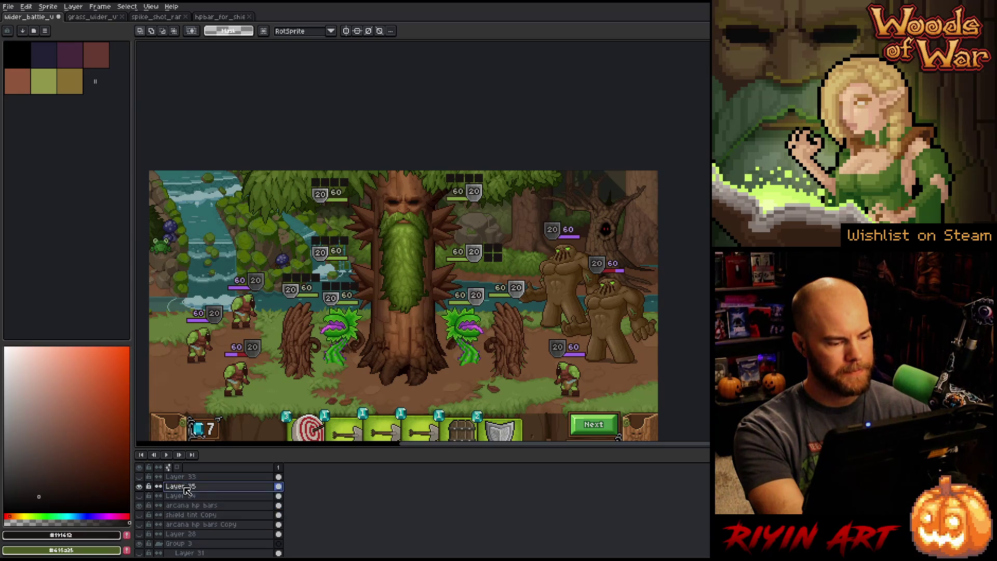
pyautogui.moveTo(398, 146)
pyautogui.mouseDown()
pyautogui.moveTo(256, 345)
pyautogui.moveTo(271, 336)
pyautogui.mouseUp()
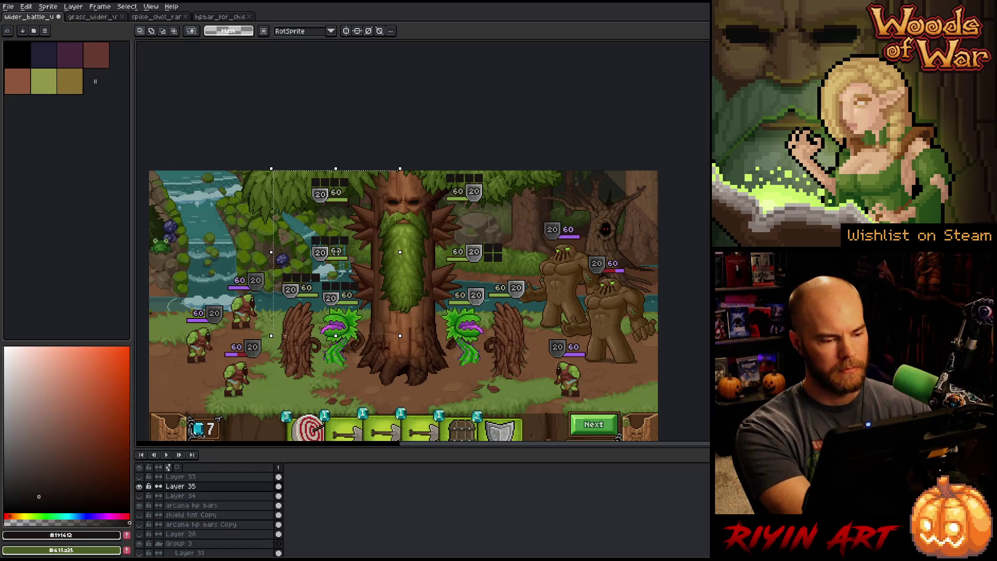
pyautogui.click(285, 336)
pyautogui.click(26, 6)
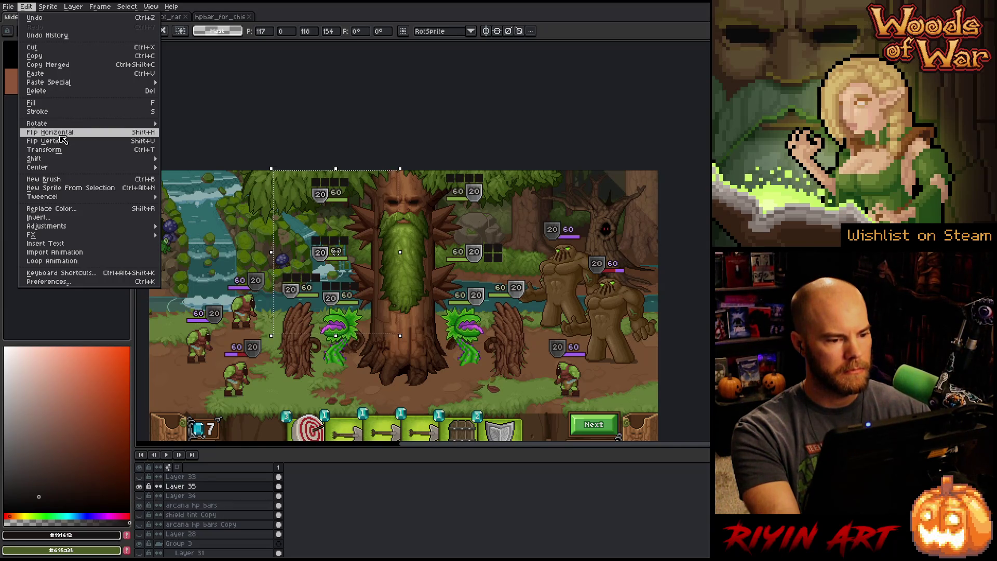
pyautogui.click(60, 134)
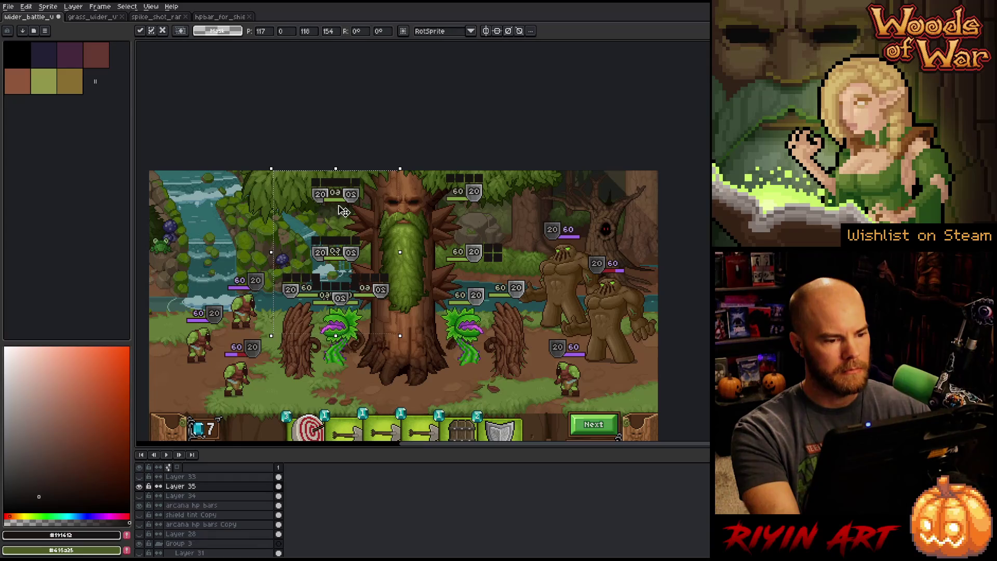
# - Drag the flipped bars right of the trunk, nudge 1 px, hide arcana hp bars, commit
pyautogui.moveTo(357, 203); pyautogui.dragTo(481, 208)
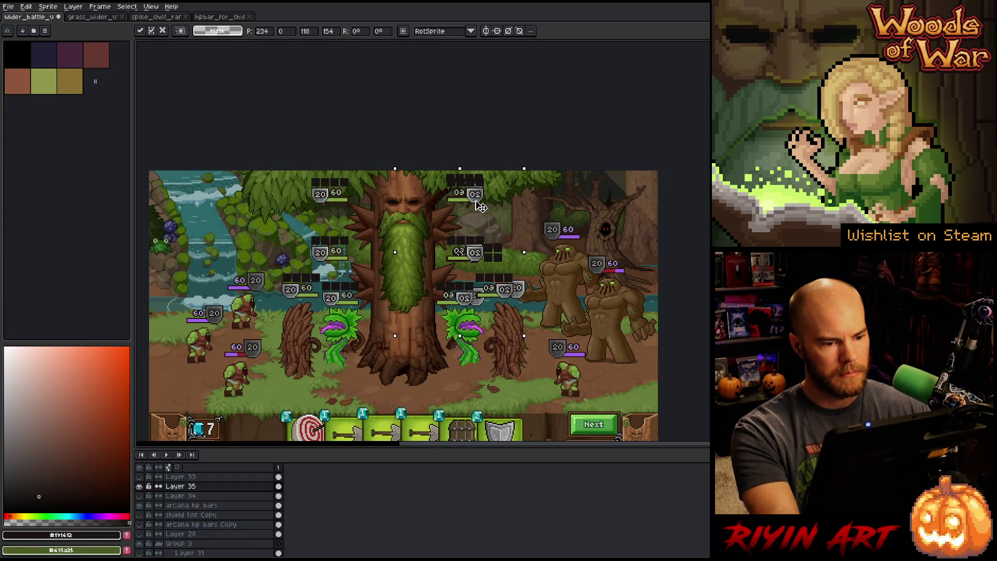
pyautogui.moveTo(480, 207); pyautogui.dragTo(492, 209)
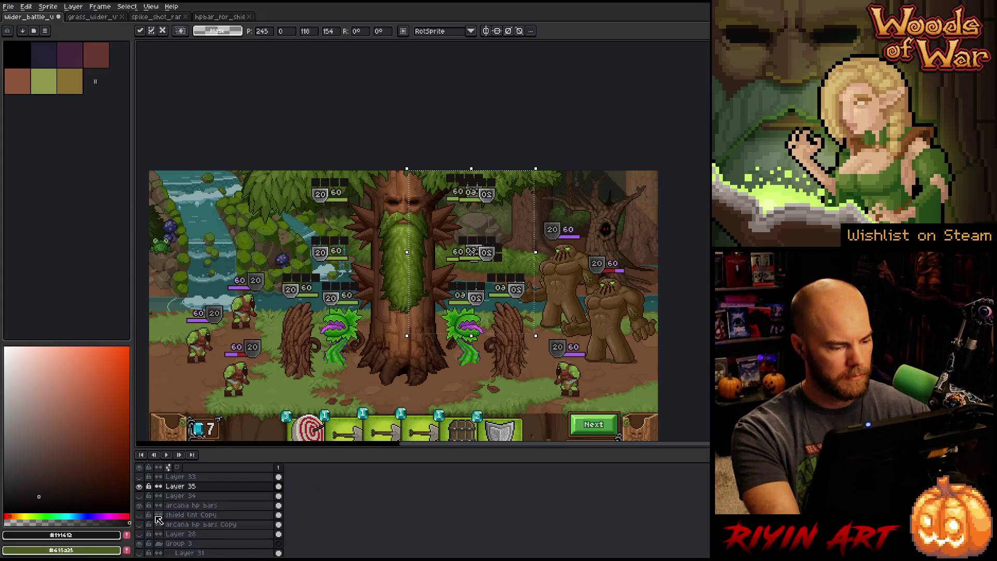
pyautogui.click(140, 505)
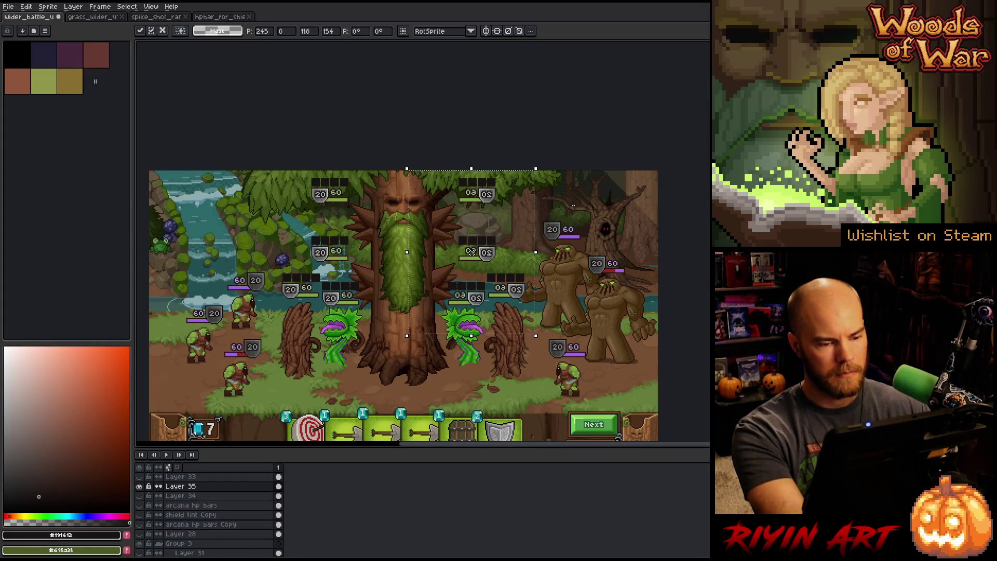
pyautogui.press('Return')
pyautogui.scroll(3, 494, 190)
pyautogui.scroll(3, 440, 206)
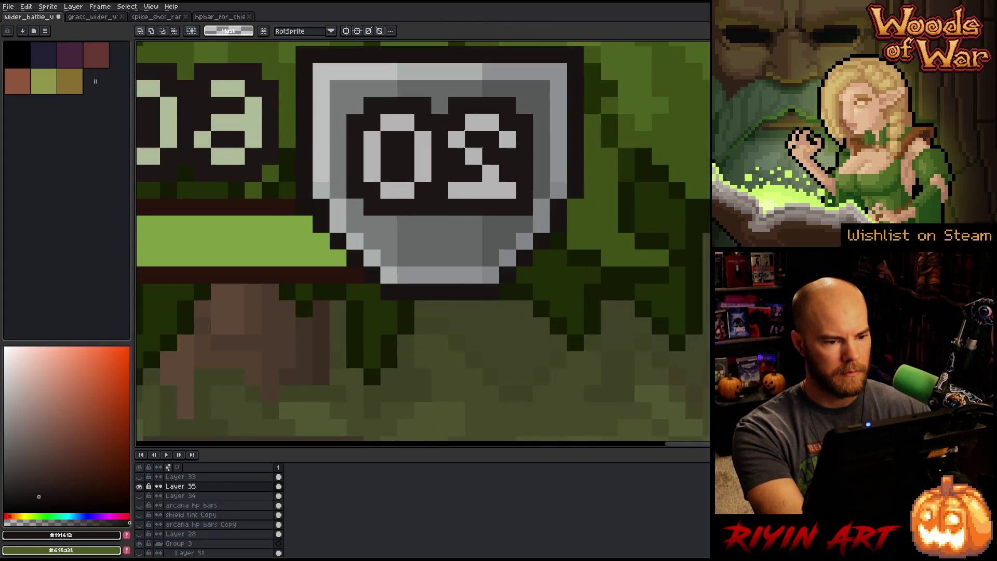
# - Select the reversed 02 digits on the shields and flip them horizontally to read 20
pyautogui.moveTo(524, 99)
pyautogui.mouseDown()
pyautogui.moveTo(395, 182)
pyautogui.moveTo(345, 199)
pyautogui.moveTo(346, 215)
pyautogui.mouseUp()
pyautogui.scroll(-5, 428, 329)
pyautogui.moveTo(428, 329); pyautogui.dragTo(428, 177)
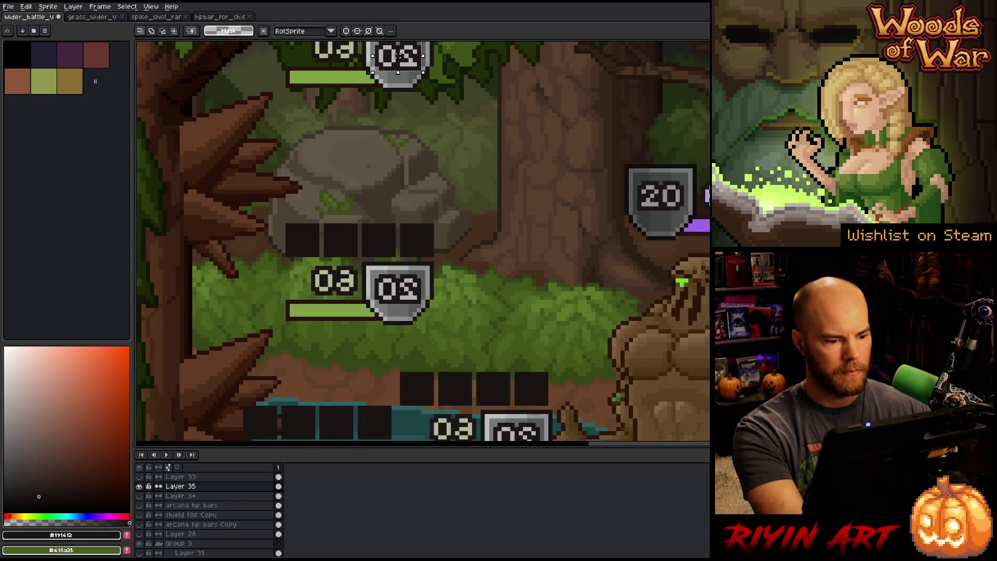
pyautogui.scroll(5, 414, 283)
pyautogui.moveTo(455, 243); pyautogui.dragTo(265, 364)
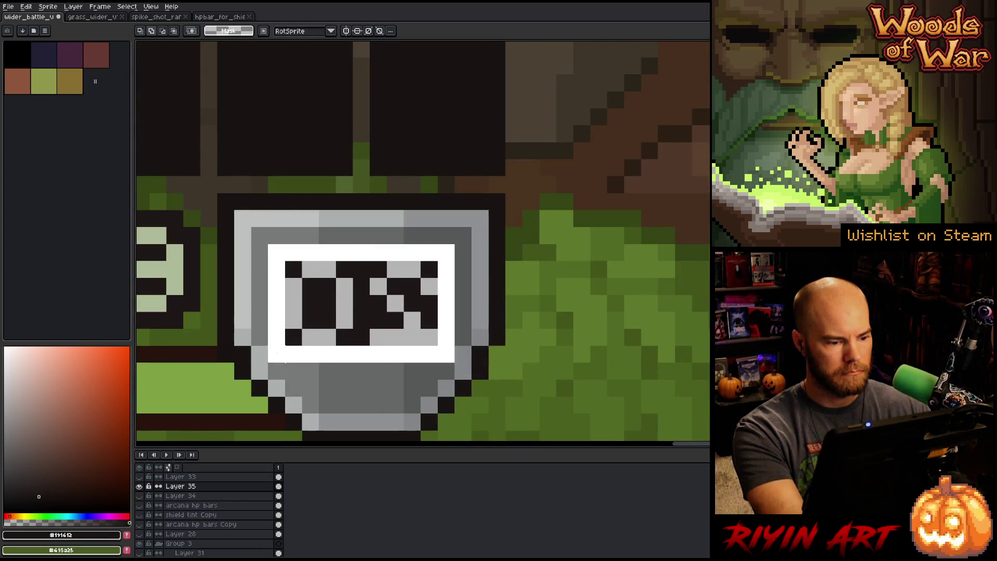
pyautogui.scroll(-3, 265, 363)
pyautogui.moveTo(383, 365); pyautogui.dragTo(459, 137)
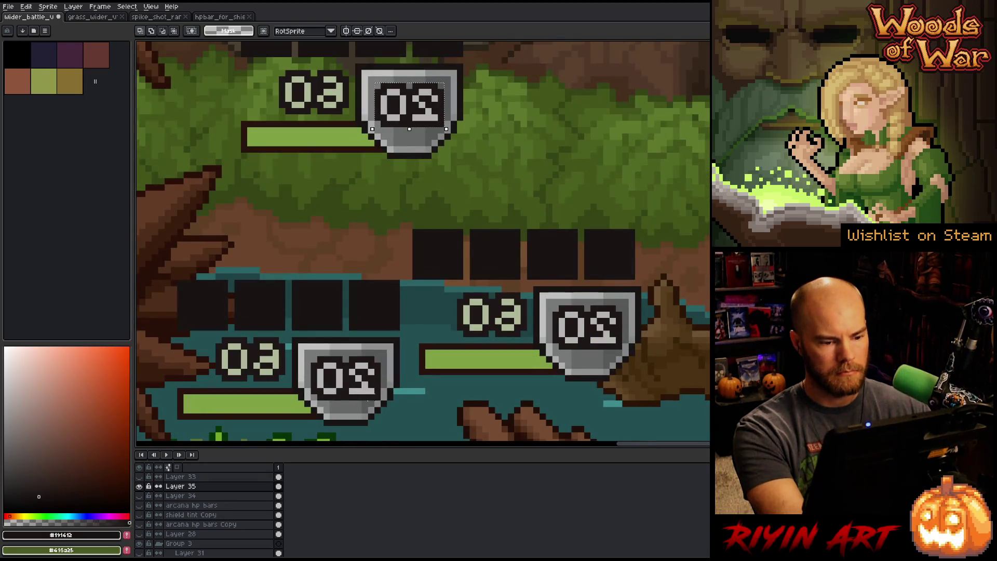
pyautogui.scroll(-4, 407, 109)
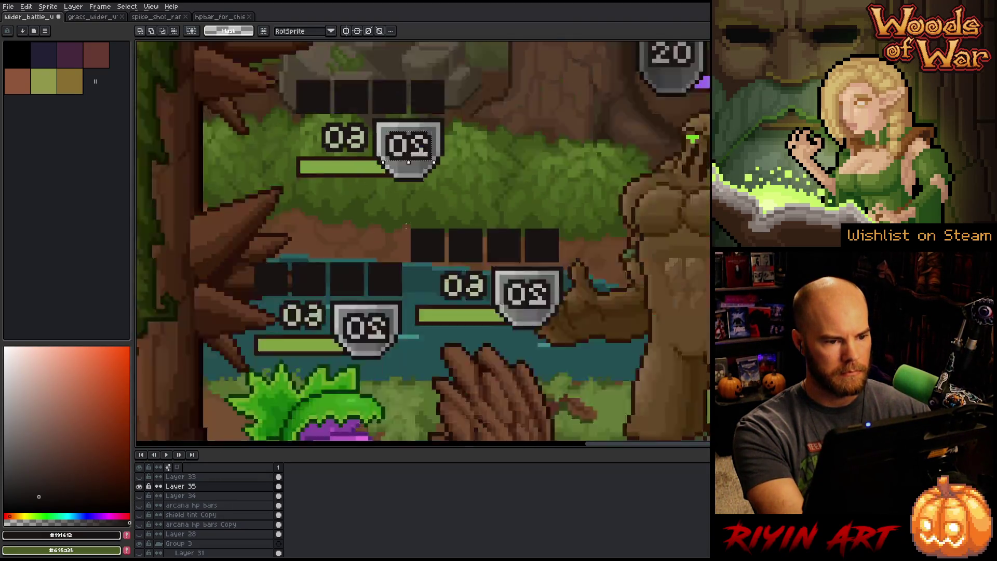
pyautogui.click(26, 6)
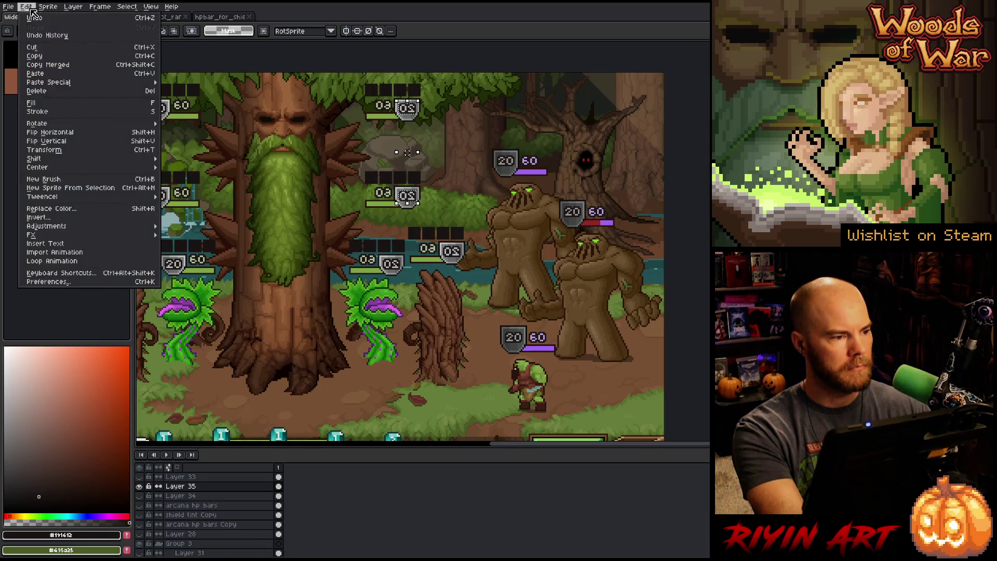
pyautogui.click(62, 134)
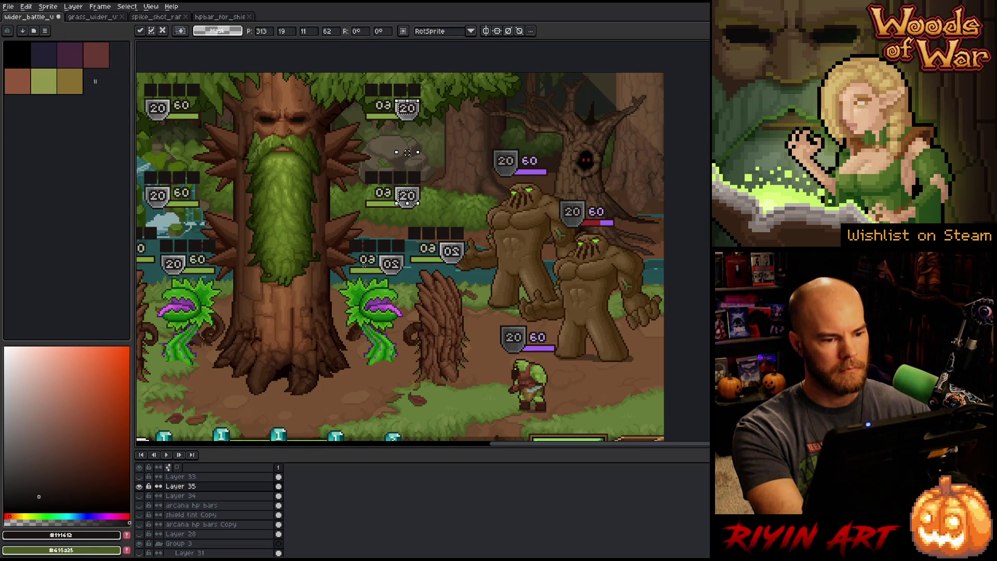
pyautogui.scroll(4, 391, 257)
pyautogui.press('Return')
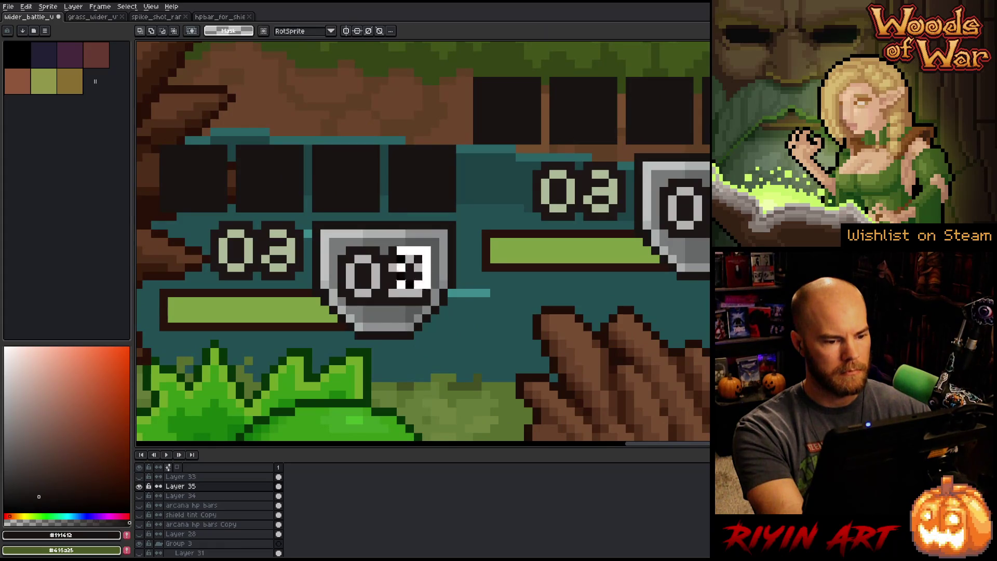
# - Compare with undo/redo, then flip the remaining selected 02 digits to 20
pyautogui.hotkey('ctrl', 'z')
pyautogui.hotkey('ctrl', 'y')
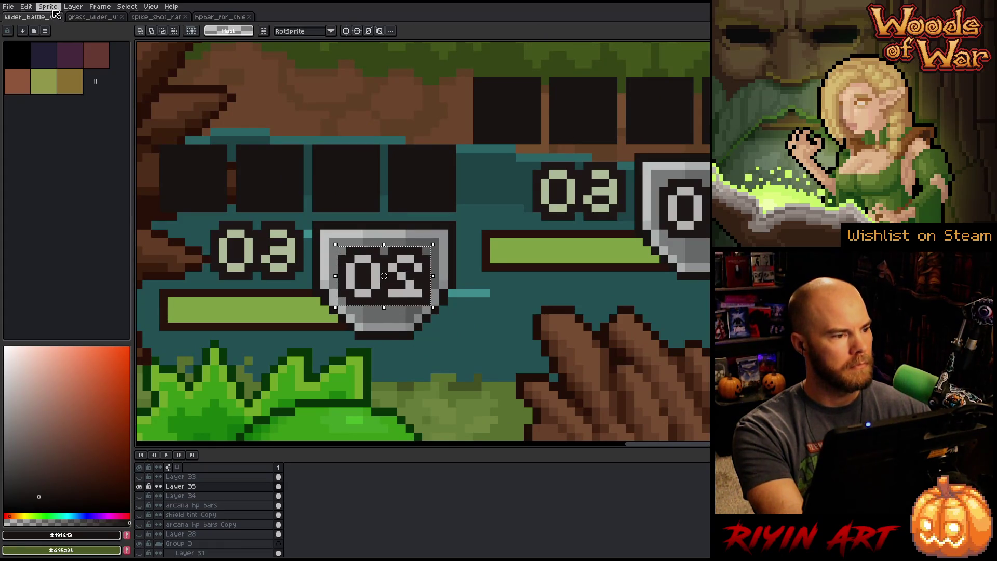
pyautogui.click(48, 7)
pyautogui.moveTo(26, 7)
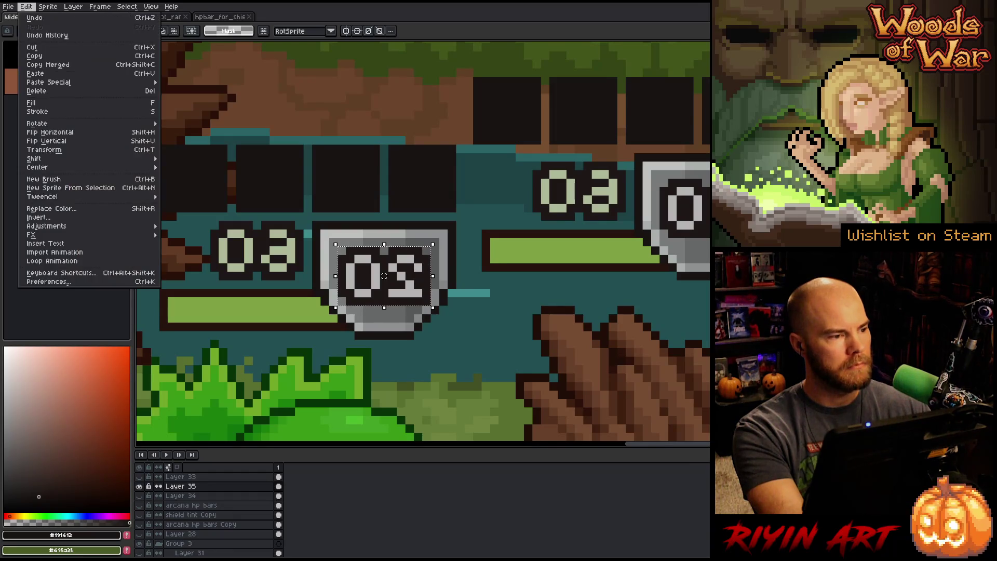
pyautogui.click(72, 133)
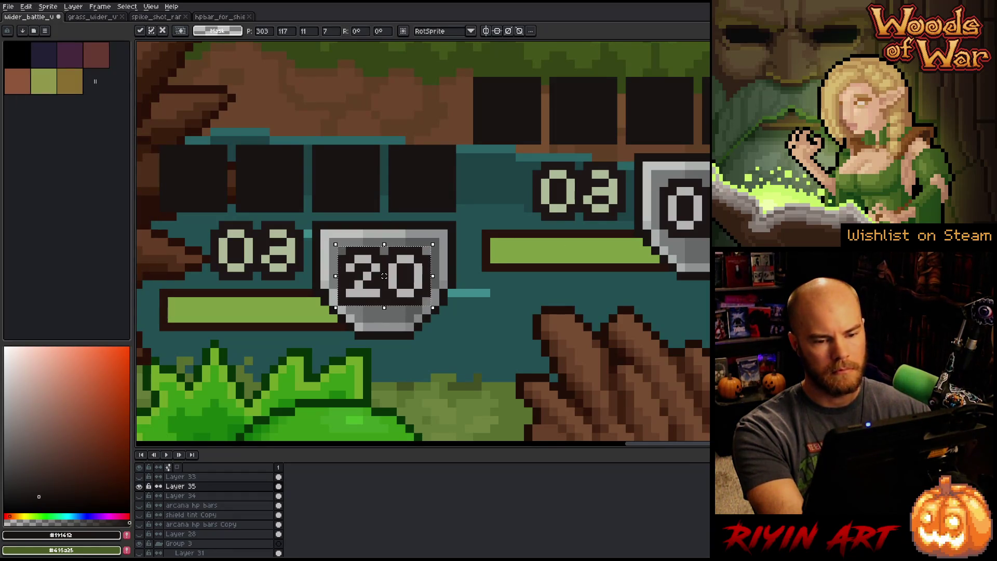
pyautogui.press('Return')
# - Paste a 2 over the wrong 0 on the right shield
pyautogui.moveTo(706, 179); pyautogui.dragTo(659, 239)
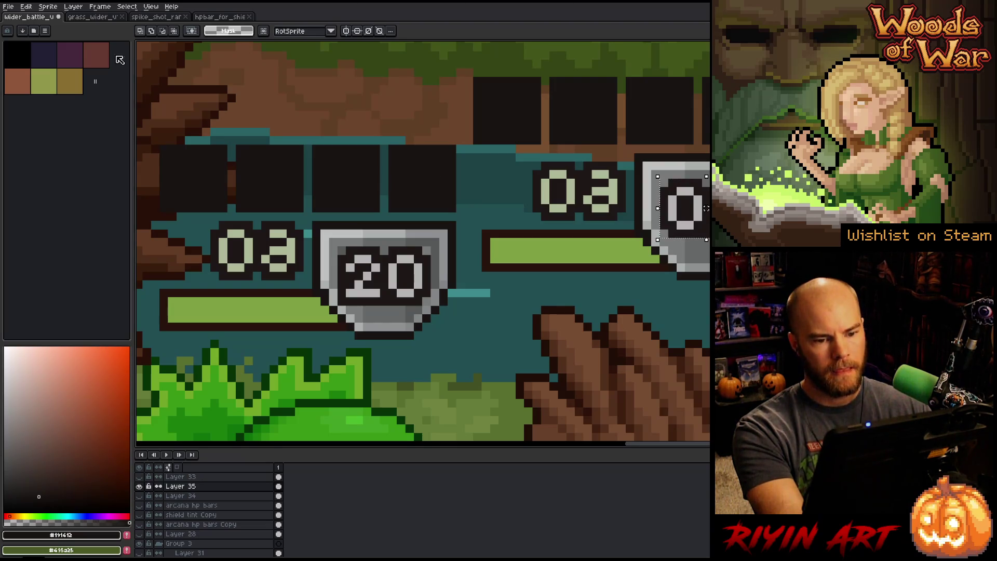
pyautogui.click(33, 8)
pyautogui.moveTo(42, 7)
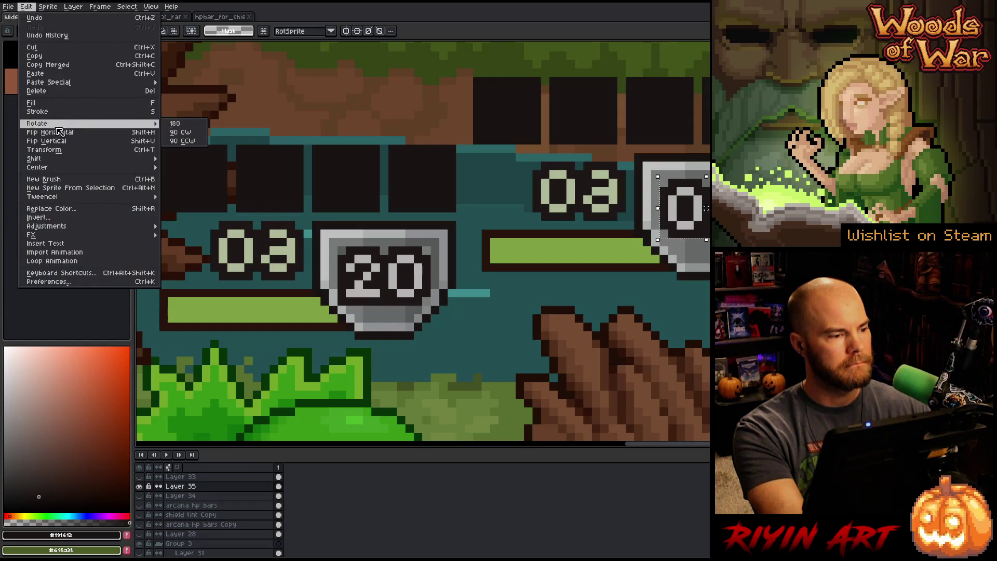
pyautogui.click(59, 130)
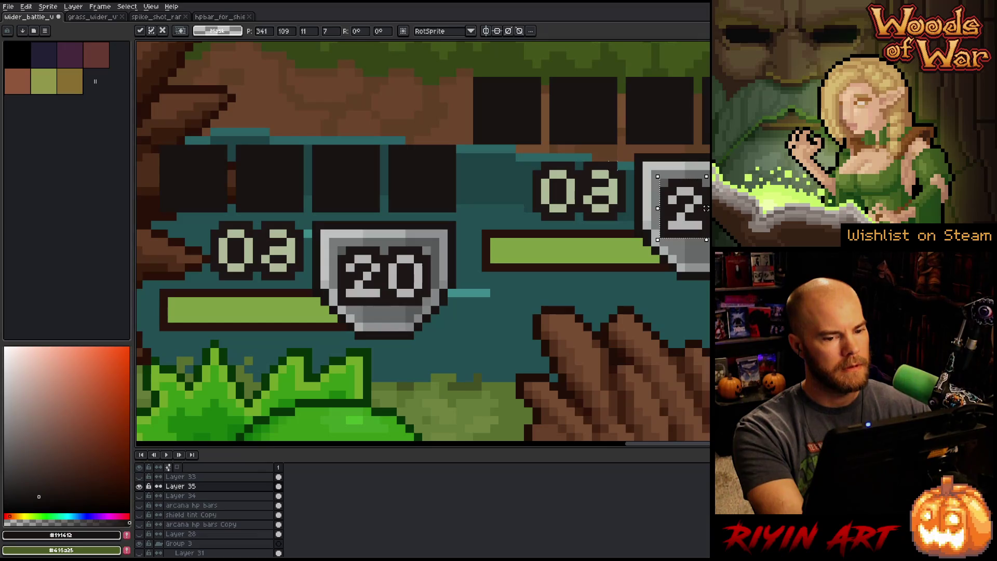
# - Paste 60 over the first two reversed 03 labels
pyautogui.moveTo(628, 160)
pyautogui.mouseDown()
pyautogui.moveTo(548, 223)
pyautogui.moveTo(531, 222)
pyautogui.mouseUp()
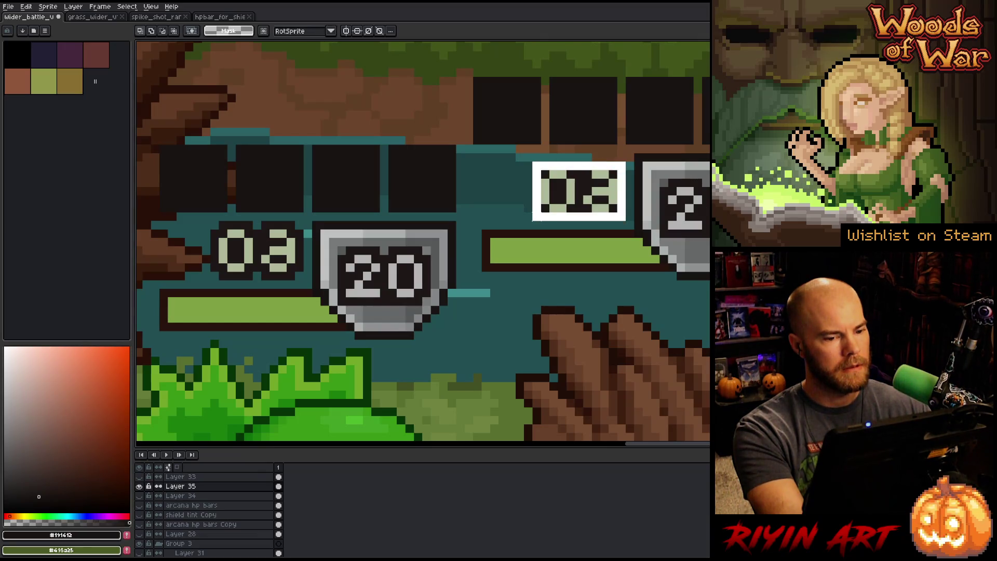
pyautogui.click(27, 7)
pyautogui.click(60, 130)
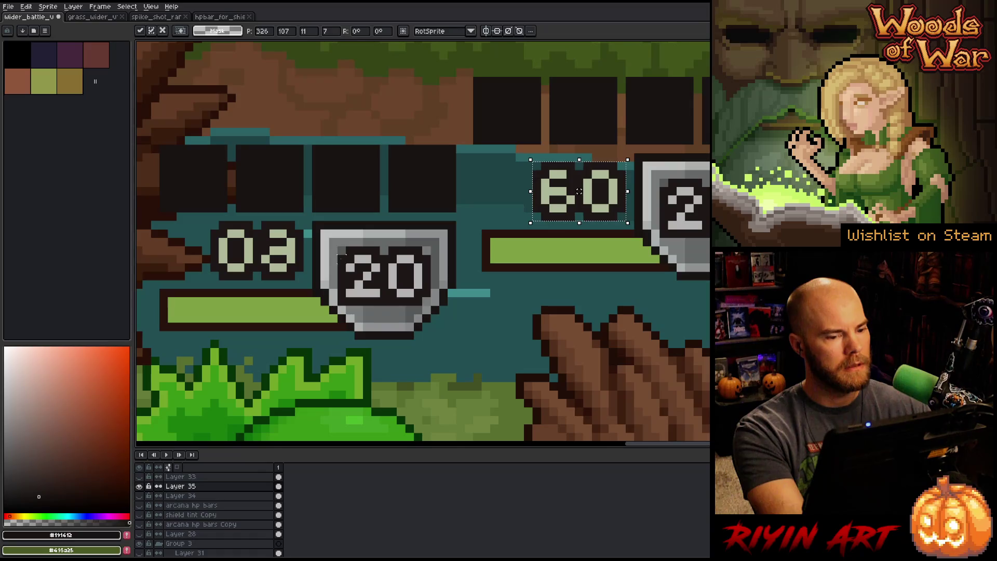
pyautogui.moveTo(304, 219); pyautogui.dragTo(209, 281)
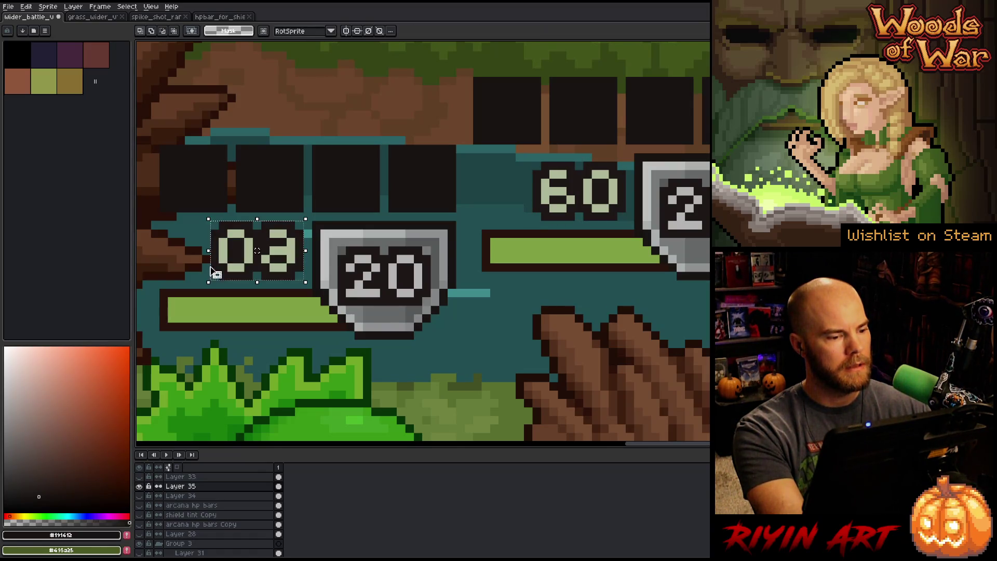
pyautogui.click(26, 6)
pyautogui.click(60, 130)
pyautogui.scroll(-5, 335, 158)
pyautogui.scroll(5, 335, 197)
# - Paste 60 over the remaining reversed 03 labels, including the top bar's
pyautogui.moveTo(399, 211)
pyautogui.mouseDown()
pyautogui.moveTo(365, 249)
pyautogui.moveTo(304, 272)
pyautogui.mouseUp()
pyautogui.click(26, 6)
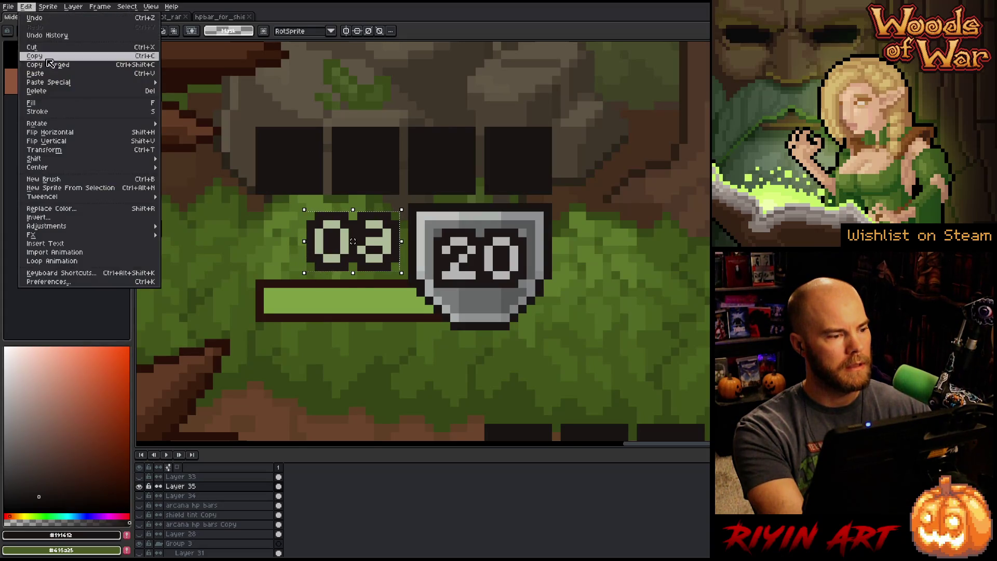
pyautogui.click(52, 130)
pyautogui.scroll(-5, 302, 180)
pyautogui.scroll(5, 347, 76)
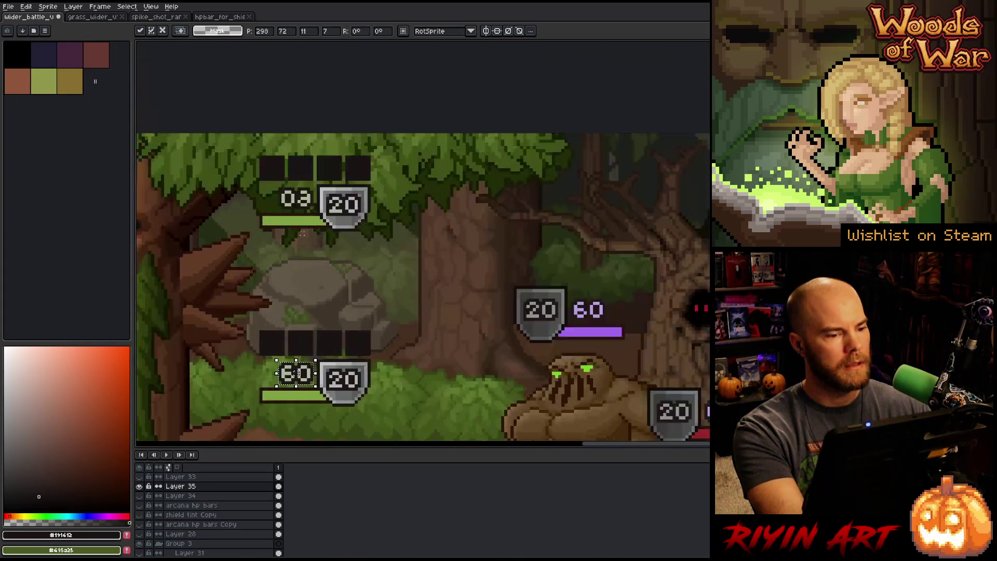
pyautogui.moveTo(347, 76); pyautogui.dragTo(215, 156)
pyautogui.click(26, 6)
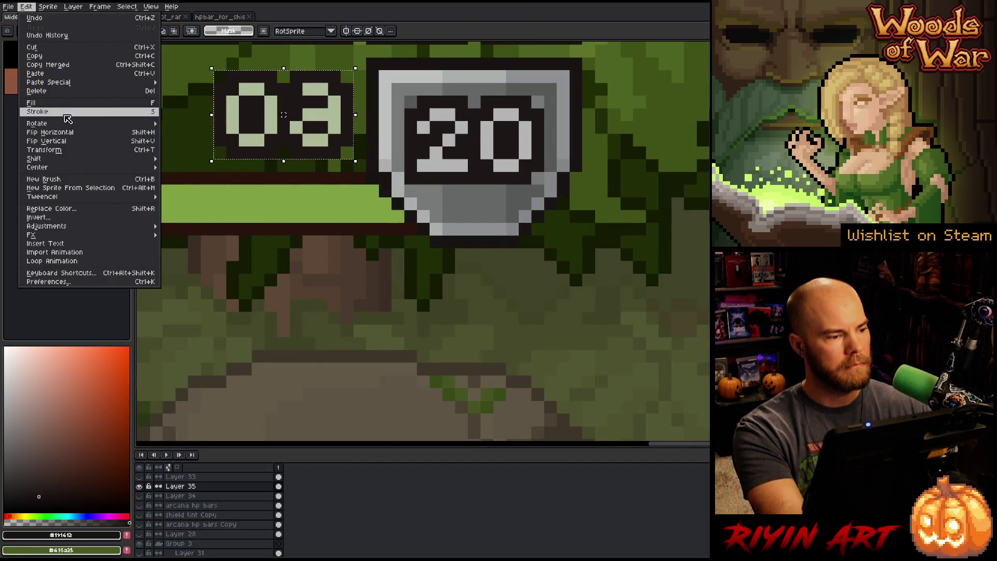
pyautogui.click(52, 129)
pyautogui.scroll(-1, 343, 216)
pyautogui.scroll(-4, 365, 241)
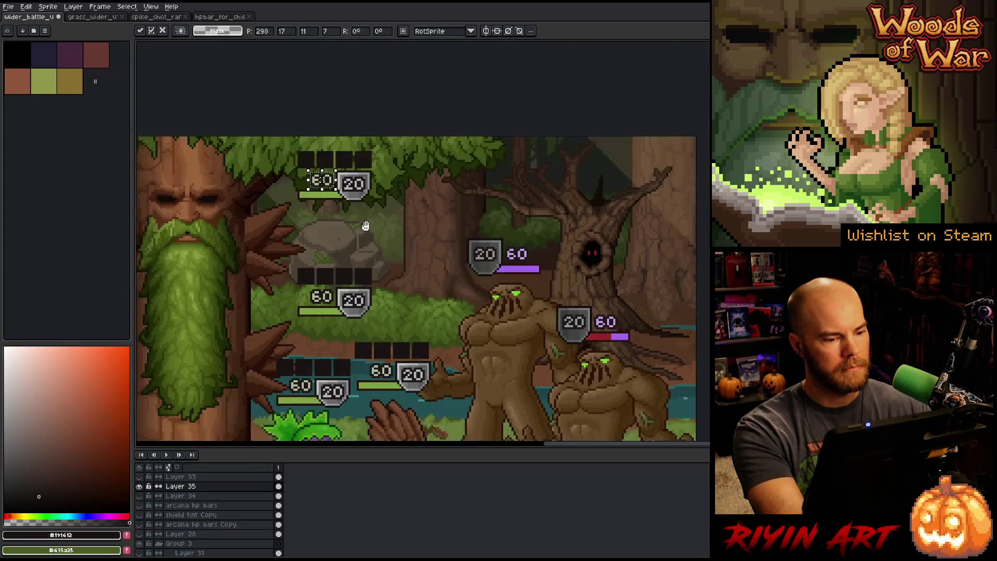
pyautogui.scroll(5, 365, 252)
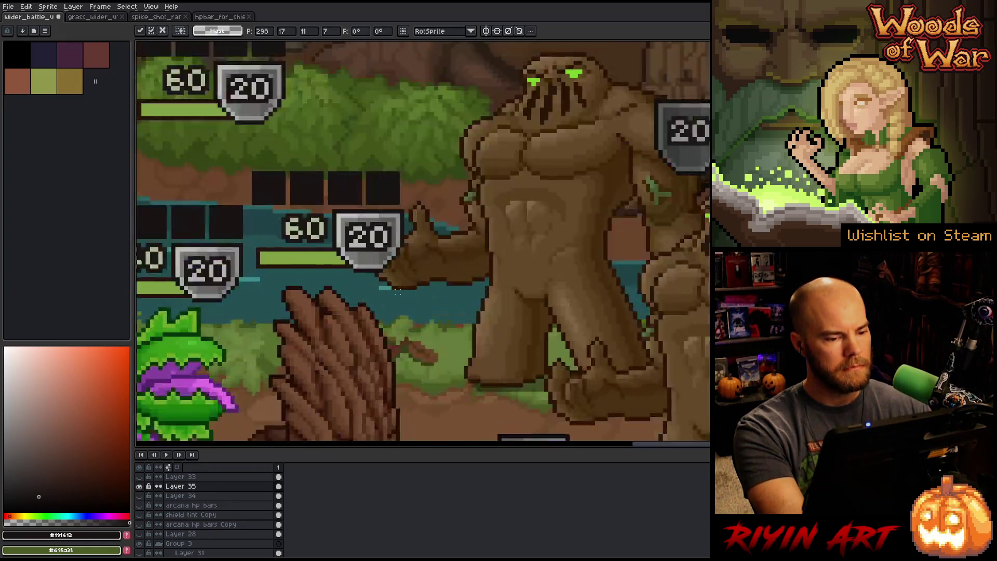
# - Eyedrop the shield greys and recolour stray pixels on the badge beside the green HP bar
pyautogui.press('i')
pyautogui.click(430, 186)
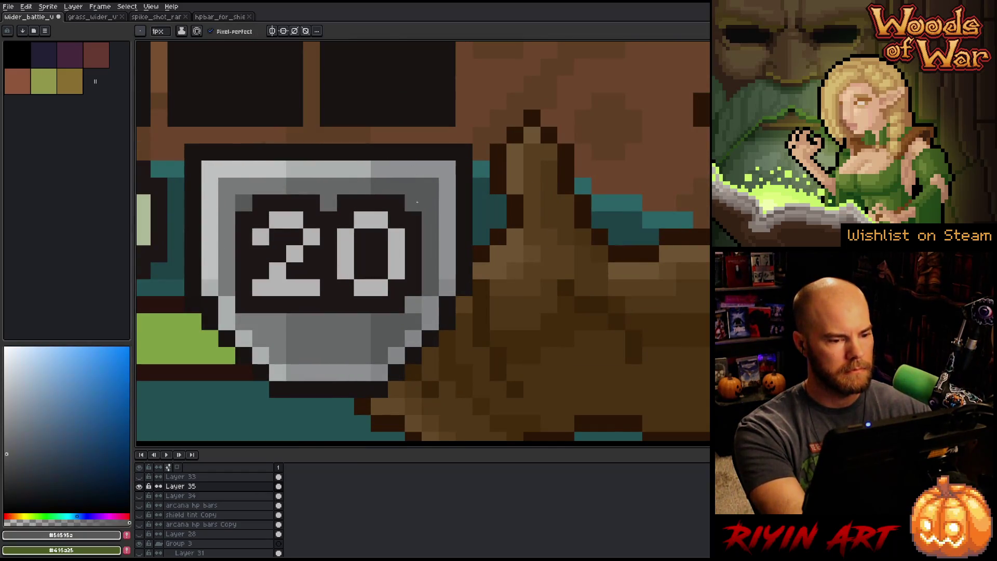
pyautogui.click(251, 180)
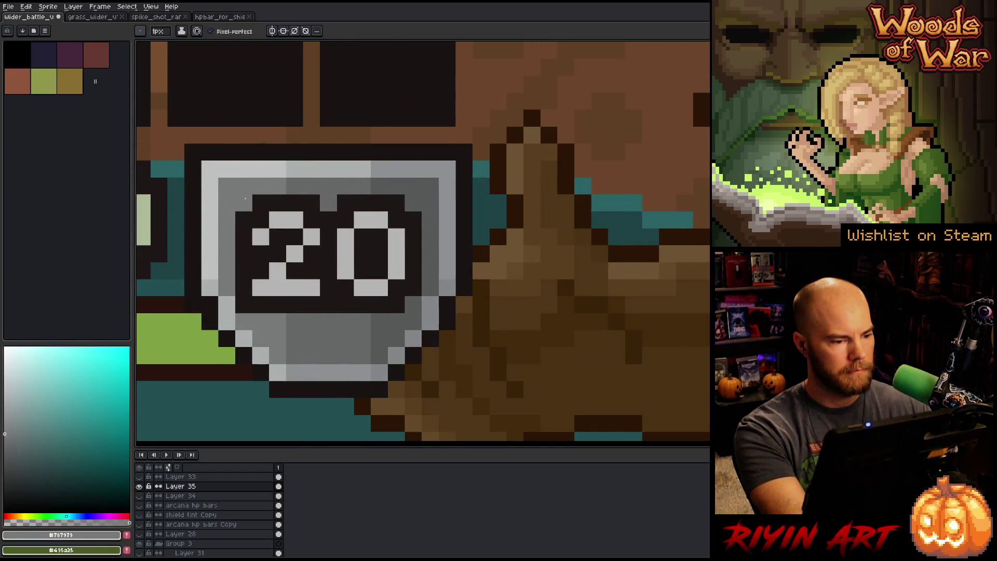
pyautogui.moveTo(270, 270)
pyautogui.mouseDown()
pyautogui.moveTo(395, 260)
pyautogui.moveTo(679, 273)
pyautogui.mouseUp()
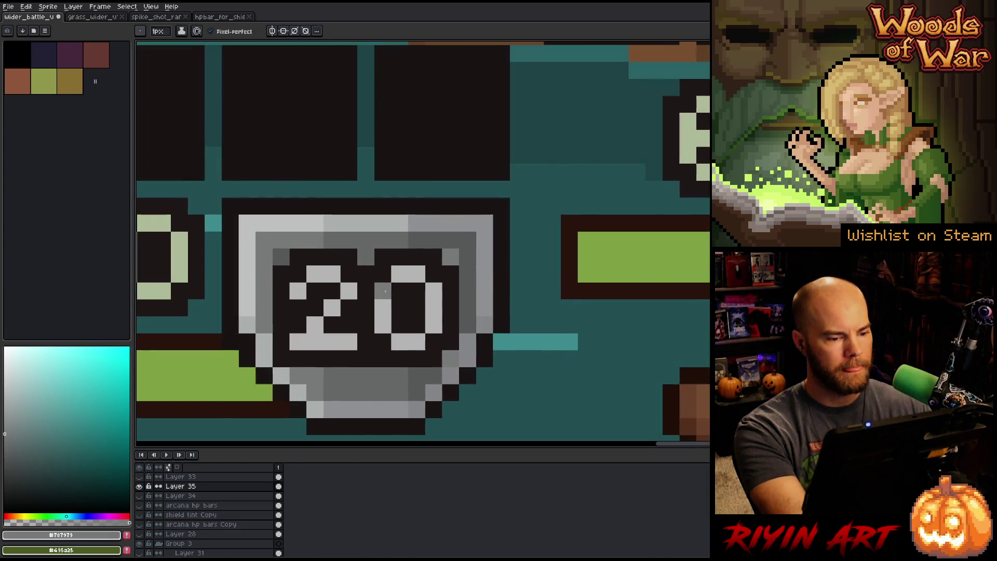
pyautogui.click(454, 237)
pyautogui.press('b')
pyautogui.press('i')
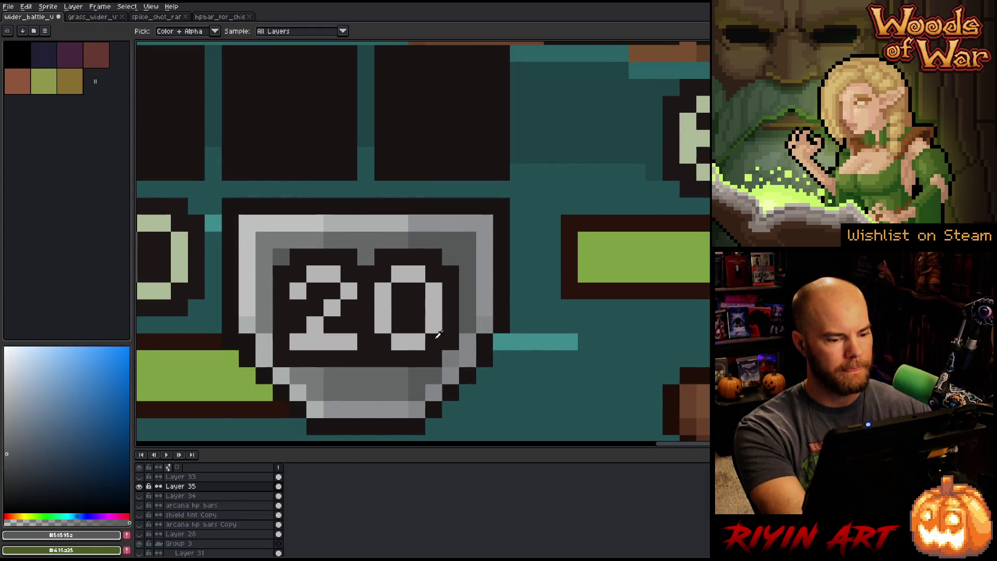
pyautogui.press('b')
pyautogui.click(450, 360)
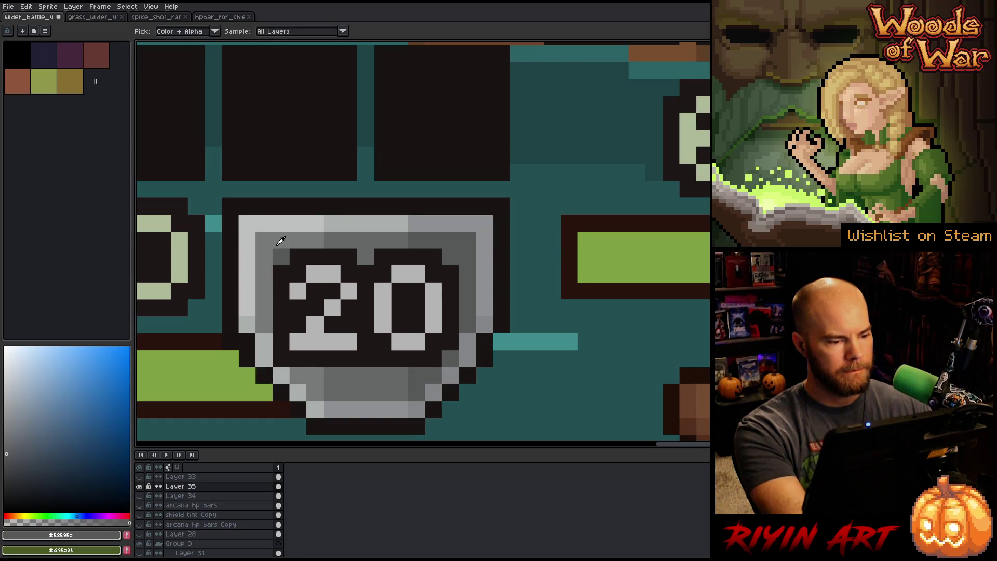
pyautogui.keyDown('alt'); pyautogui.click(278, 238); pyautogui.keyUp('alt')
pyautogui.click(281, 257)
# - On the next shield, darken the outline pixel and fill the upper-left gap with lighter grey
pyautogui.scroll(-5, 281, 258)
pyautogui.moveTo(260, 293); pyautogui.dragTo(369, 314)
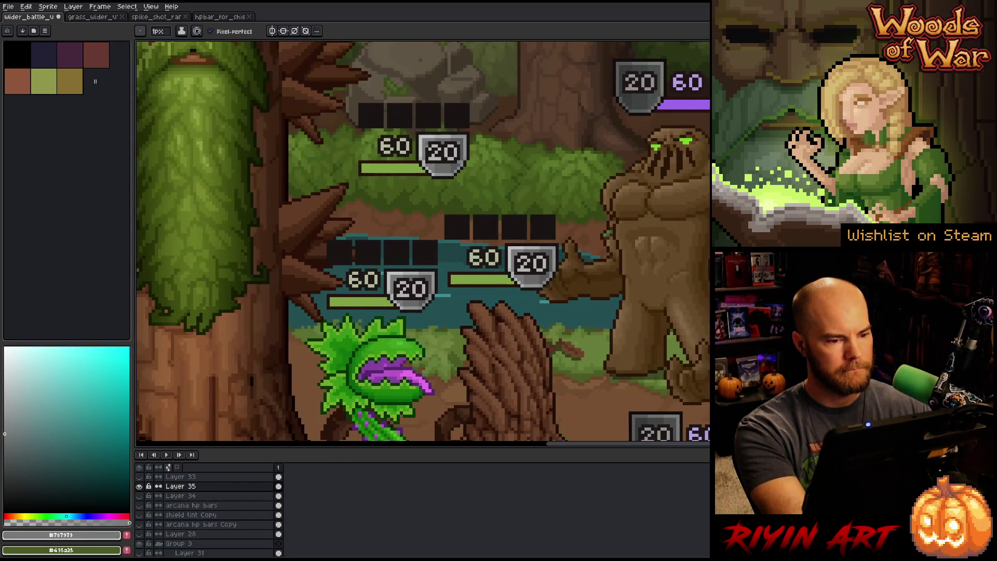
pyautogui.scroll(4, 411, 288)
pyautogui.keyDown('alt'); pyautogui.click(525, 195); pyautogui.keyUp('alt')
pyautogui.click(515, 210)
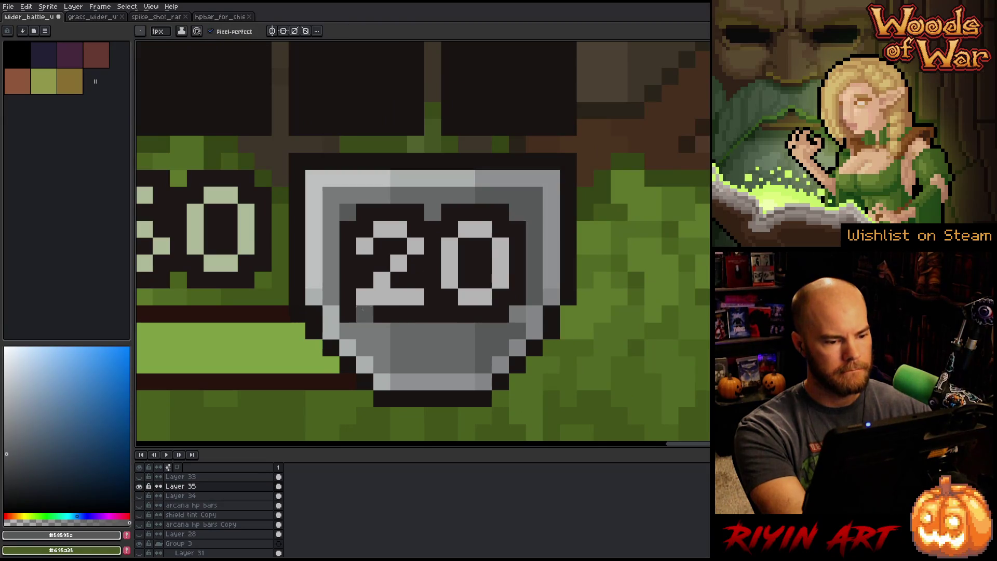
pyautogui.keyDown('alt'); pyautogui.click(347, 190); pyautogui.keyUp('alt')
pyautogui.click(349, 212)
pyautogui.click(500, 331)
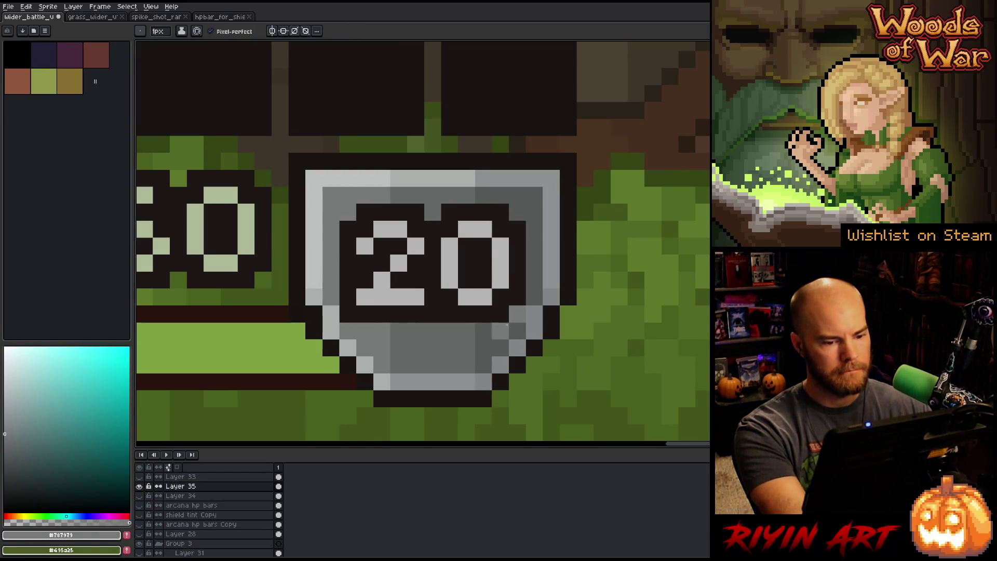
pyautogui.keyDown('alt'); pyautogui.click(513, 321); pyautogui.keyUp('alt')
# - Move to another 20 shield and sample its mid grey
pyautogui.scroll(-4, 520, 313)
pyautogui.moveTo(520, 314); pyautogui.dragTo(510, 343)
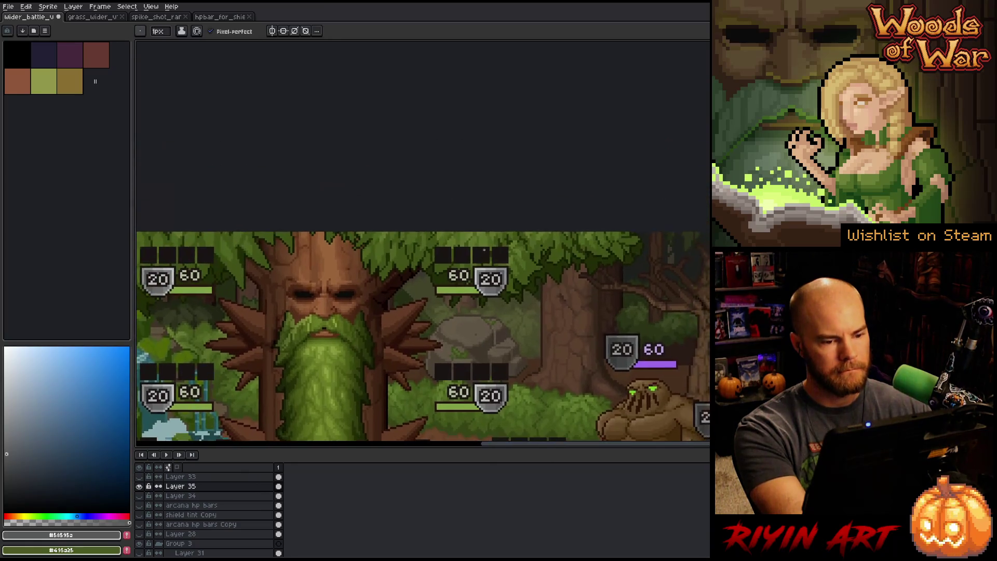
pyautogui.scroll(4, 478, 271)
pyautogui.press('alt')
pyautogui.scroll(1, 478, 272)
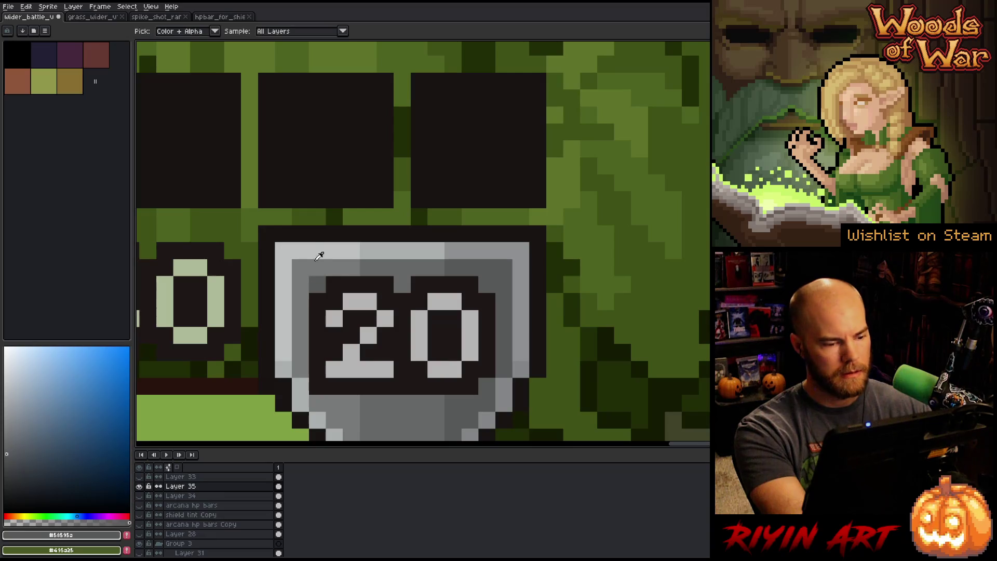
pyautogui.keyDown('alt'); pyautogui.click(318, 267); pyautogui.keyUp('alt')
pyautogui.scroll(-8, 317, 291)
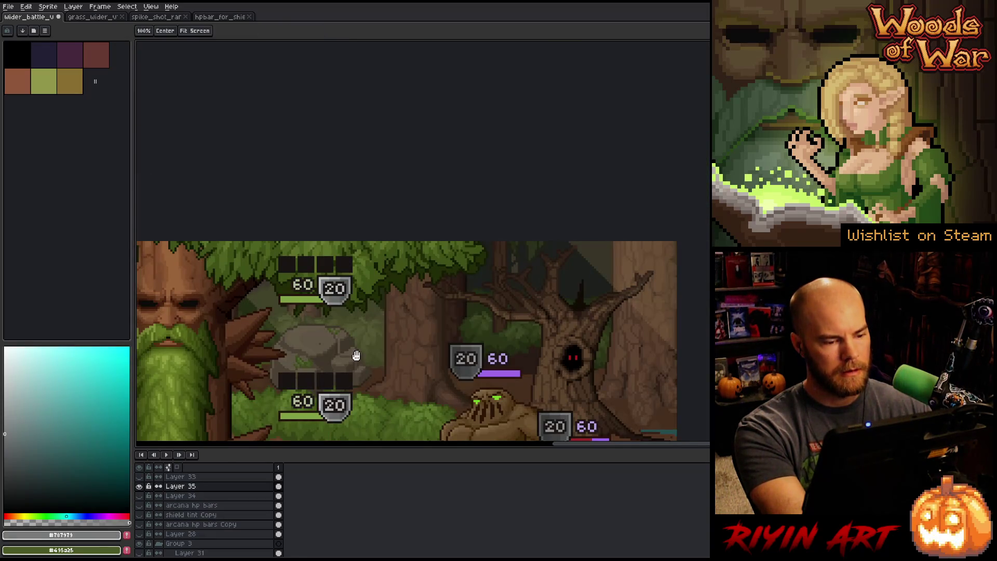
pyautogui.scroll(1, 352, 290)
pyautogui.scroll(-1, 289, 266)
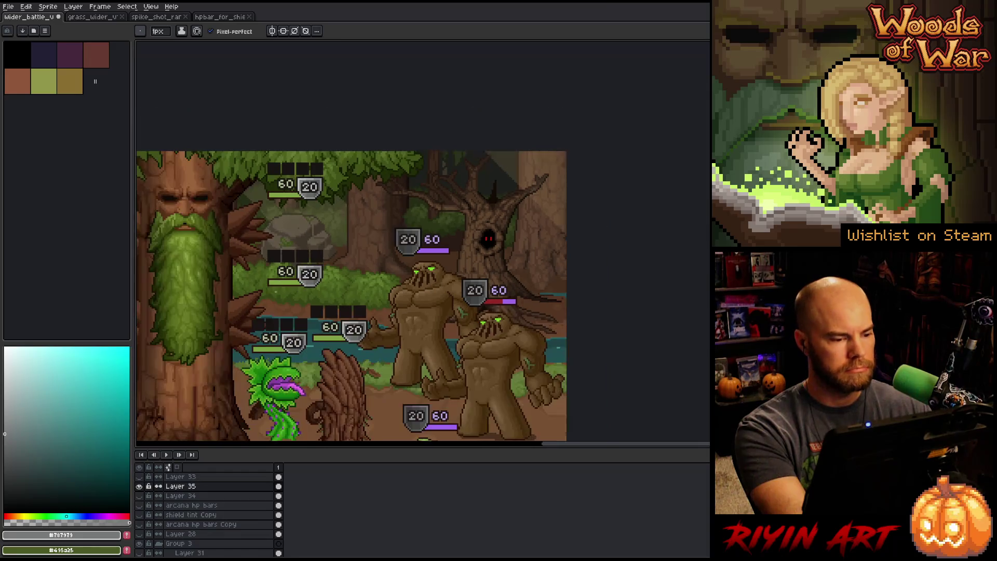
pyautogui.scroll(2, 289, 266)
pyautogui.moveTo(248, 238); pyautogui.dragTo(432, 242)
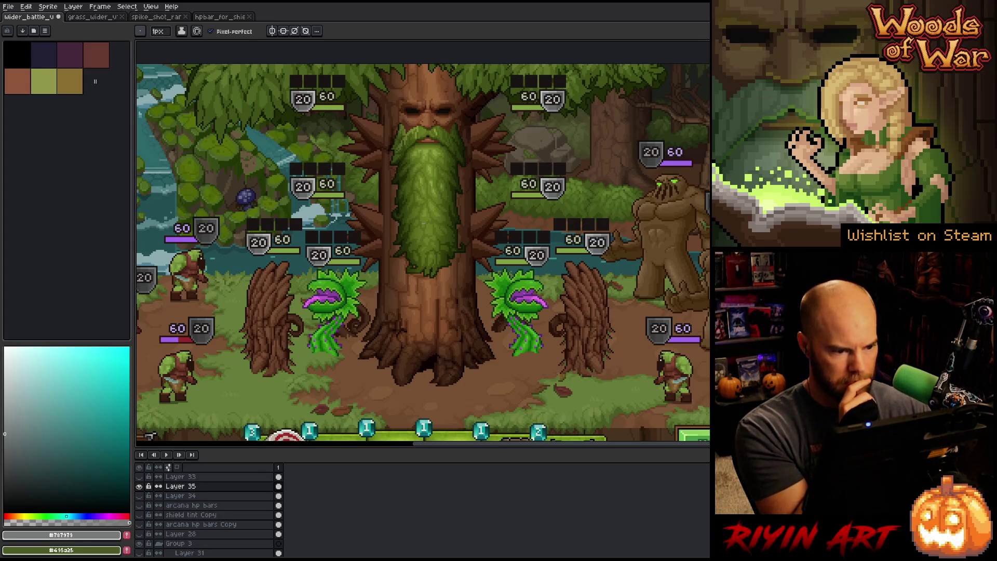
pyautogui.scroll(-1, 423, 223)
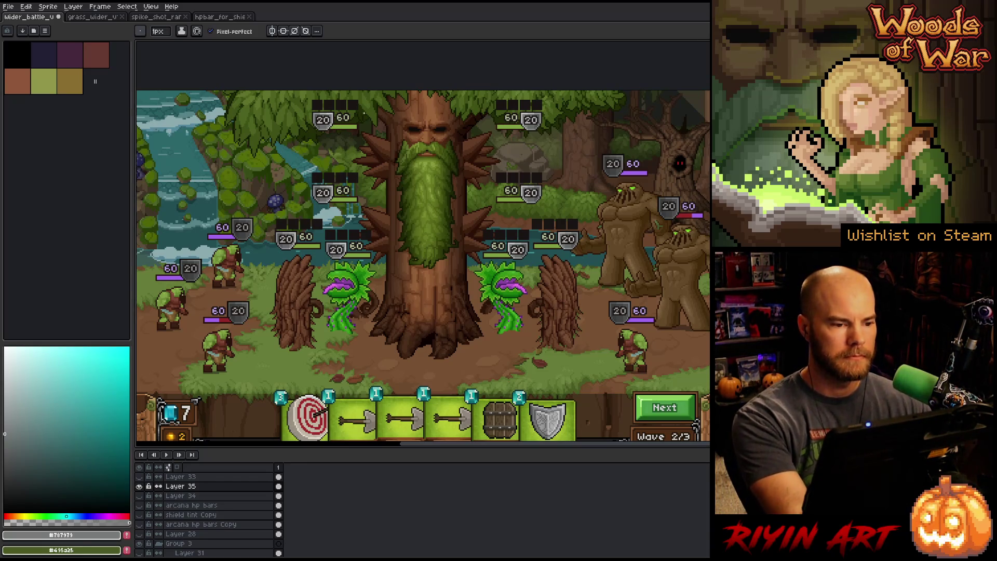
pyautogui.moveTo(436, 176)
pyautogui.mouseDown()
pyautogui.moveTo(416, 253)
pyautogui.moveTo(412, 218)
pyautogui.moveTo(430, 157)
pyautogui.mouseUp()
pyautogui.press('b')
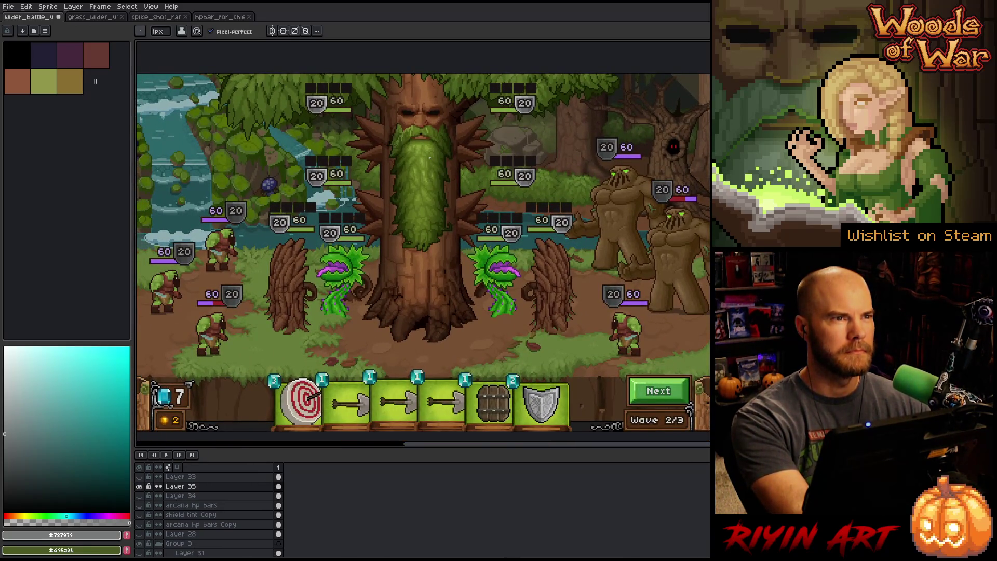
pyautogui.scroll(-1, 429, 158)
pyautogui.rightClick(481, 253)
pyautogui.click(493, 257)
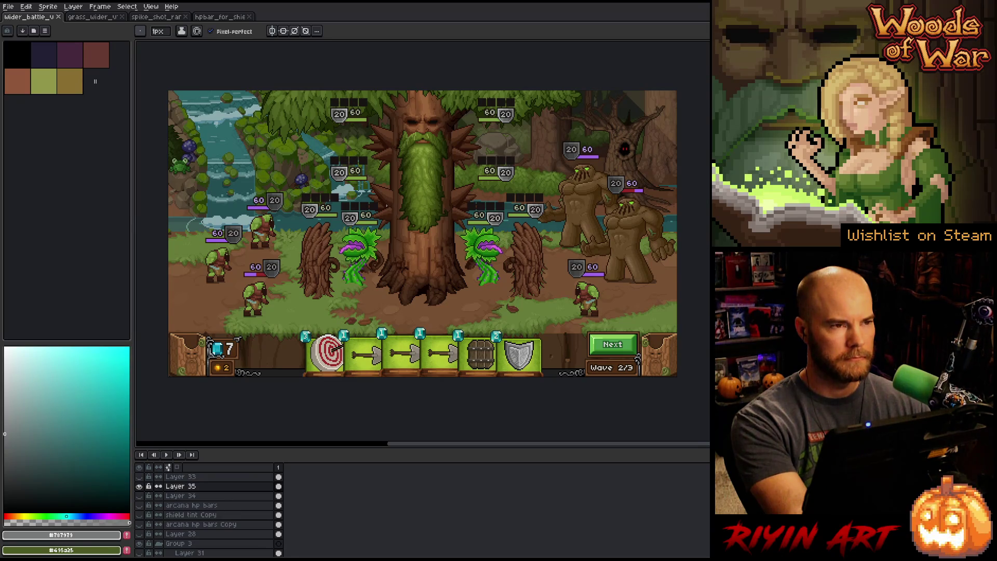
pyautogui.press('h')
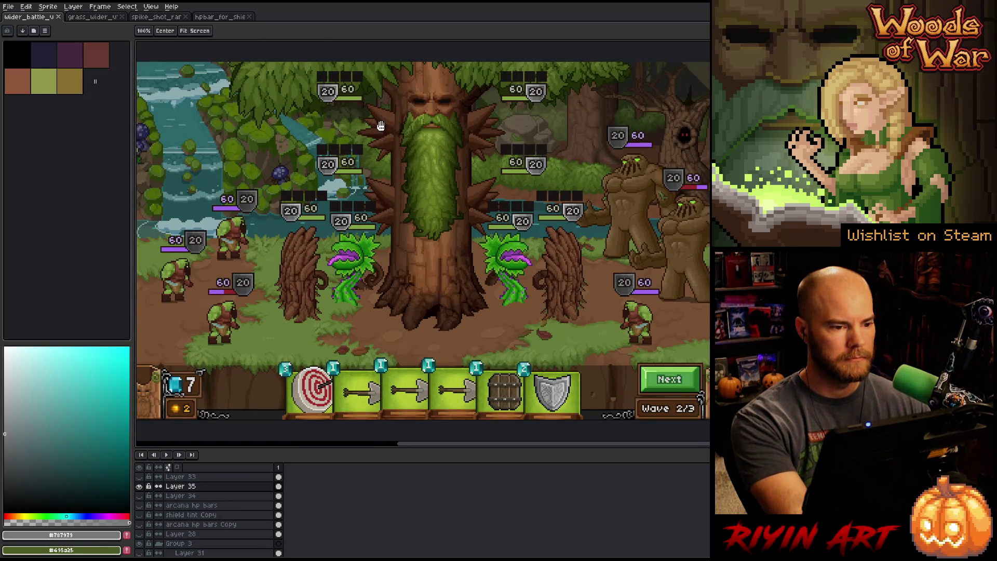
pyautogui.scroll(2, 386, 204)
pyautogui.moveTo(385, 123); pyautogui.dragTo(382, 154)
pyautogui.scroll(-1, 350, 219)
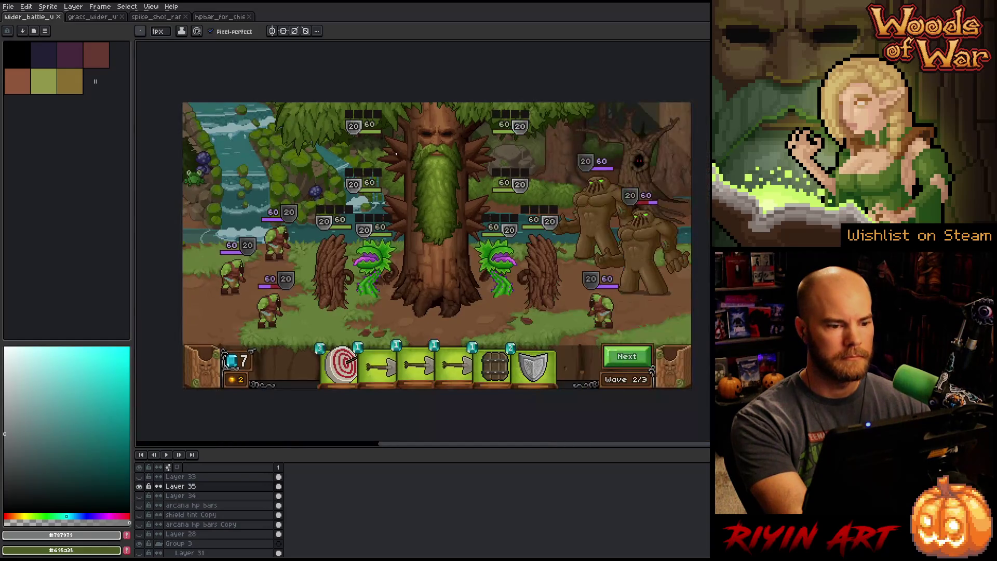
pyautogui.press('b')
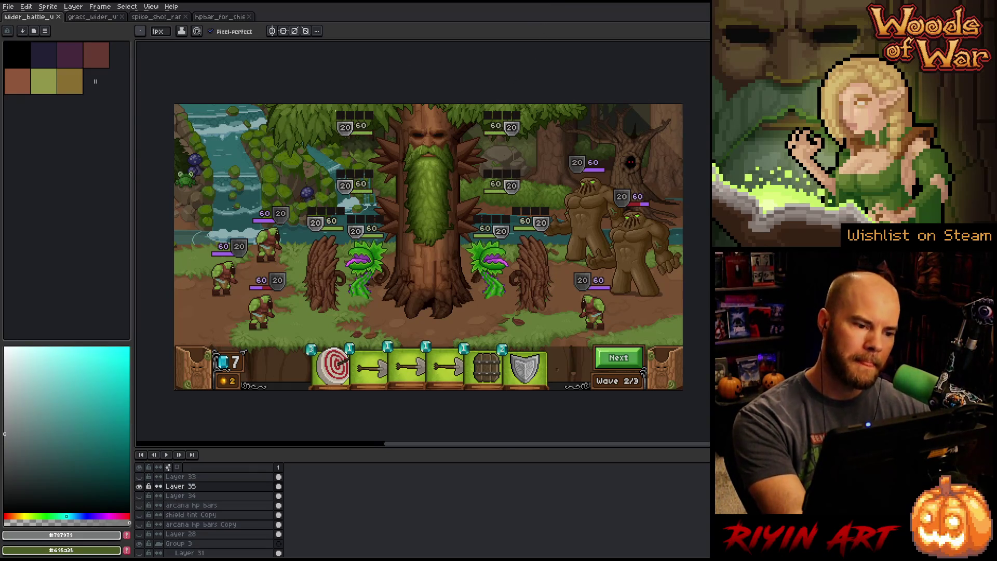
pyautogui.scroll(1, 337, 112)
pyautogui.press('space')
pyautogui.moveTo(305, 263); pyautogui.dragTo(331, 243)
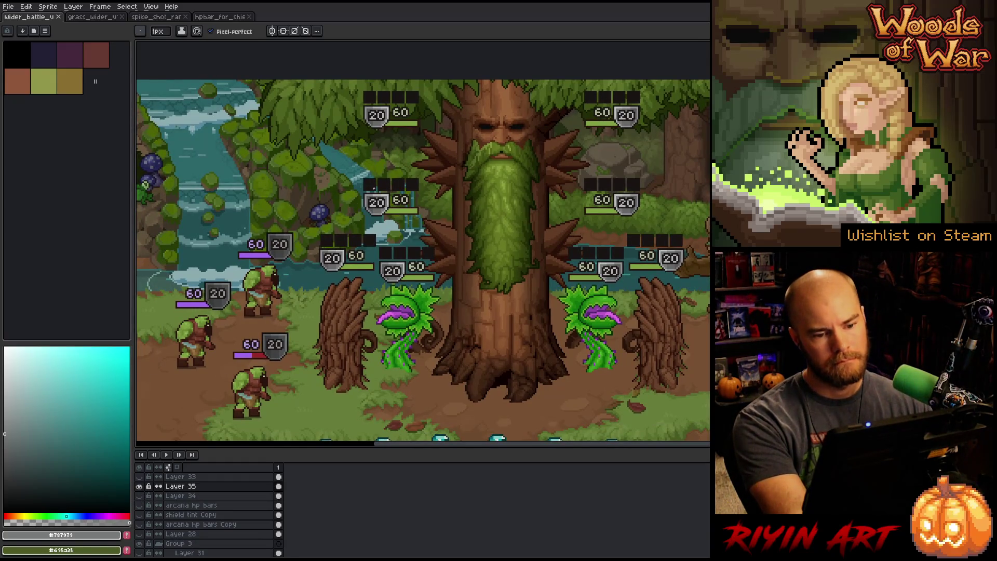
pyautogui.scroll(2, 374, 188)
pyautogui.press('space')
pyautogui.moveTo(351, 274); pyautogui.dragTo(358, 258)
pyautogui.scroll(4, 357, 258)
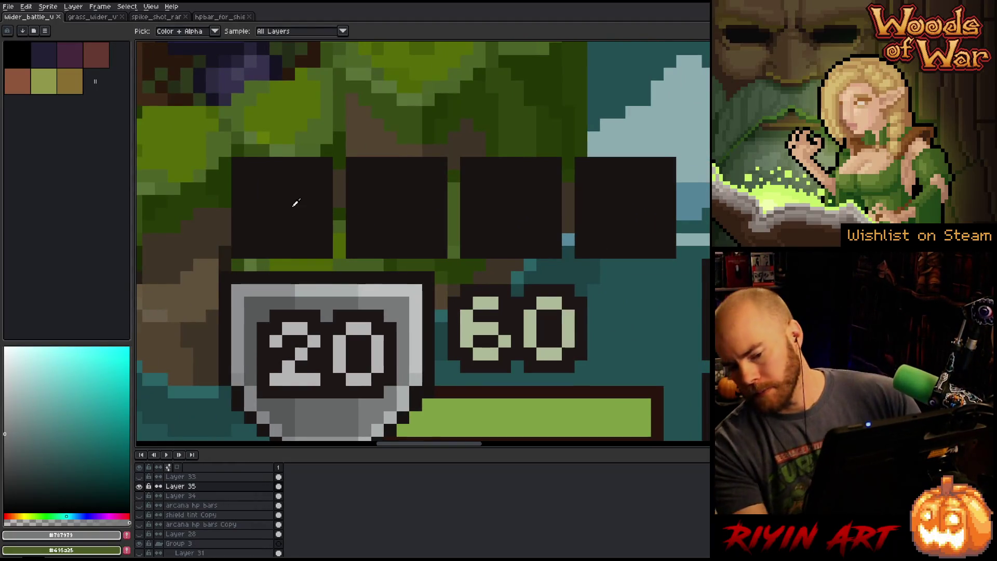
# - Fill the first pip box and recolour it gold with the olive swatch
pyautogui.keyDown('alt'); pyautogui.click(270, 297); pyautogui.keyUp('alt')
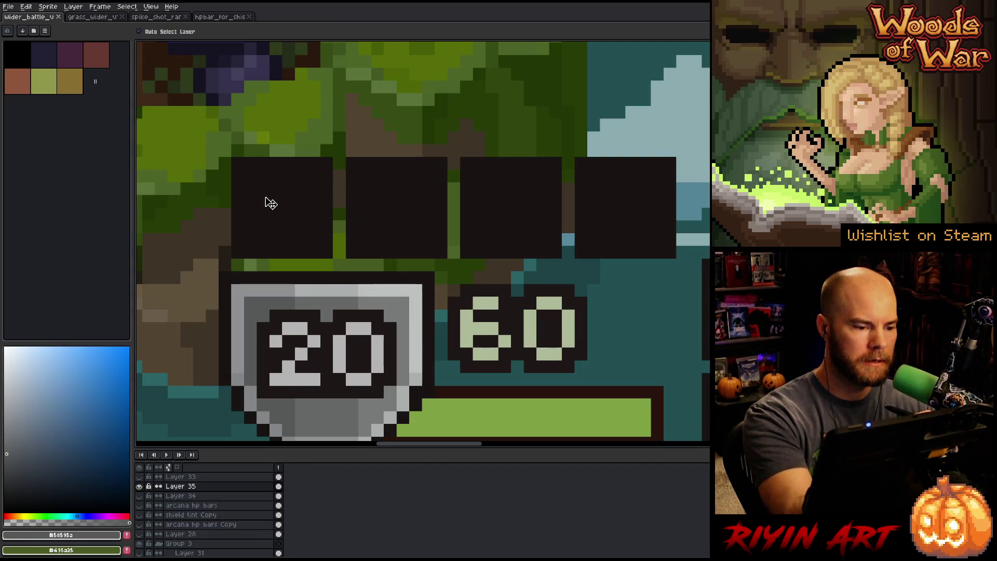
pyautogui.moveTo(250, 175)
pyautogui.mouseDown()
pyautogui.moveTo(250, 239)
pyautogui.moveTo(314, 239)
pyautogui.moveTo(317, 191)
pyautogui.moveTo(254, 174)
pyautogui.moveTo(301, 231)
pyautogui.moveTo(259, 208)
pyautogui.moveTo(298, 200)
pyautogui.mouseUp()
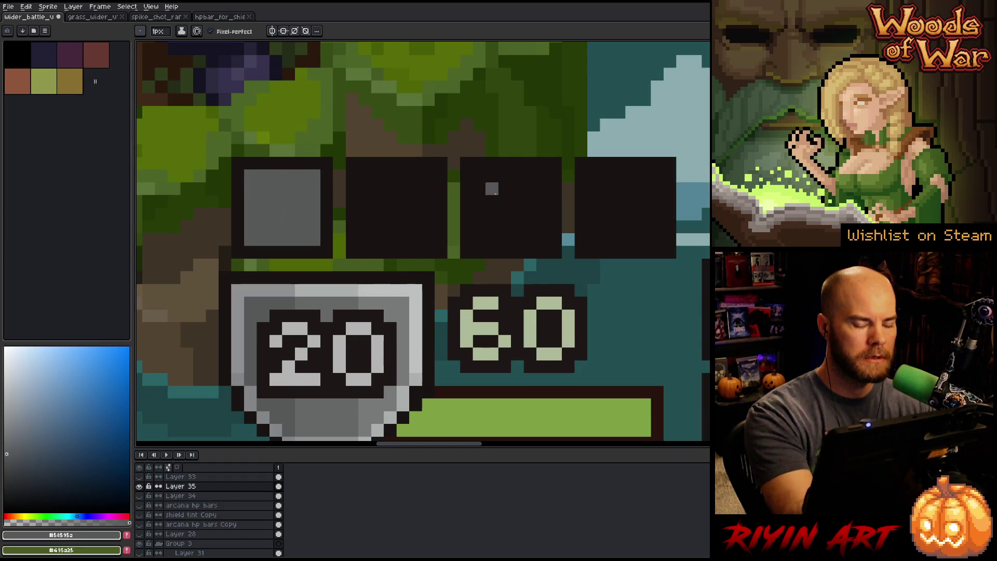
pyautogui.click(69, 81)
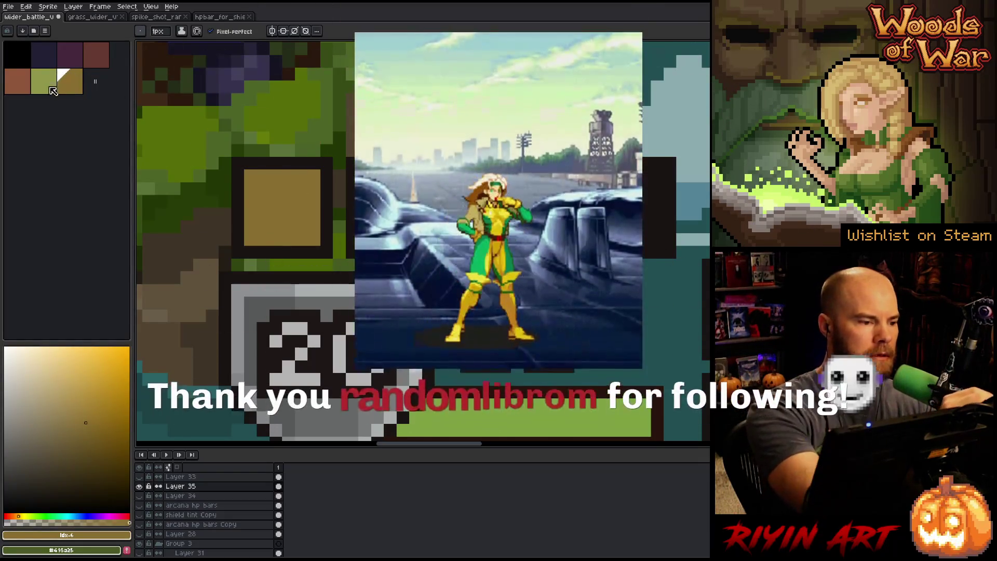
# - Draw a dark purple diagonal blade mark across the gold pip, darkening its lower end
pyautogui.click(70, 54)
pyautogui.moveTo(263, 227); pyautogui.dragTo(301, 188)
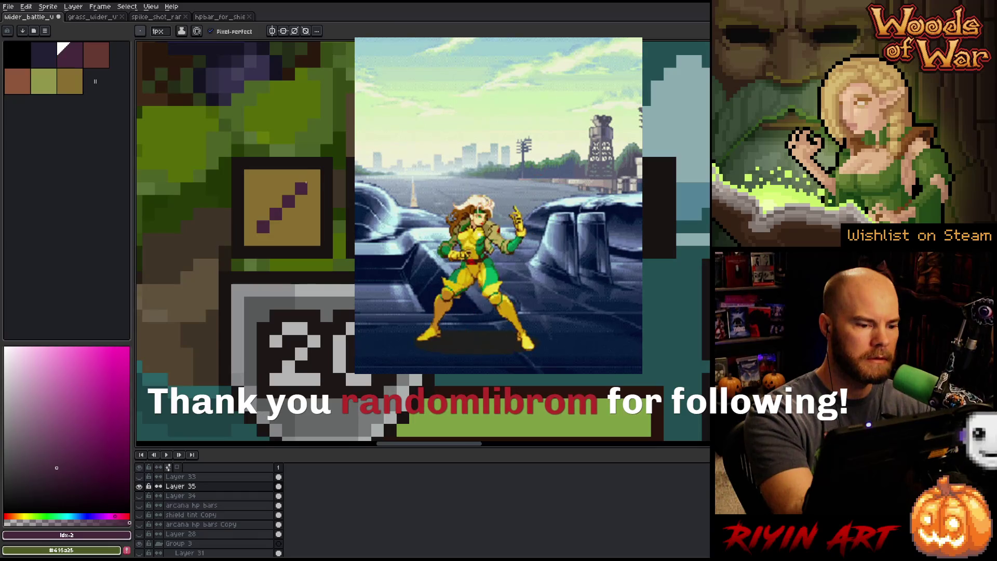
pyautogui.click(37, 479)
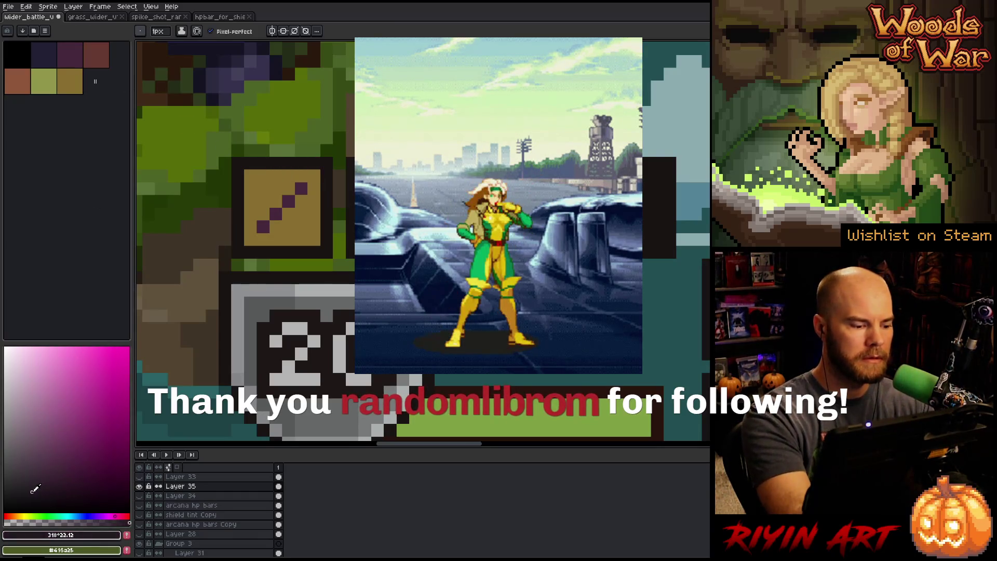
pyautogui.click(252, 237)
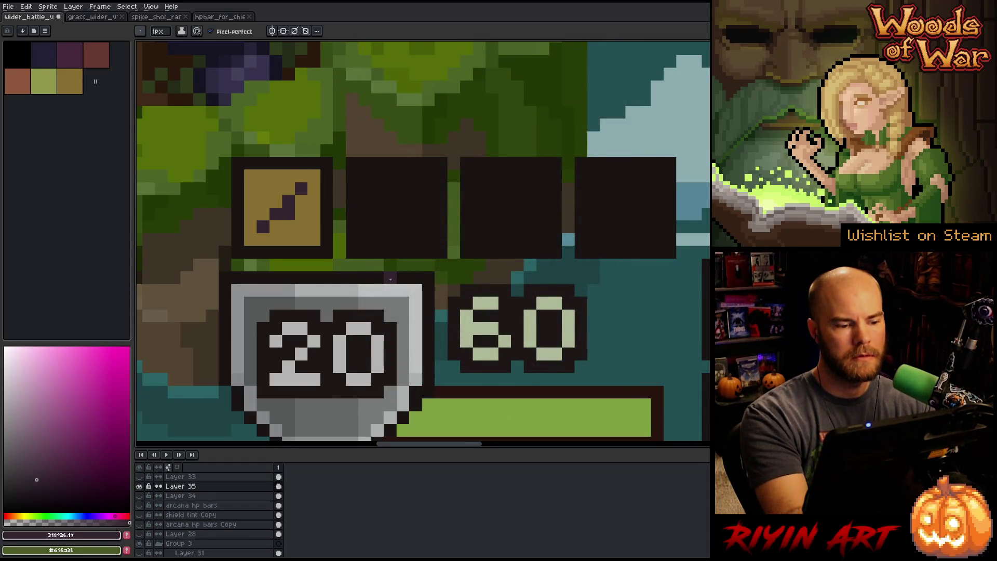
pyautogui.click(301, 213)
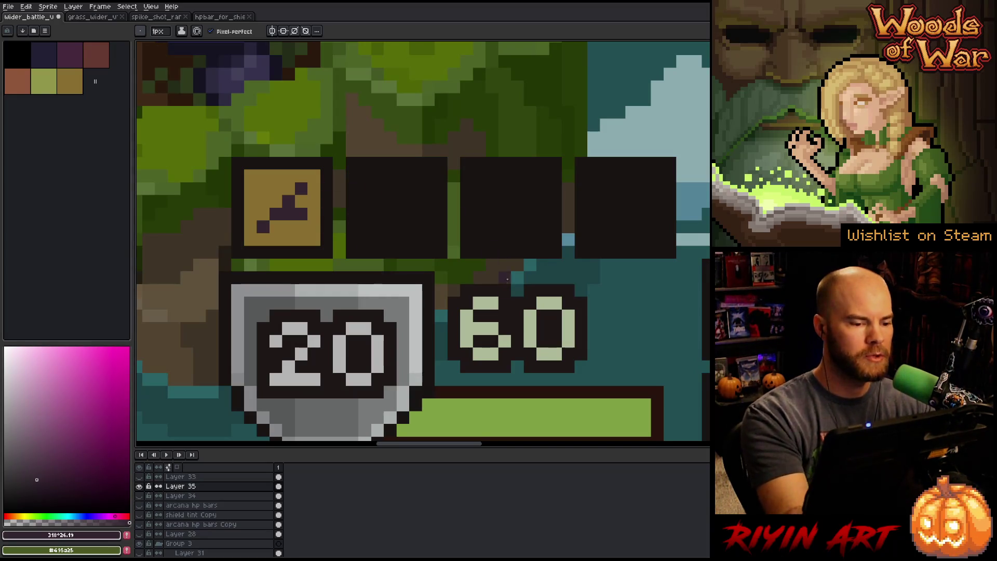
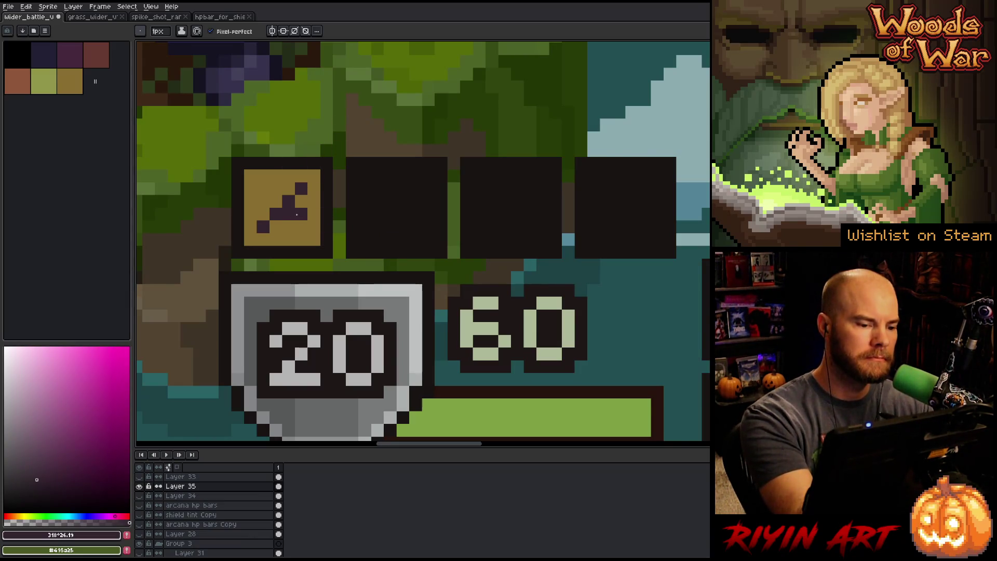
# - Thin the icon's diagonal with yellow and paint shield-grey columns to widen the blade
pyautogui.click(301, 201)
pyautogui.moveTo(301, 214); pyautogui.dragTo(289, 214)
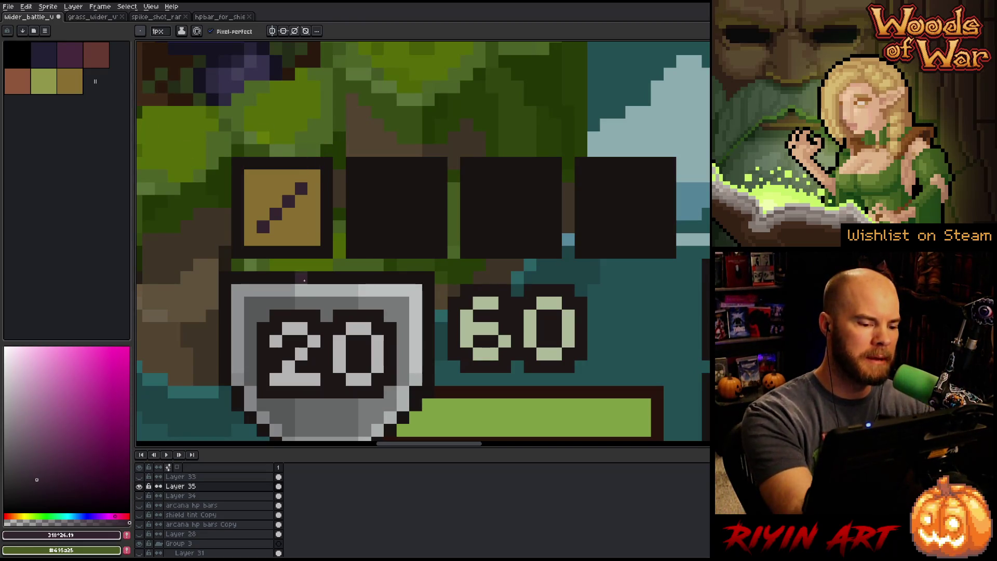
pyautogui.keyDown('alt'); pyautogui.click(278, 297); pyautogui.keyUp('alt')
pyautogui.moveTo(275, 201); pyautogui.dragTo(275, 189)
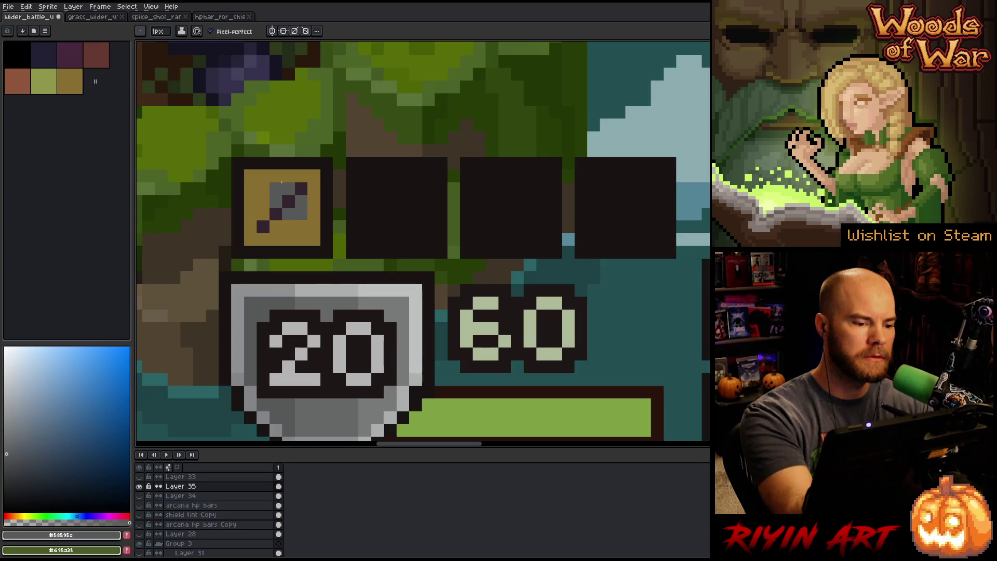
pyautogui.moveTo(263, 188); pyautogui.dragTo(263, 215)
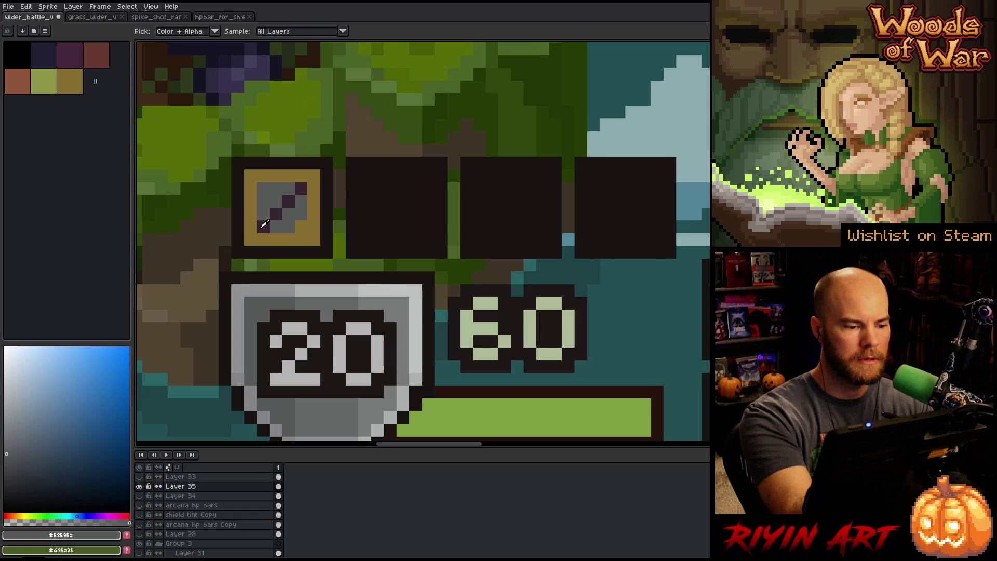
pyautogui.keyDown('alt'); pyautogui.click(301, 188); pyautogui.keyUp('alt')
# - Bucket-fill the blade interior with lighter grey and shade its left and top edges darker
pyautogui.click(314, 176)
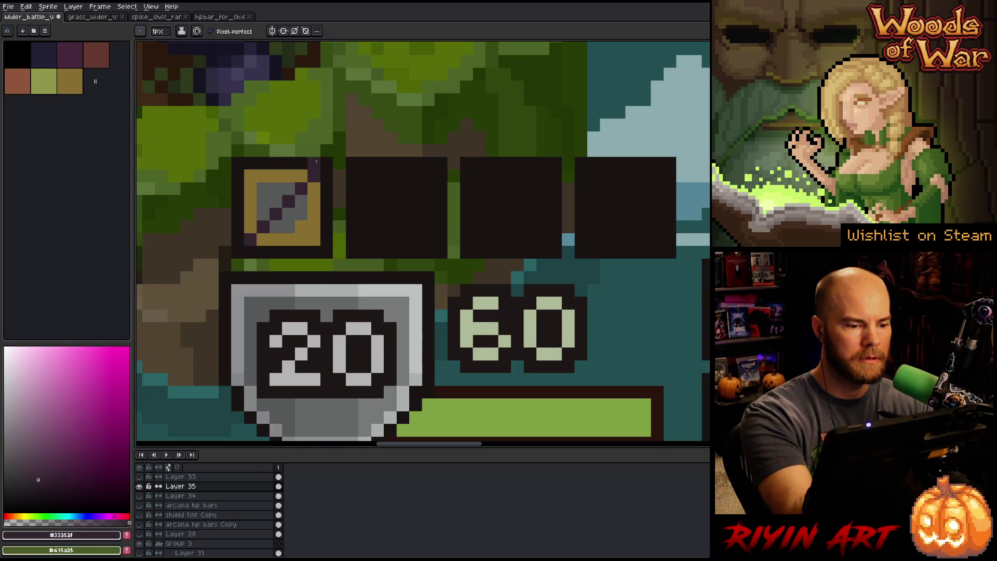
pyautogui.press('alt')
pyautogui.click(292, 223)
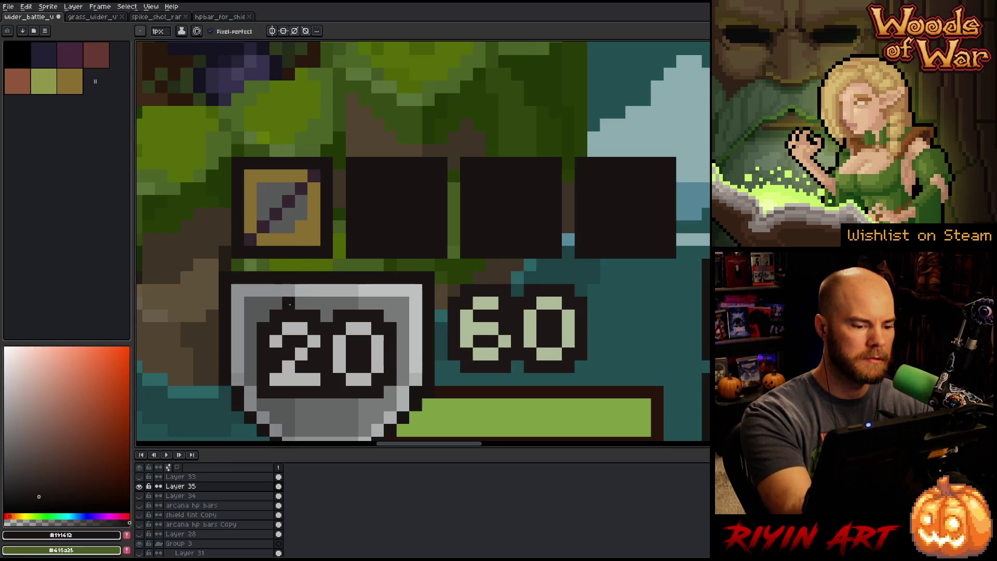
pyautogui.click(289, 300)
pyautogui.press('g')
pyautogui.click(284, 207)
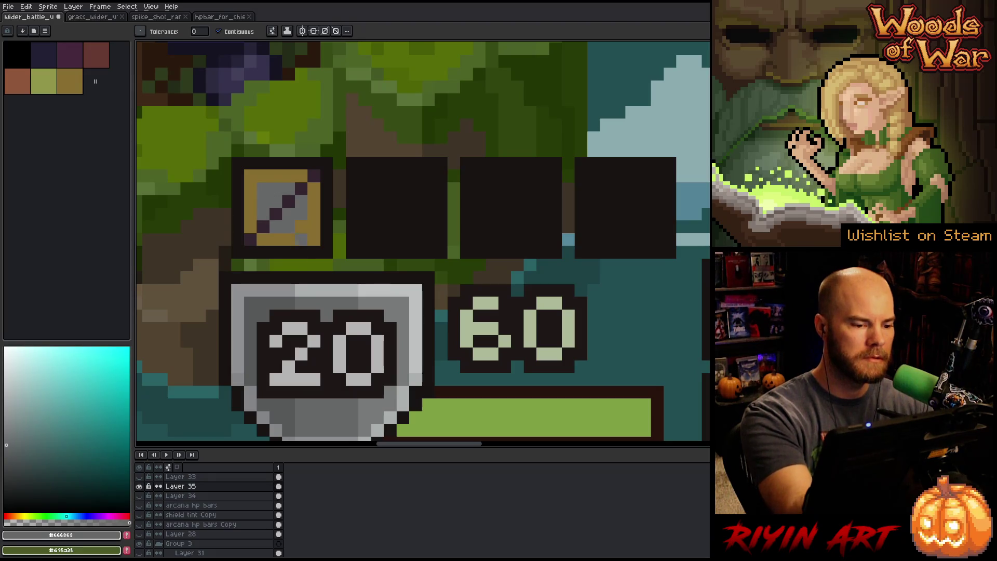
pyautogui.keyDown('alt'); pyautogui.click(289, 294); pyautogui.keyUp('alt')
pyautogui.press('b')
pyautogui.moveTo(288, 176)
pyautogui.mouseDown()
pyautogui.moveTo(288, 189)
pyautogui.moveTo(264, 189)
pyautogui.moveTo(263, 214)
pyautogui.mouseUp()
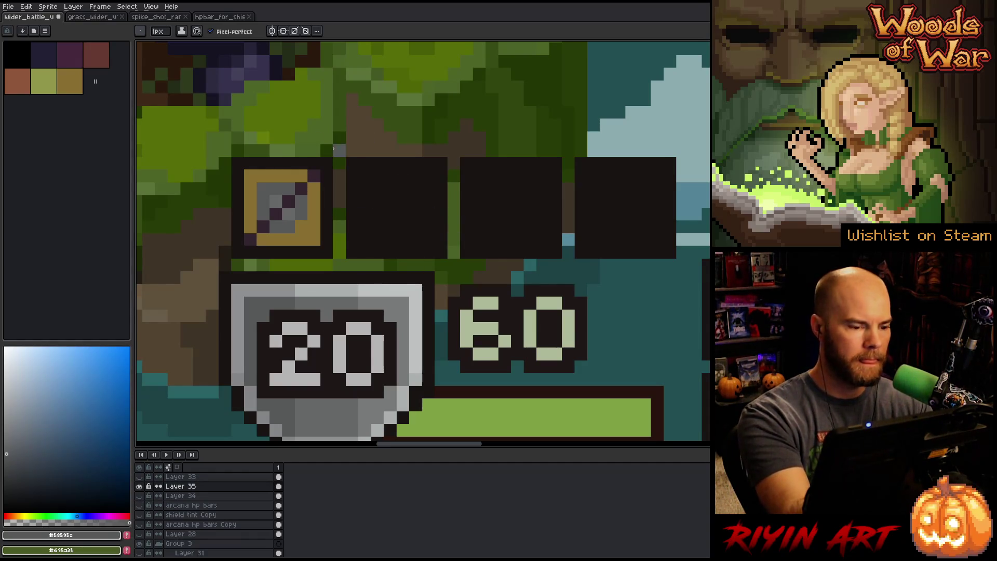
pyautogui.click(264, 224)
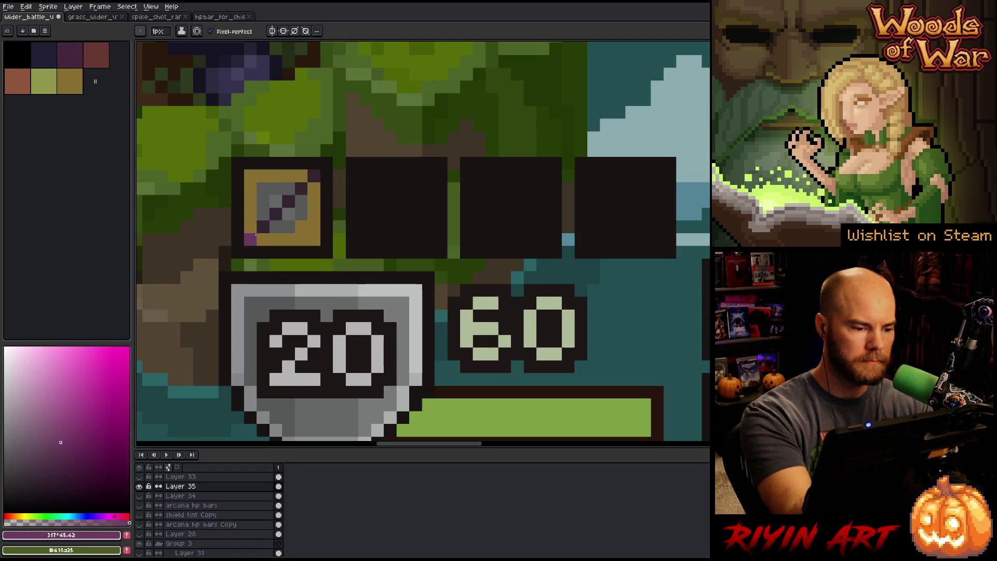
# - Recolour the icon's diagonal slash from purple to red along its full length
pyautogui.keyDown('shift'); pyautogui.click(314, 177); pyautogui.keyUp('shift')
pyautogui.moveTo(76, 450); pyautogui.dragTo(85, 464)
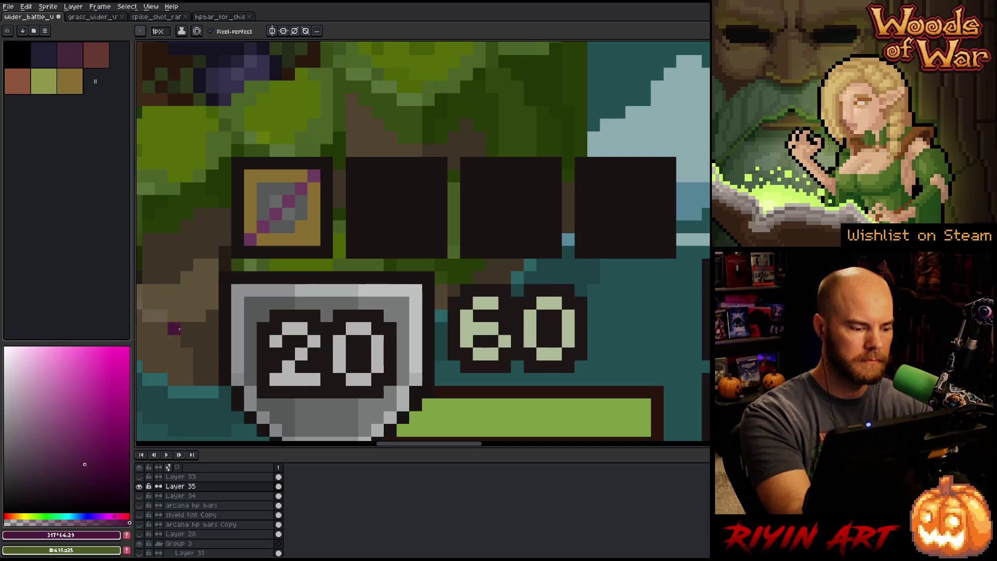
pyautogui.keyDown('shift'); pyautogui.click(252, 240); pyautogui.keyUp('shift')
pyautogui.click(126, 514)
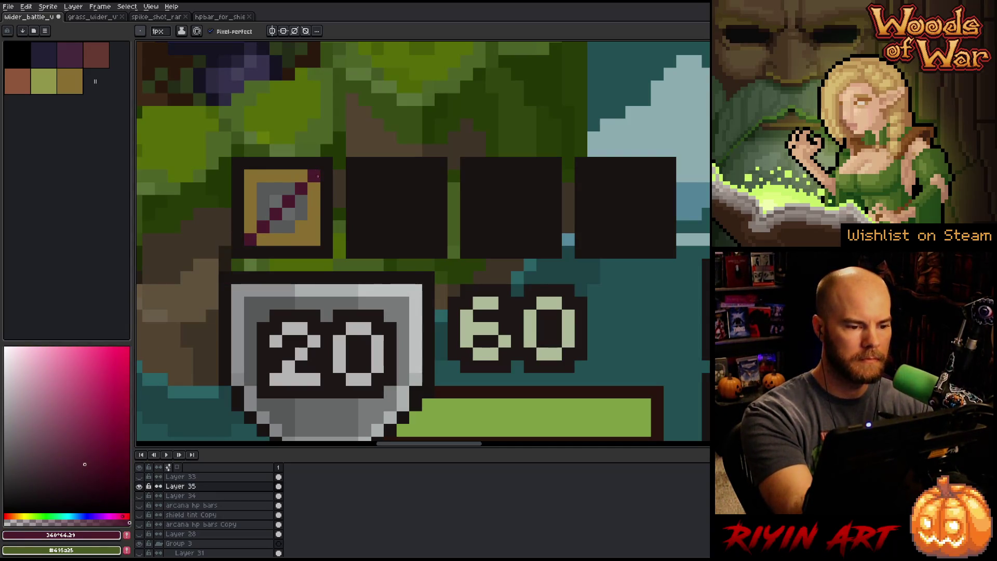
pyautogui.click(102, 432)
pyautogui.click(250, 240)
pyautogui.click(302, 189)
pyautogui.keyDown('shift'); pyautogui.click(314, 176); pyautogui.keyUp('shift')
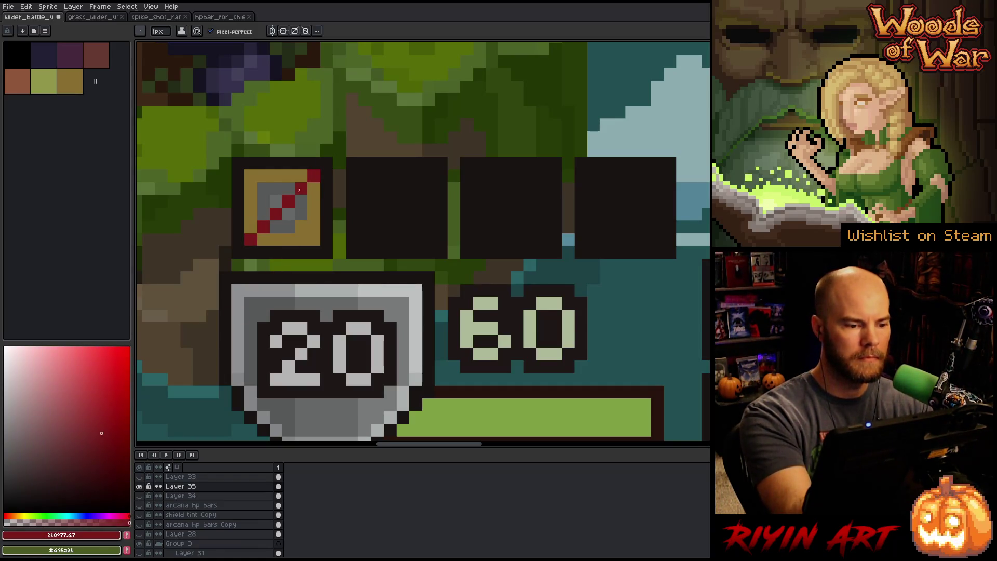
# - Add dark blue-grey and lighter grey shading pixels to the blade, undoing one over the red
pyautogui.press('i')
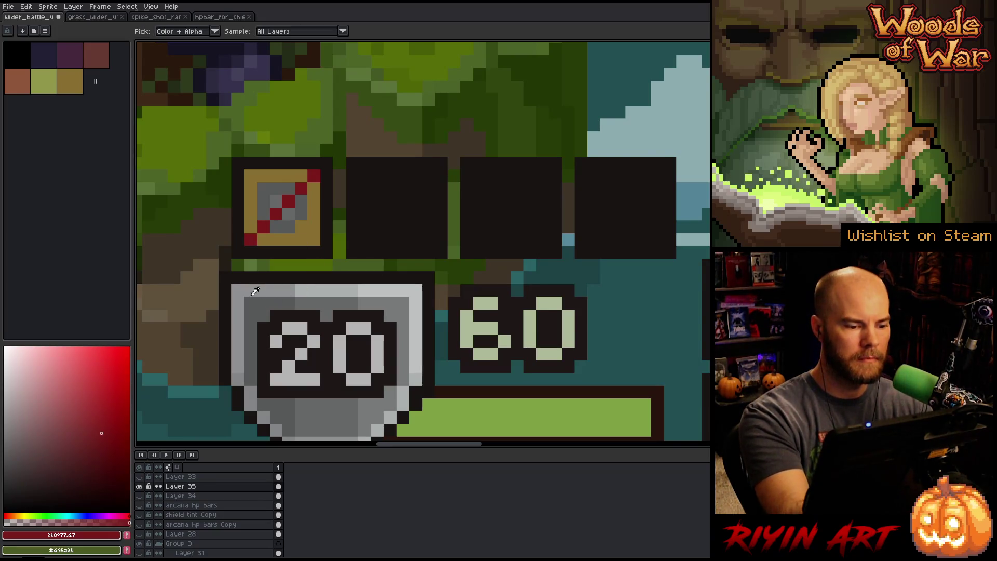
pyautogui.click(256, 291)
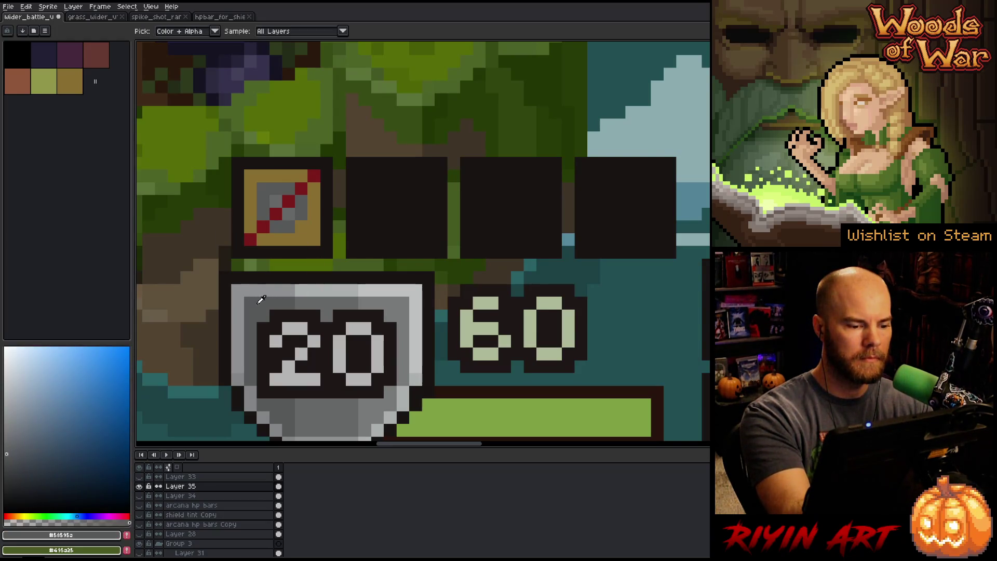
pyautogui.press('b')
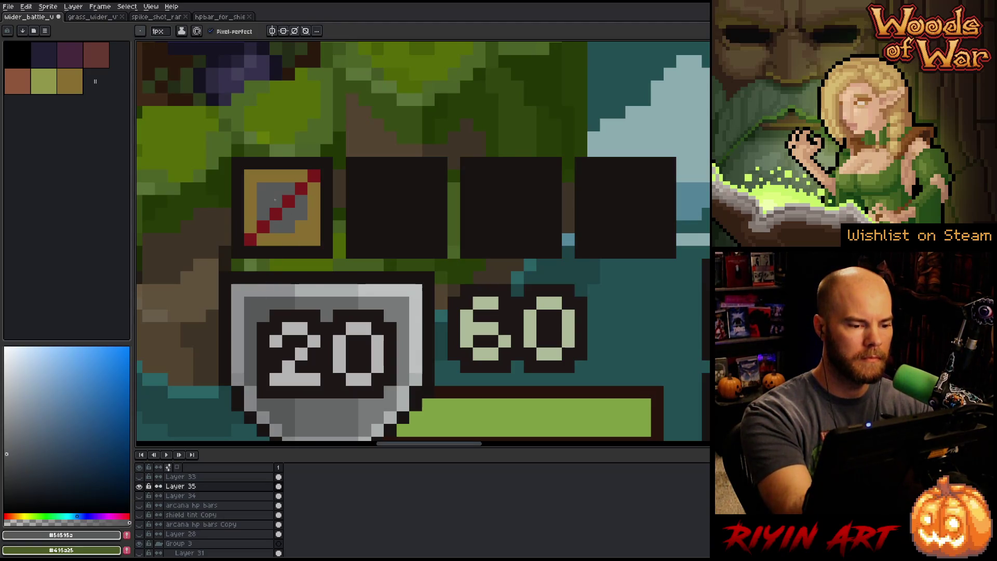
pyautogui.click(4, 485)
pyautogui.click(300, 200)
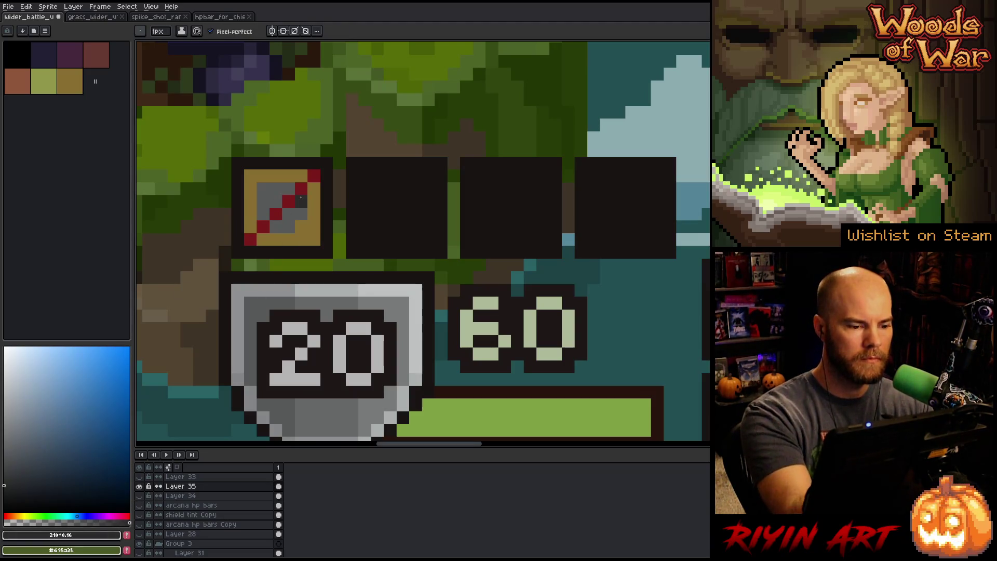
pyautogui.click(250, 239)
pyautogui.click(3, 474)
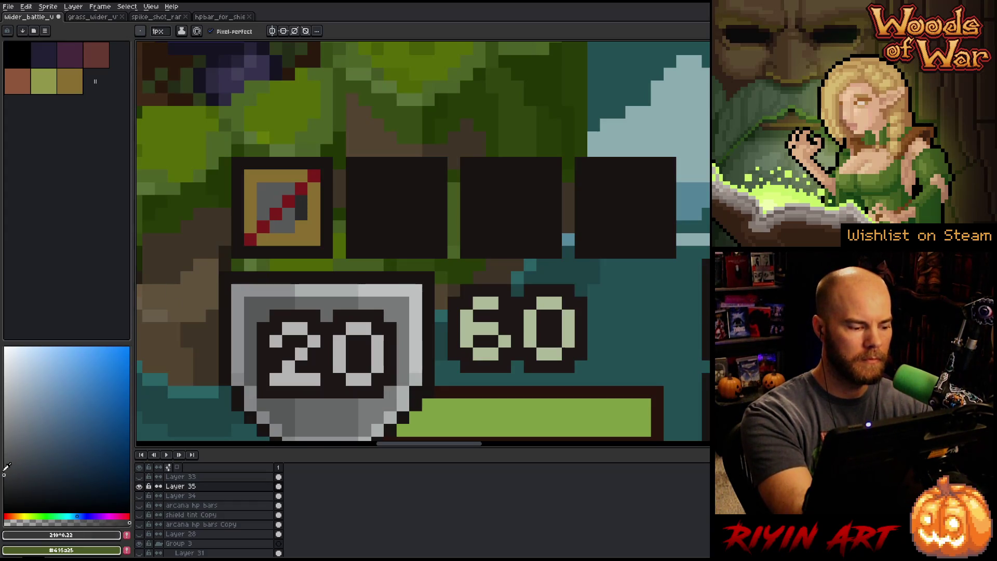
pyautogui.click(302, 201)
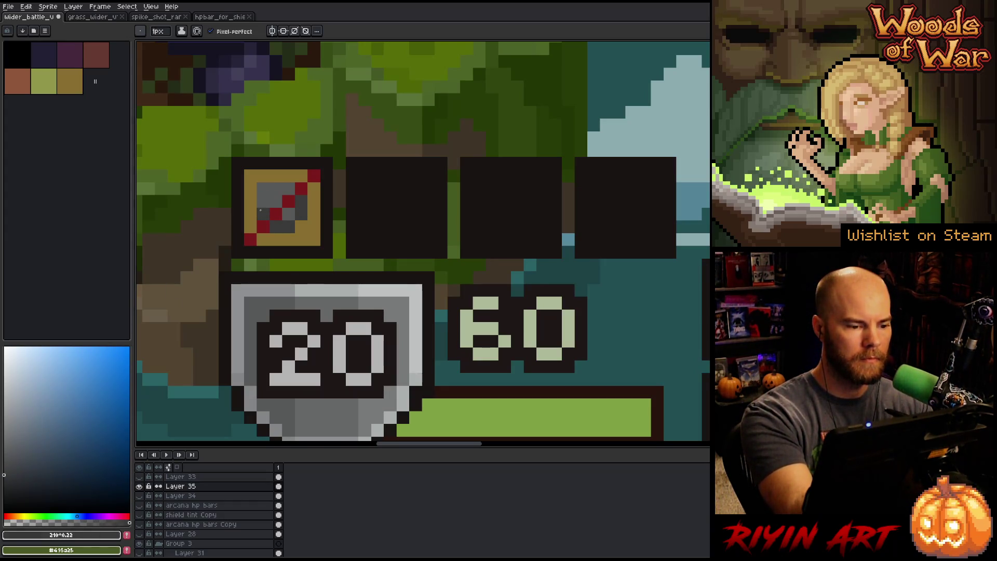
pyautogui.click(301, 188)
pyautogui.hotkey('ctrl', 'z')
# - Sample the icon's greys and lighten pixels at the blade's top-left
pyautogui.press('alt')
pyautogui.click(292, 209)
pyautogui.click(9, 462)
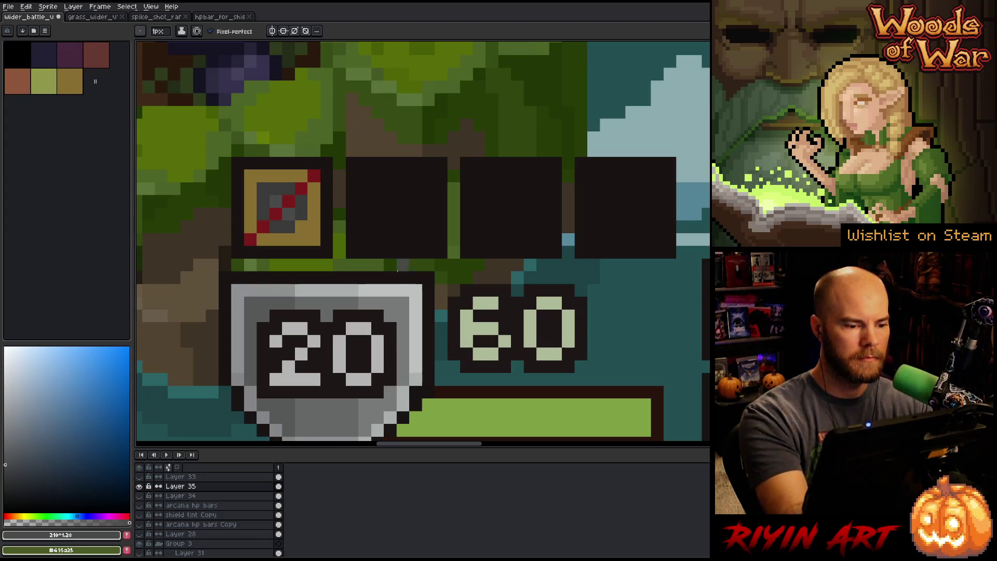
pyautogui.press('alt')
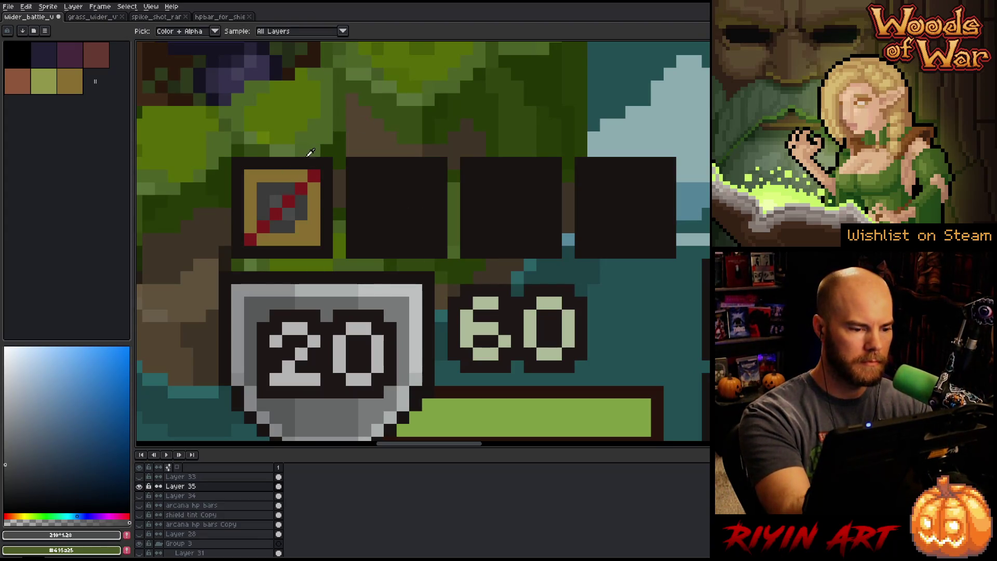
pyautogui.keyDown('alt'); pyautogui.click(311, 226); pyautogui.keyUp('alt')
pyautogui.keyDown('alt'); pyautogui.click(305, 205); pyautogui.keyUp('alt')
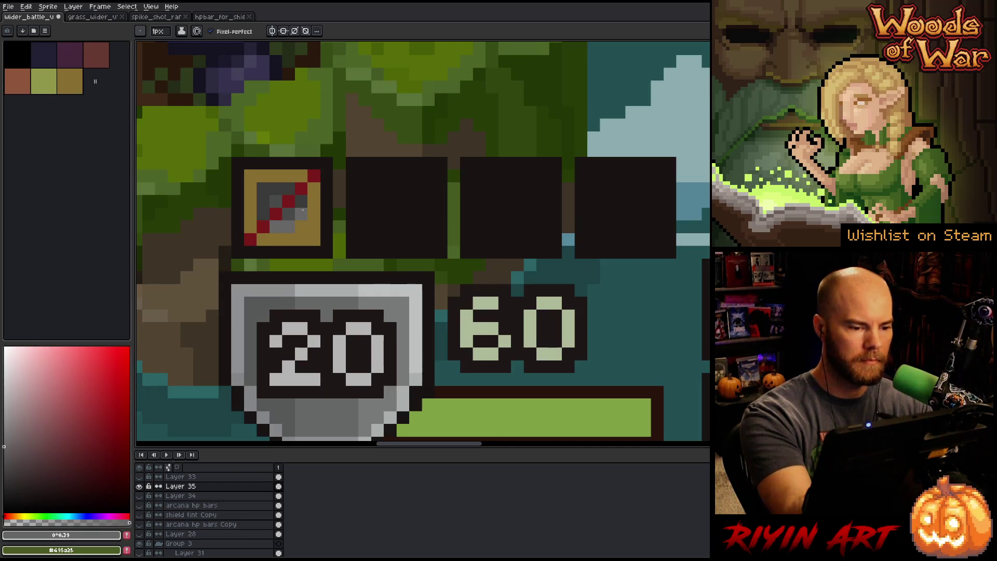
pyautogui.moveTo(262, 193)
pyautogui.mouseDown()
pyautogui.moveTo(275, 190)
pyautogui.moveTo(294, 207)
pyautogui.moveTo(276, 202)
pyautogui.mouseUp()
pyautogui.click(5, 426)
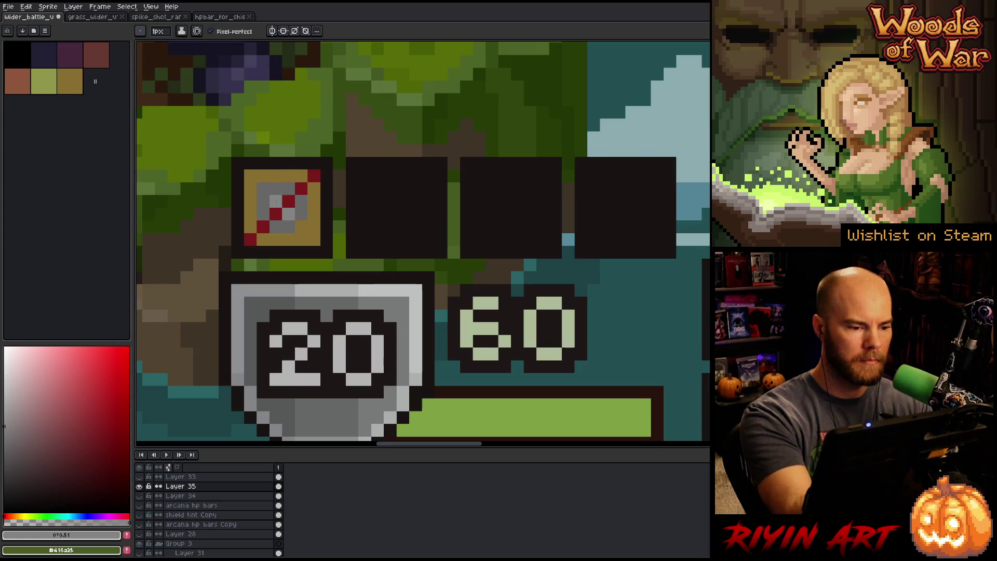
# - Darken pixels along the blade's left side and top row with a dark grey
pyautogui.press('alt')
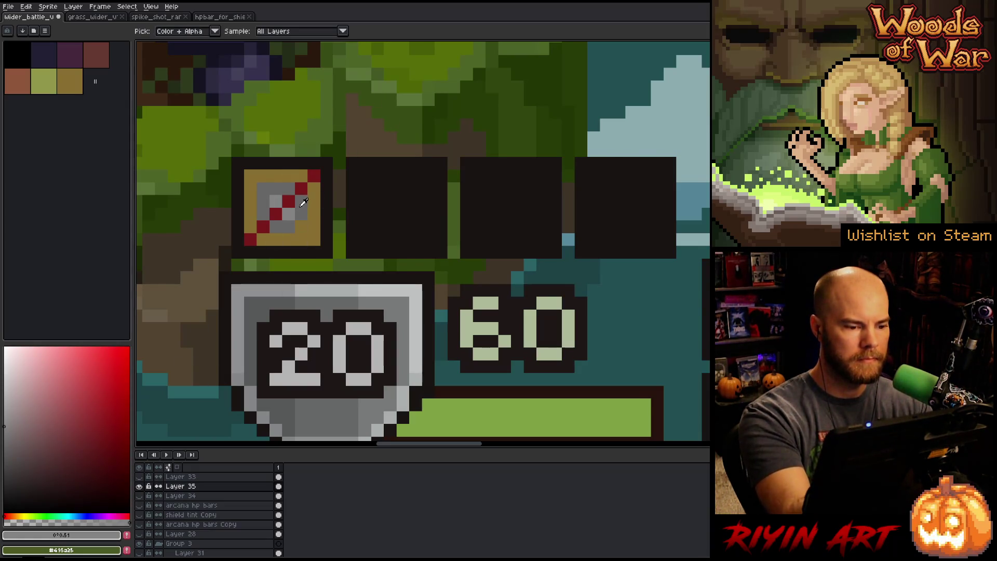
pyautogui.click(303, 203)
pyautogui.click(308, 223)
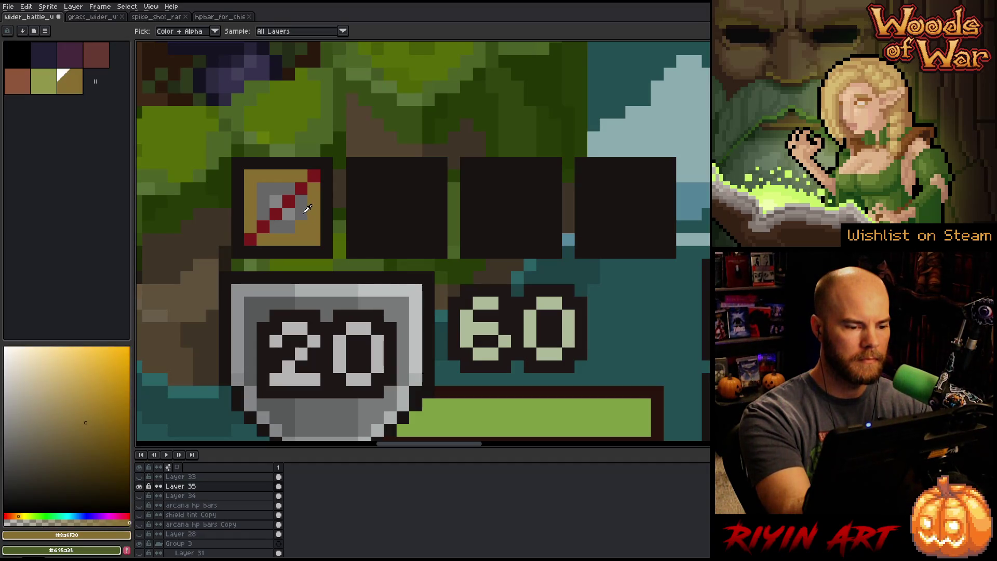
pyautogui.click(307, 208)
pyautogui.click(4, 467)
pyautogui.press('b')
pyautogui.click(302, 202)
pyautogui.click(302, 214)
pyautogui.click(263, 214)
pyautogui.click(263, 188)
pyautogui.click(289, 189)
pyautogui.click(276, 189)
pyautogui.click(3, 445)
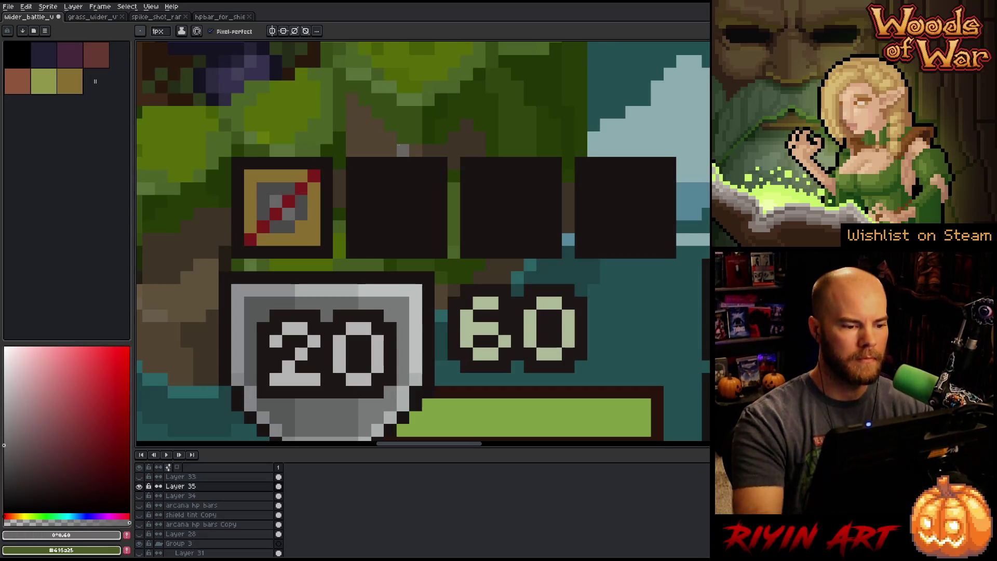
# - Lighten the icon's gold frame with a brighter gold fill
pyautogui.scroll(-4, 403, 151)
pyautogui.scroll(3, 403, 151)
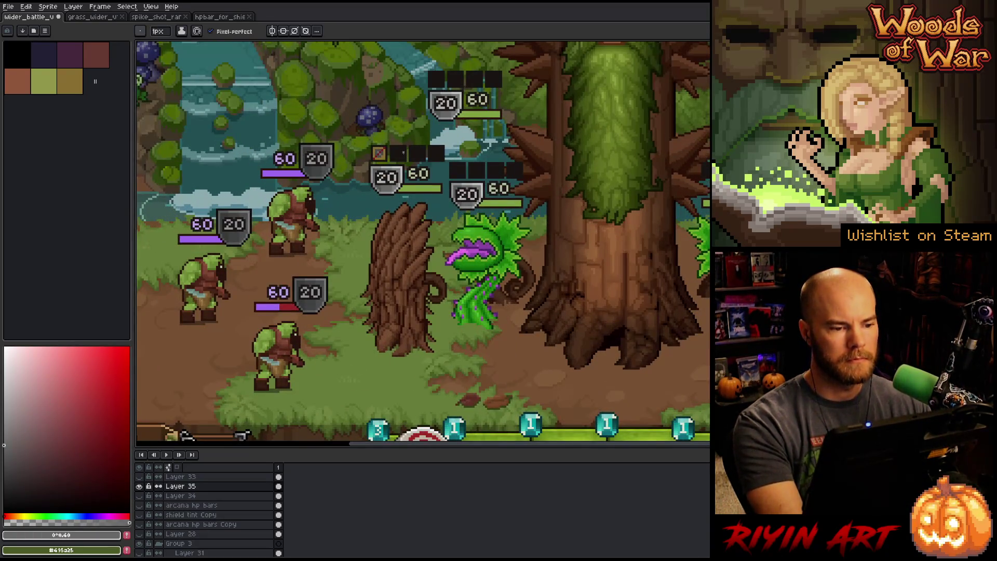
pyautogui.scroll(4, 386, 143)
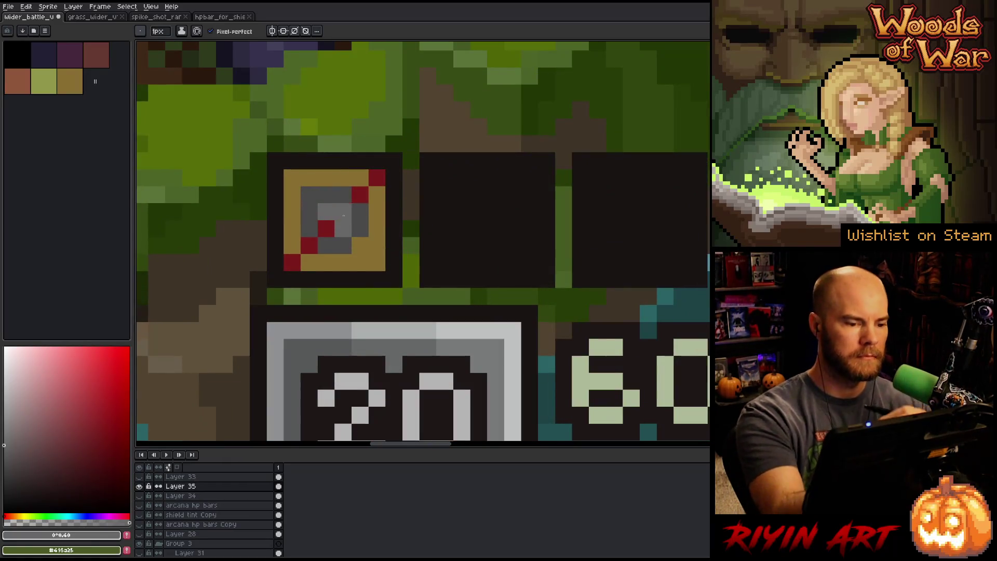
pyautogui.keyDown('alt'); pyautogui.click(358, 216); pyautogui.keyUp('alt')
pyautogui.scroll(-5, 329, 215)
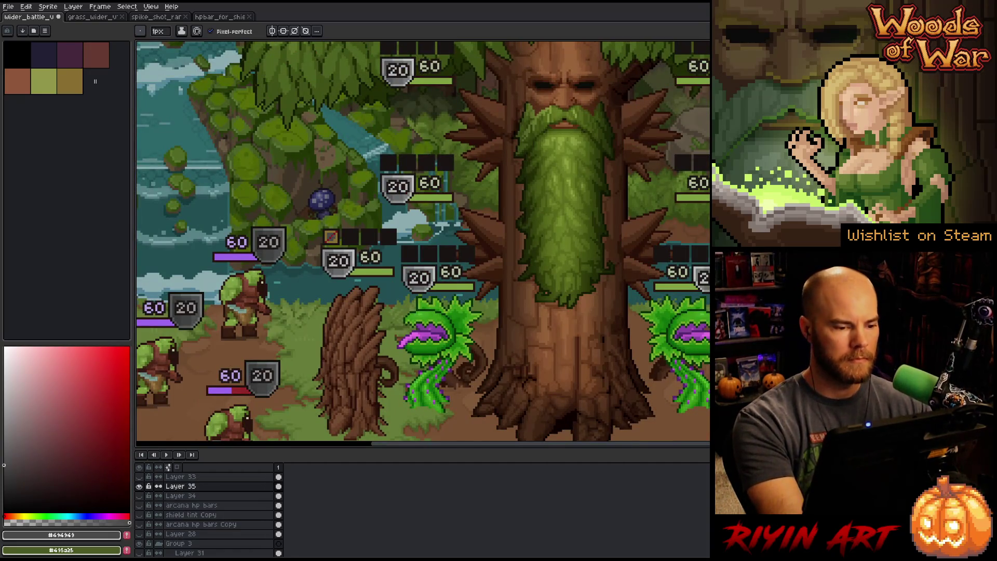
pyautogui.scroll(4, 332, 237)
pyautogui.scroll(-3, 343, 224)
pyautogui.scroll(4, 352, 207)
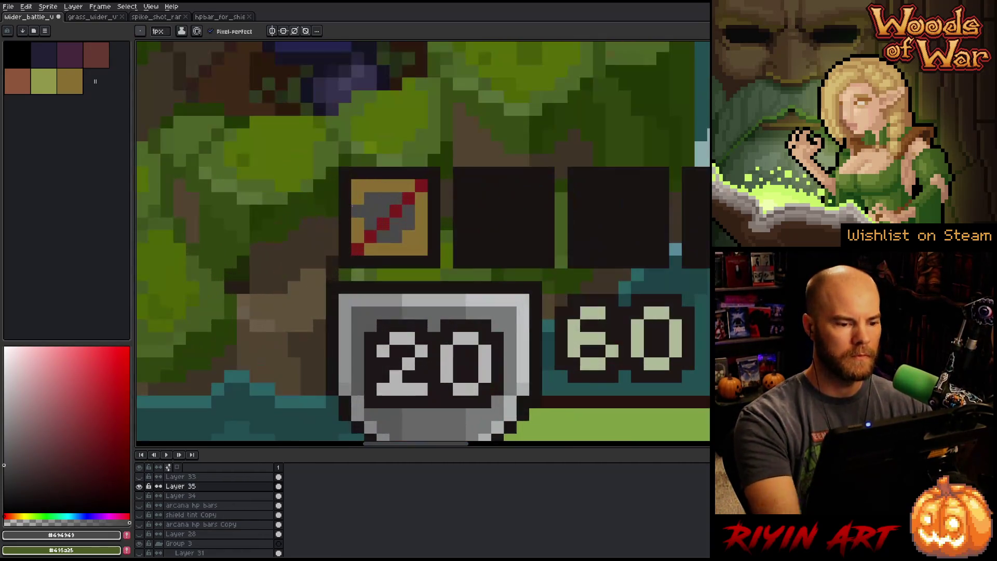
pyautogui.keyDown('alt'); pyautogui.click(421, 237); pyautogui.keyUp('alt')
pyautogui.click(81, 387)
pyautogui.click(420, 236)
pyautogui.press('g')
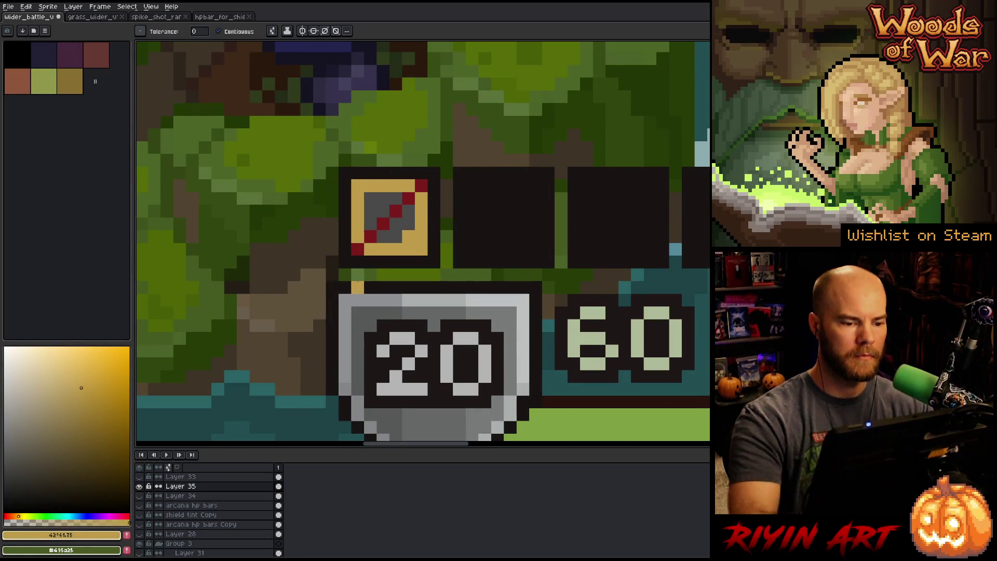
# - Repaint the icon's diagonal with light grey strokes, then a darker grey stroke
pyautogui.scroll(-5, 357, 287)
pyautogui.scroll(5, 369, 280)
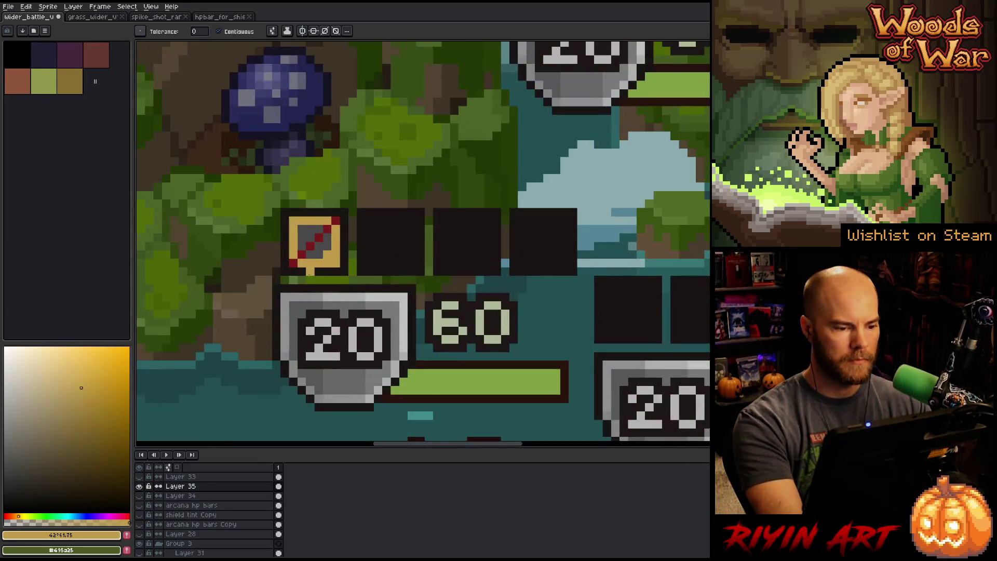
pyautogui.keyDown('alt'); pyautogui.click(211, 254); pyautogui.keyUp('alt')
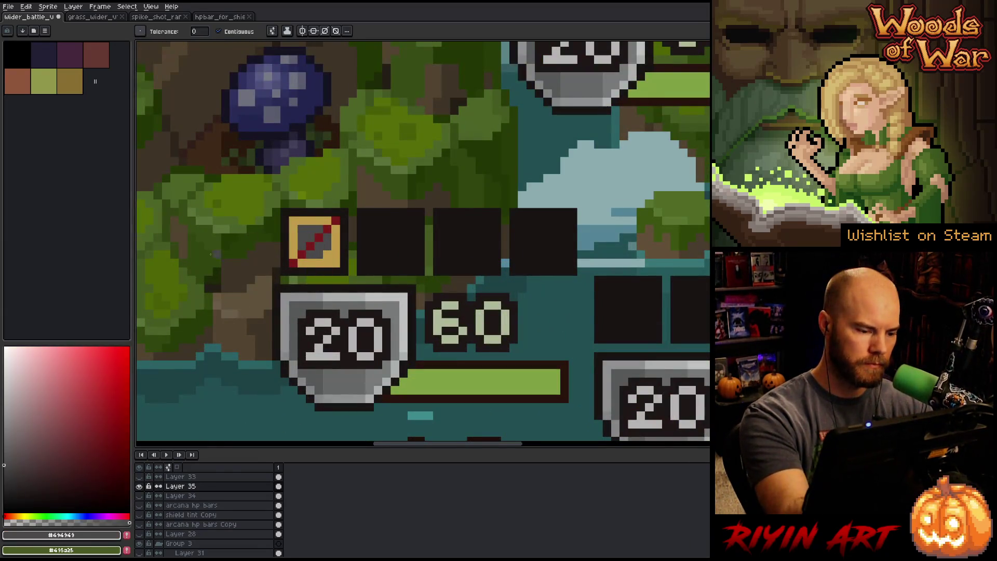
pyautogui.keyDown('alt'); pyautogui.click(352, 296); pyautogui.keyUp('alt')
pyautogui.moveTo(329, 234); pyautogui.dragTo(316, 252)
pyautogui.keyDown('alt'); pyautogui.click(329, 292); pyautogui.keyUp('alt')
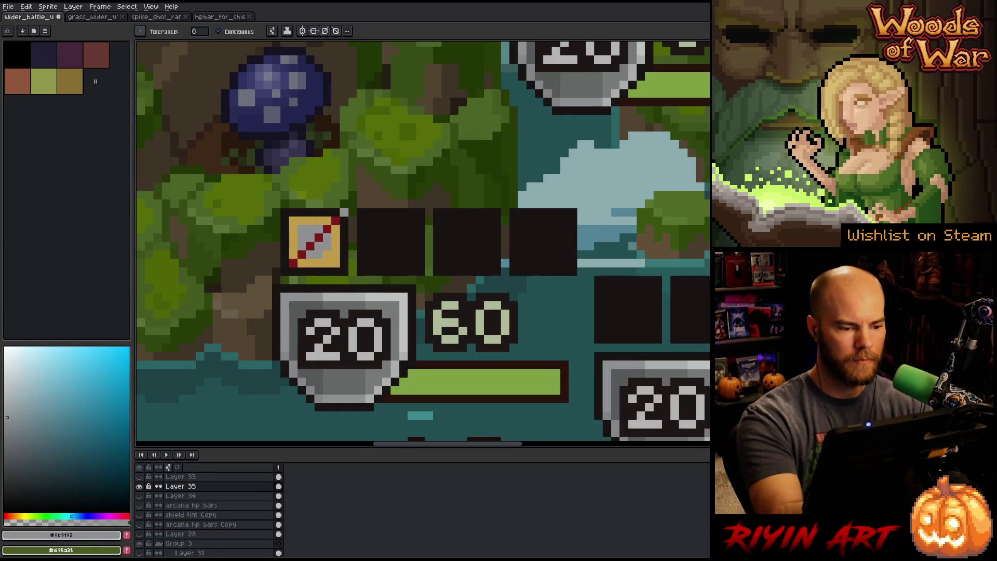
pyautogui.keyDown('alt'); pyautogui.click(335, 298); pyautogui.keyUp('alt')
pyautogui.moveTo(319, 246); pyautogui.dragTo(311, 238)
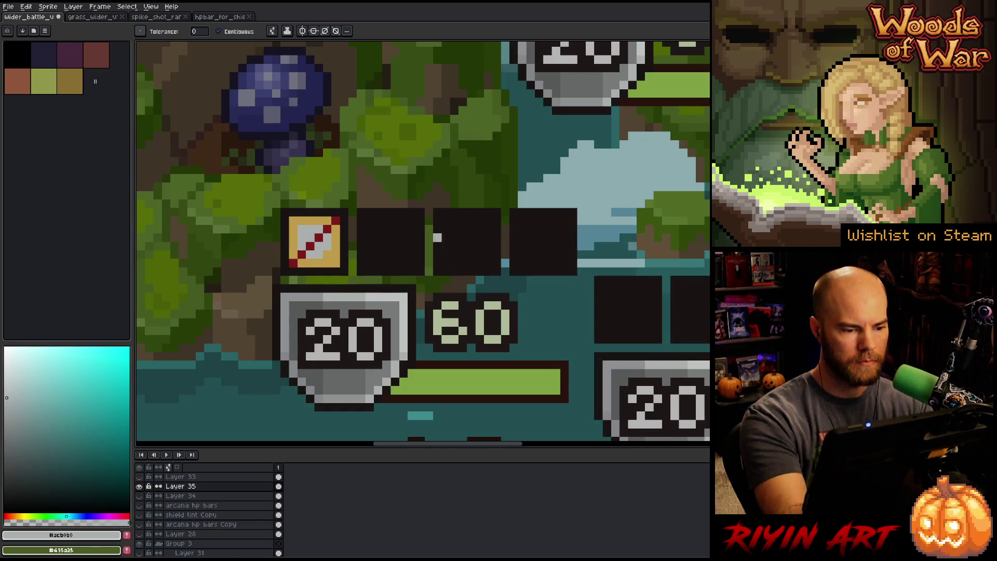
pyautogui.keyDown('alt'); pyautogui.click(298, 302); pyautogui.keyUp('alt')
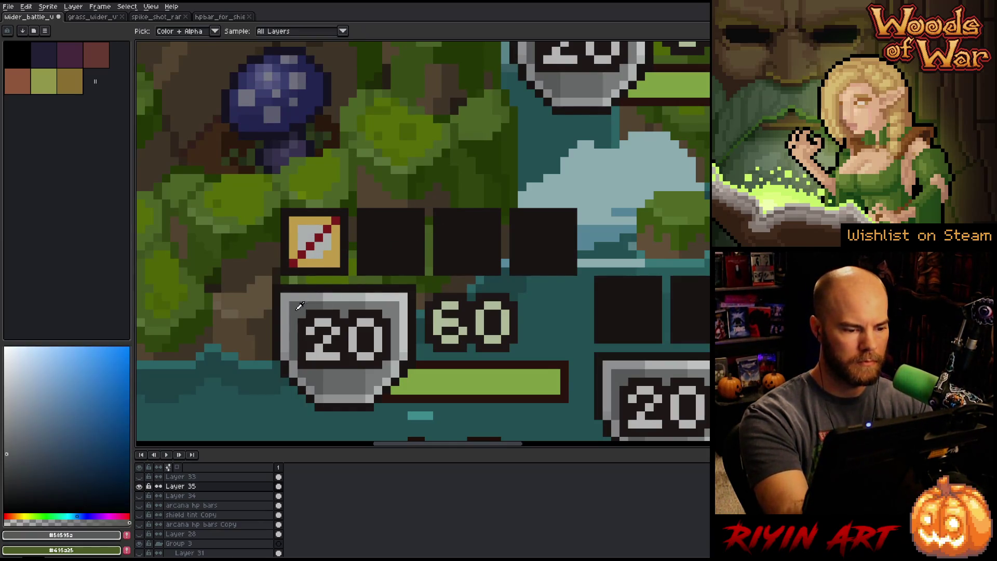
pyautogui.moveTo(328, 254)
pyautogui.mouseDown()
pyautogui.moveTo(310, 229)
pyautogui.moveTo(302, 248)
pyautogui.mouseUp()
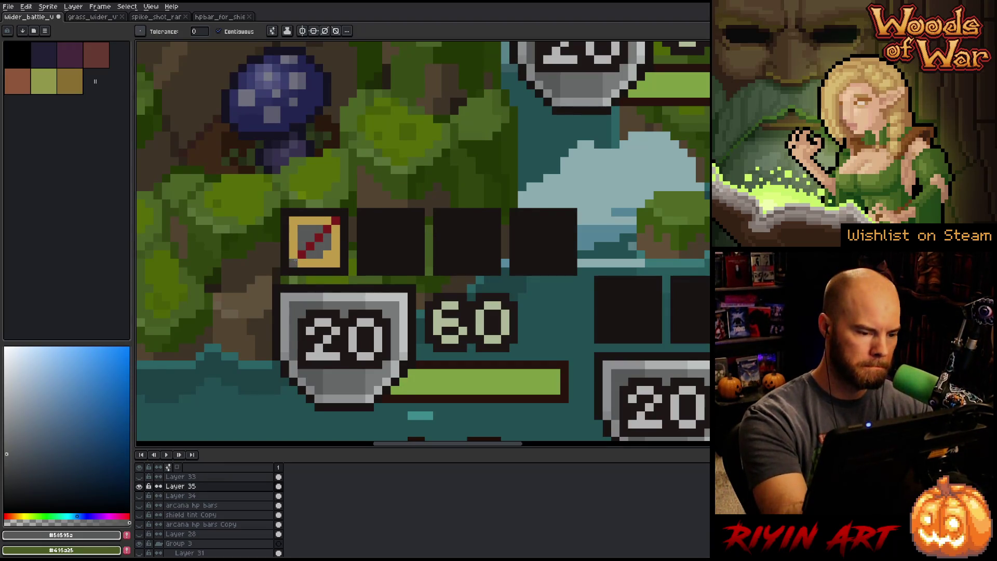
# - Try pinkish-red pixels on the diagonal, undo them, and resample the icon's dark red
pyautogui.keyDown('alt'); pyautogui.click(303, 252); pyautogui.keyUp('alt')
pyautogui.click(83, 367)
pyautogui.press('b')
pyautogui.click(293, 263)
pyautogui.hotkey('ctrl', 'z')
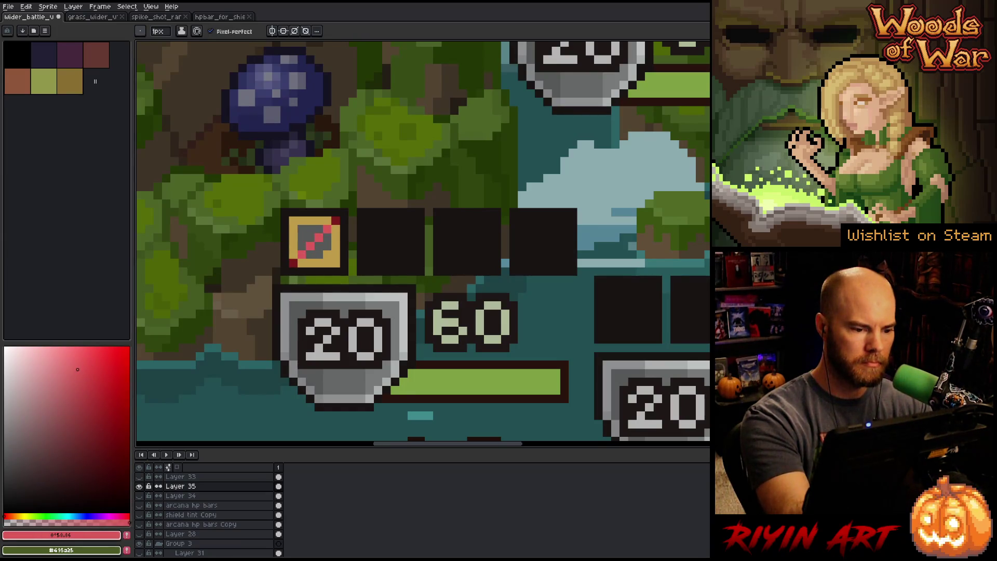
pyautogui.hotkey('ctrl', 'z')
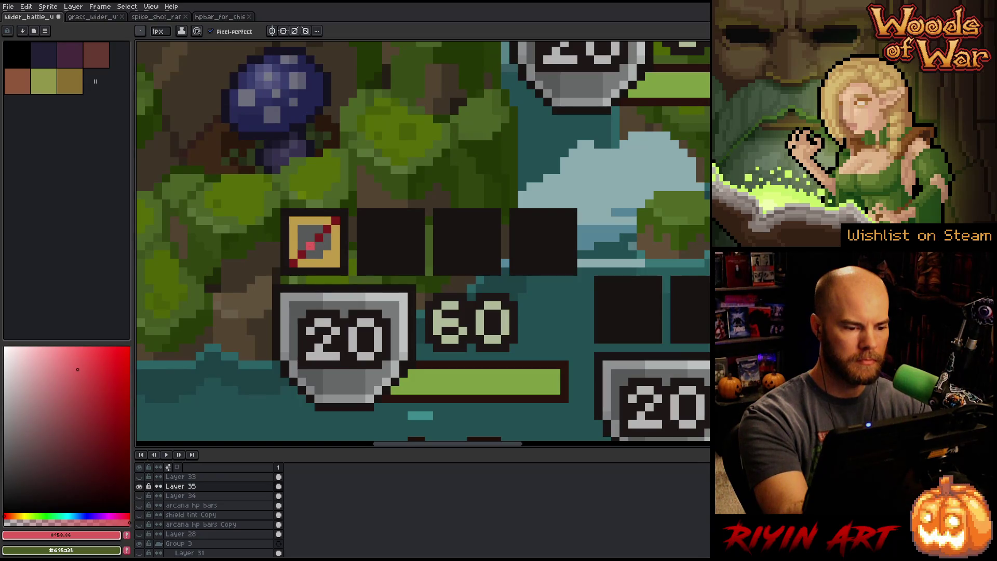
pyautogui.press('i')
pyautogui.click(330, 224)
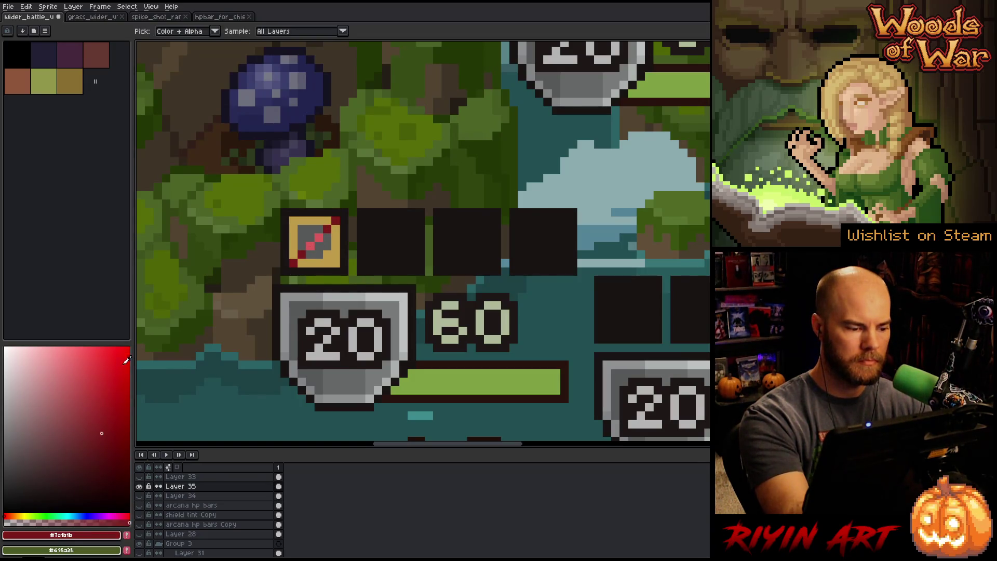
pyautogui.press('b')
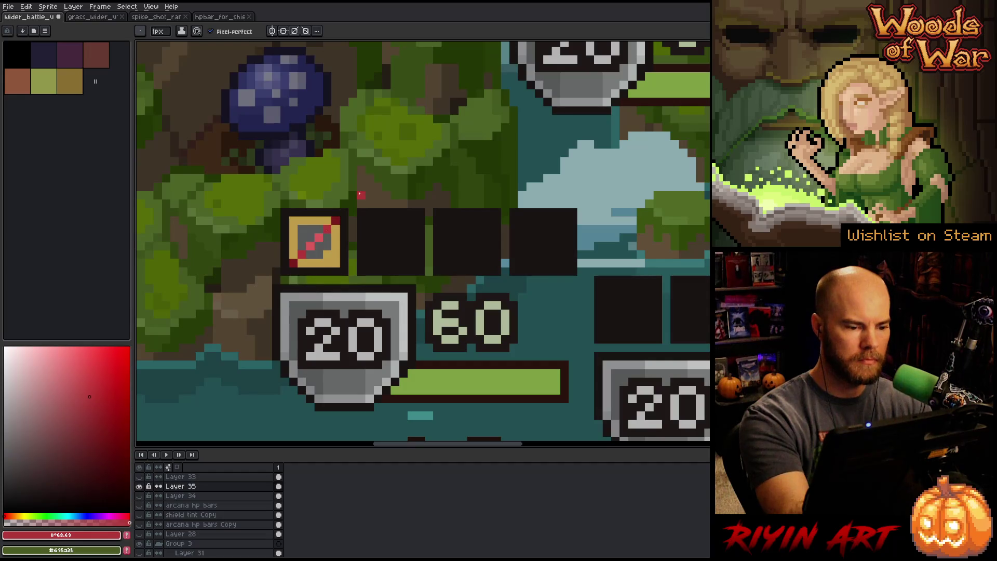
pyautogui.scroll(-3, 358, 185)
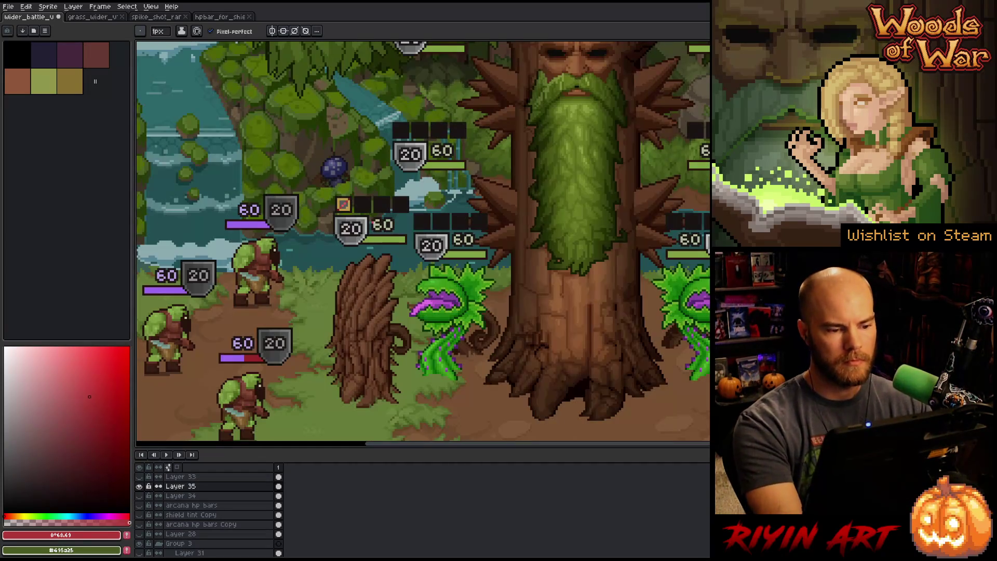
pyautogui.scroll(3, 340, 213)
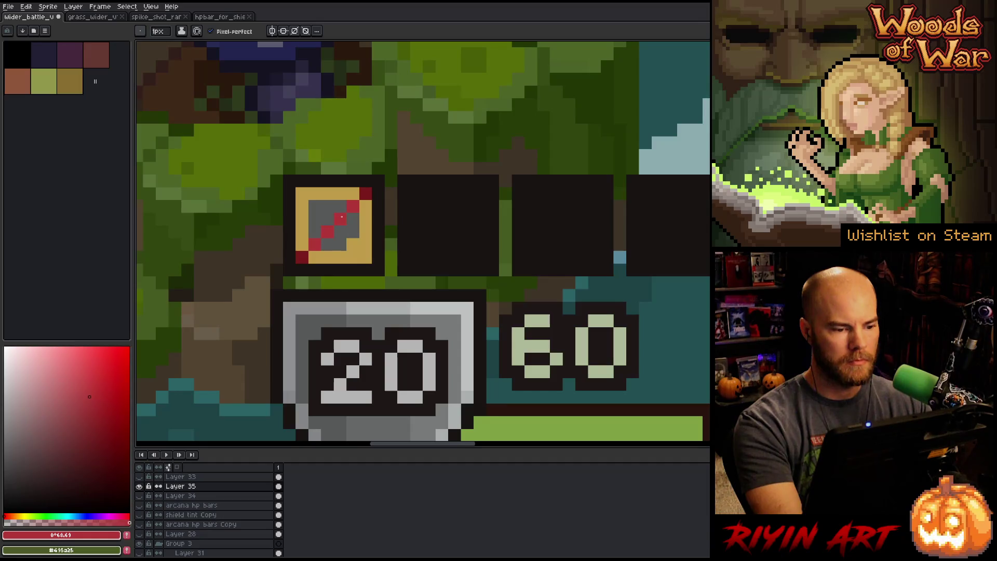
pyautogui.scroll(-3, 340, 213)
pyautogui.scroll(3, 362, 236)
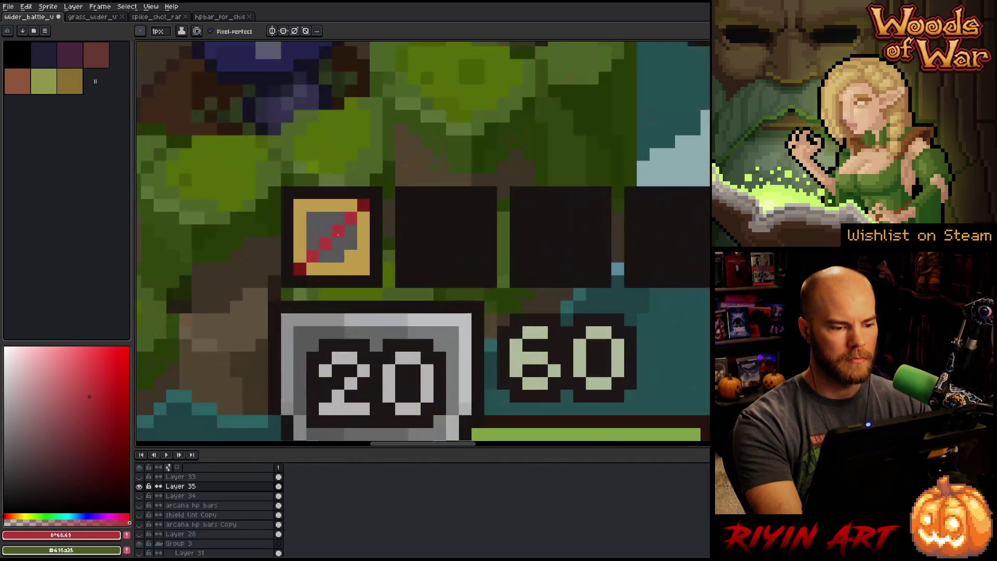
# - Darken the slash's lower-left red pixels and add a dark red pixel at the icon's upper-left
pyautogui.scroll(-3, 366, 207)
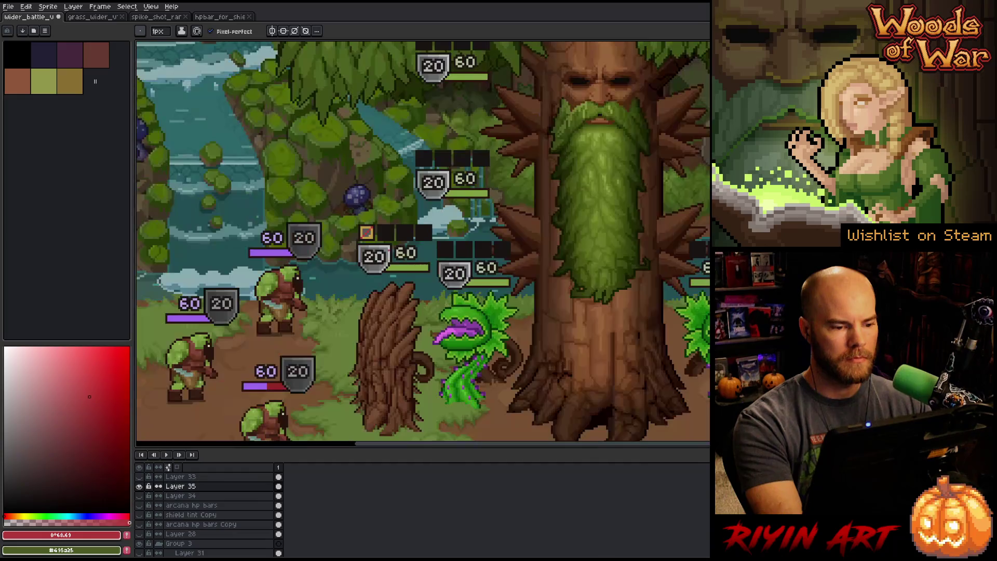
pyautogui.scroll(2, 305, 225)
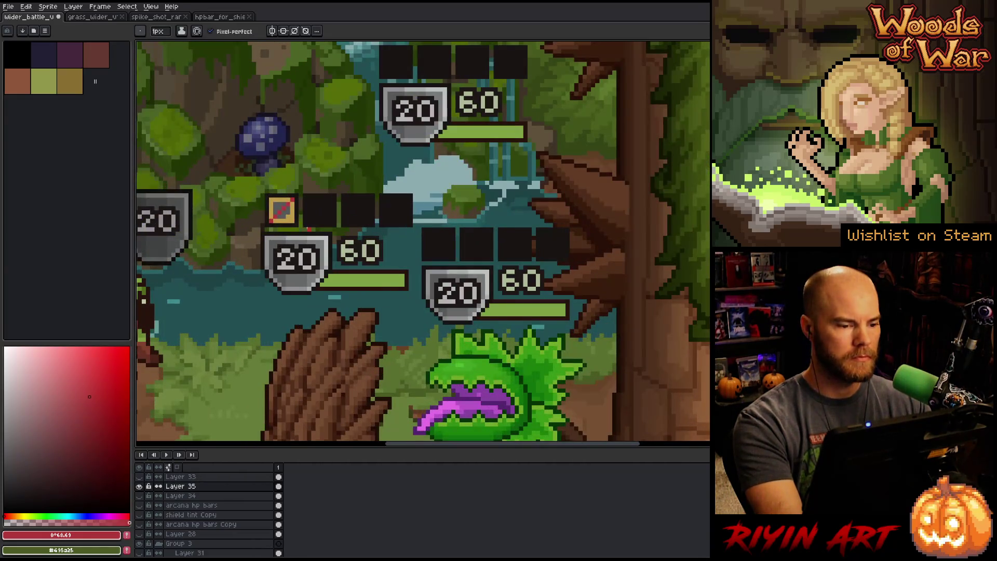
pyautogui.scroll(-2, 309, 229)
pyautogui.scroll(3, 283, 230)
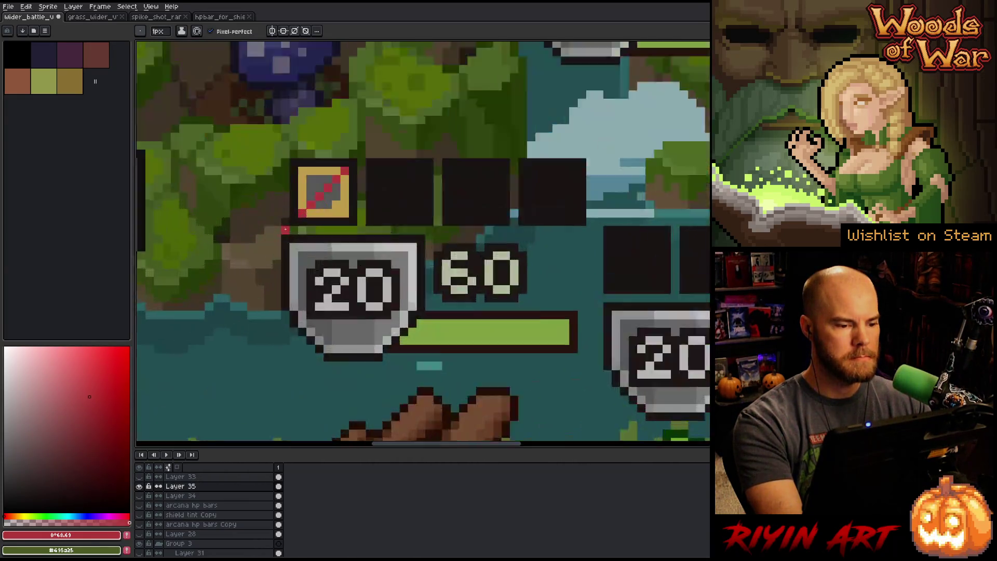
pyautogui.click(310, 205)
pyautogui.click(324, 192)
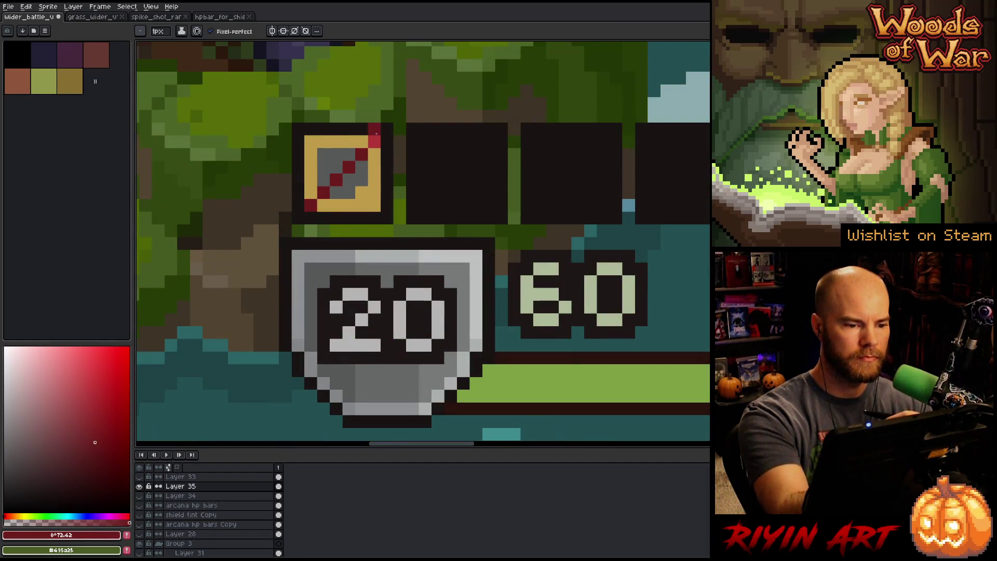
pyautogui.click(336, 141)
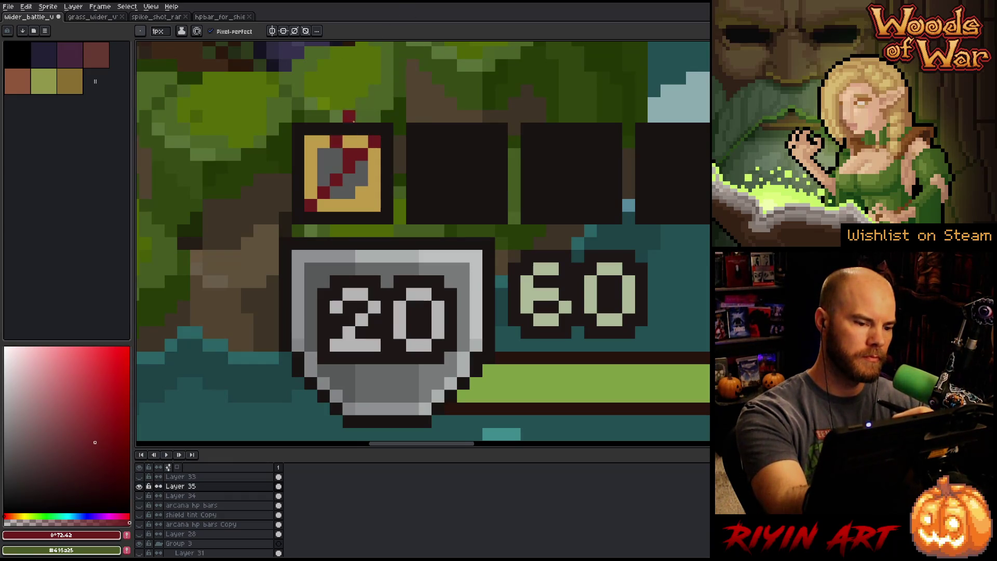
pyautogui.keyDown('alt'); pyautogui.click(370, 165); pyautogui.keyUp('alt')
pyautogui.keyDown('alt'); pyautogui.click(375, 140); pyautogui.keyUp('alt')
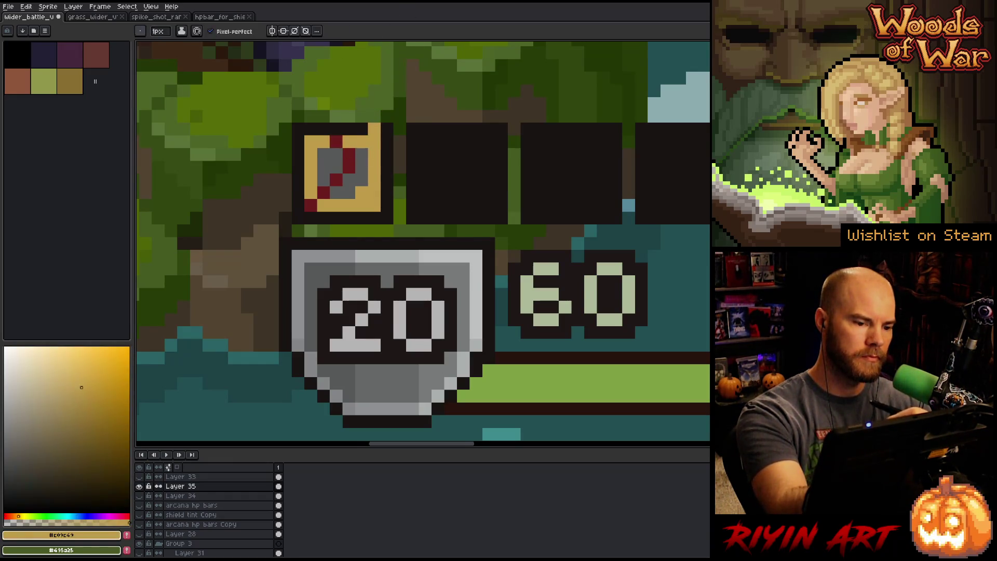
# - Swap icon pixels between gold and dark red to form a vertical red streak
pyautogui.keyDown('alt'); pyautogui.click(323, 193); pyautogui.keyUp('alt')
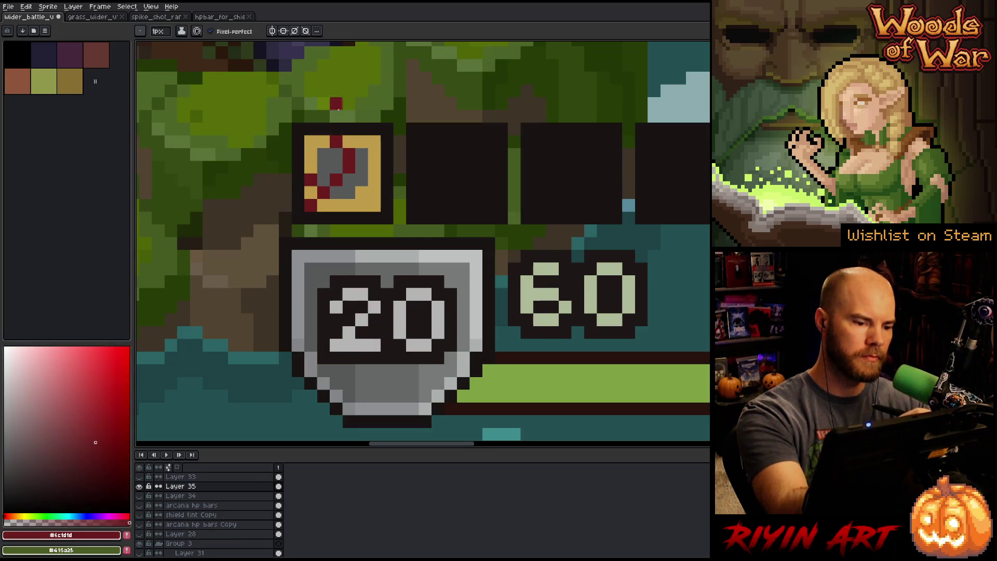
pyautogui.keyDown('alt'); pyautogui.click(323, 205); pyautogui.keyUp('alt')
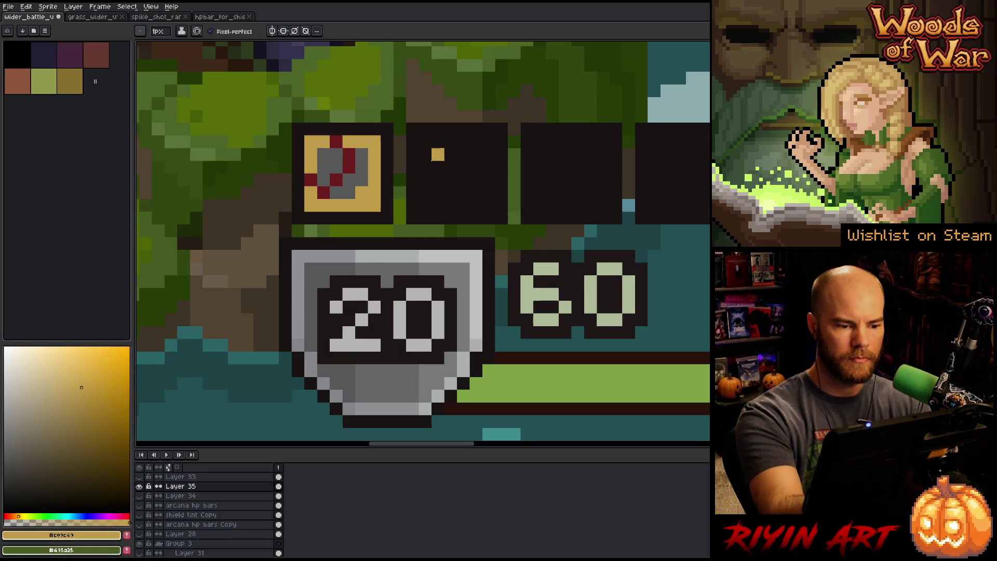
pyautogui.keyDown('alt'); pyautogui.click(336, 192); pyautogui.keyUp('alt')
pyautogui.keyDown('alt'); pyautogui.click(349, 179); pyautogui.keyUp('alt')
pyautogui.click(310, 180)
pyautogui.keyDown('alt'); pyautogui.click(323, 194); pyautogui.keyUp('alt')
pyautogui.click(336, 192)
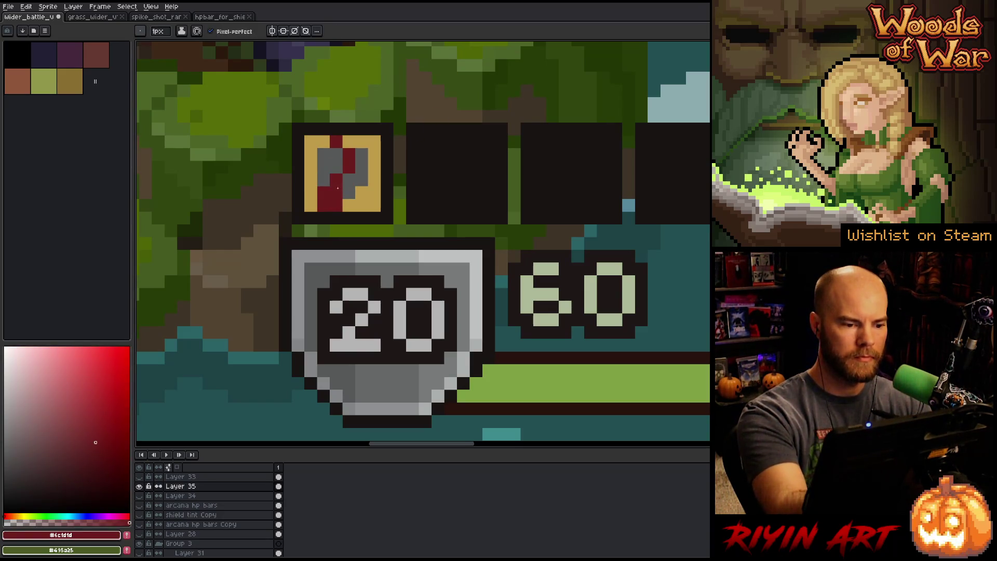
pyautogui.click(349, 206)
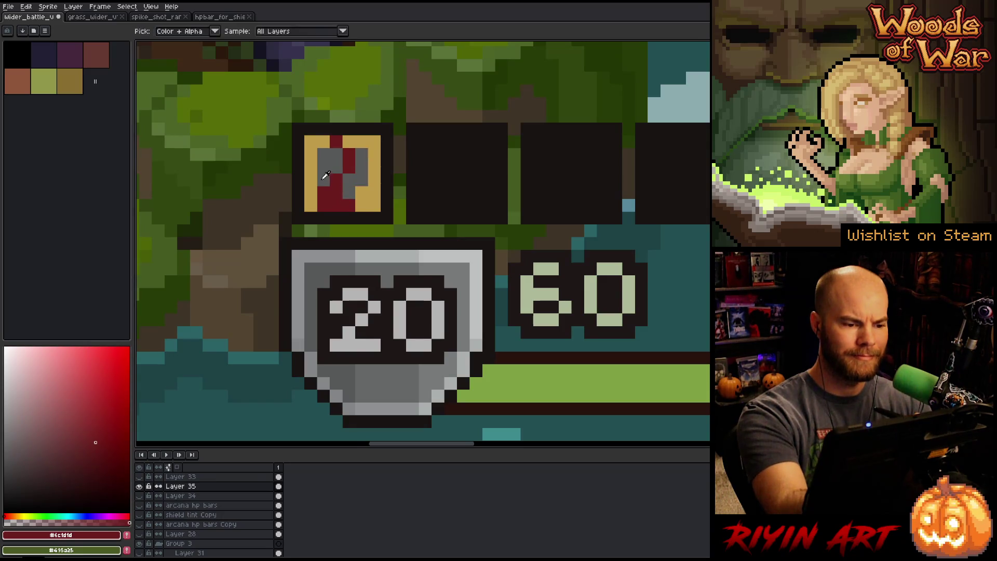
# - Paint grey pixels on the icon's left and top, then dot gold on the second slot
pyautogui.keyDown('alt'); pyautogui.click(349, 192); pyautogui.keyUp('alt')
pyautogui.click(323, 192)
pyautogui.click(361, 142)
pyautogui.click(323, 193)
pyautogui.keyDown('alt'); pyautogui.click(349, 142); pyautogui.keyUp('alt')
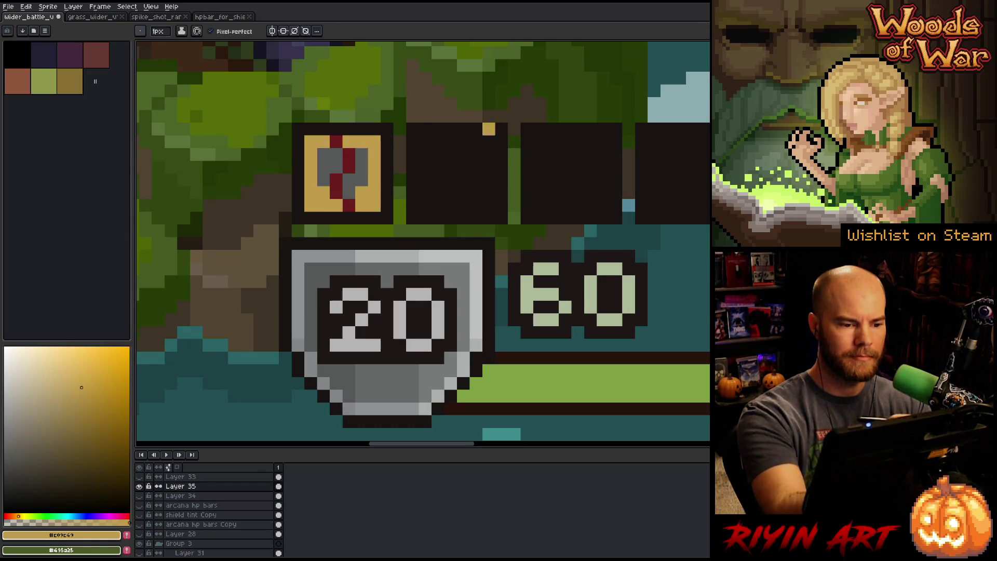
pyautogui.click(451, 192)
pyautogui.scroll(-3, 451, 192)
pyautogui.scroll(-4, 451, 192)
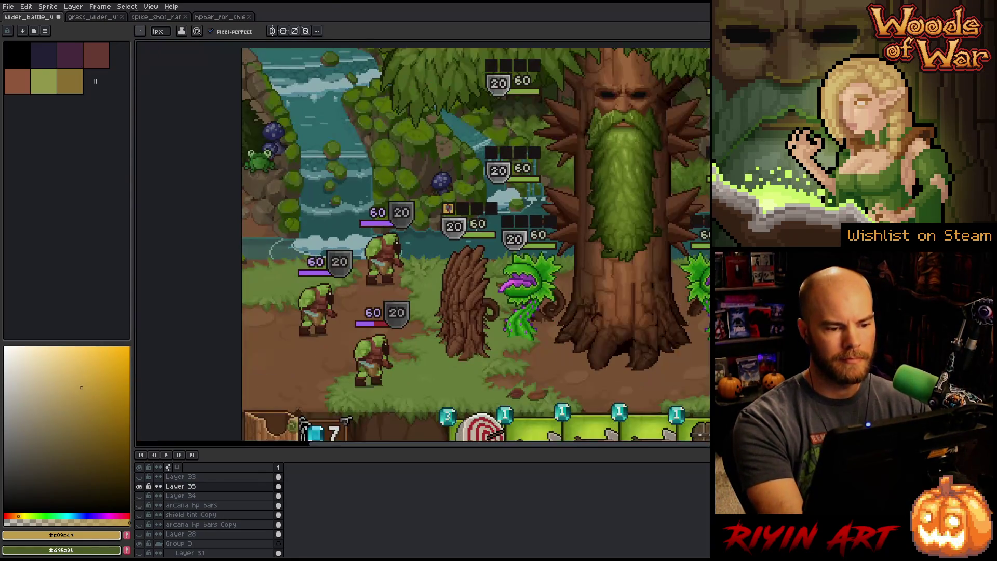
# - Shift a sampled dark gold toward red-orange and shade the icon's lower-right reddish brown
pyautogui.scroll(2, 347, 217)
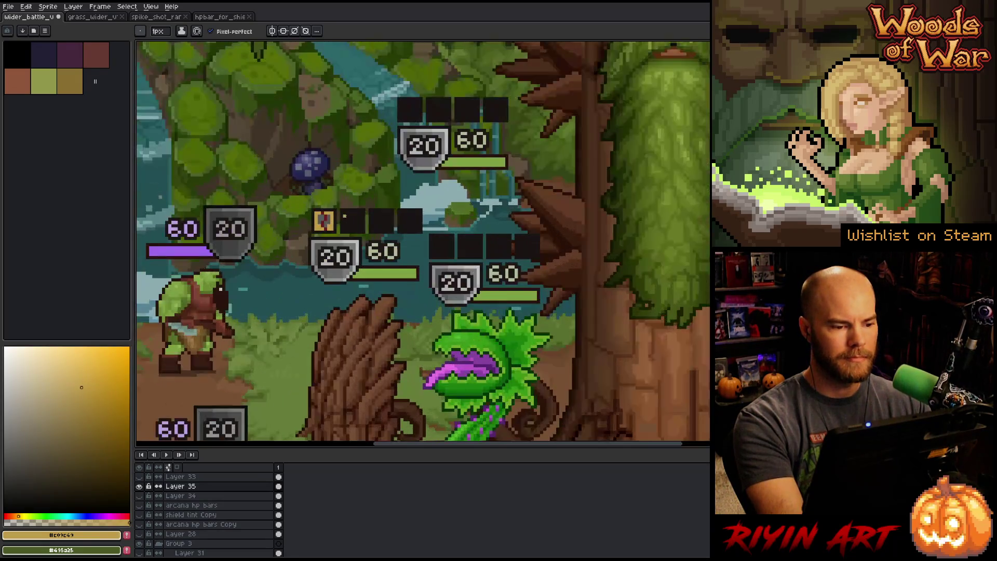
pyautogui.scroll(2, 341, 215)
pyautogui.press('alt')
pyautogui.click(331, 202)
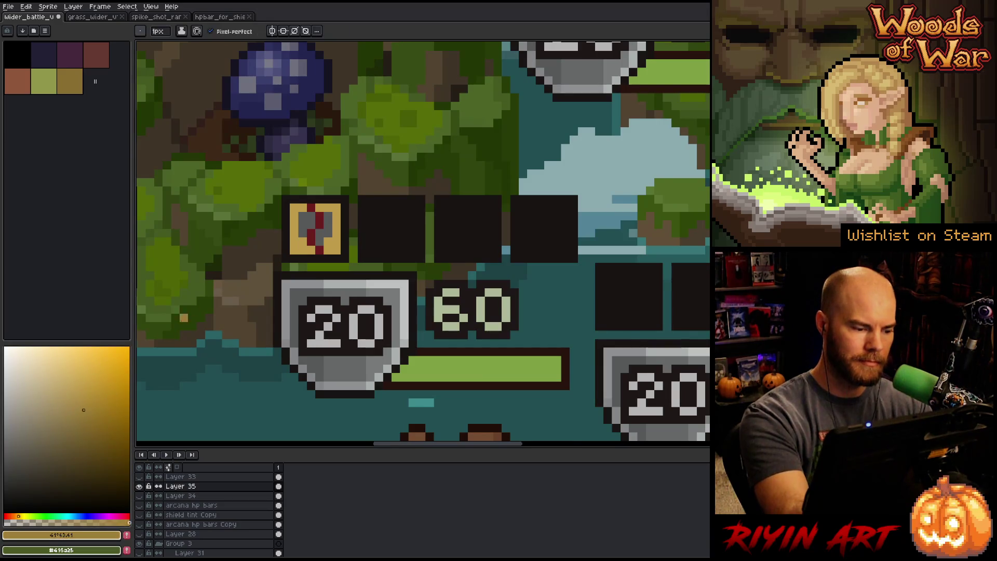
pyautogui.click(16, 516)
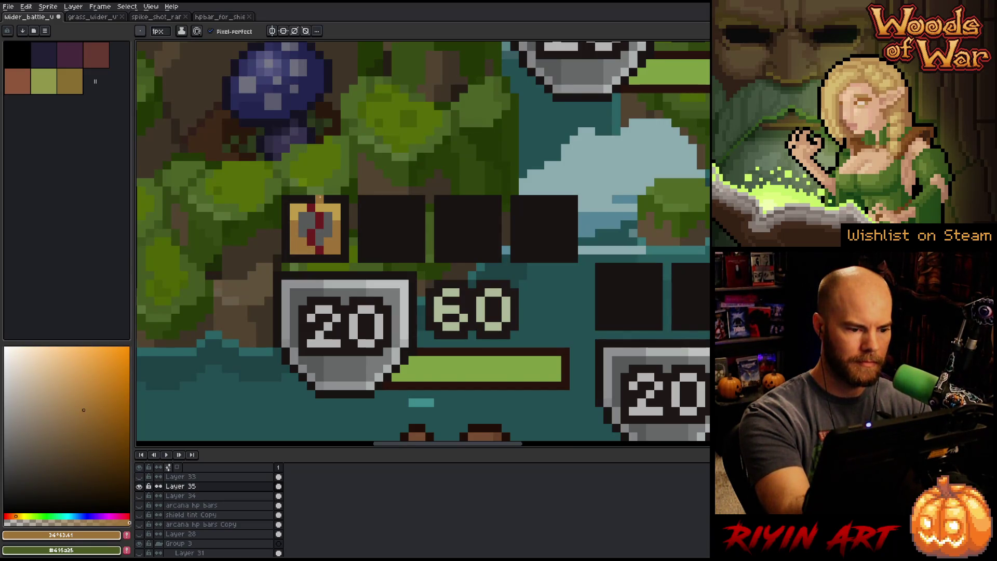
pyautogui.click(86, 438)
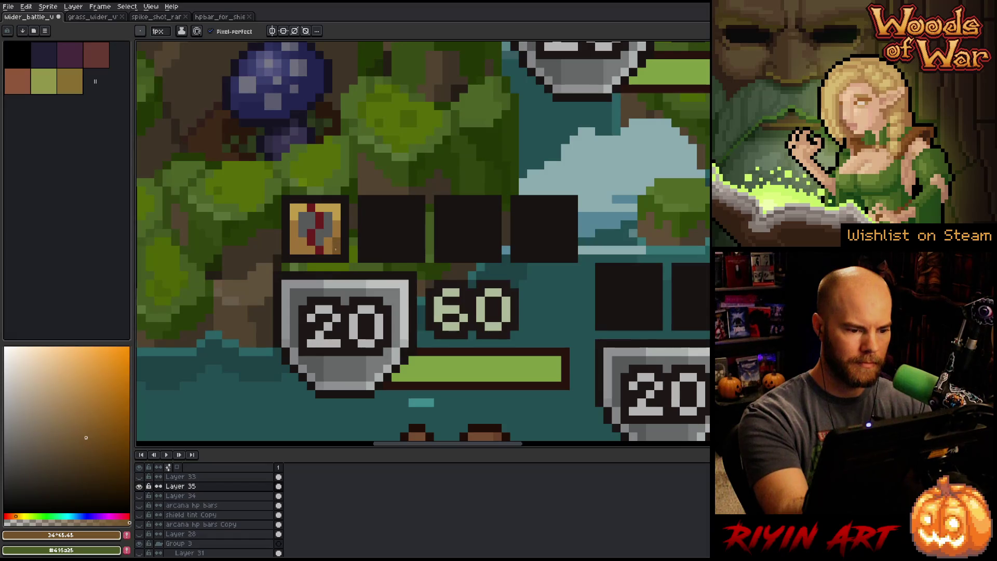
pyautogui.click(11, 515)
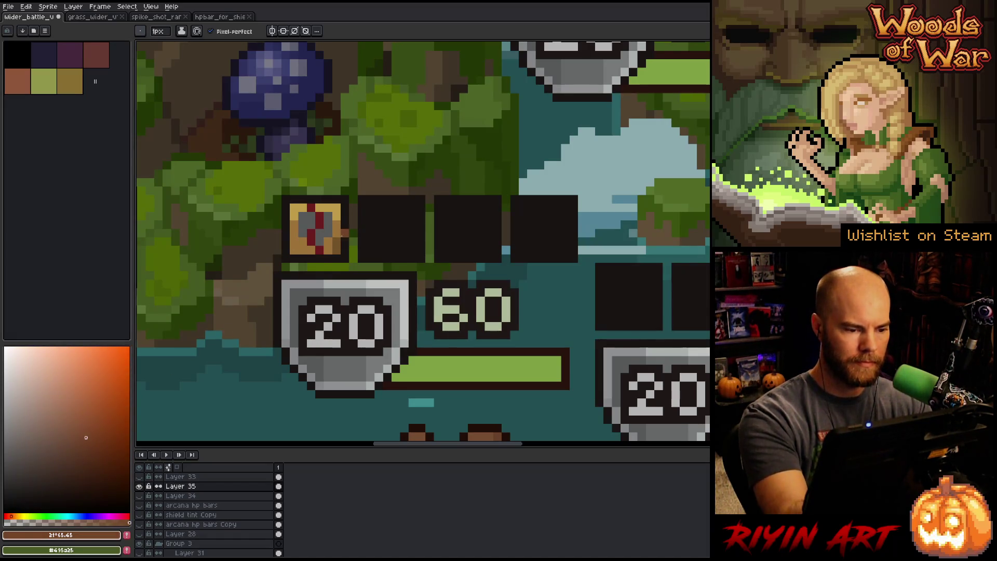
pyautogui.click(328, 250)
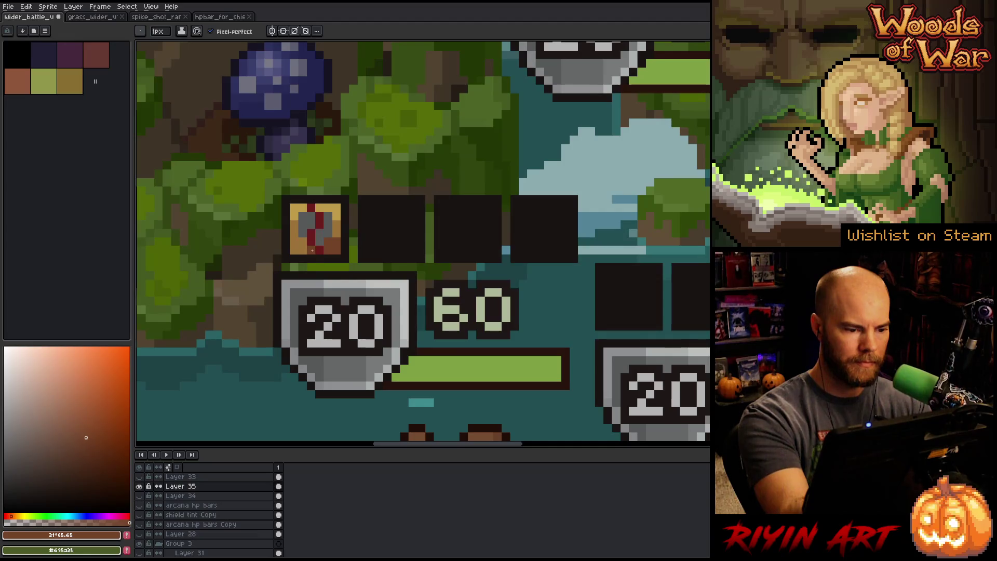
# - Tone the icon's brighter gold into a duller yellow gold and zoom out to the whole scene
pyautogui.keyDown('alt'); pyautogui.click(329, 240); pyautogui.keyUp('alt')
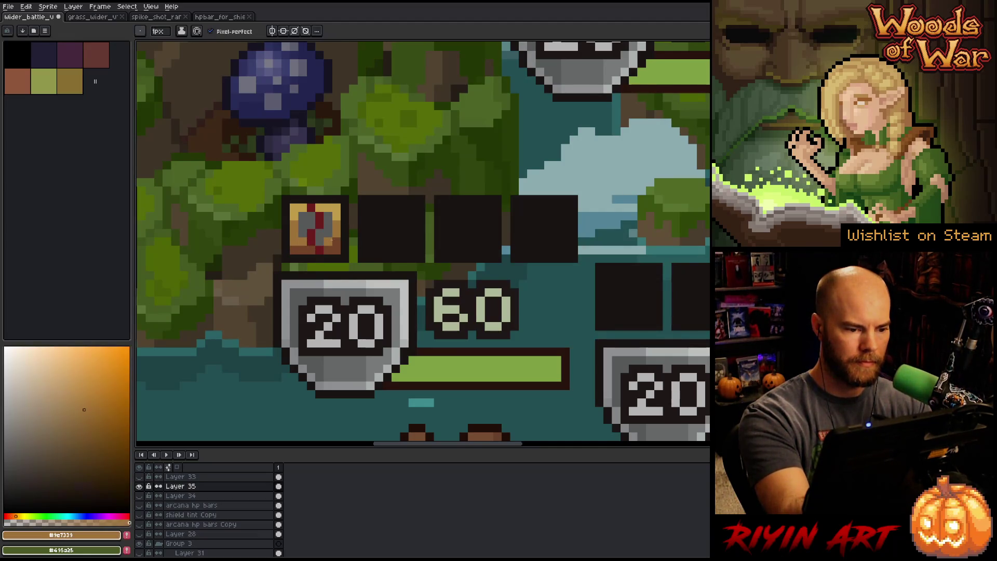
pyautogui.keyDown('alt'); pyautogui.click(337, 220); pyautogui.keyUp('alt')
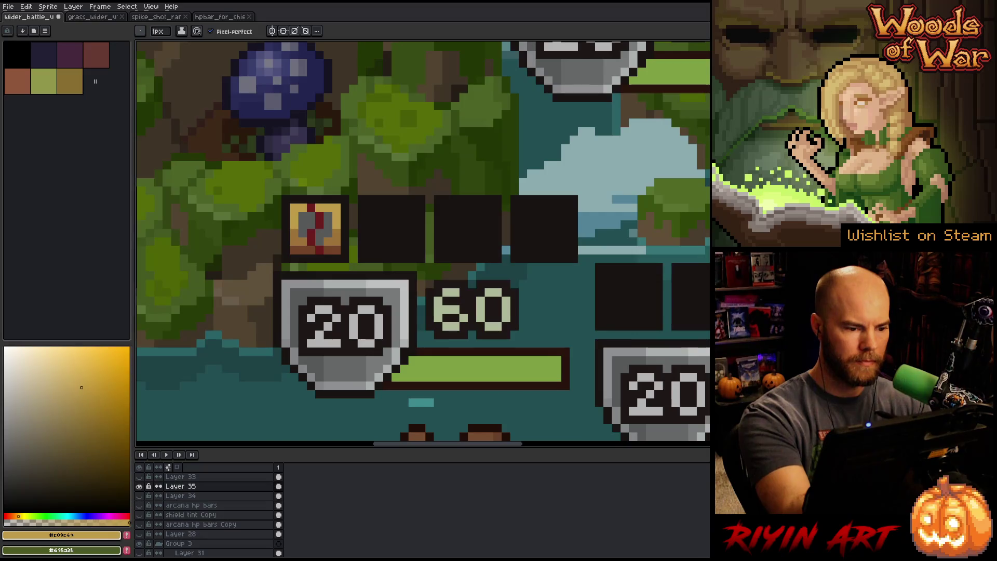
pyautogui.click(80, 371)
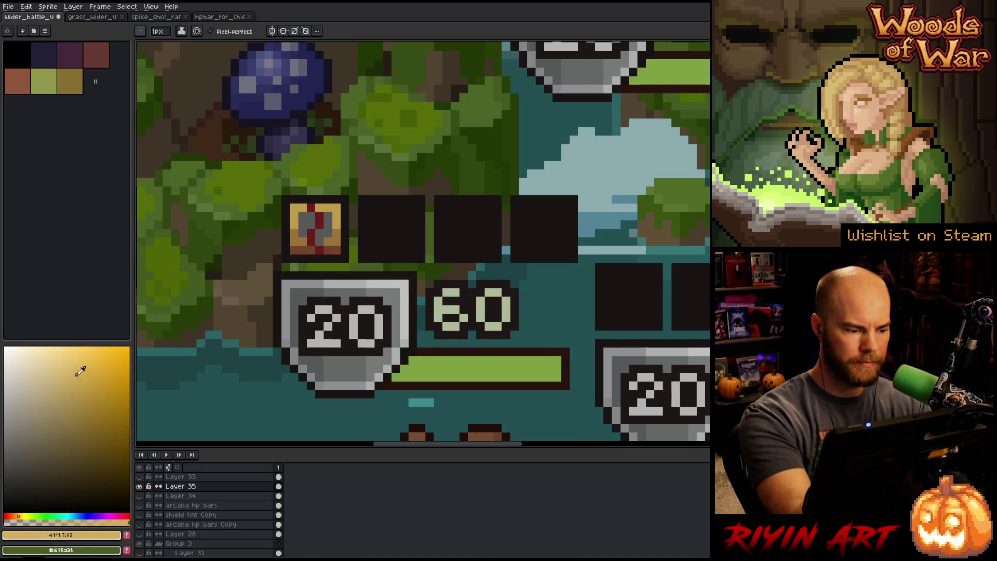
pyautogui.click(22, 516)
pyautogui.click(70, 365)
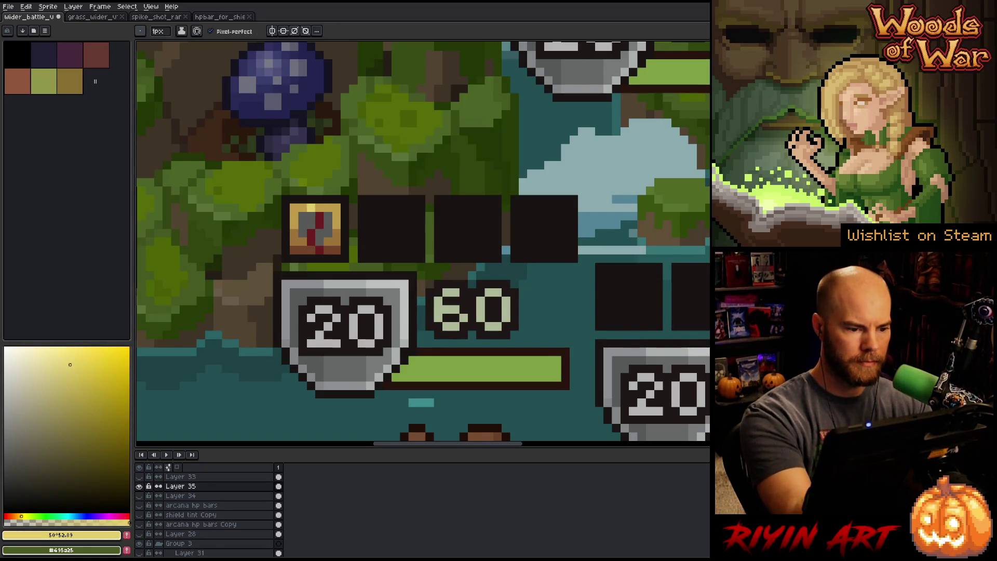
pyautogui.click(47, 386)
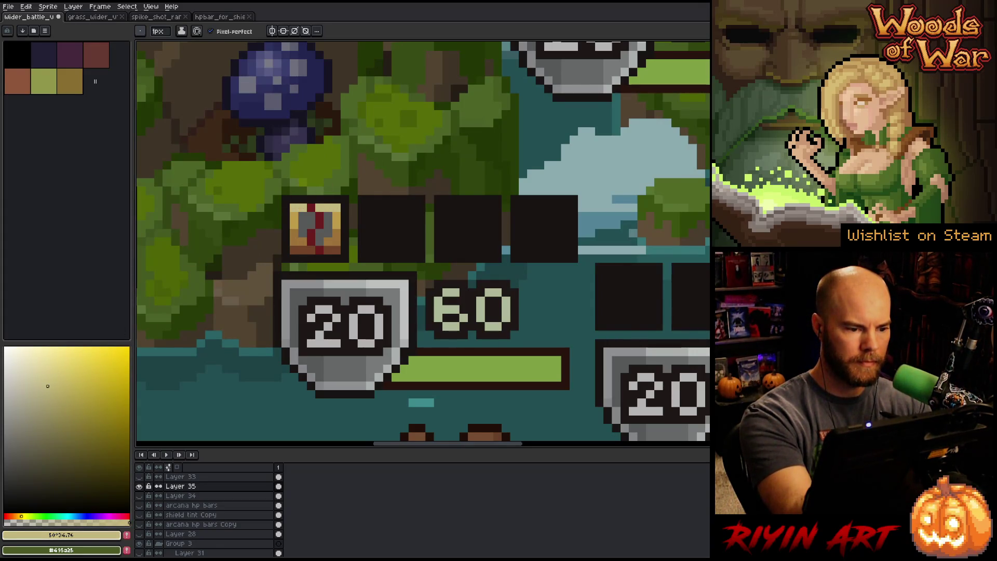
pyautogui.press('-')
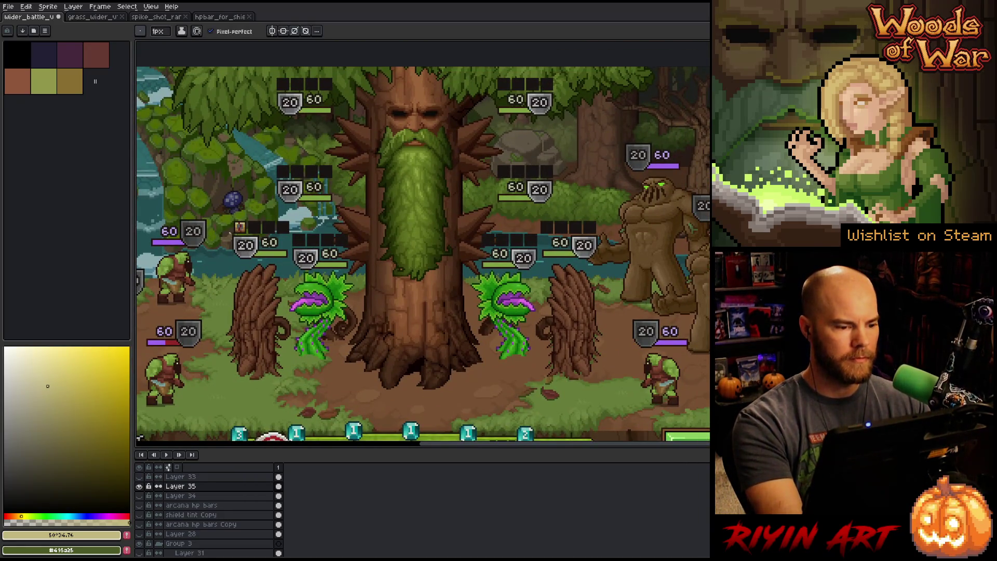
# - Sample the brown-orange, tan and gold shades from the gold status icon
pyautogui.scroll(5, 230, 233)
pyautogui.keyDown('alt'); pyautogui.click(337, 220); pyautogui.keyUp('alt')
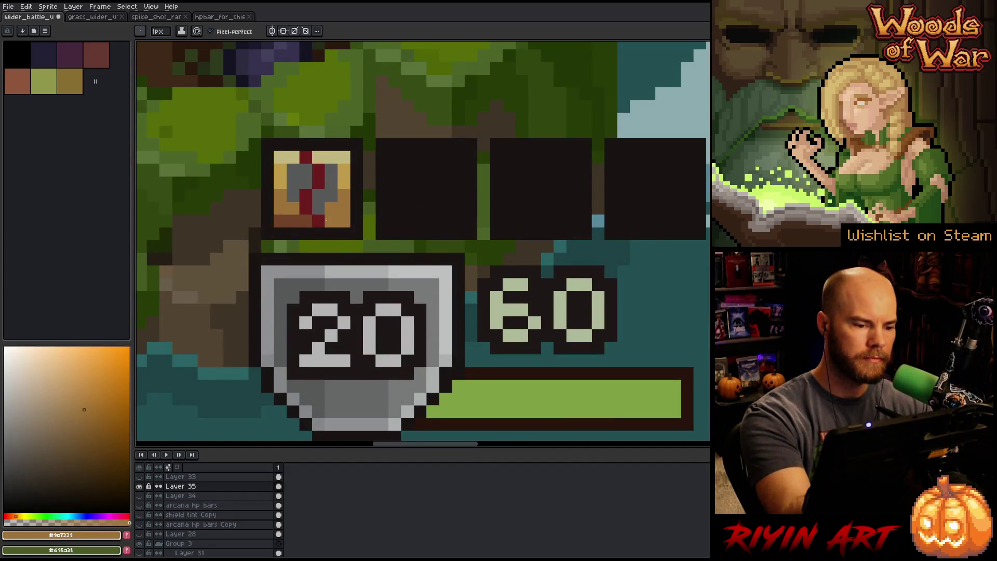
pyautogui.keyDown('alt'); pyautogui.click(344, 157); pyautogui.keyUp('alt')
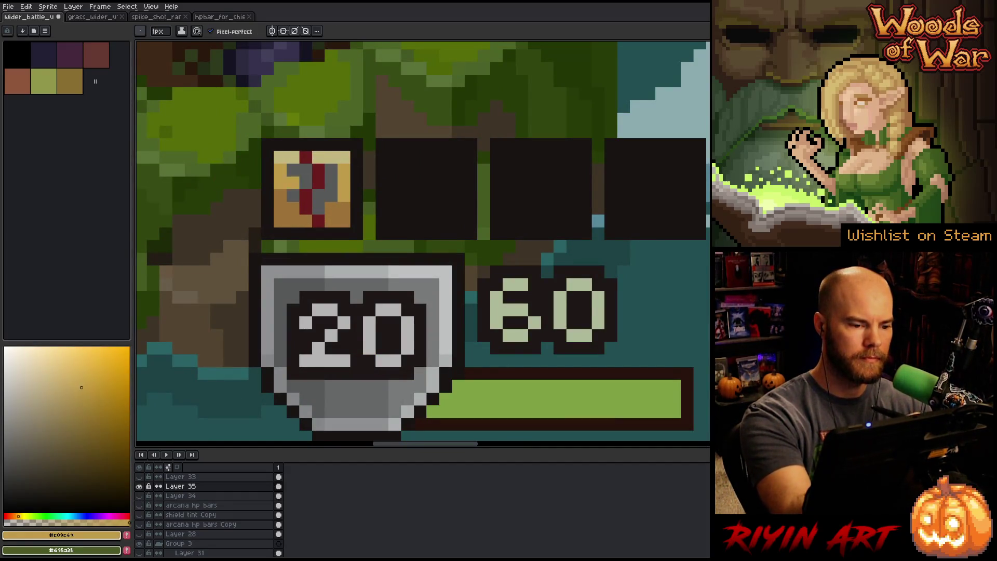
pyautogui.scroll(-6, 369, 255)
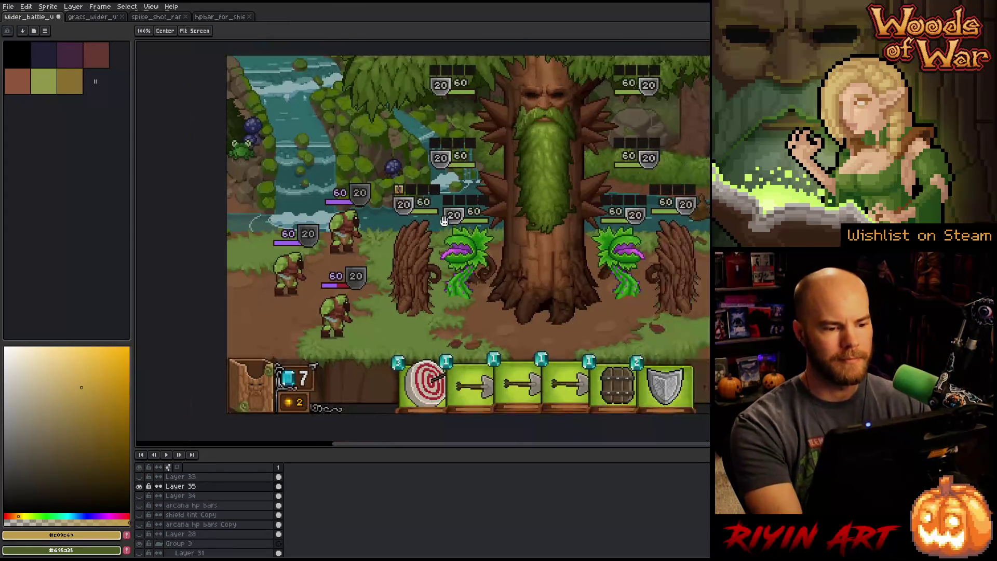
pyautogui.scroll(2, 369, 255)
pyautogui.scroll(5, 337, 274)
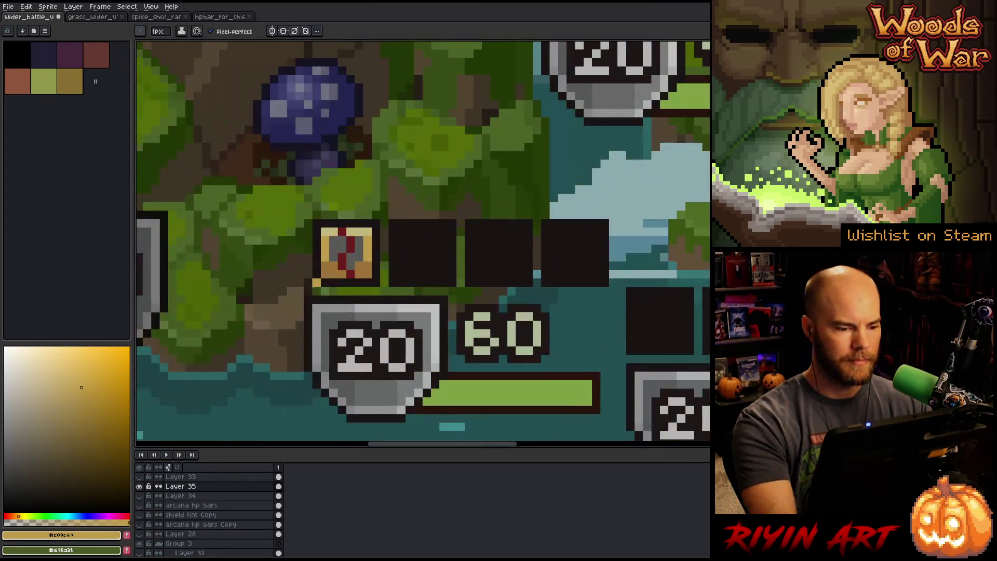
pyautogui.keyDown('alt'); pyautogui.click(366, 231); pyautogui.keyUp('alt')
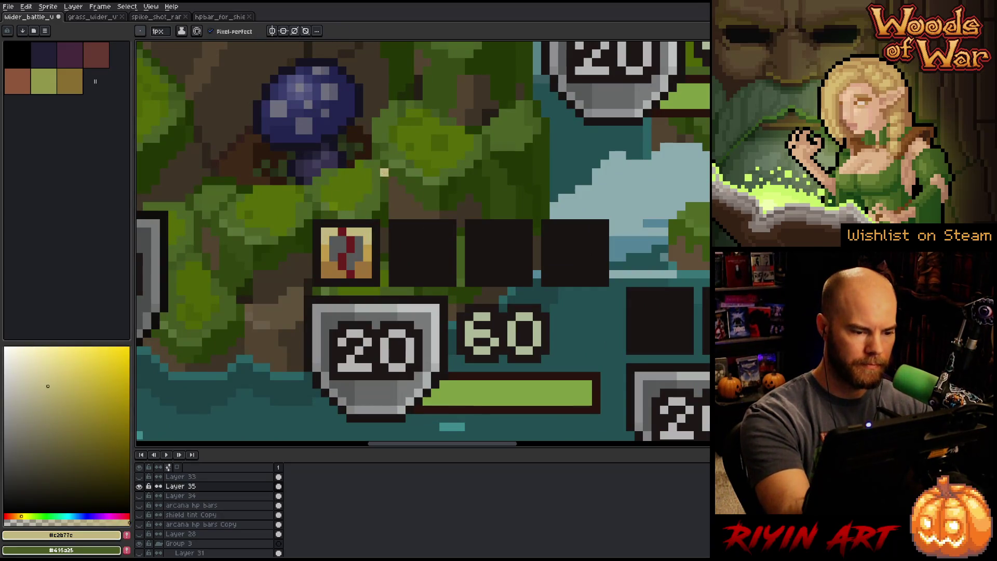
pyautogui.keyDown('alt'); pyautogui.click(367, 265); pyautogui.keyUp('alt')
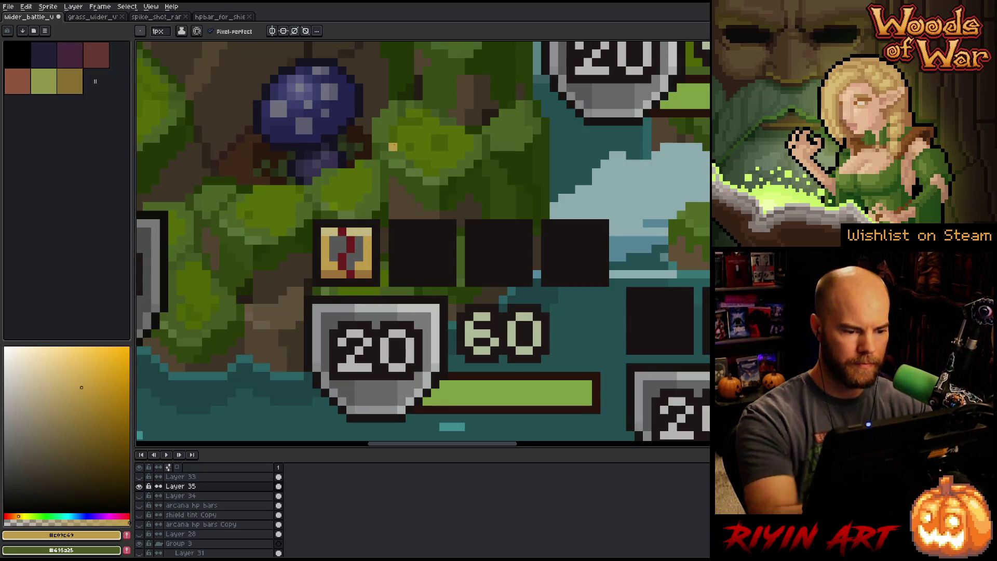
pyautogui.scroll(-5, 392, 146)
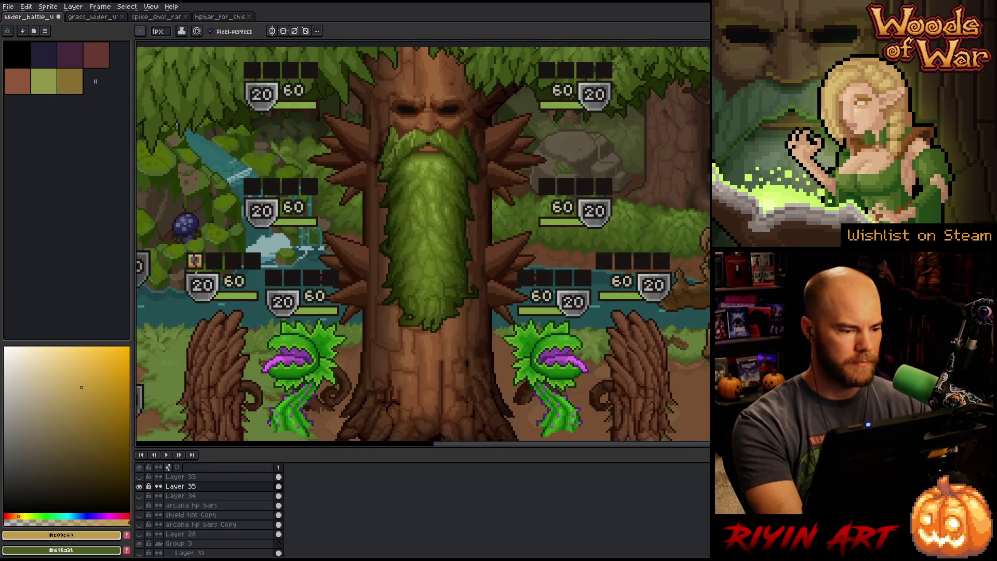
pyautogui.scroll(2, 196, 271)
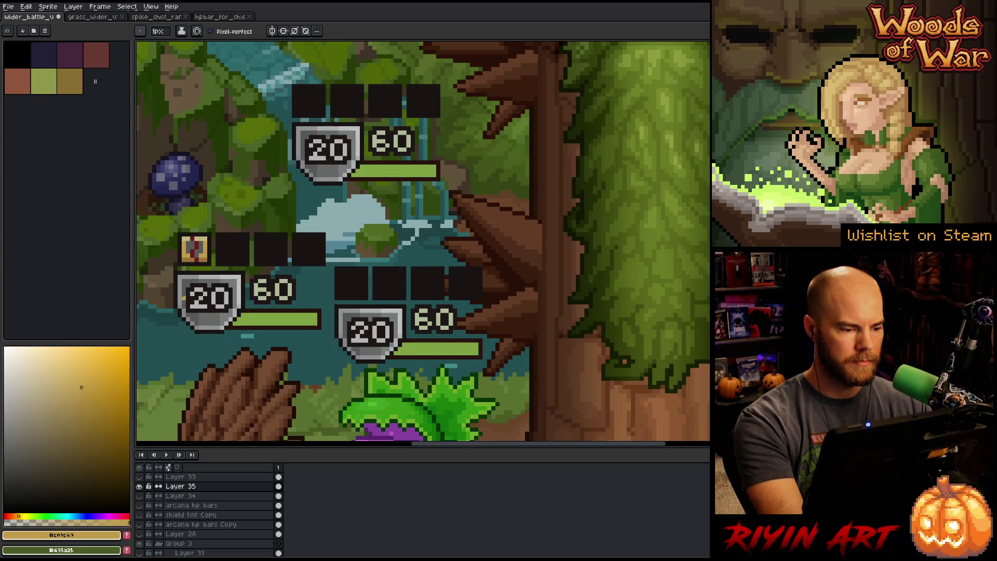
pyautogui.scroll(-2, 183, 296)
# - Refine the gold icon's shading, darkening its top-left and top row and brightening its lower right
pyautogui.moveTo(151, 300); pyautogui.dragTo(288, 250)
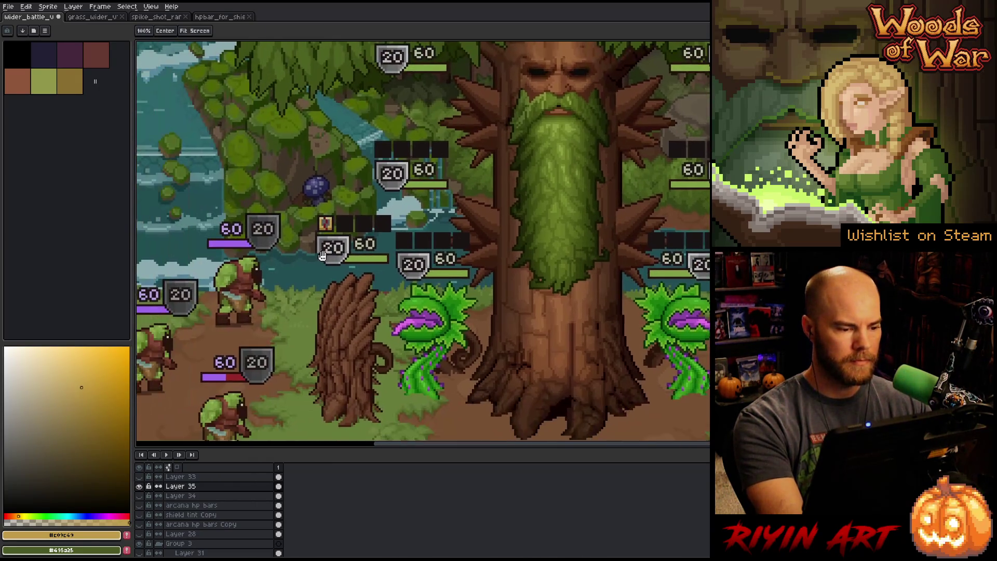
pyautogui.scroll(3, 333, 227)
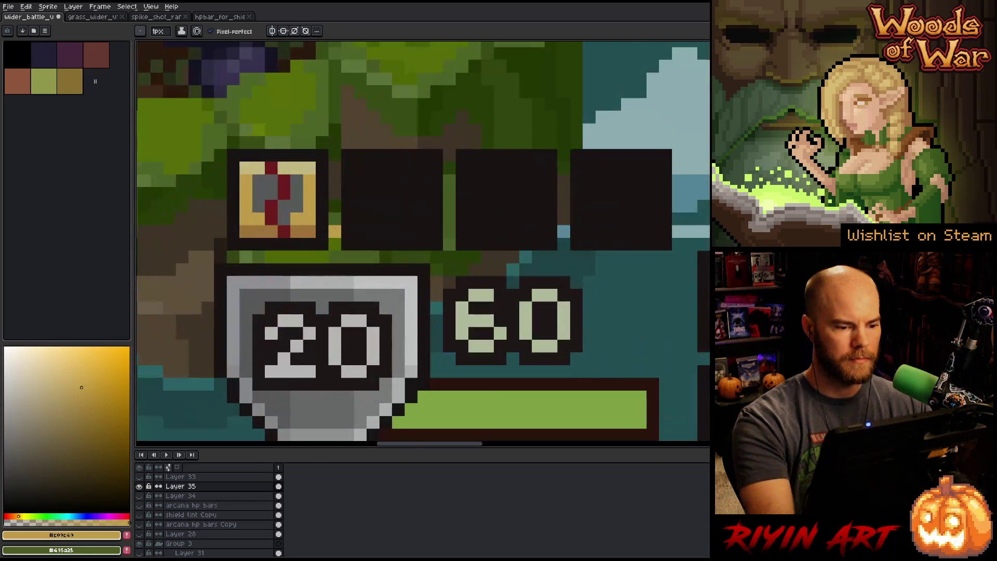
pyautogui.keyDown('alt'); pyautogui.click(297, 230); pyautogui.keyUp('alt')
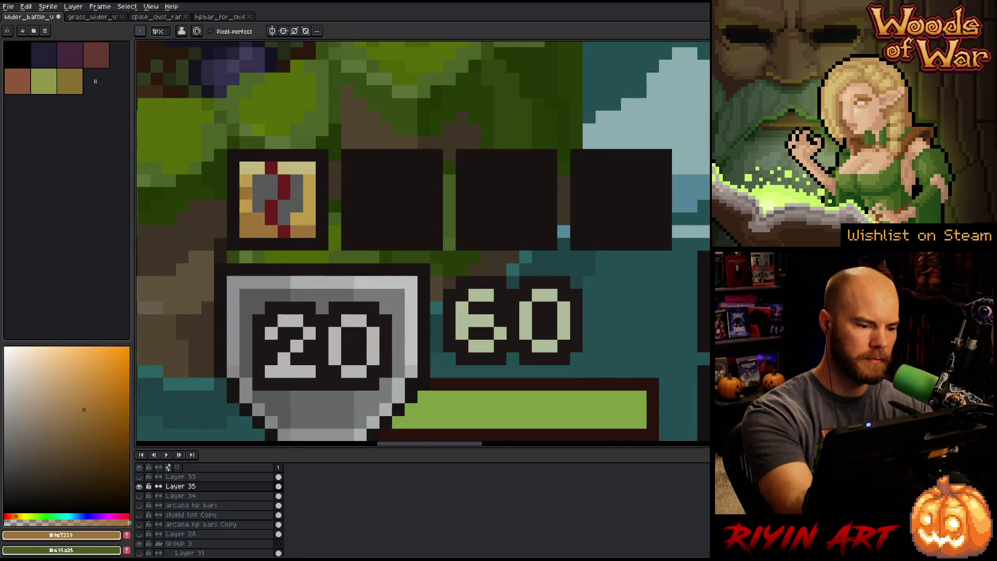
pyautogui.click(258, 167)
pyautogui.click(245, 167)
pyautogui.click(309, 206)
pyautogui.keyDown('alt'); pyautogui.click(309, 218); pyautogui.keyUp('alt')
pyautogui.click(309, 231)
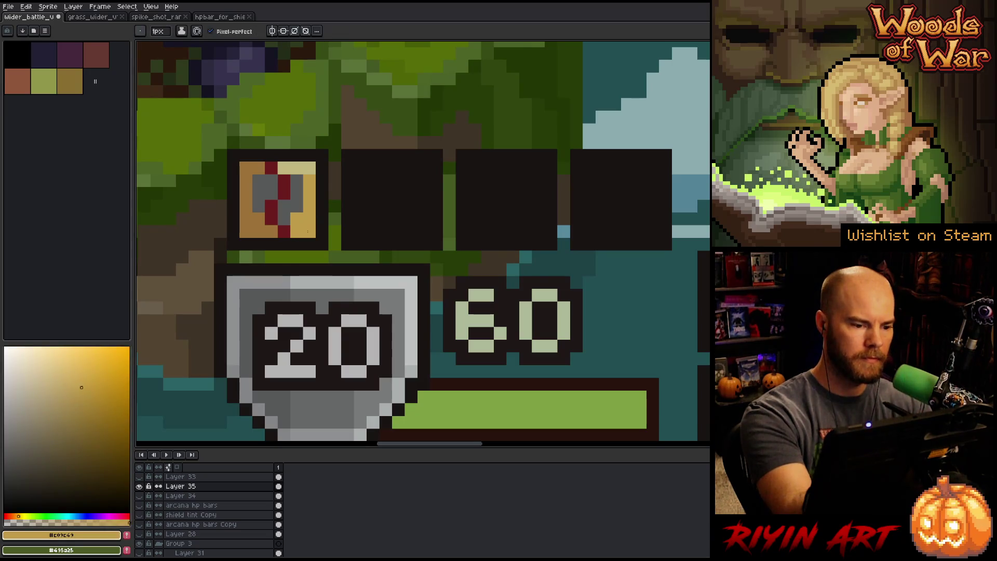
pyautogui.moveTo(297, 168); pyautogui.dragTo(309, 168)
pyautogui.scroll(-5, 283, 177)
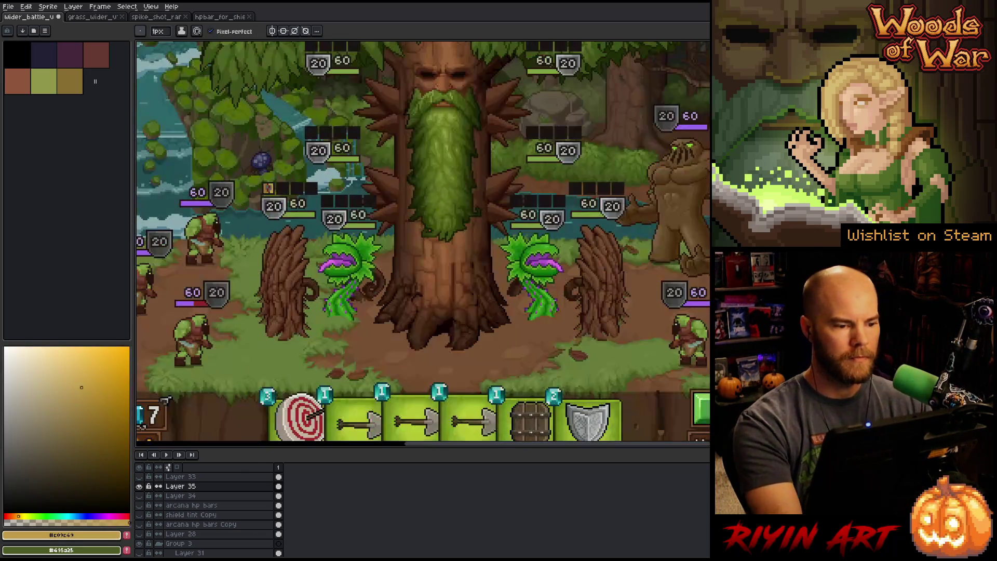
pyautogui.scroll(3, 283, 177)
pyautogui.moveTo(283, 176); pyautogui.dragTo(227, 221)
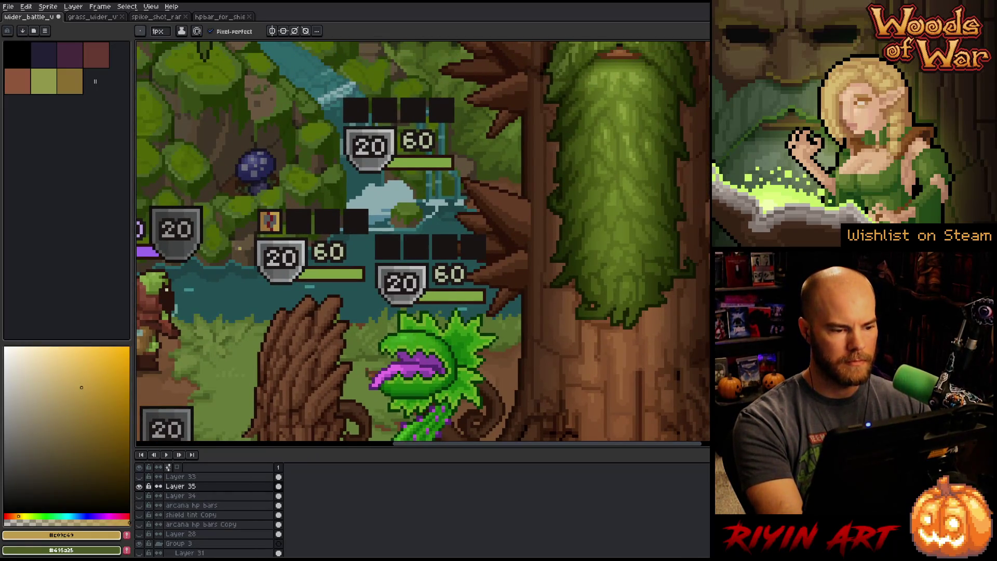
pyautogui.scroll(2, 265, 207)
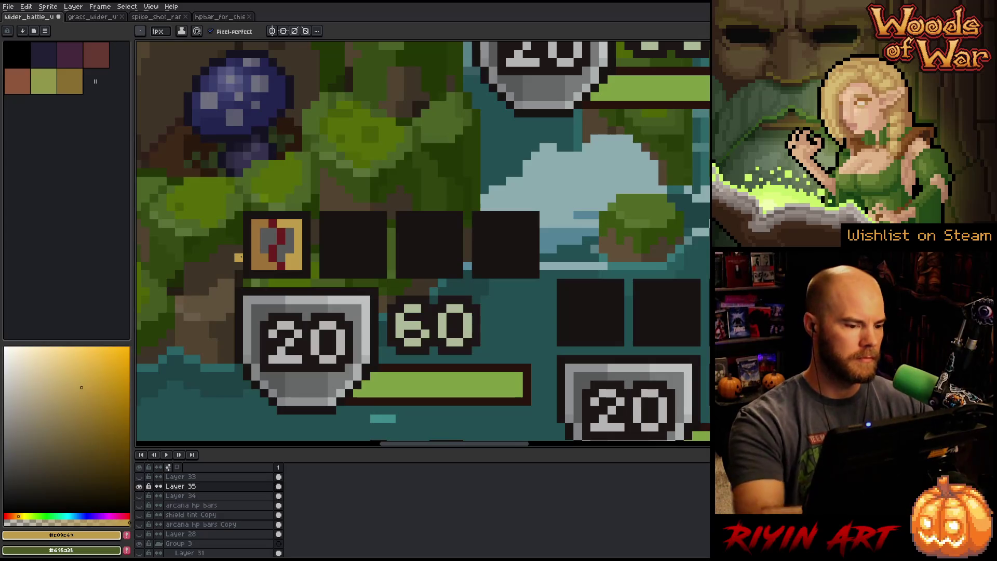
# - Try greyish-blue and gold fills on the icon, then undo the gold fill
pyautogui.click(77, 516)
pyautogui.click(7, 439)
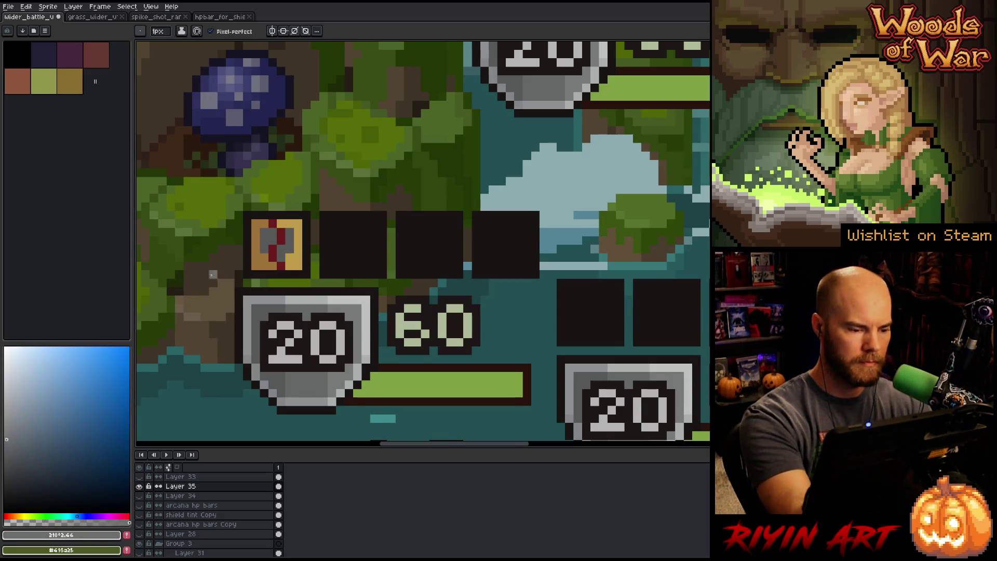
pyautogui.press('g')
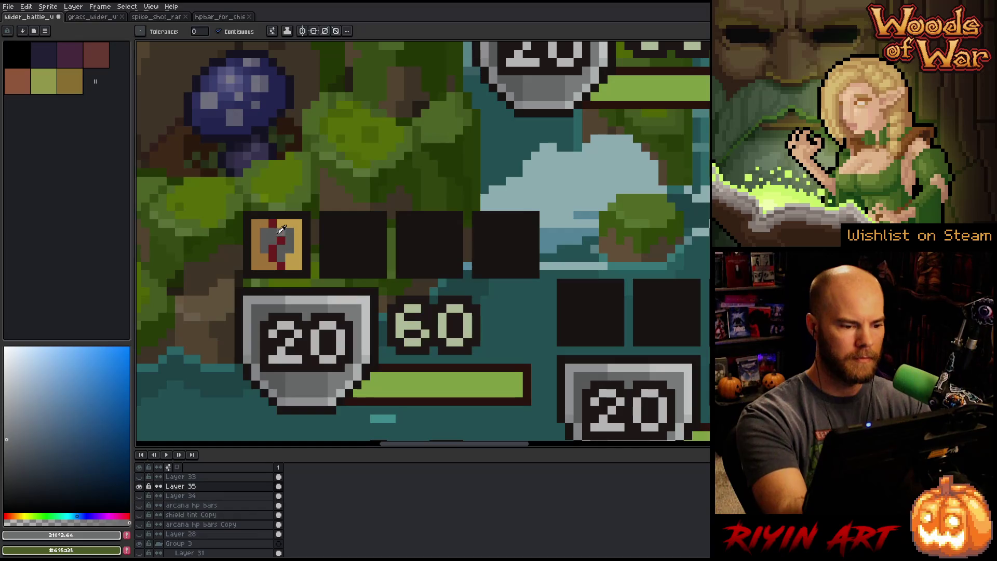
pyautogui.keyDown('alt'); pyautogui.click(281, 232); pyautogui.keyUp('alt')
pyautogui.press('b')
pyautogui.click(4, 436)
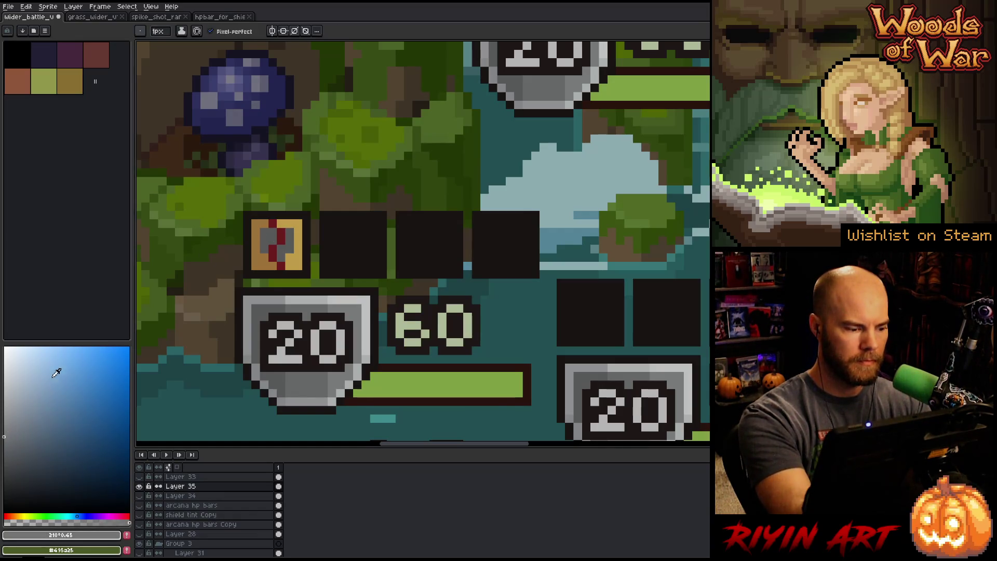
pyautogui.press('g')
pyautogui.click(8, 382)
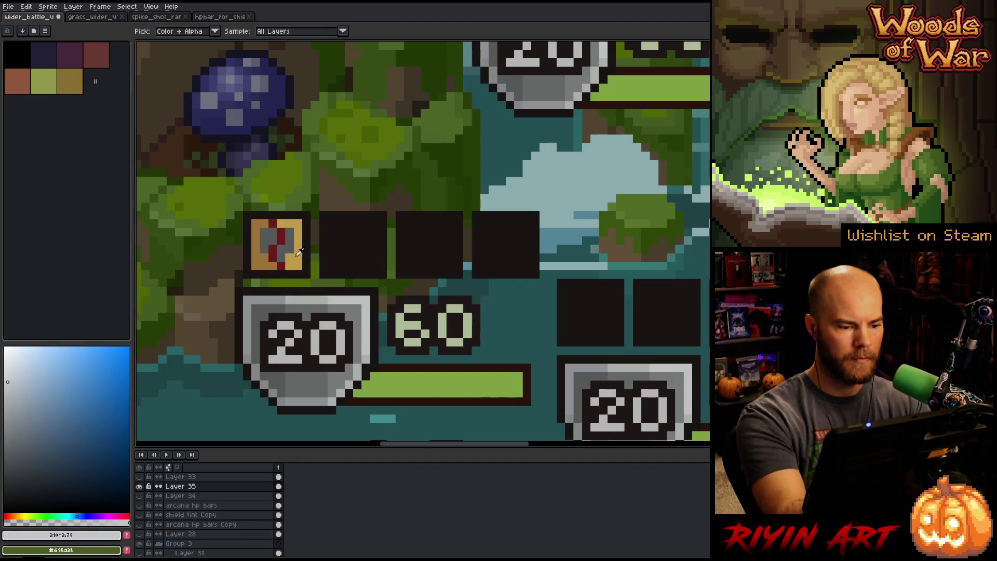
pyautogui.keyDown('alt'); pyautogui.click(291, 228); pyautogui.keyUp('alt')
pyautogui.click(268, 241)
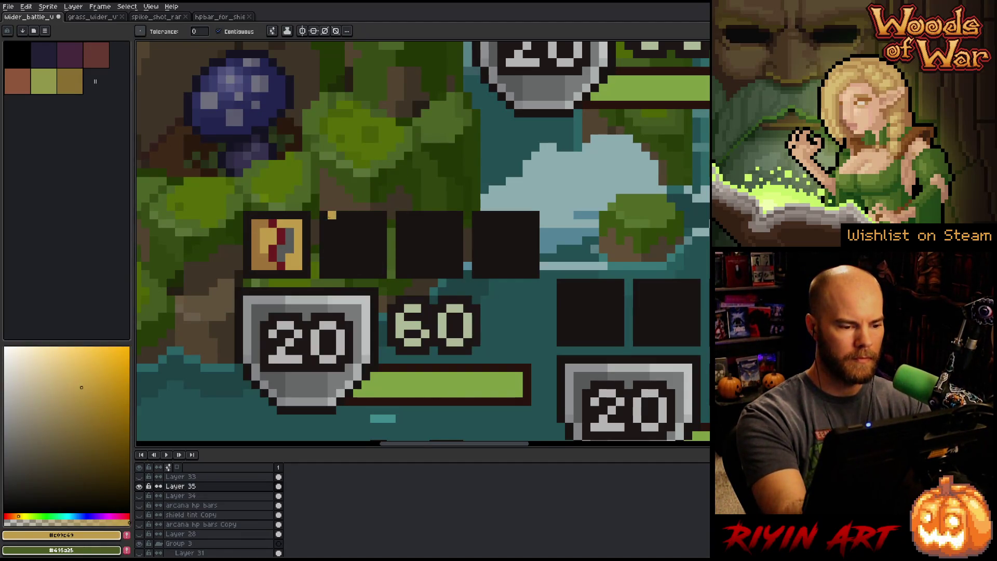
pyautogui.hotkey('ctrl', 'z')
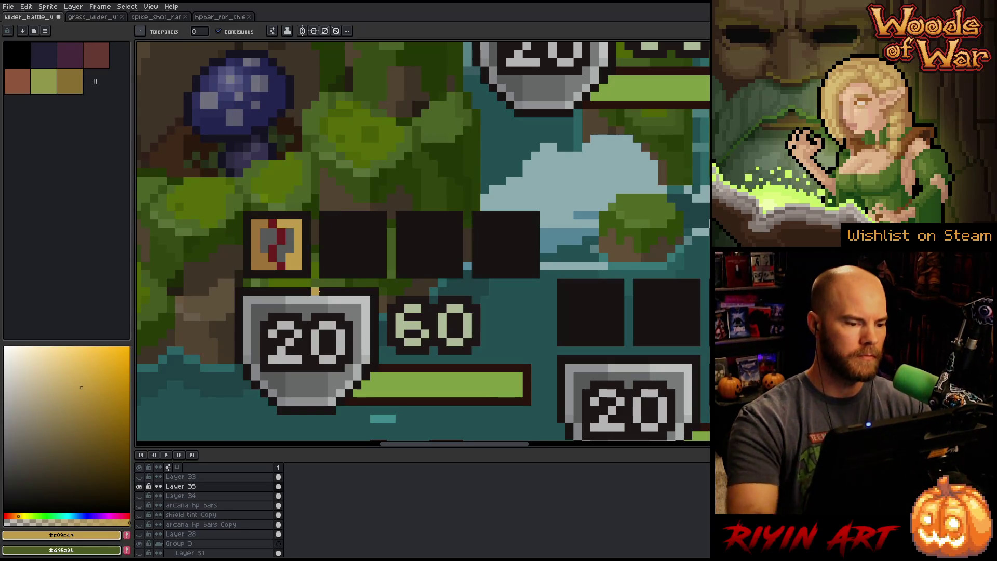
pyautogui.scroll(-4, 316, 292)
pyautogui.scroll(1, 295, 302)
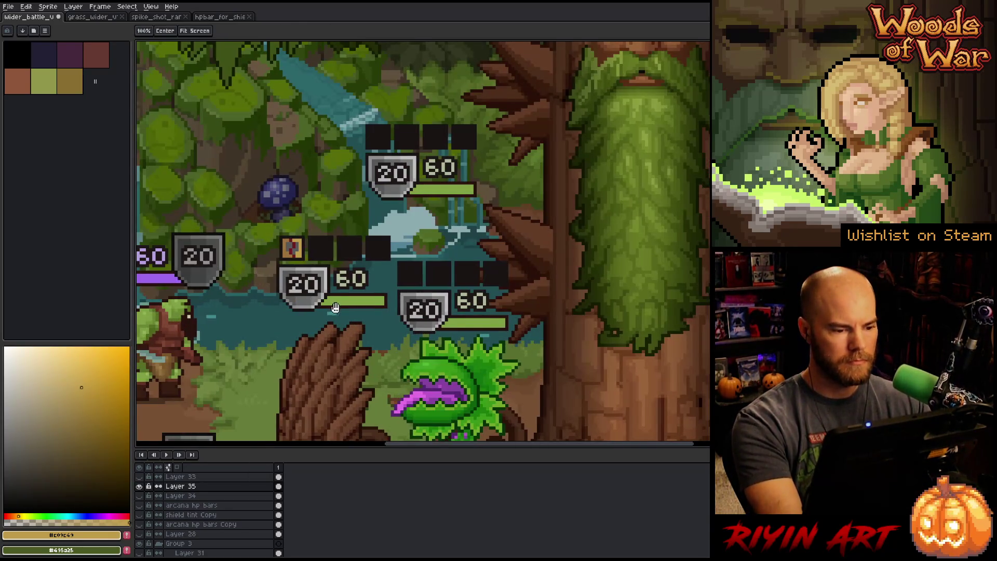
# - Paint the empty slot beside the gold icon a solid light green
pyautogui.moveTo(295, 302); pyautogui.dragTo(252, 271)
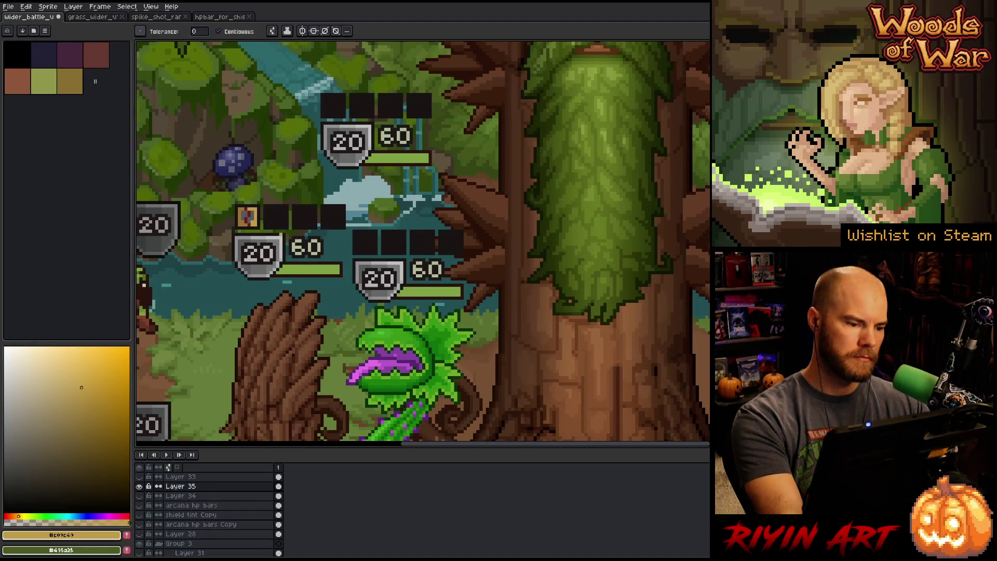
pyautogui.scroll(2, 269, 222)
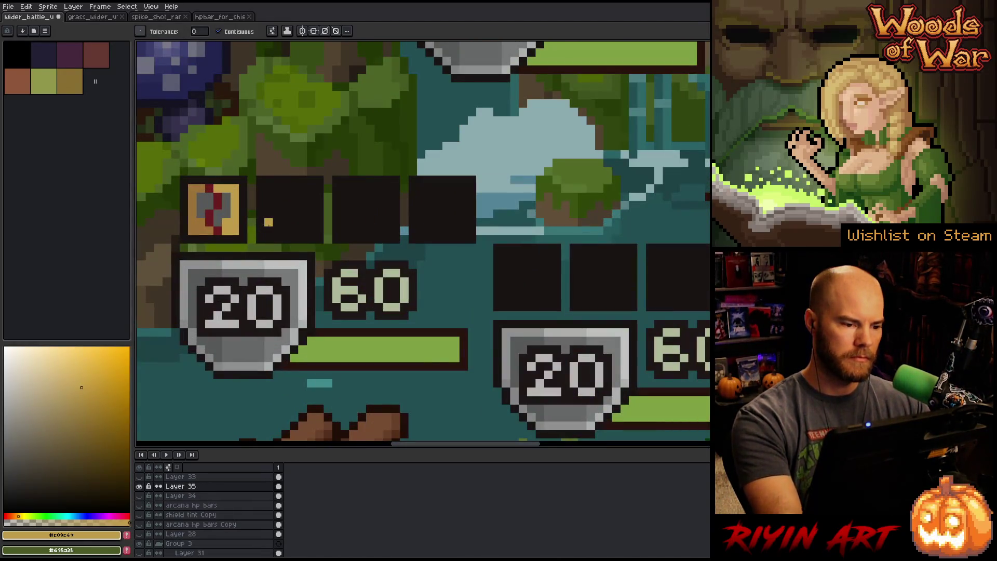
pyautogui.keyDown('alt'); pyautogui.click(312, 335); pyautogui.keyUp('alt')
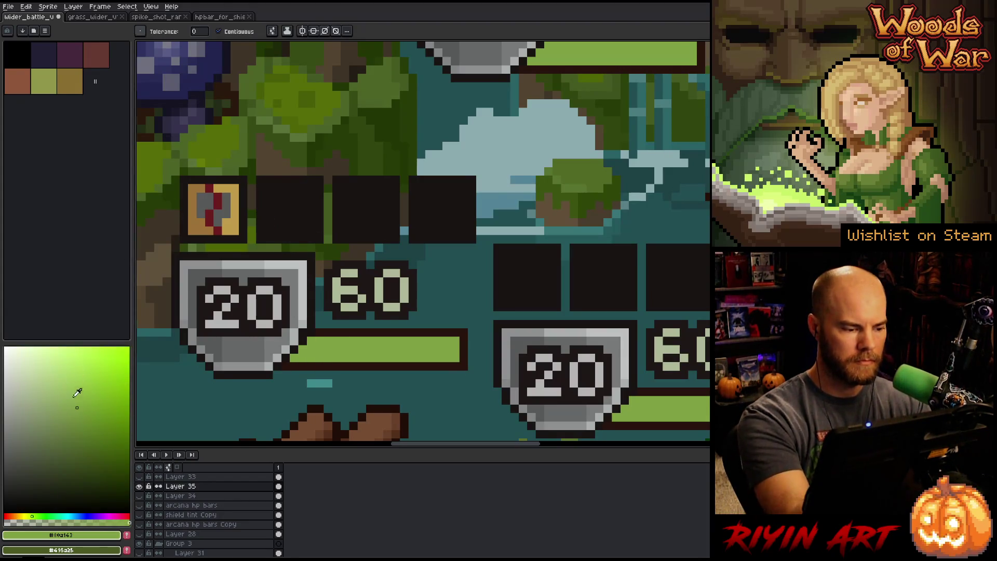
pyautogui.click(35, 516)
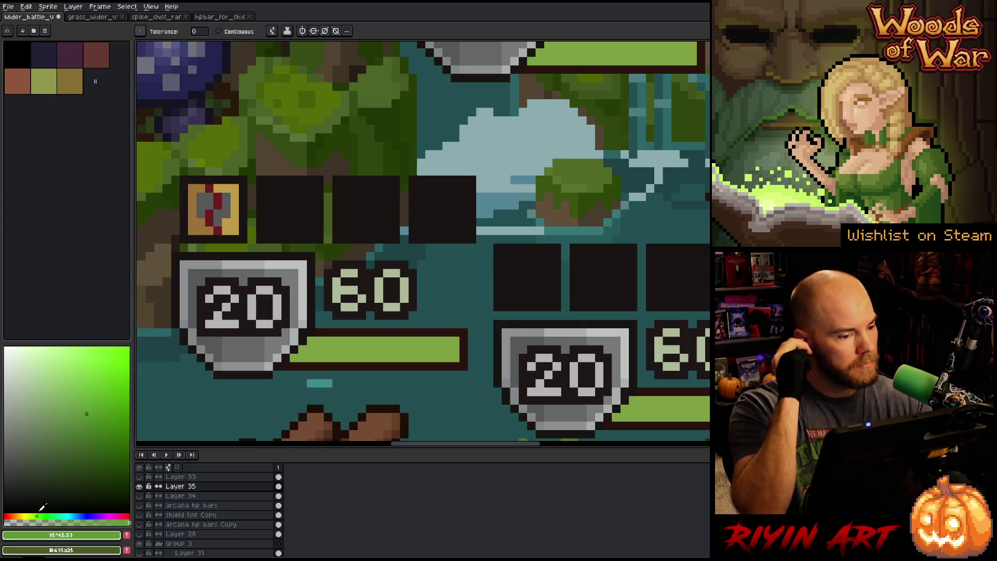
pyautogui.press('b')
pyautogui.moveTo(268, 185)
pyautogui.mouseDown()
pyautogui.moveTo(269, 225)
pyautogui.moveTo(311, 222)
pyautogui.moveTo(312, 188)
pyautogui.moveTo(275, 188)
pyautogui.moveTo(274, 218)
pyautogui.moveTo(305, 197)
pyautogui.mouseUp()
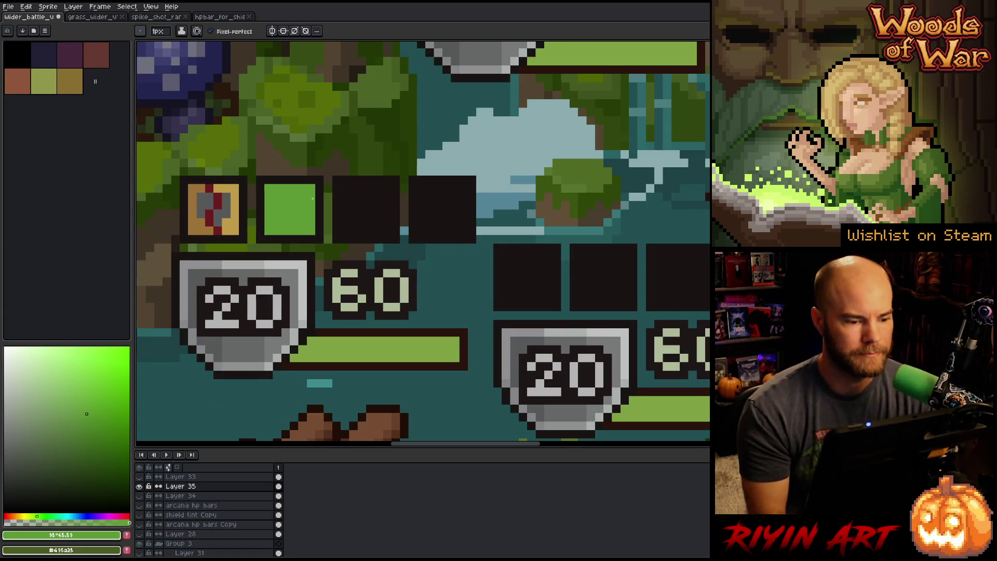
pyautogui.scroll(-5, 313, 198)
pyautogui.moveTo(467, 250)
pyautogui.mouseDown()
pyautogui.moveTo(418, 254)
pyautogui.moveTo(444, 248)
pyautogui.moveTo(425, 244)
pyautogui.mouseUp()
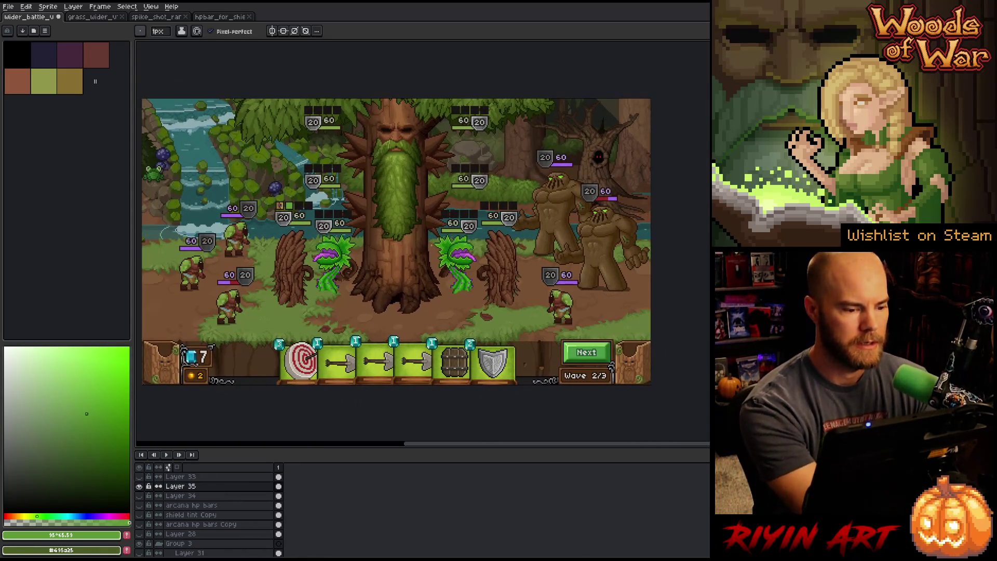
# - Open the witch_doctor sprite from the TreeRevenge folder in a new tab
pyautogui.click(12, 6)
pyautogui.click(12, 7)
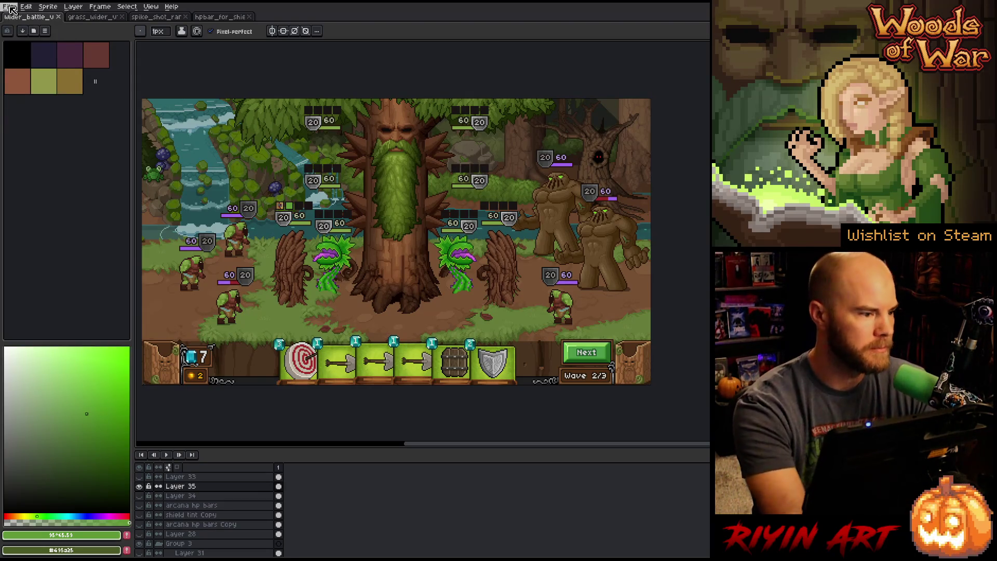
pyautogui.click(10, 7)
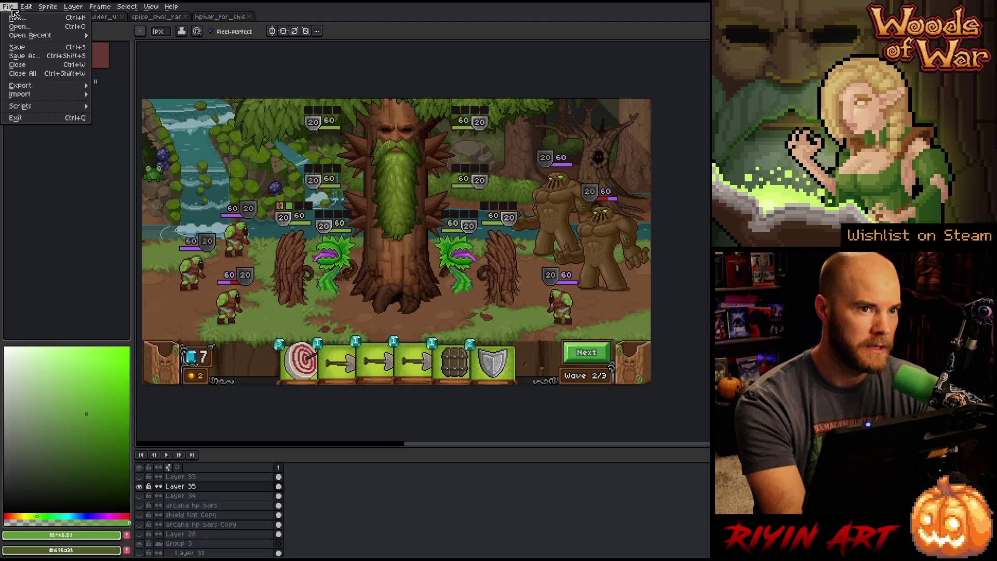
pyautogui.click(23, 26)
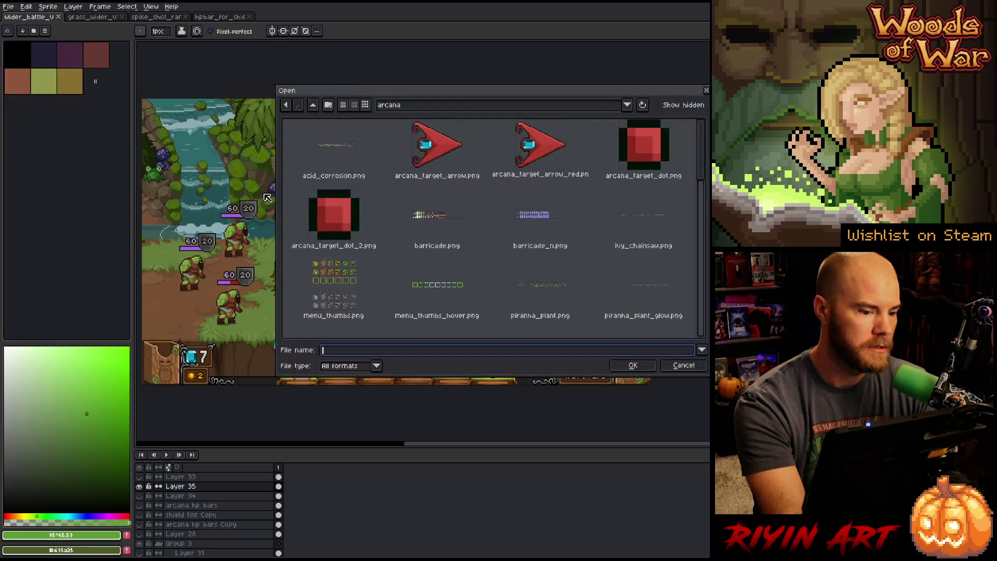
pyautogui.click(404, 105)
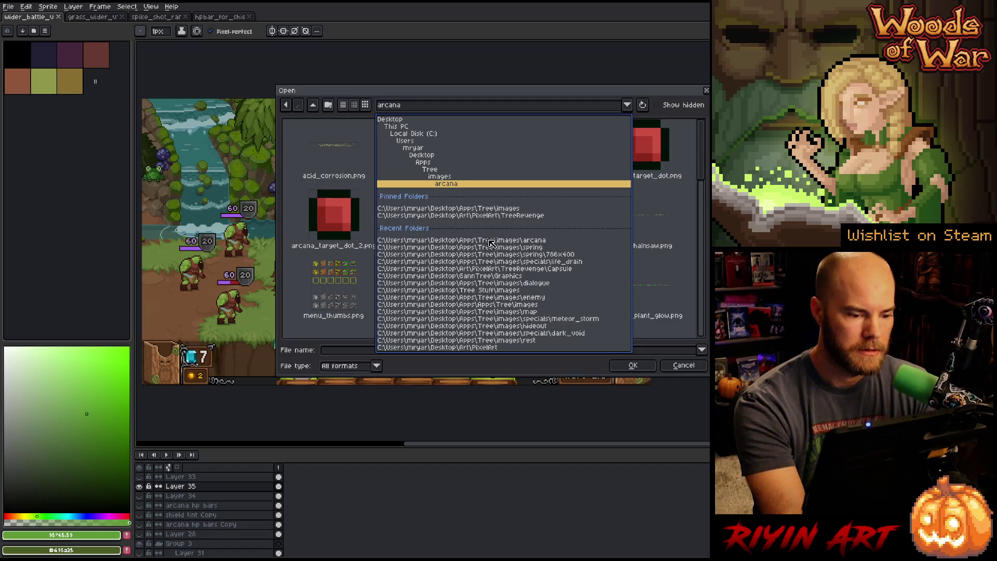
pyautogui.click(344, 105)
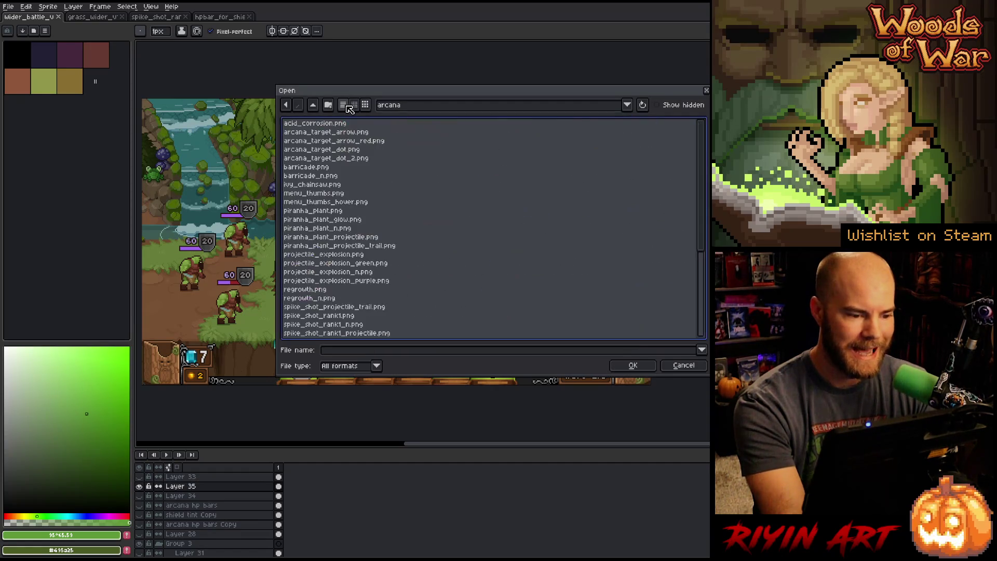
pyautogui.click(399, 106)
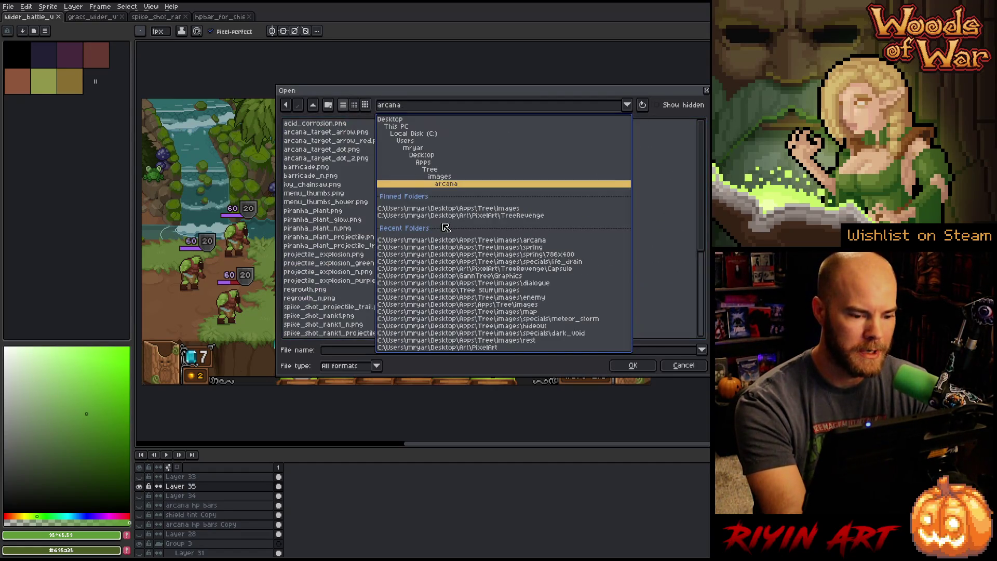
pyautogui.click(491, 216)
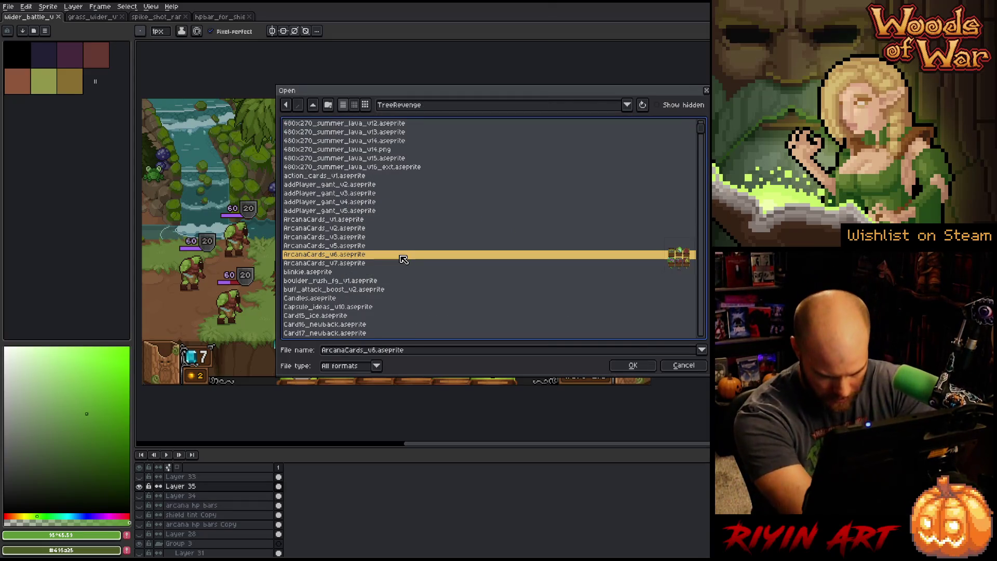
pyautogui.write('waterfall_bottom')
pyautogui.scroll(-8, 405, 265)
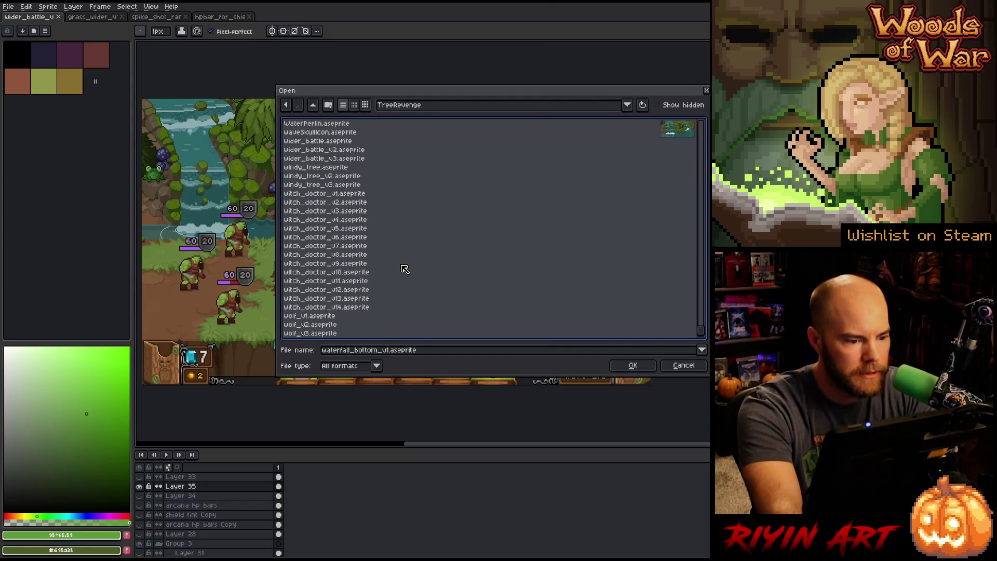
pyautogui.doubleClick(371, 307)
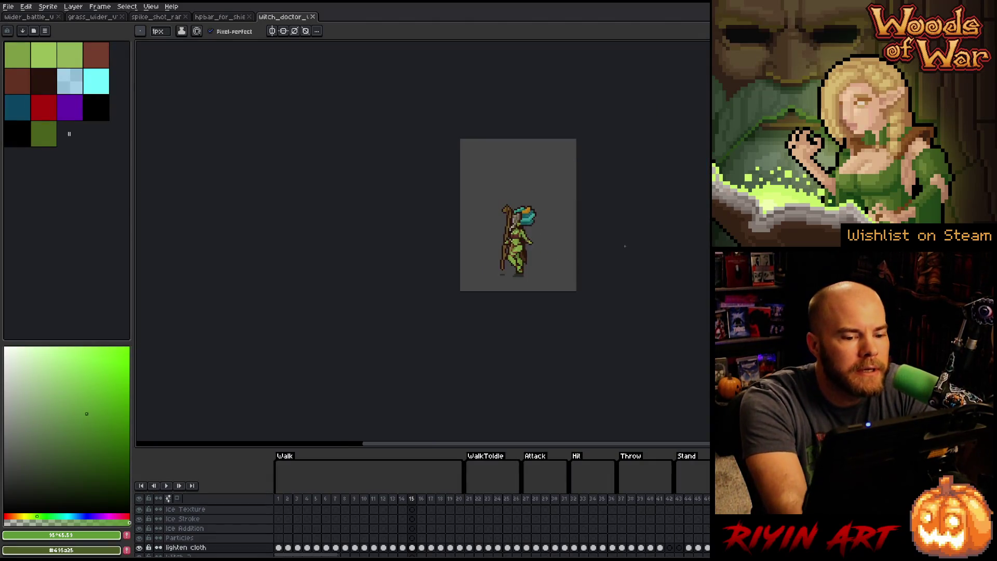
# - Centre the witch doctor sprite and play its Walk animation
pyautogui.moveTo(461, 190)
pyautogui.mouseDown()
pyautogui.moveTo(425, 272)
pyautogui.moveTo(466, 214)
pyautogui.mouseUp()
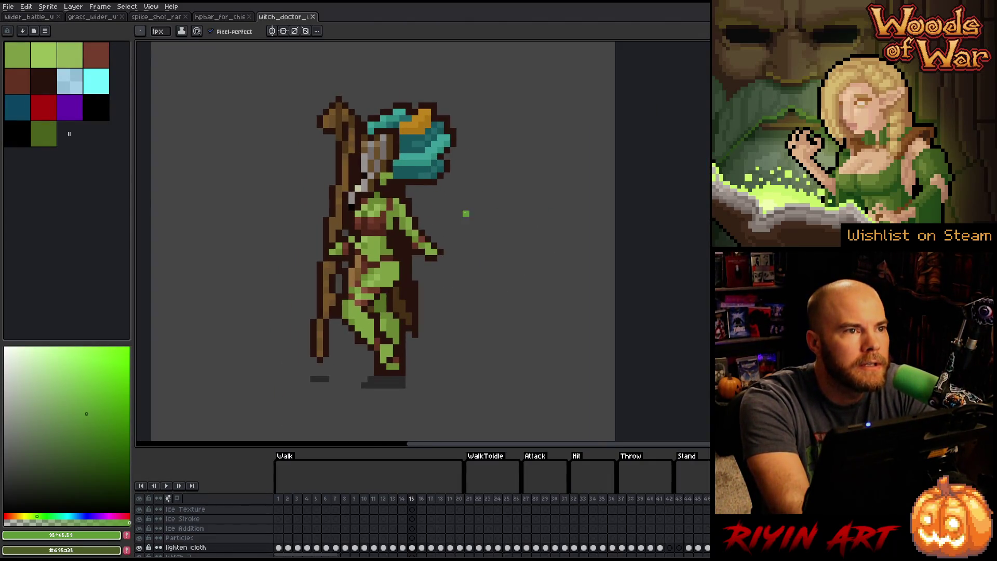
pyautogui.press('Return')
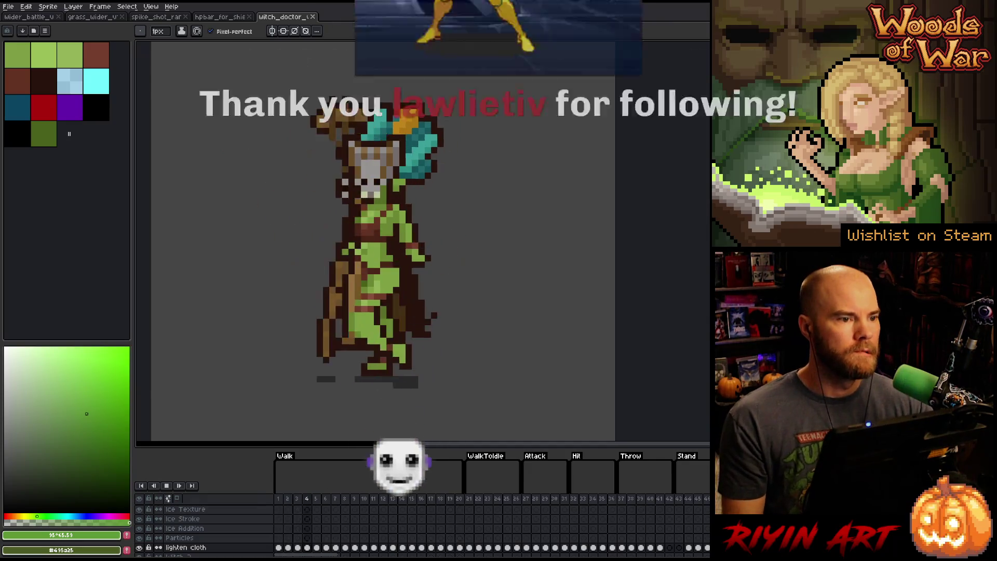
# - Dock the witch_doctor sprite in its own pane and close the hpbar and spike_shot files
pyautogui.moveTo(285, 16)
pyautogui.mouseDown()
pyautogui.moveTo(141, 90)
pyautogui.moveTo(185, 158)
pyautogui.mouseUp()
pyautogui.scroll(3, 173, 229)
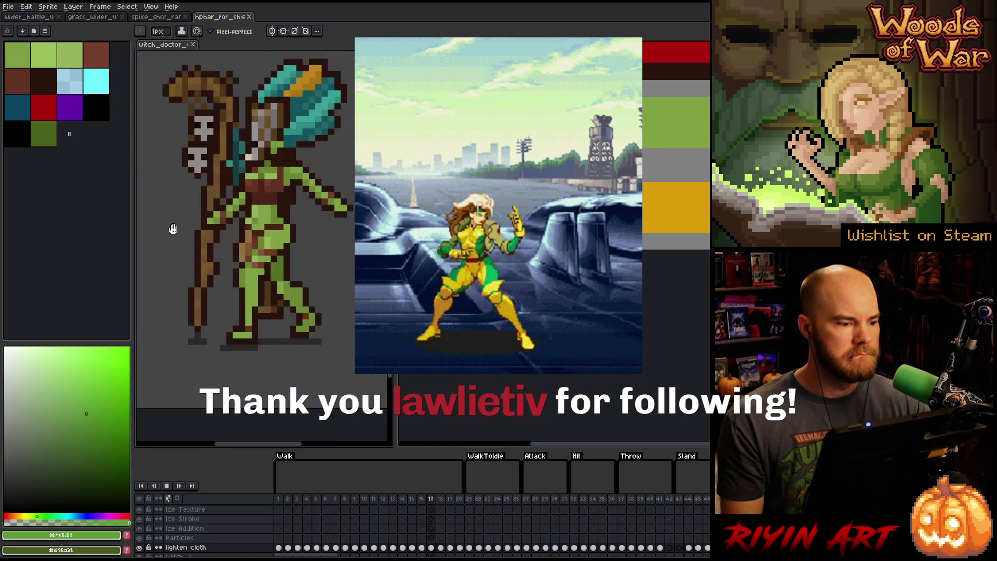
pyautogui.scroll(2, 173, 229)
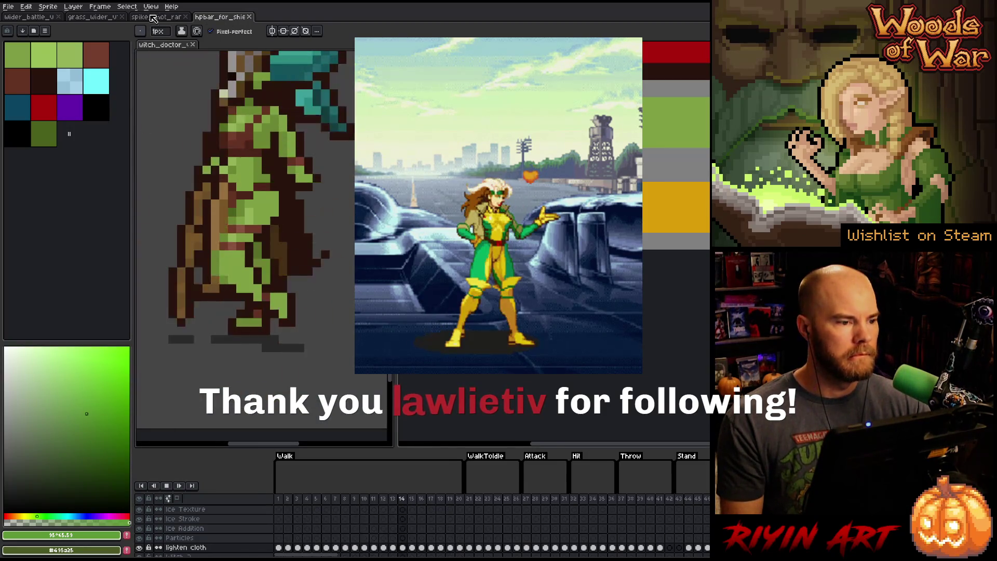
pyautogui.click(155, 17)
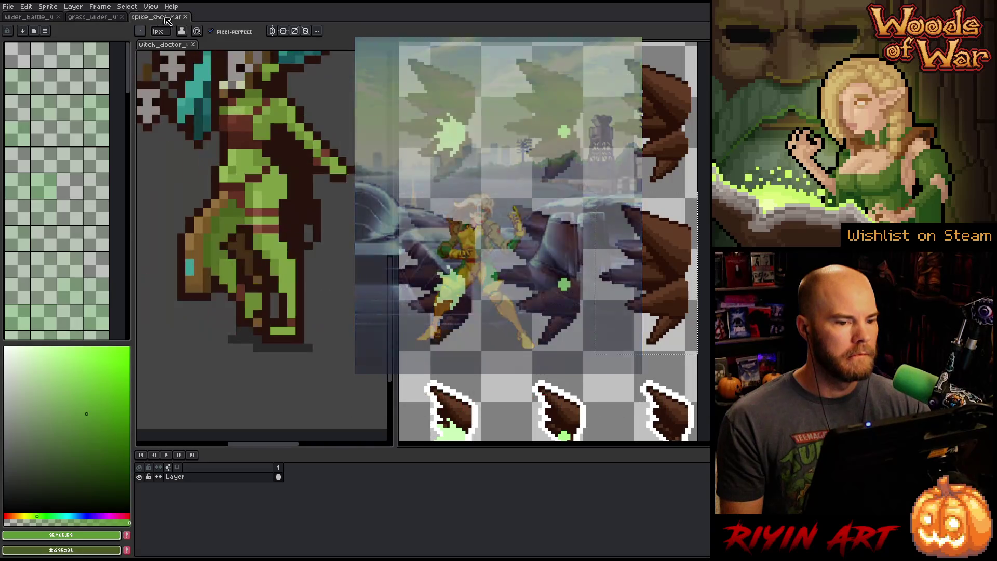
pyautogui.click(186, 17)
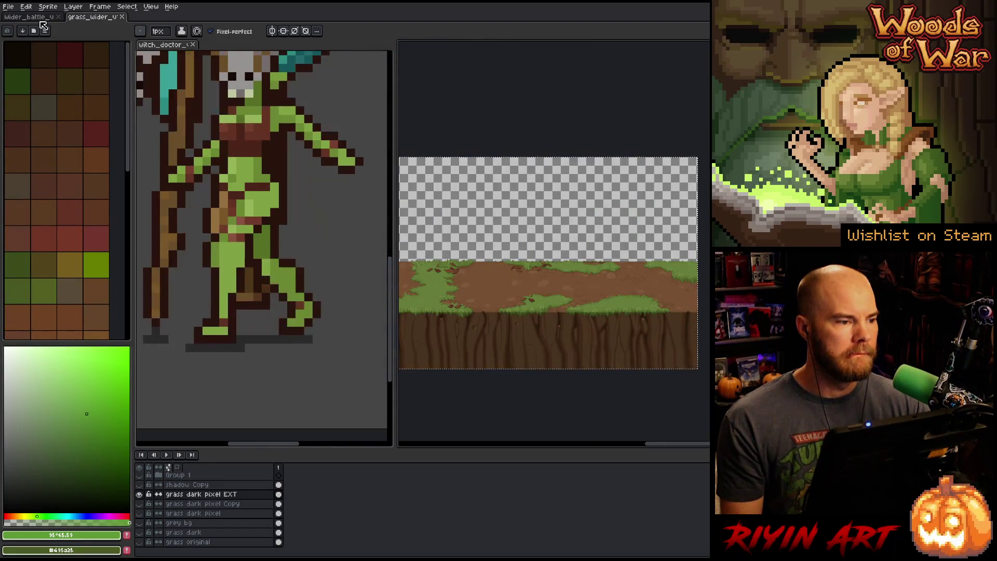
# - Switch to wider_battle, reposition the witch doctor and widen the battle-scene pane
pyautogui.click(40, 18)
pyautogui.scroll(-3, 316, 202)
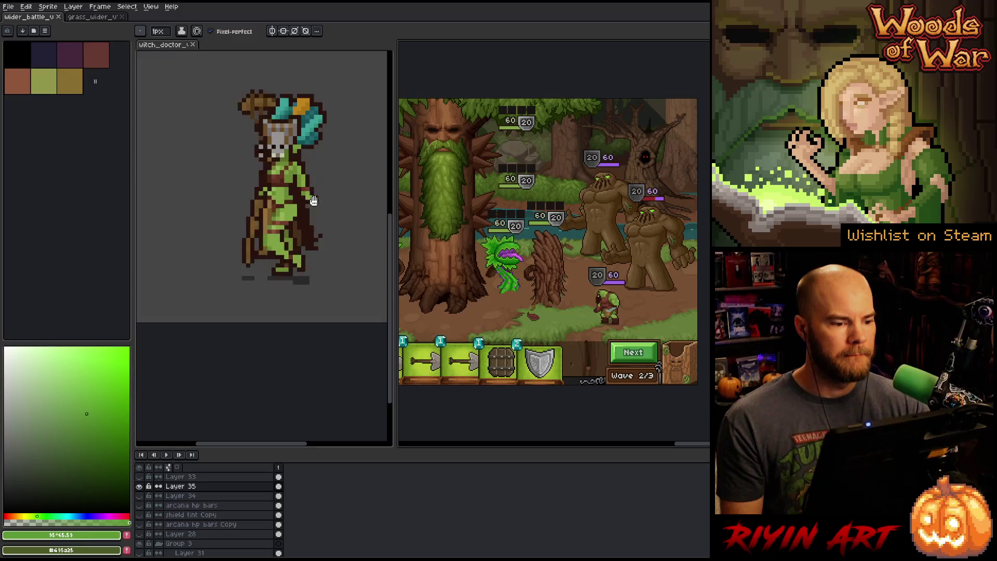
pyautogui.moveTo(313, 277); pyautogui.dragTo(293, 238)
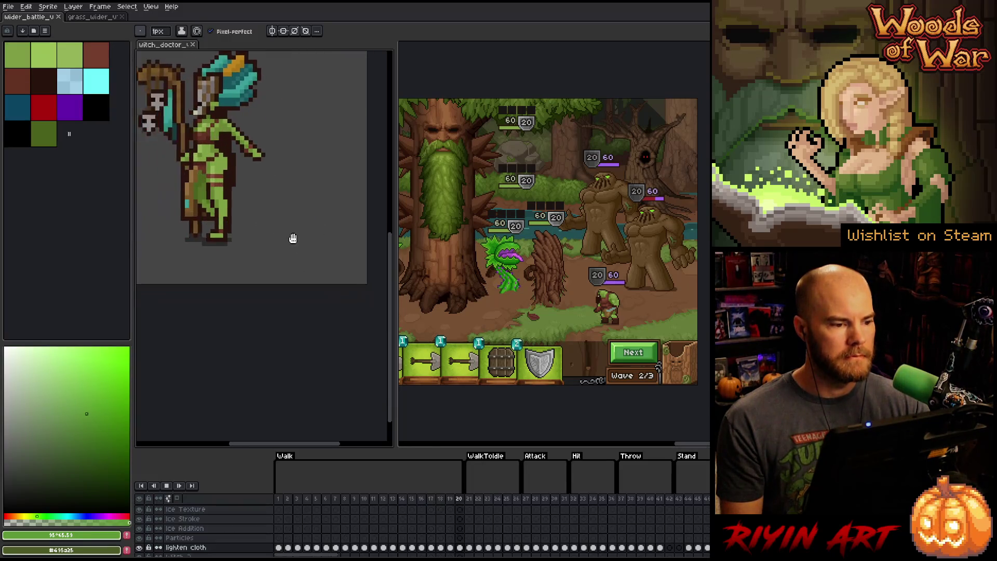
pyautogui.scroll(-1, 293, 238)
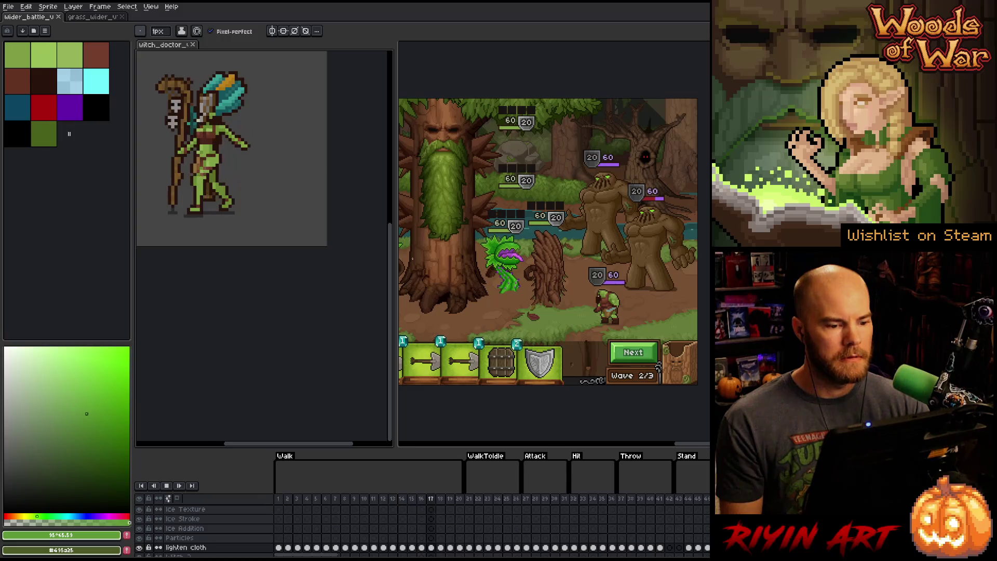
pyautogui.moveTo(394, 255); pyautogui.dragTo(265, 243)
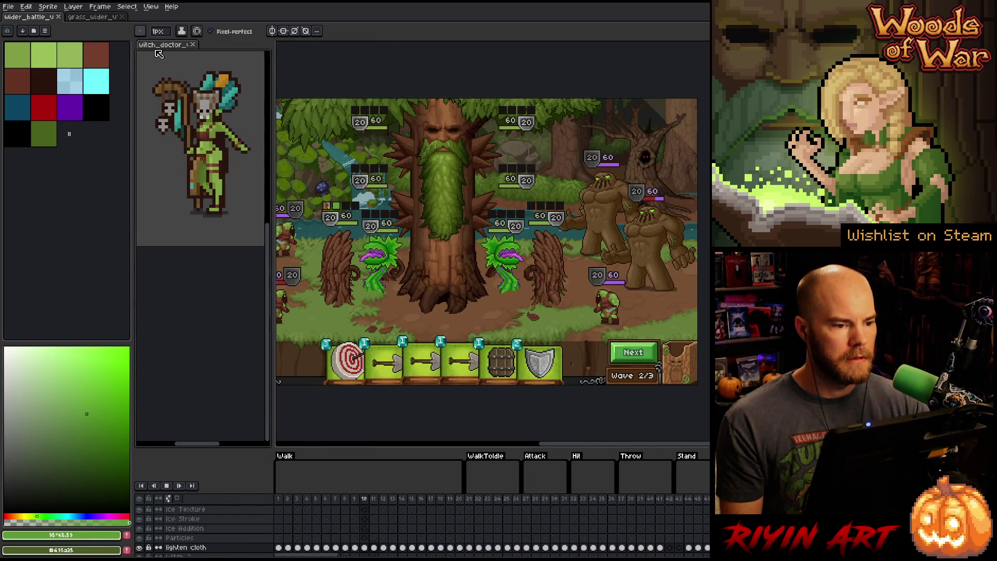
pyautogui.scroll(5, 343, 179)
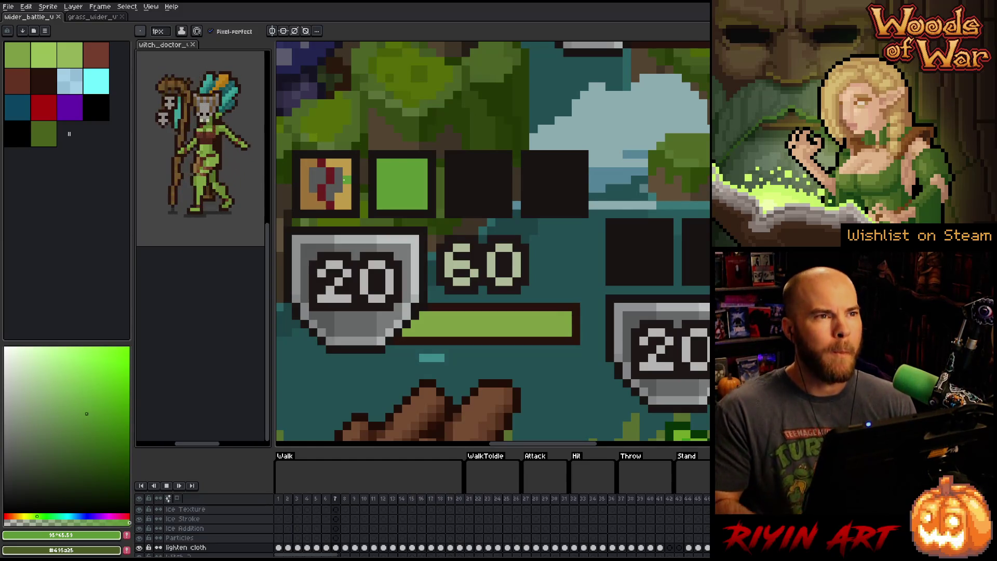
pyautogui.scroll(-3, 344, 180)
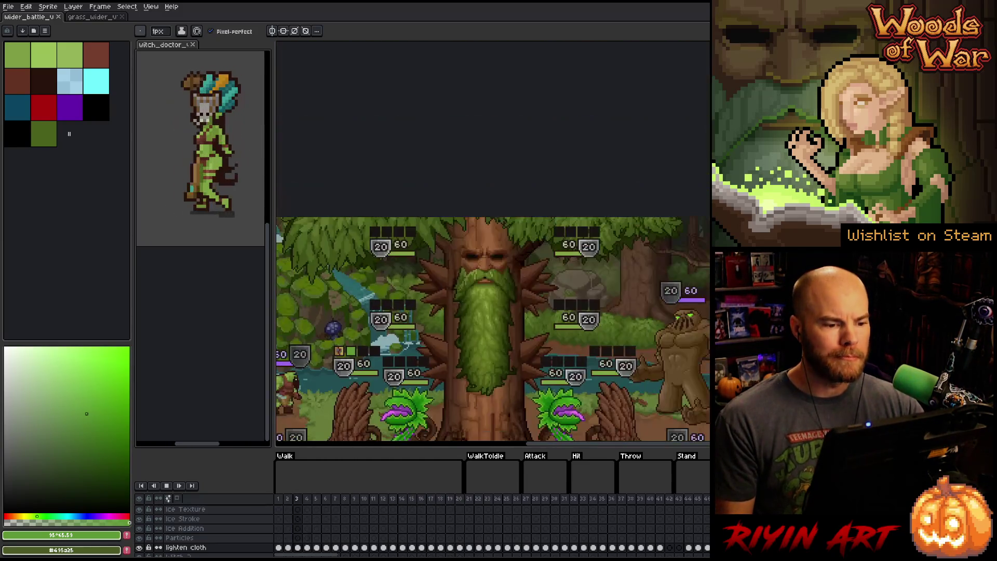
pyautogui.scroll(2, 359, 386)
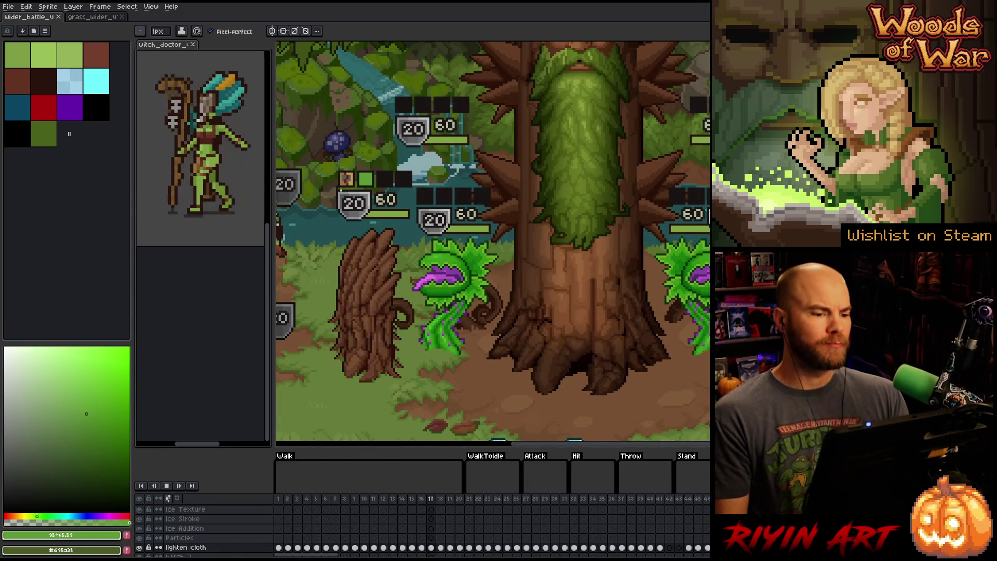
pyautogui.scroll(2, 452, 187)
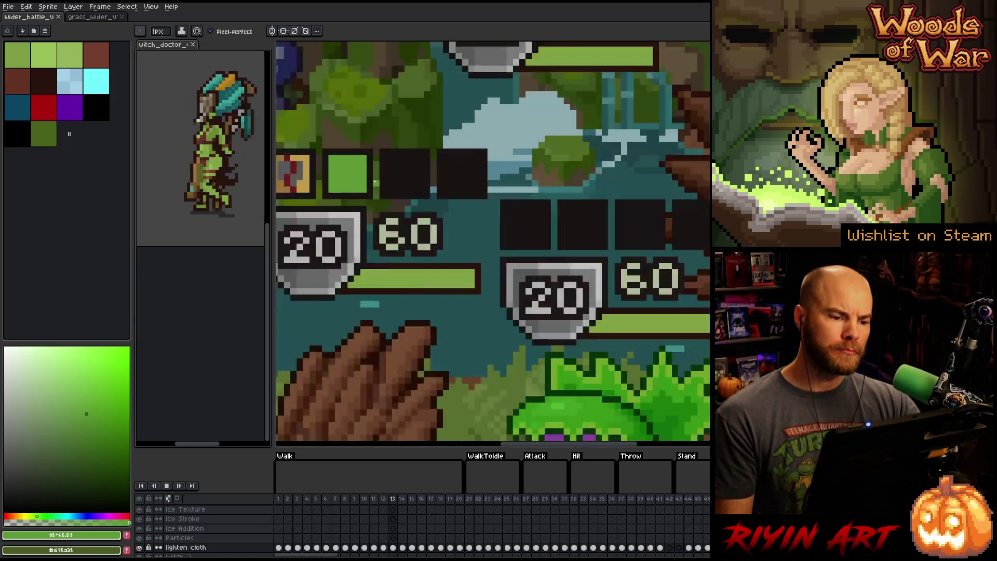
pyautogui.scroll(-2, 452, 187)
pyautogui.scroll(-2, 494, 239)
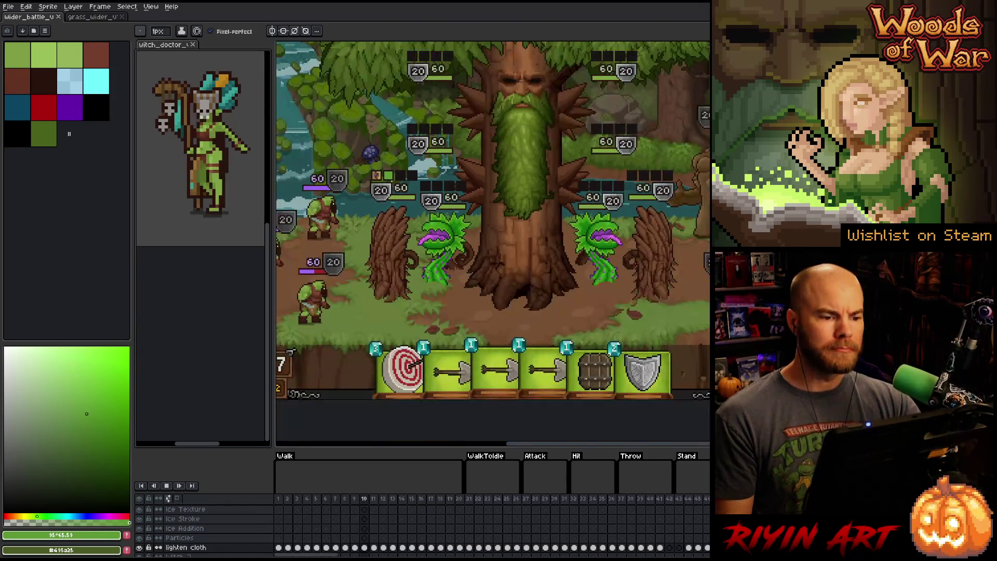
pyautogui.scroll(1, 494, 239)
pyautogui.scroll(-1, 465, 179)
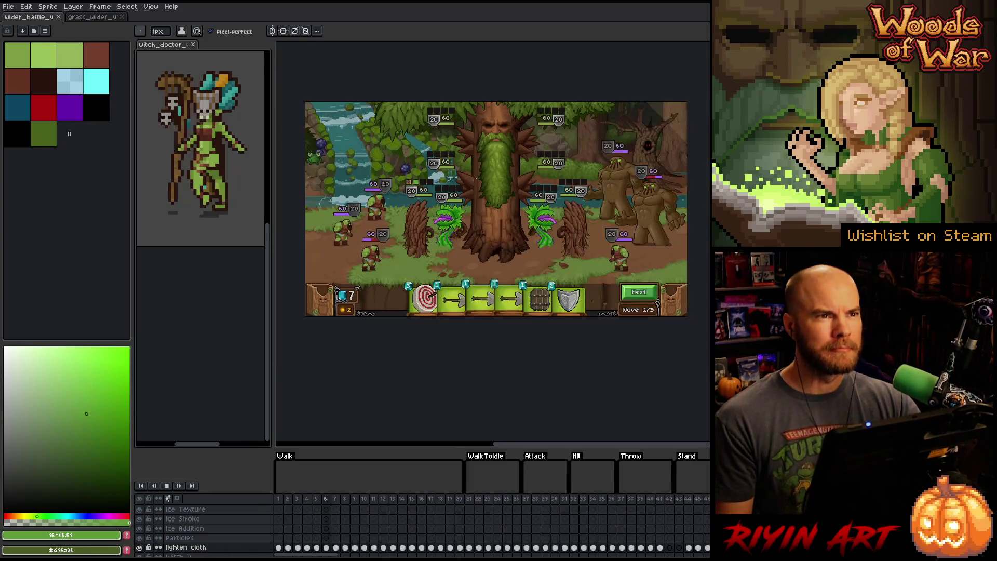
pyautogui.scroll(1, 496, 172)
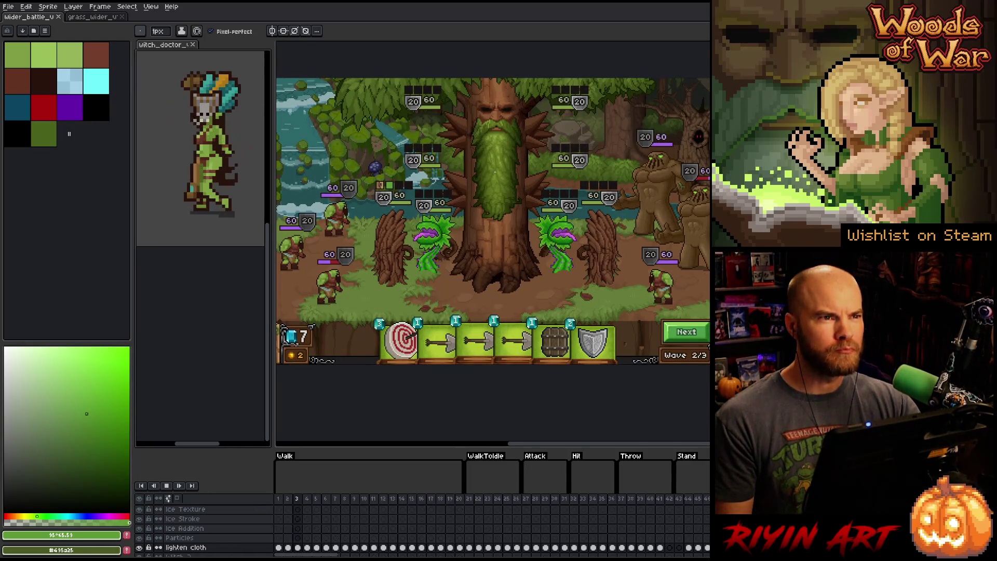
pyautogui.scroll(-1, 496, 172)
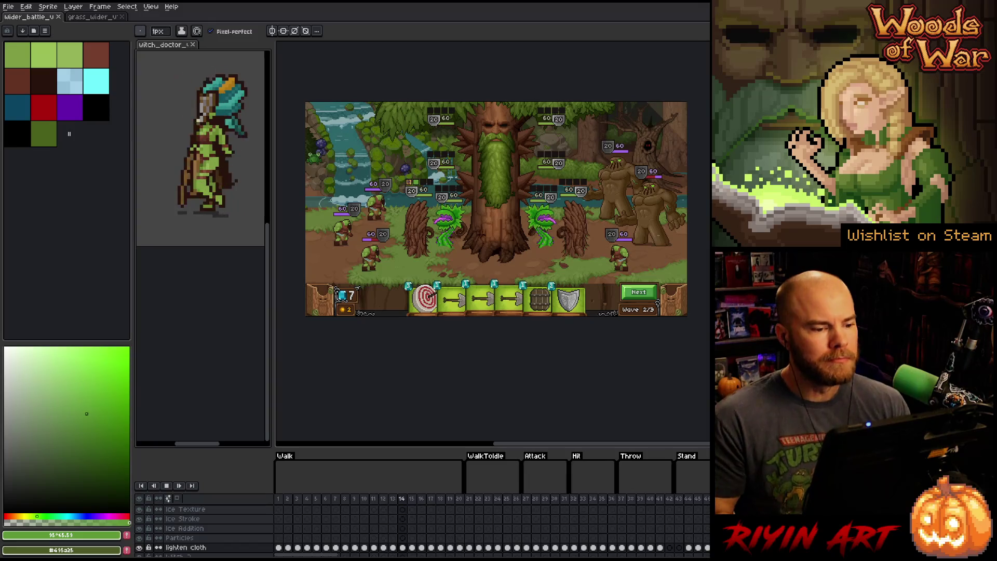
# - Zoom in on the 20/60 badge's status slots and sample a grey-blue, then pick a new palette colour
pyautogui.scroll(5, 446, 141)
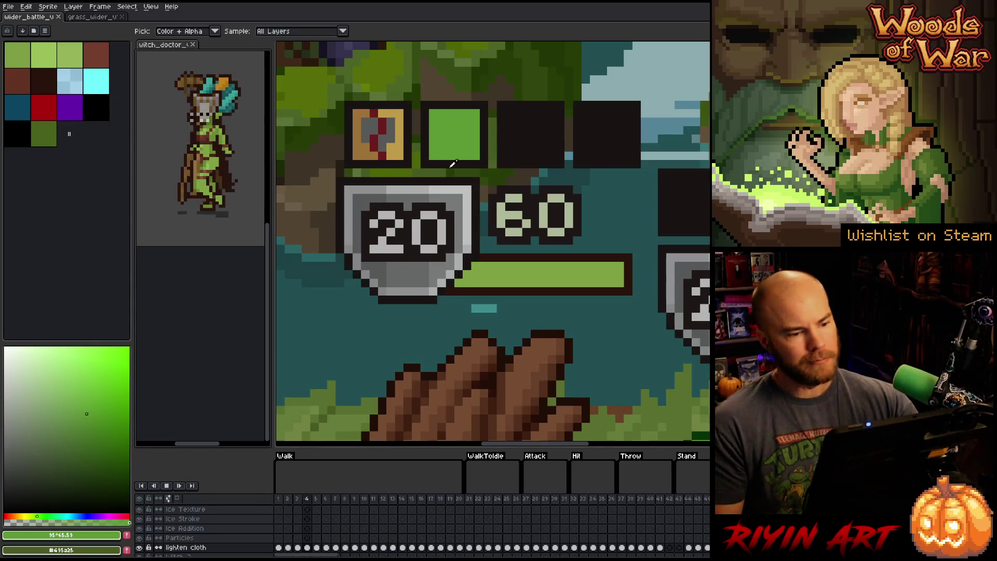
pyautogui.click(382, 188)
pyautogui.press('b')
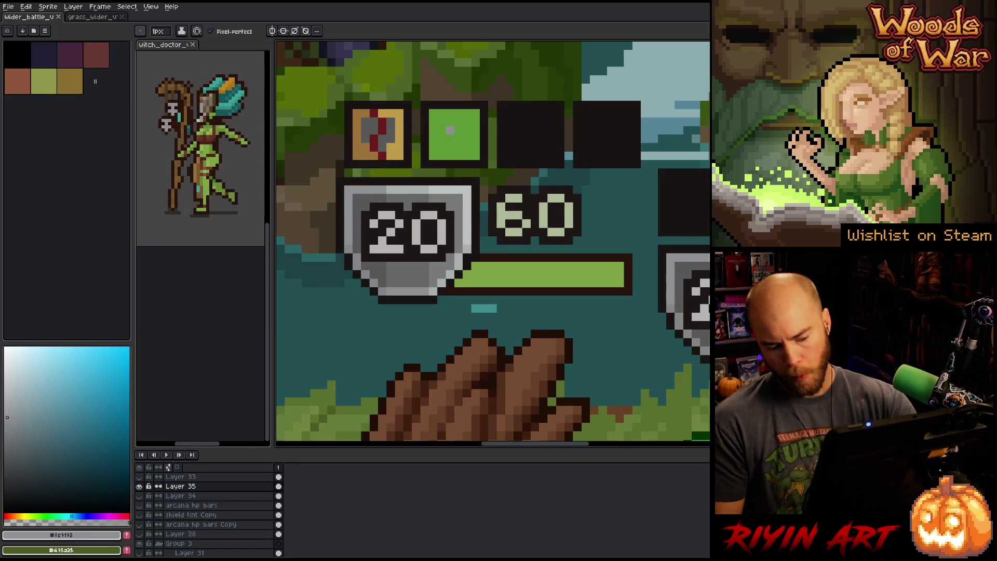
pyautogui.press('i')
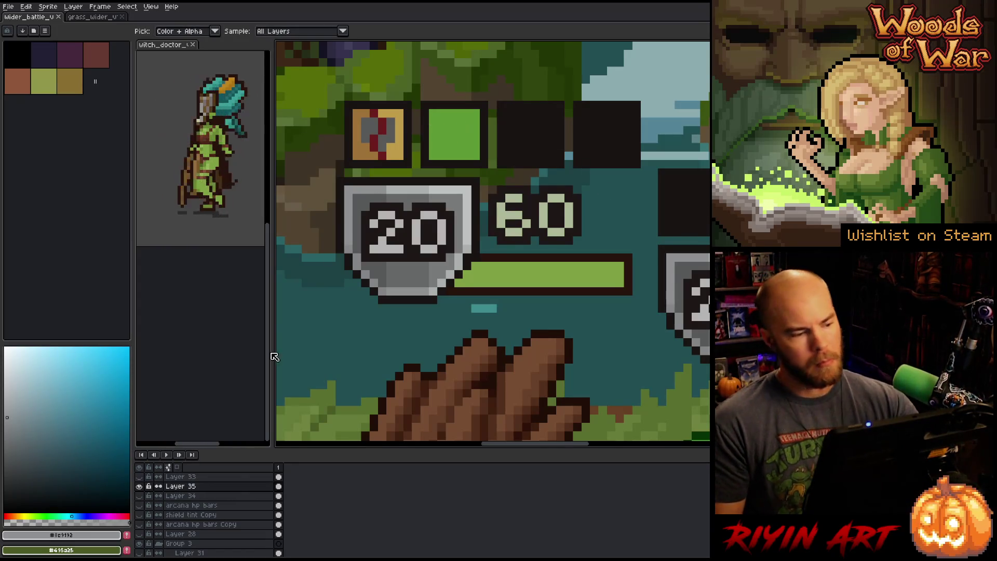
pyautogui.click(7, 456)
# - Draw a grey skull with dark eye pixels in the green slot, using several greys and the frame green
pyautogui.press('b')
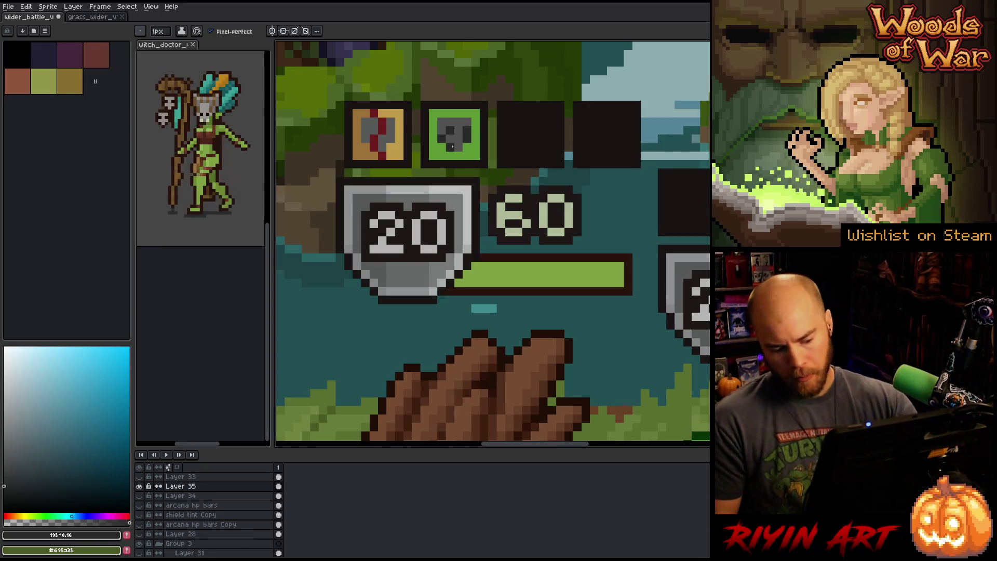
pyautogui.press('i')
pyautogui.click(454, 146)
pyautogui.press('b')
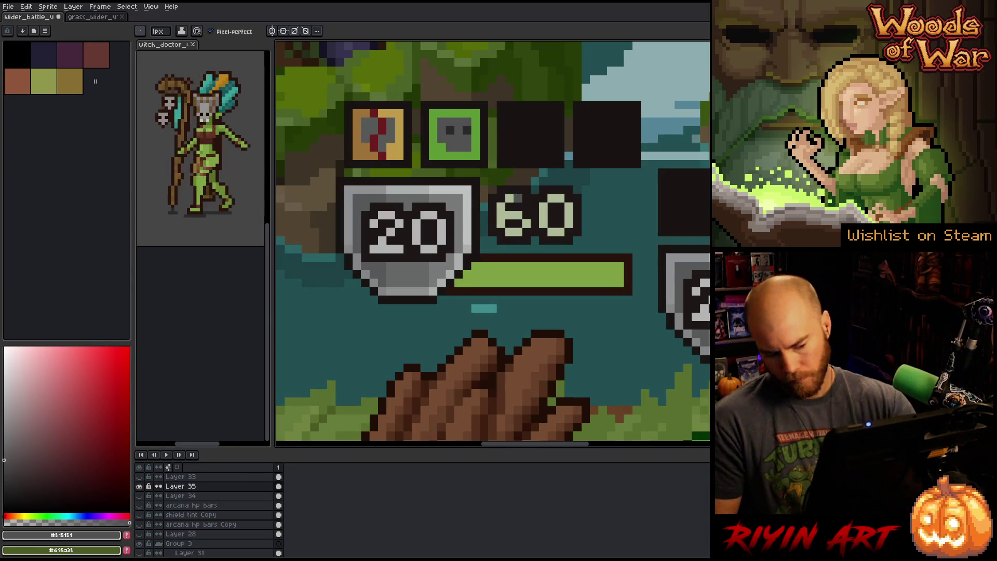
pyautogui.press('i')
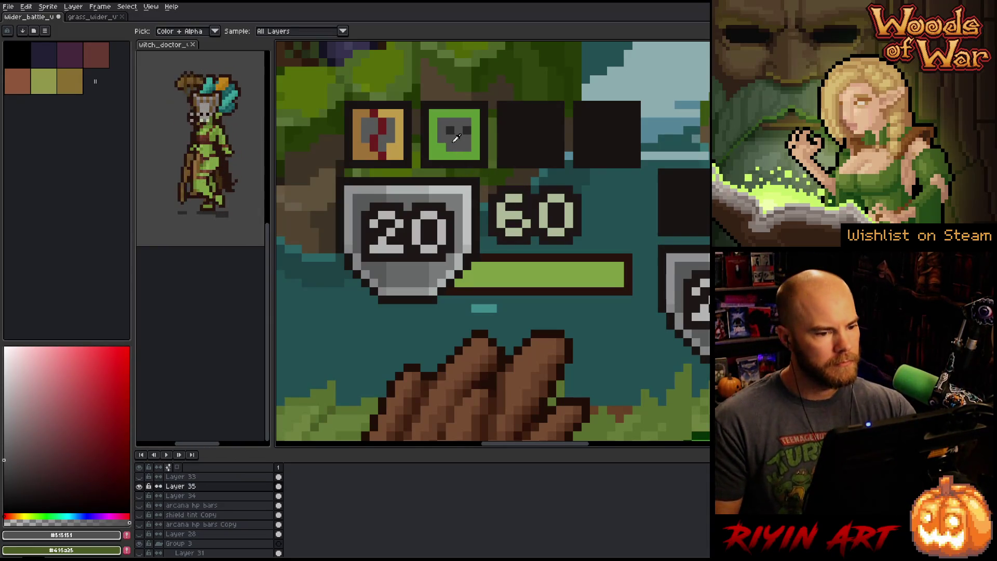
pyautogui.click(7, 451)
pyautogui.press('b')
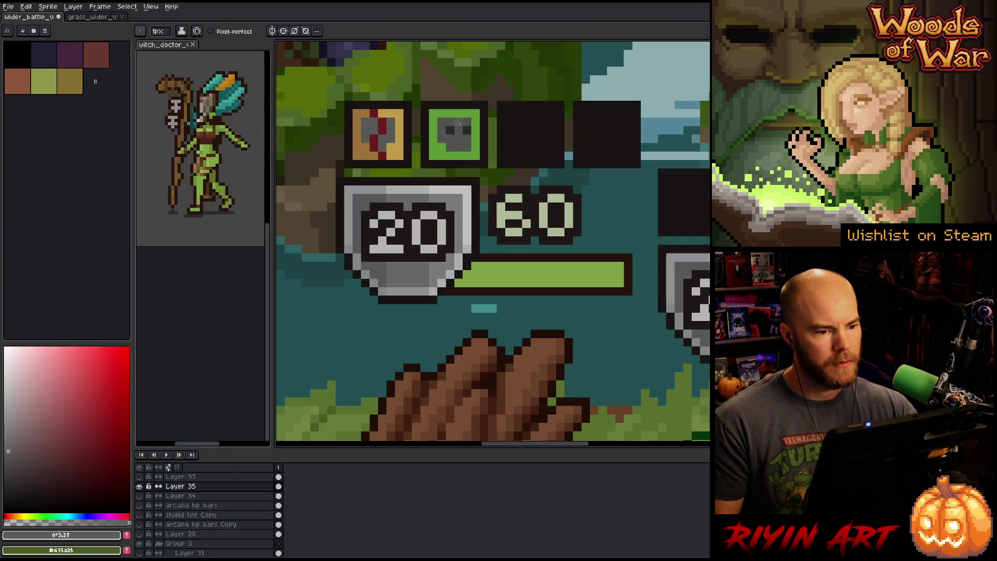
pyautogui.click(9, 431)
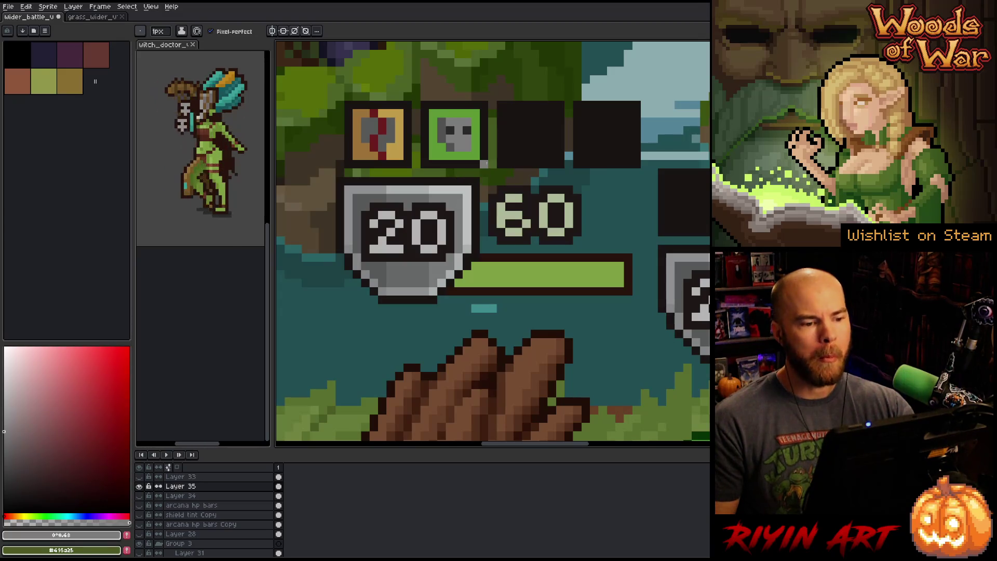
pyautogui.press('i')
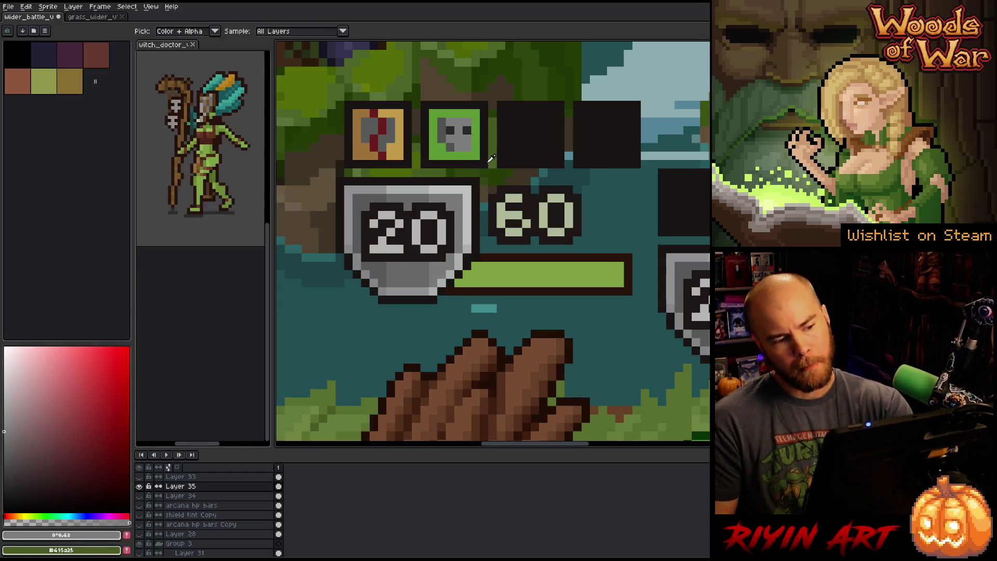
pyautogui.click(475, 155)
pyautogui.press('b')
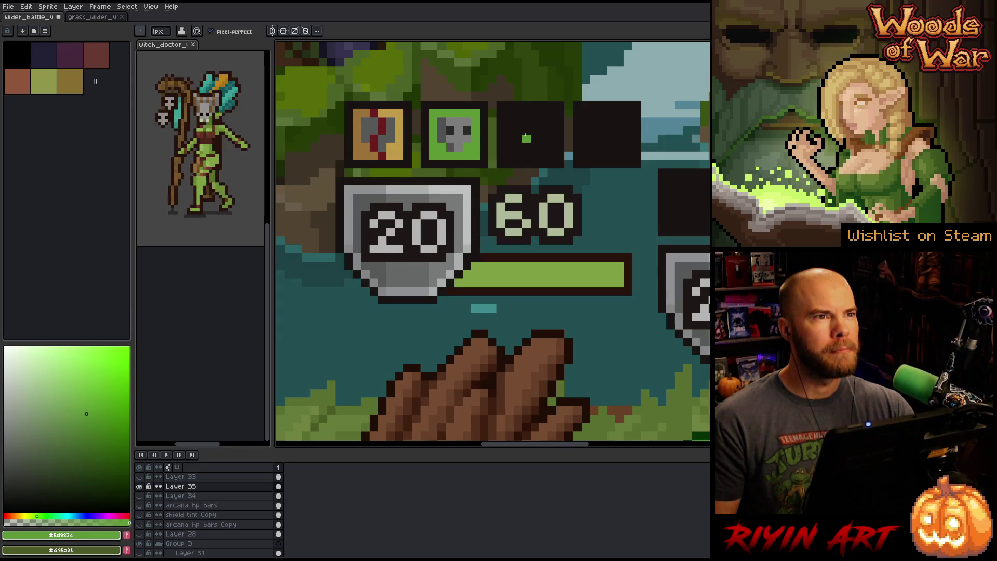
pyautogui.press('v')
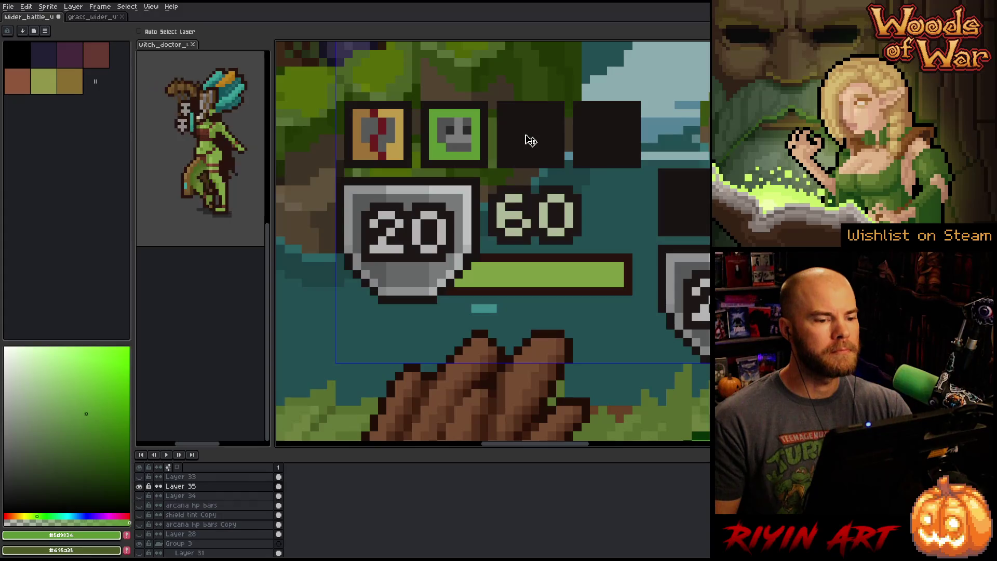
pyautogui.press('b')
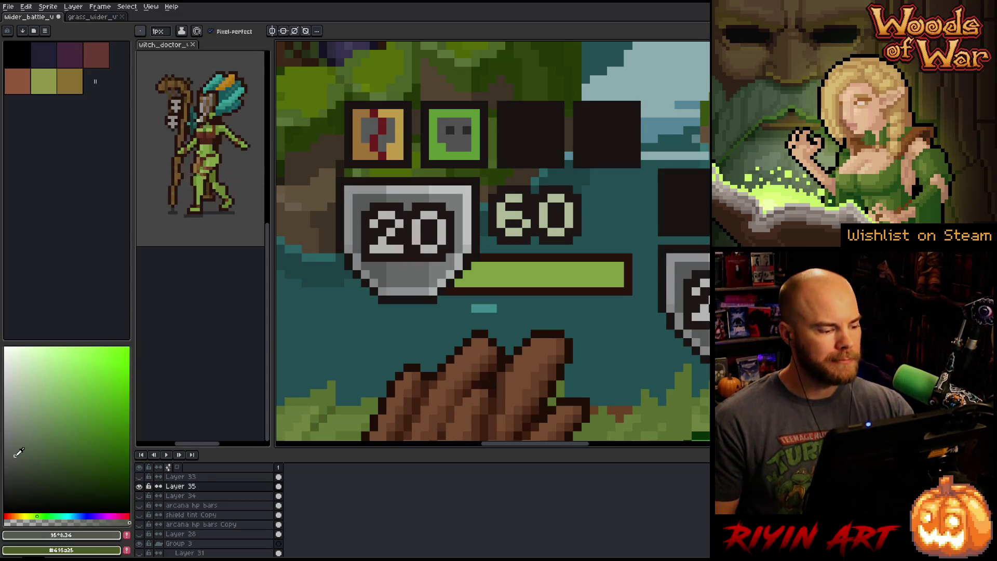
# - Outline a grey box in the third slot and bucket-fill it solid grey
pyautogui.moveTo(509, 111); pyautogui.dragTo(510, 157)
pyautogui.moveTo(552, 110)
pyautogui.mouseDown()
pyautogui.moveTo(524, 157)
pyautogui.moveTo(509, 155)
pyautogui.mouseUp()
pyautogui.moveTo(510, 110); pyautogui.dragTo(552, 110)
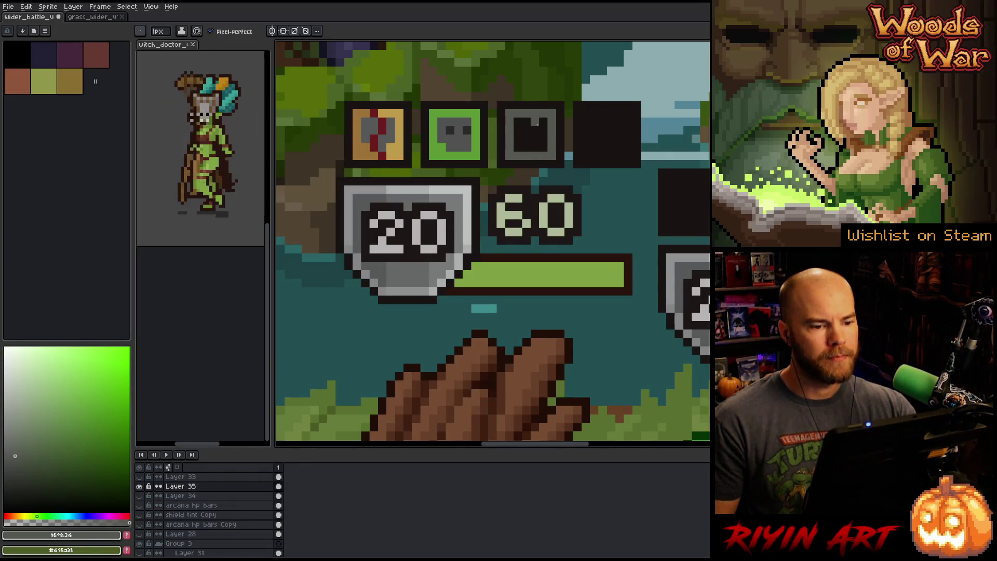
pyautogui.press('g')
pyautogui.click(527, 136)
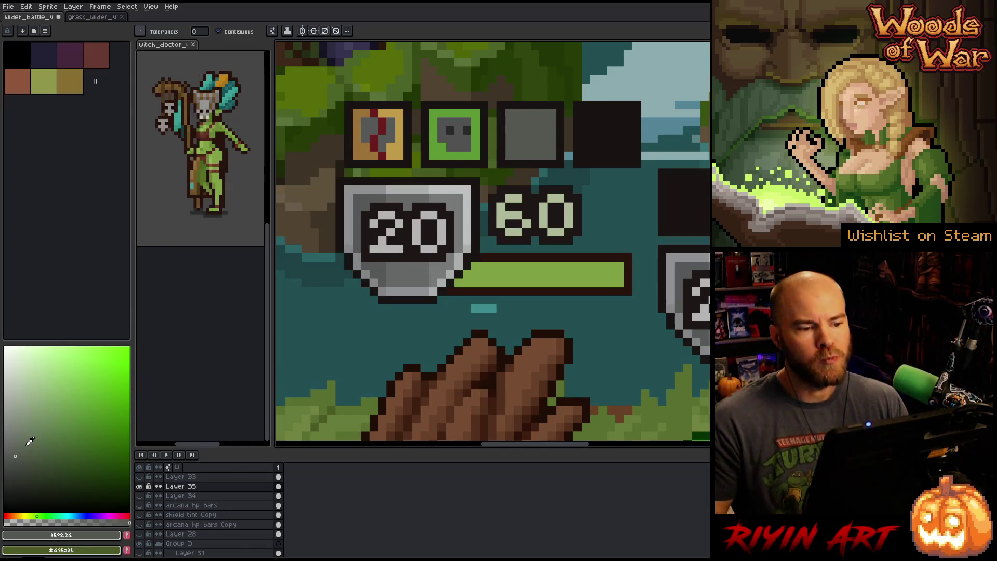
pyautogui.click(7, 7)
# - Open tooltip_icons.png from the game's images folder
pyautogui.click(21, 26)
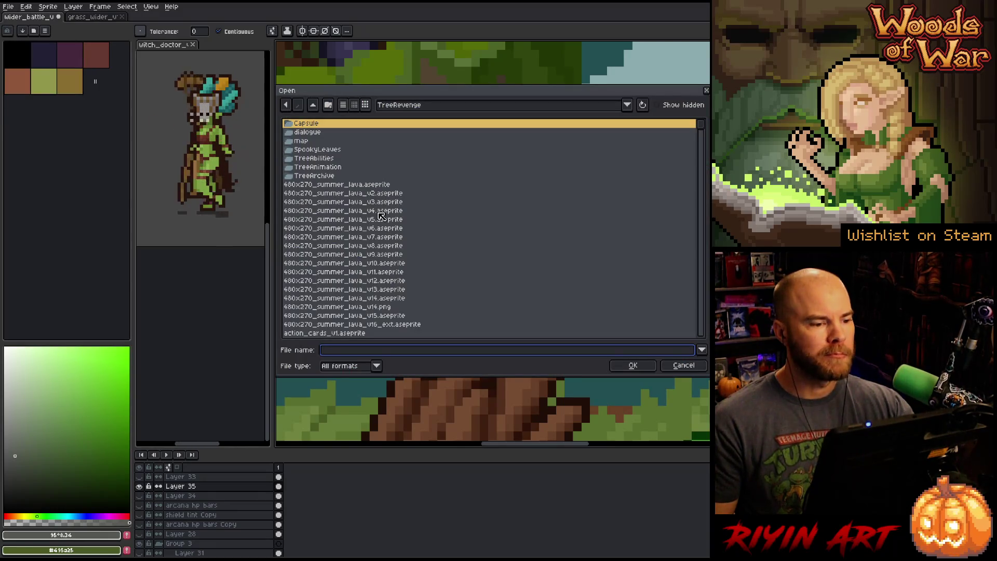
pyautogui.scroll(-2, 385, 219)
pyautogui.click(427, 106)
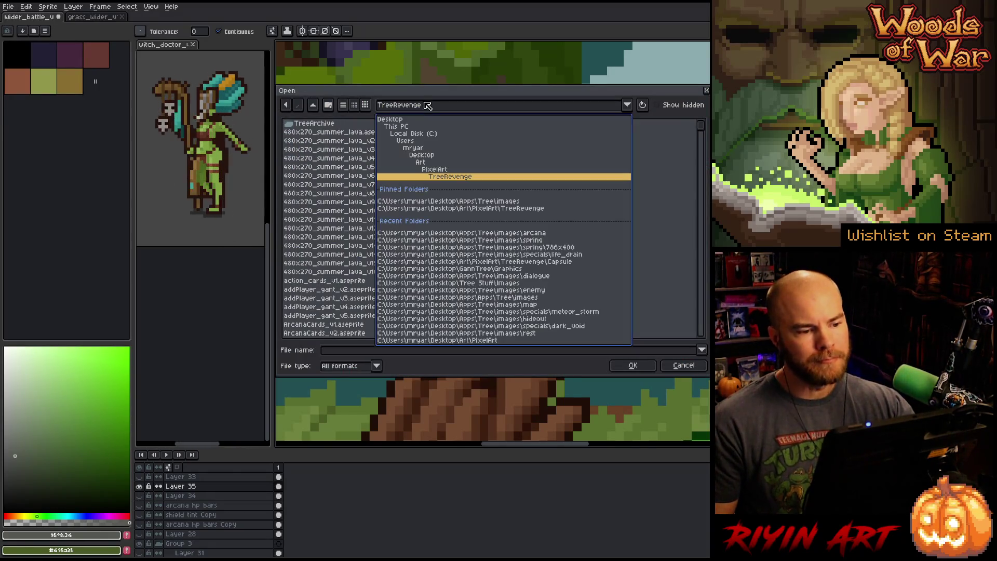
pyautogui.click(491, 201)
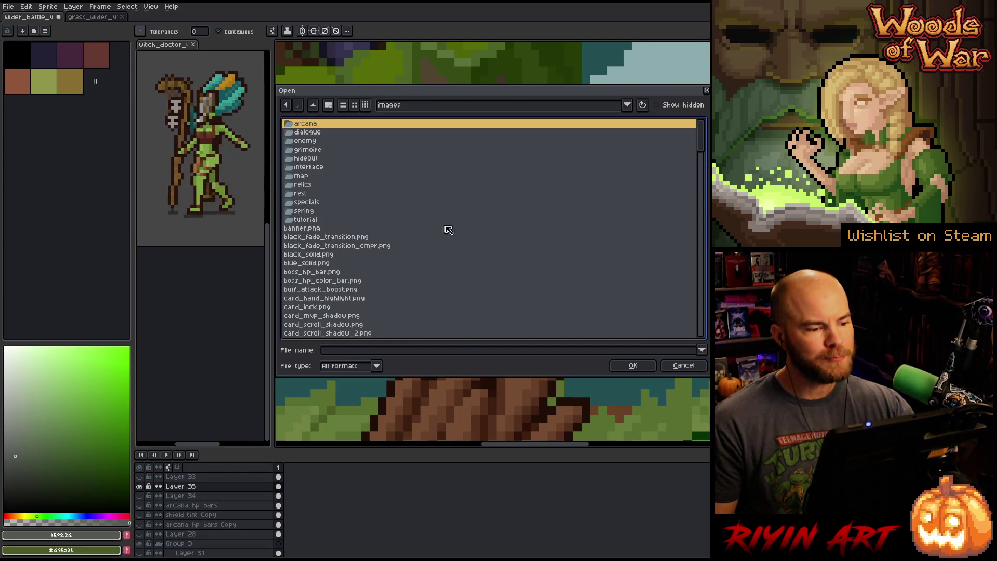
pyautogui.scroll(-20, 431, 234)
pyautogui.scroll(-4, 401, 237)
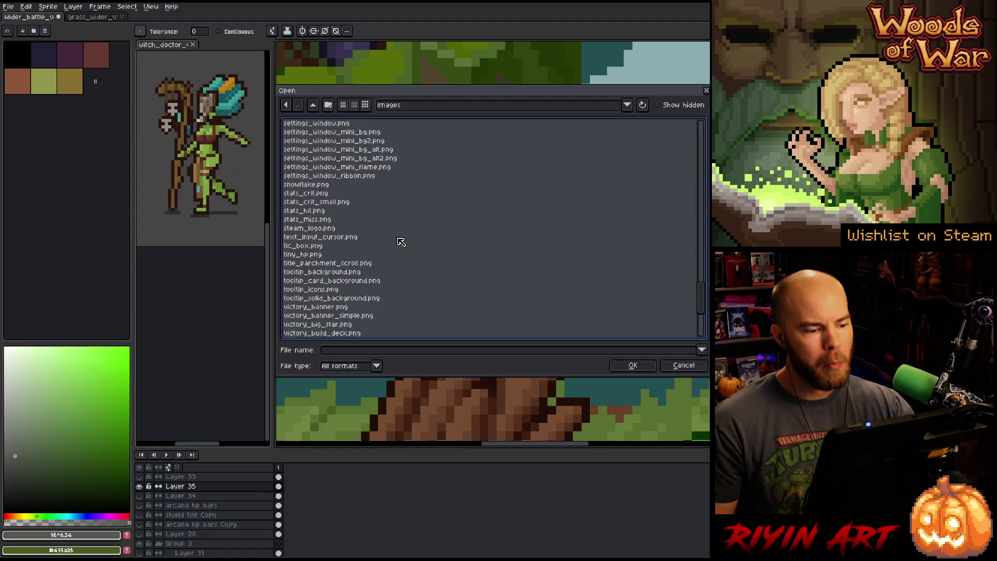
pyautogui.doubleClick(346, 289)
# - Marquee-select the sword icon and return to the wider_battle document
pyautogui.scroll(-1, 513, 282)
pyautogui.scroll(4, 394, 242)
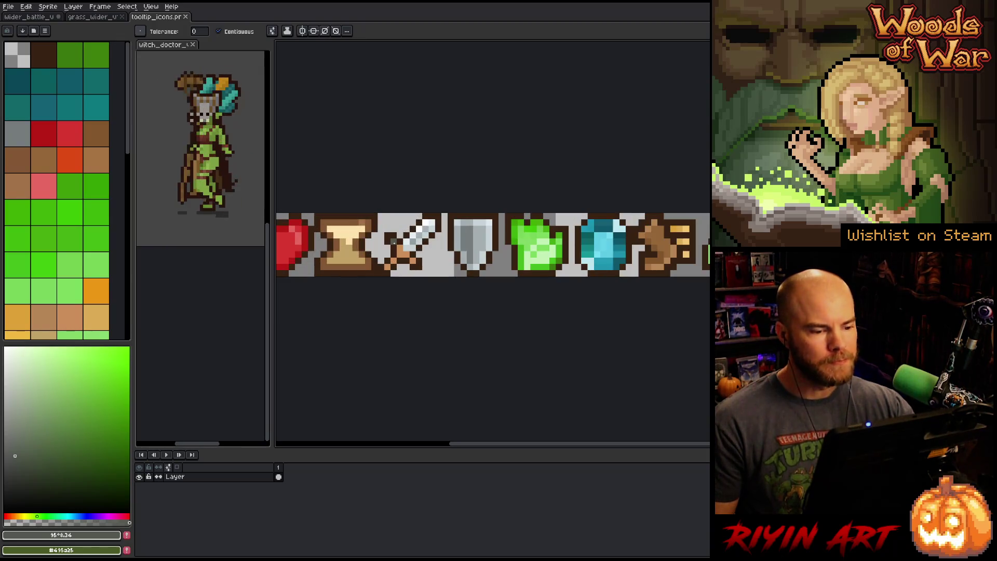
pyautogui.press('m')
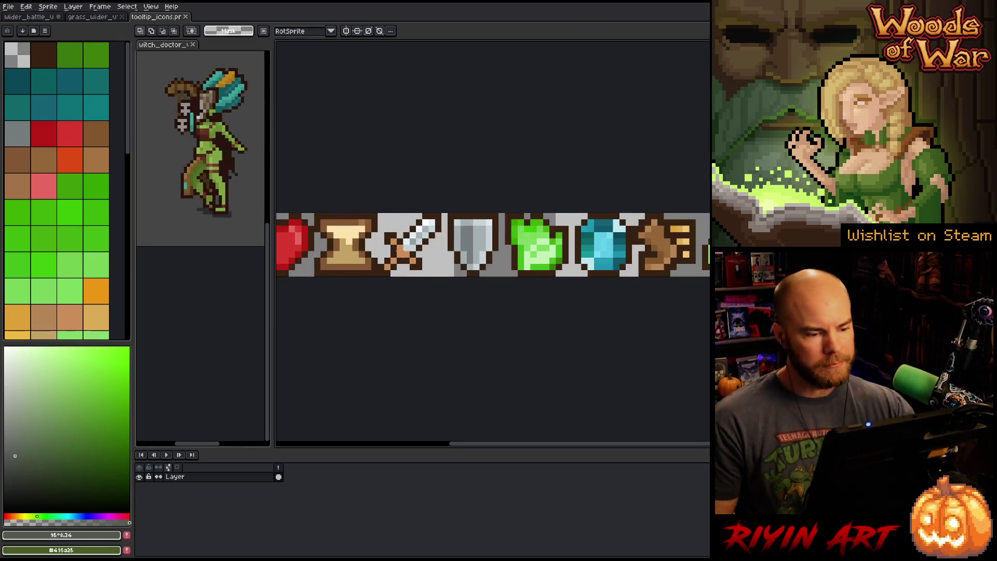
pyautogui.moveTo(387, 280)
pyautogui.mouseDown()
pyautogui.moveTo(419, 212)
pyautogui.moveTo(413, 266)
pyautogui.mouseUp()
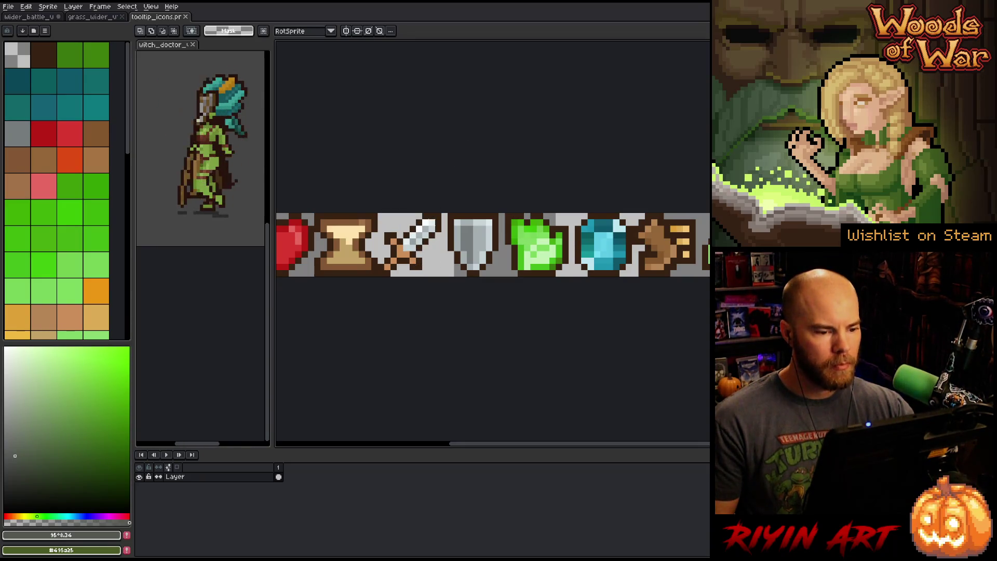
pyautogui.moveTo(443, 212)
pyautogui.mouseDown()
pyautogui.moveTo(389, 277)
pyautogui.moveTo(375, 279)
pyautogui.mouseUp()
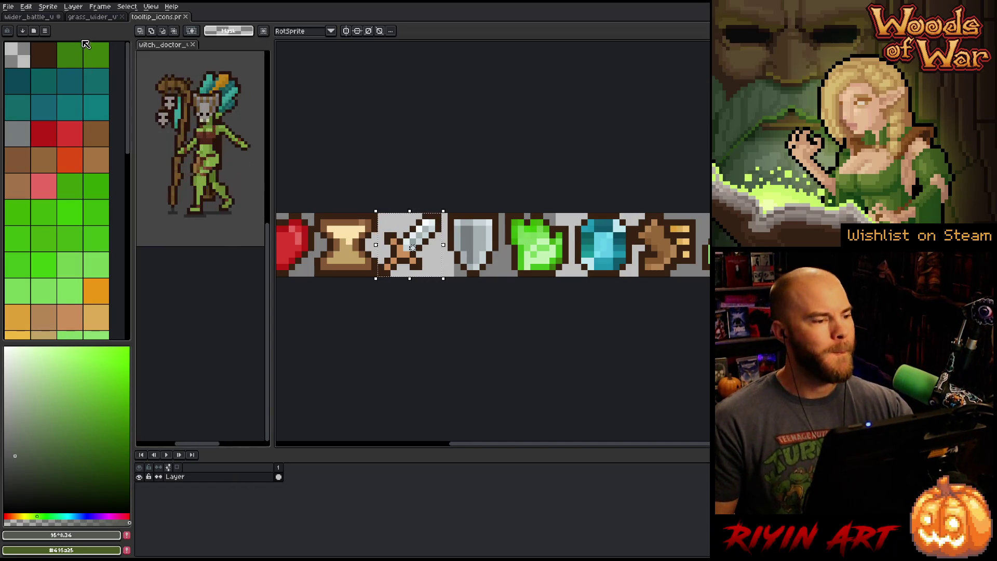
pyautogui.click(101, 19)
pyautogui.click(41, 18)
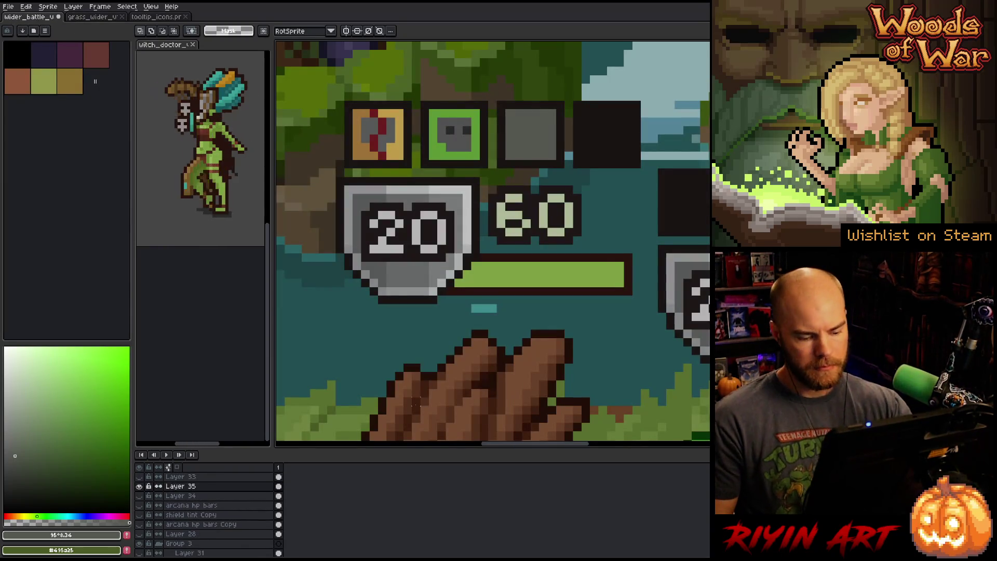
# - Paste the sword into the scene and park it at the upper right
pyautogui.hotkey('ctrl', 'v')
pyautogui.moveTo(615, 268)
pyautogui.mouseDown()
pyautogui.moveTo(522, 150)
pyautogui.moveTo(514, 161)
pyautogui.mouseUp()
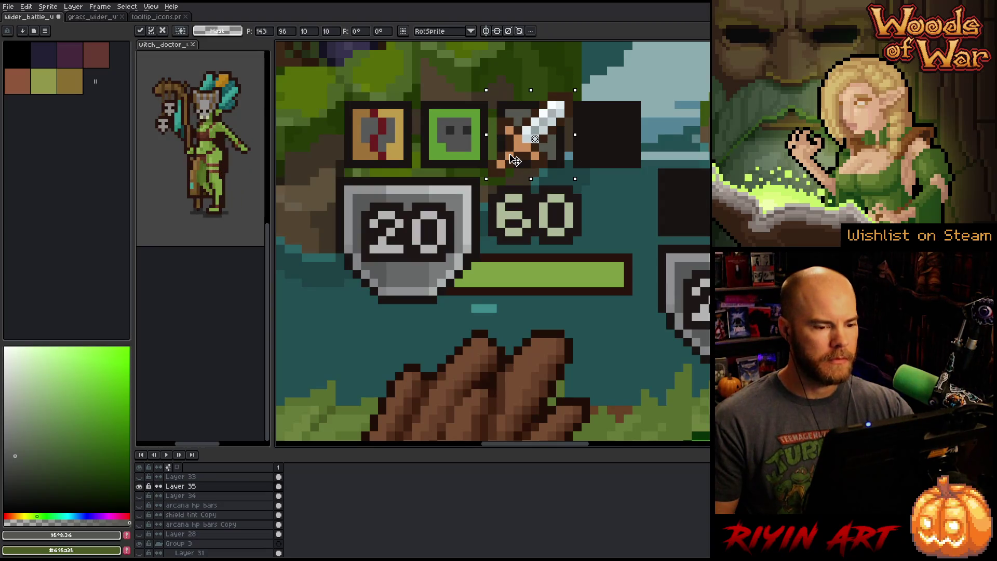
pyautogui.moveTo(515, 158)
pyautogui.mouseDown()
pyautogui.moveTo(701, 135)
pyautogui.moveTo(692, 118)
pyautogui.moveTo(691, 128)
pyautogui.mouseUp()
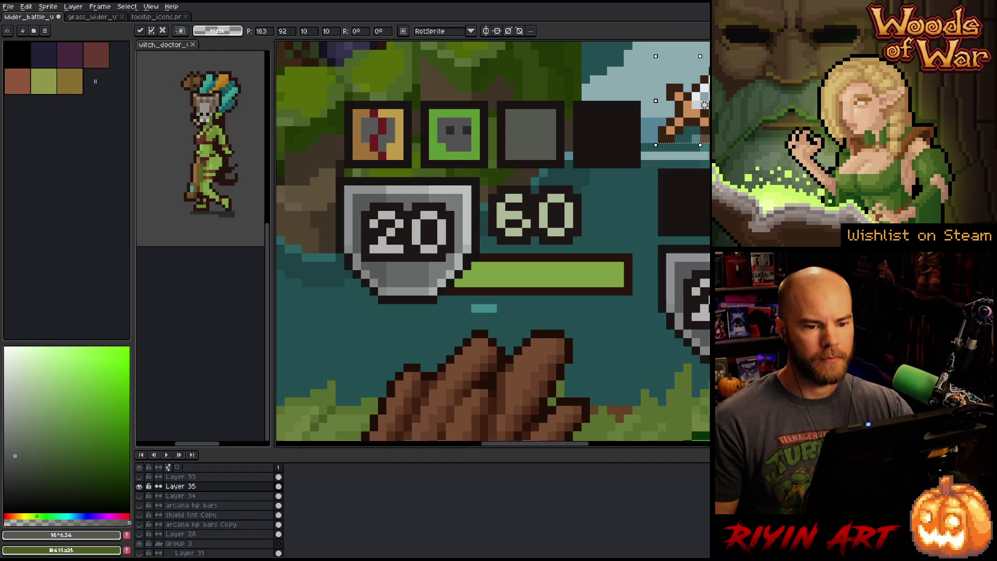
pyautogui.hotkey('ctrl', 'd')
pyautogui.moveTo(700, 57)
pyautogui.mouseDown()
pyautogui.moveTo(665, 111)
pyautogui.moveTo(647, 119)
pyautogui.moveTo(698, 109)
pyautogui.mouseUp()
pyautogui.click(691, 109)
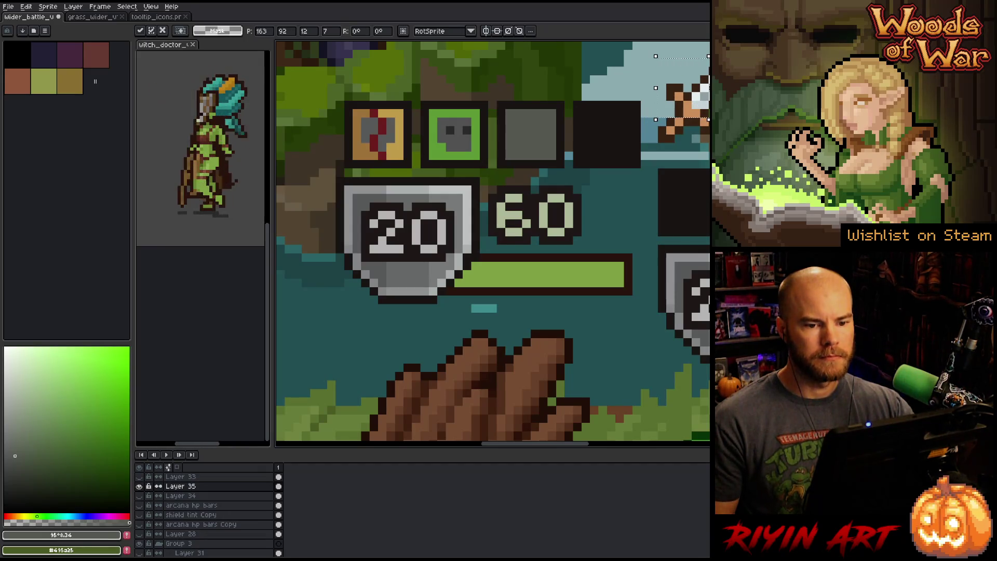
pyautogui.hotkey('ctrl', 'd')
# - Shift the sword down and left toward the third slot and commit it
pyautogui.moveTo(696, 88); pyautogui.dragTo(664, 89)
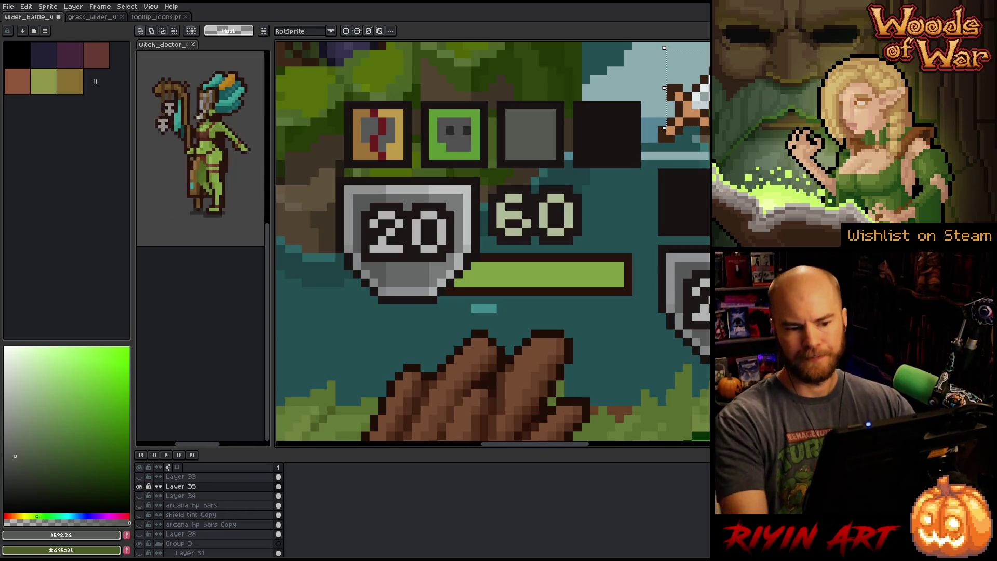
pyautogui.moveTo(706, 83); pyautogui.dragTo(706, 99)
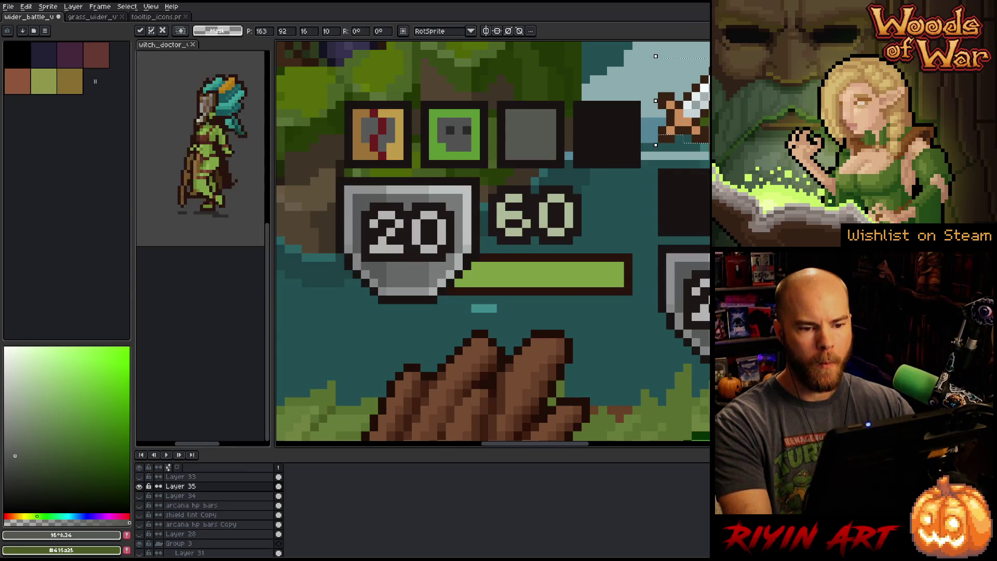
pyautogui.press('Return')
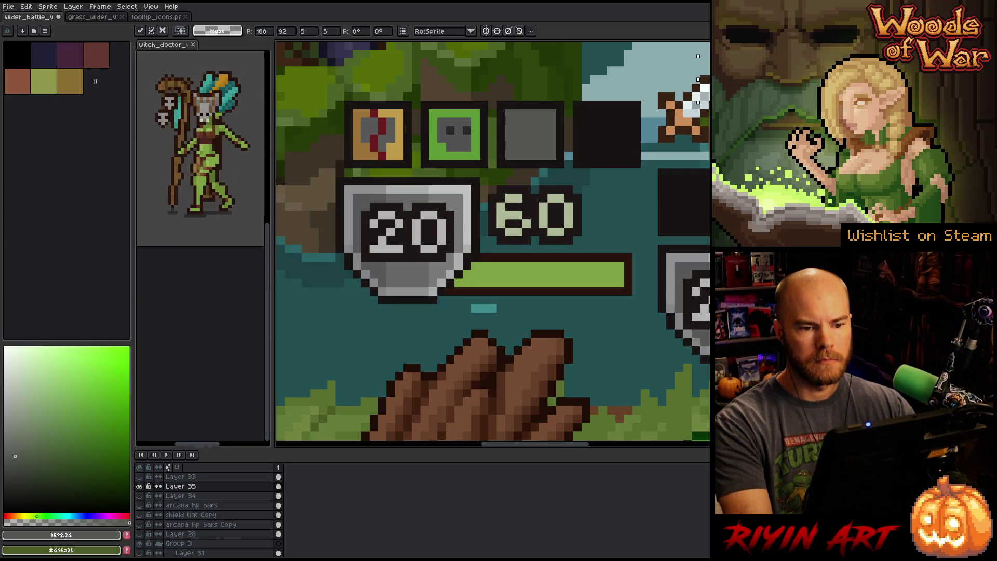
pyautogui.press('Return')
pyautogui.moveTo(679, 114)
pyautogui.mouseDown()
pyautogui.moveTo(544, 134)
pyautogui.moveTo(697, 100)
pyautogui.mouseUp()
pyautogui.press('Return')
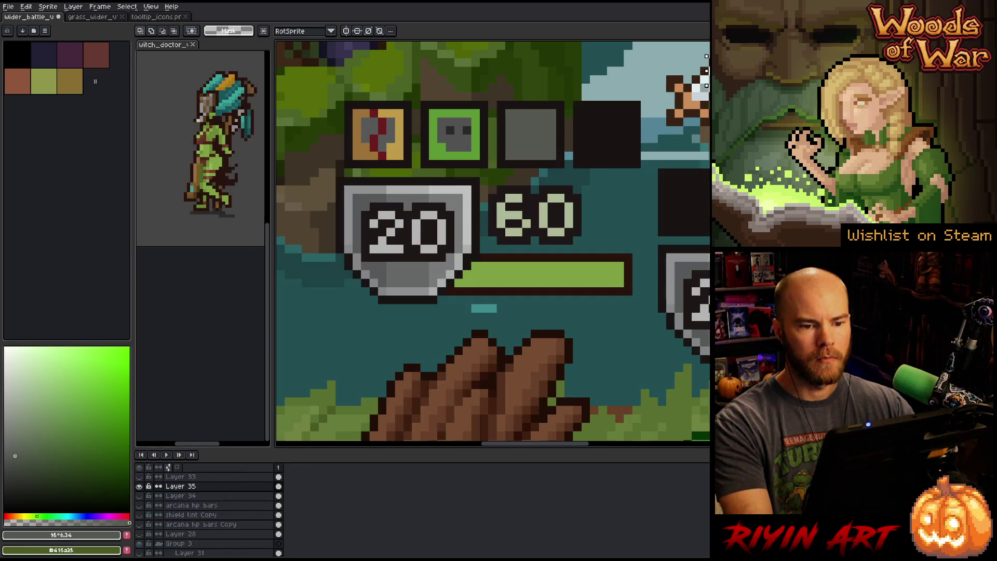
# - Move the sword into the third icon slot, fine-tune it pixel by pixel and deselect
pyautogui.hotkey('ctrl', 't')
pyautogui.press('Left')
pyautogui.press('Down')
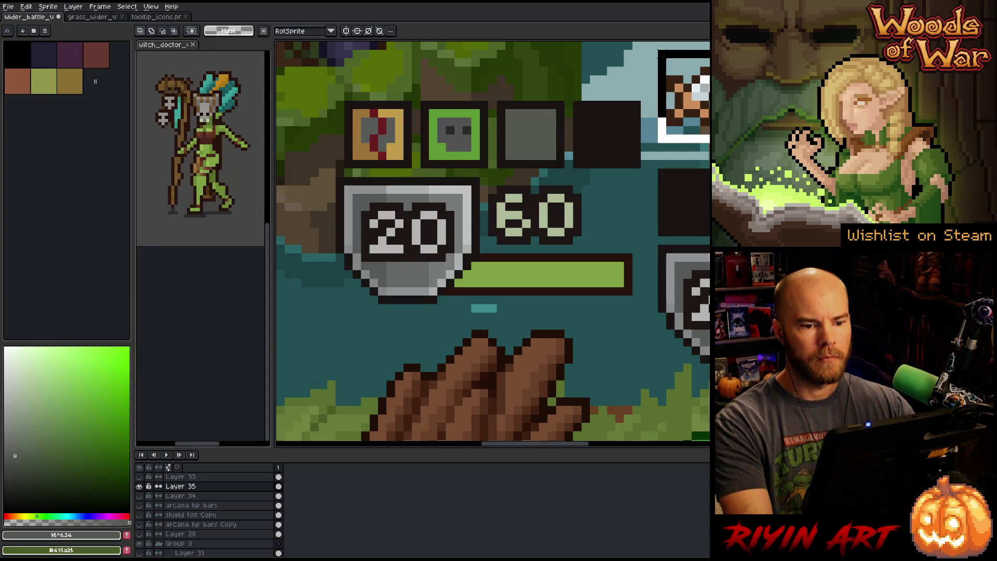
pyautogui.moveTo(699, 79)
pyautogui.mouseDown()
pyautogui.moveTo(505, 88)
pyautogui.moveTo(524, 99)
pyautogui.moveTo(532, 145)
pyautogui.mouseUp()
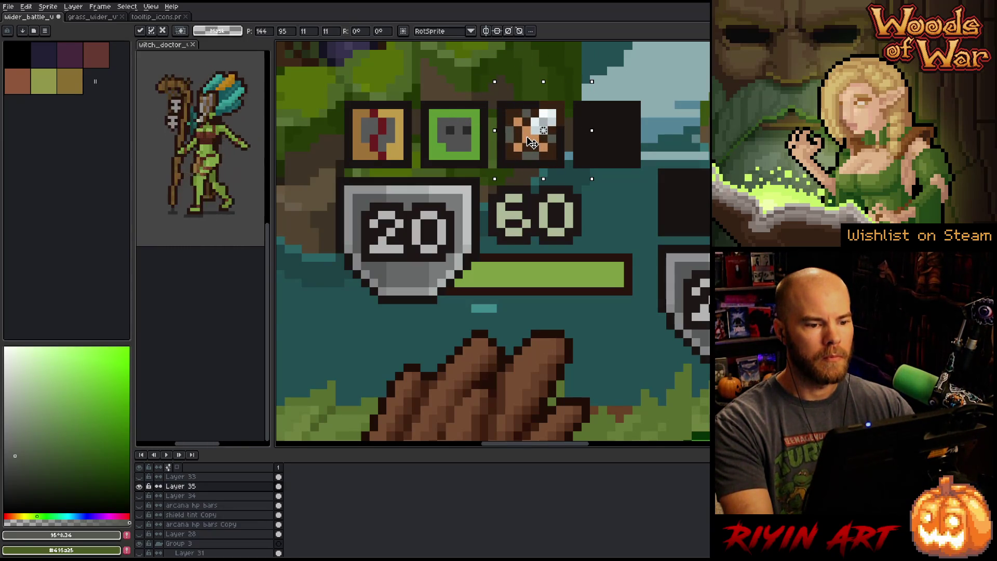
pyautogui.moveTo(533, 144); pyautogui.dragTo(523, 152)
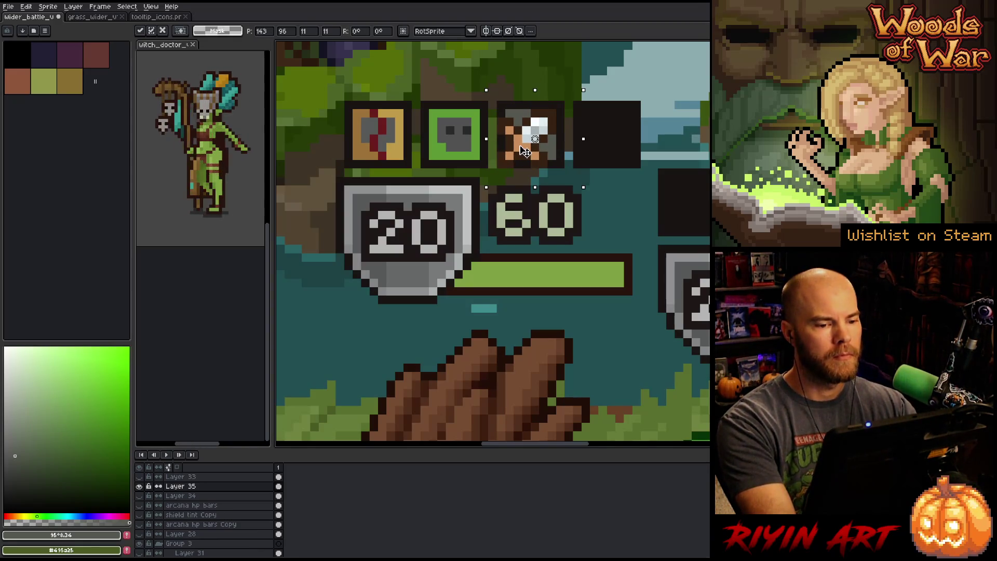
pyautogui.moveTo(525, 151); pyautogui.dragTo(526, 152)
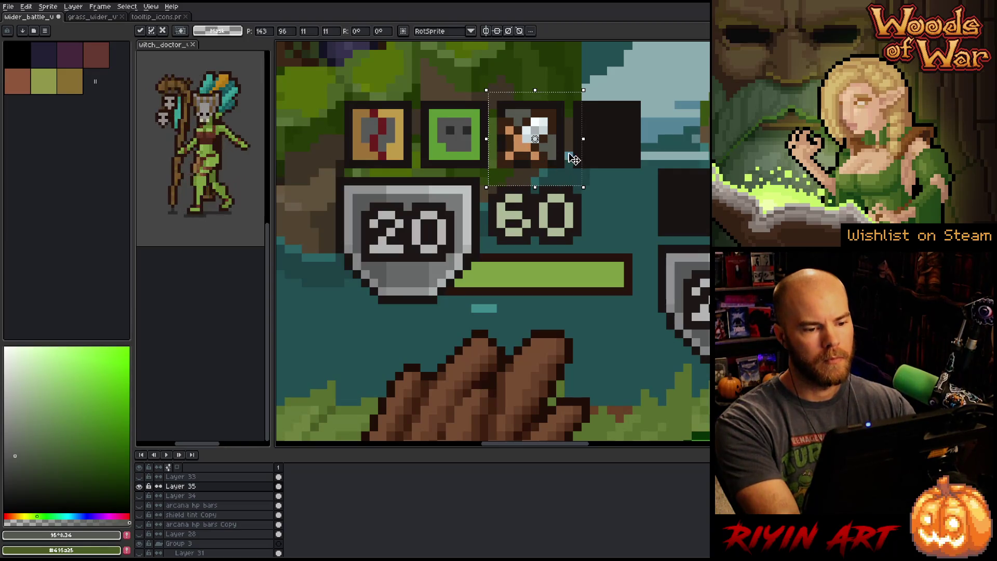
pyautogui.hotkey('ctrl', 'd')
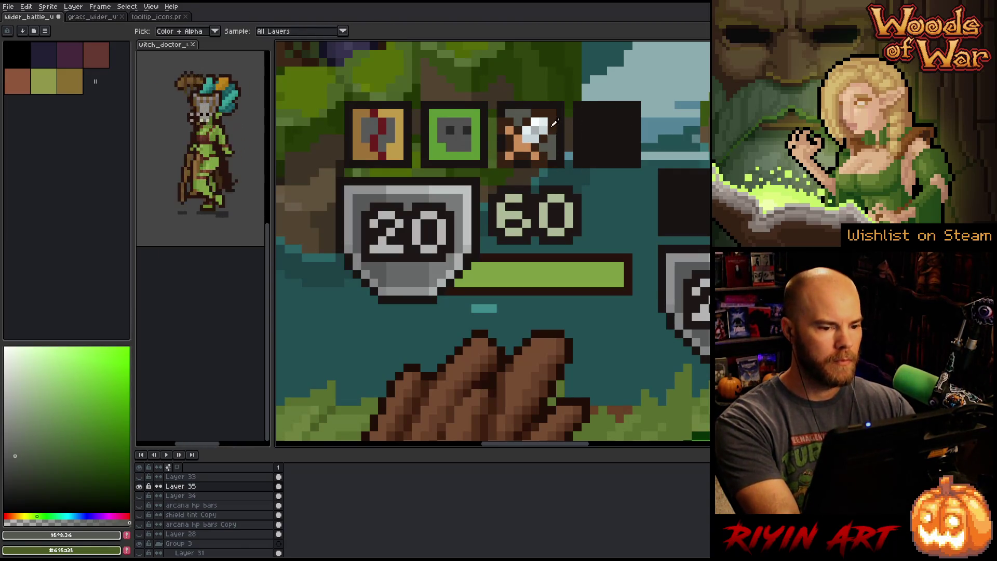
# - Sample the sword icon's pale grey, mid greys and orange hilt colour with the pencil active
pyautogui.press('b')
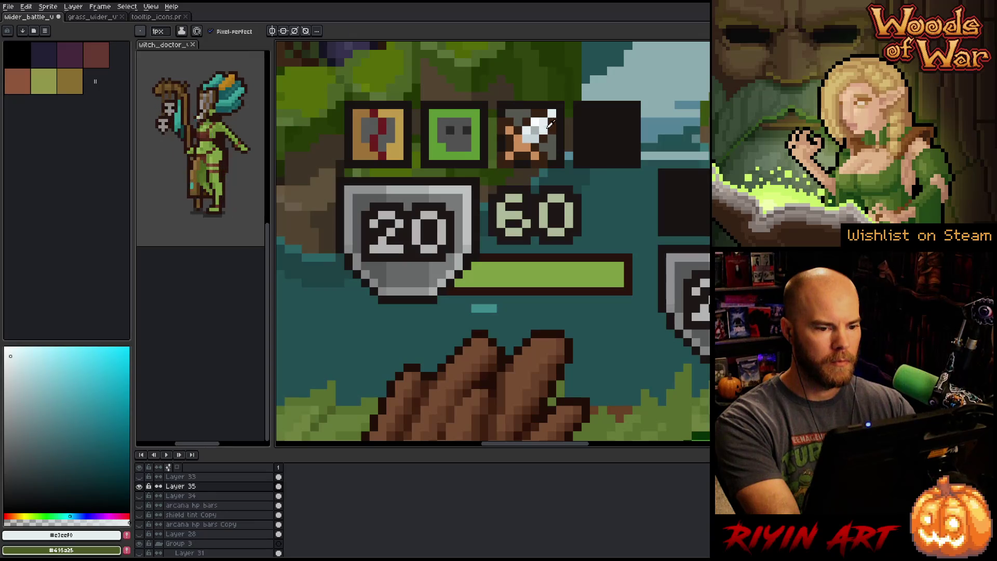
pyautogui.keyDown('alt'); pyautogui.click(550, 124); pyautogui.keyUp('alt')
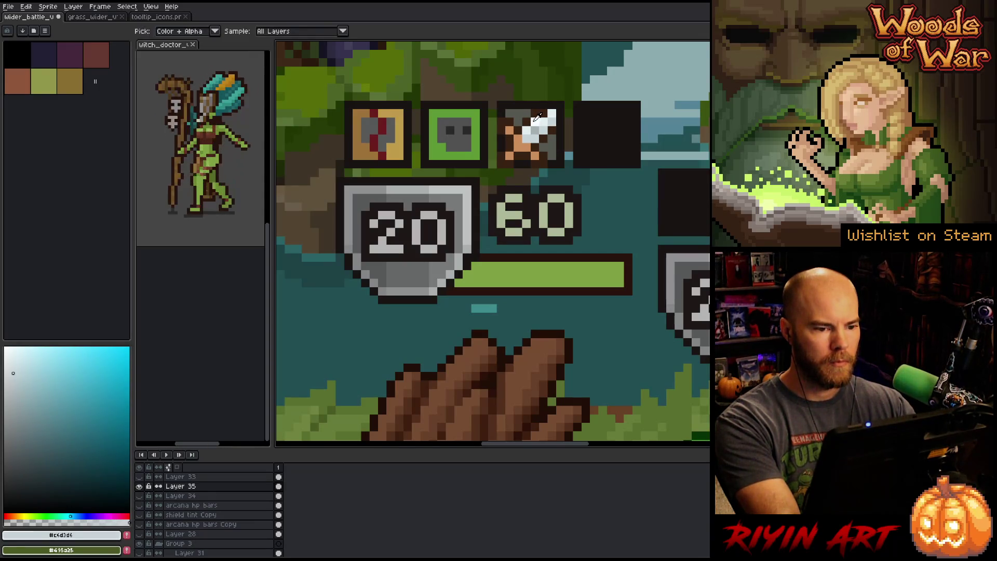
pyautogui.keyDown('alt'); pyautogui.click(539, 118); pyautogui.keyUp('alt')
pyautogui.keyDown('alt'); pyautogui.click(538, 130); pyautogui.keyUp('alt')
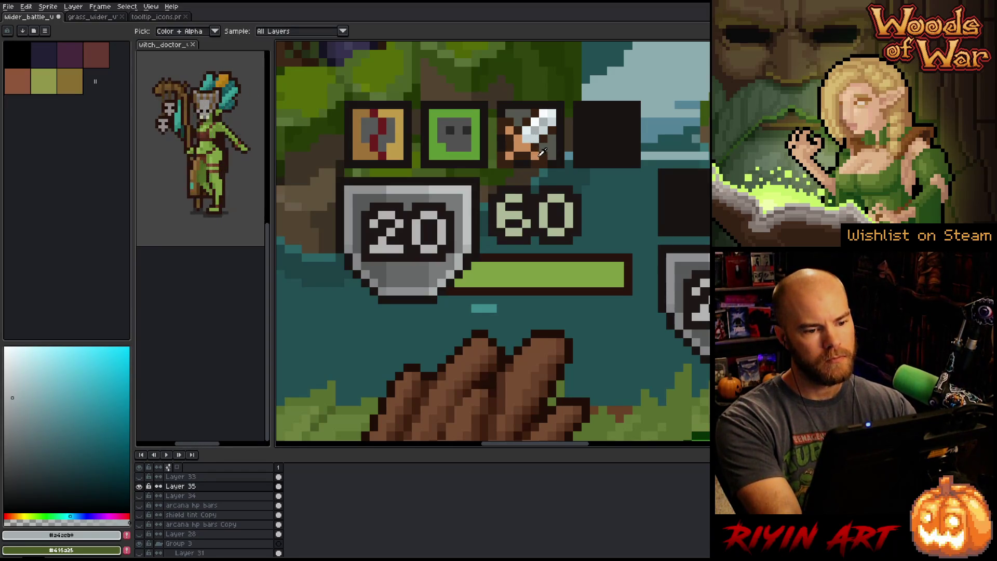
pyautogui.keyDown('alt'); pyautogui.click(541, 152); pyautogui.keyUp('alt')
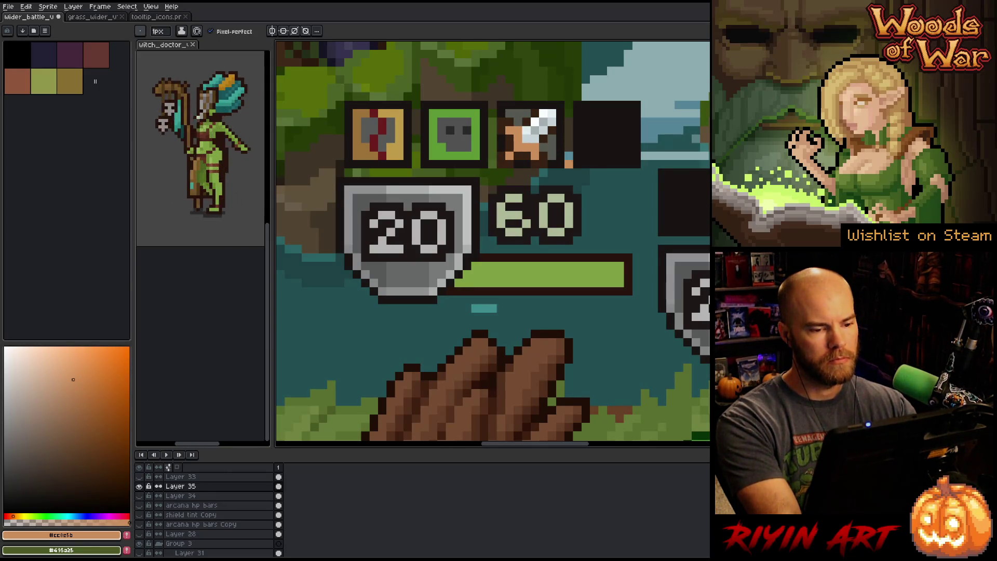
pyautogui.press('v')
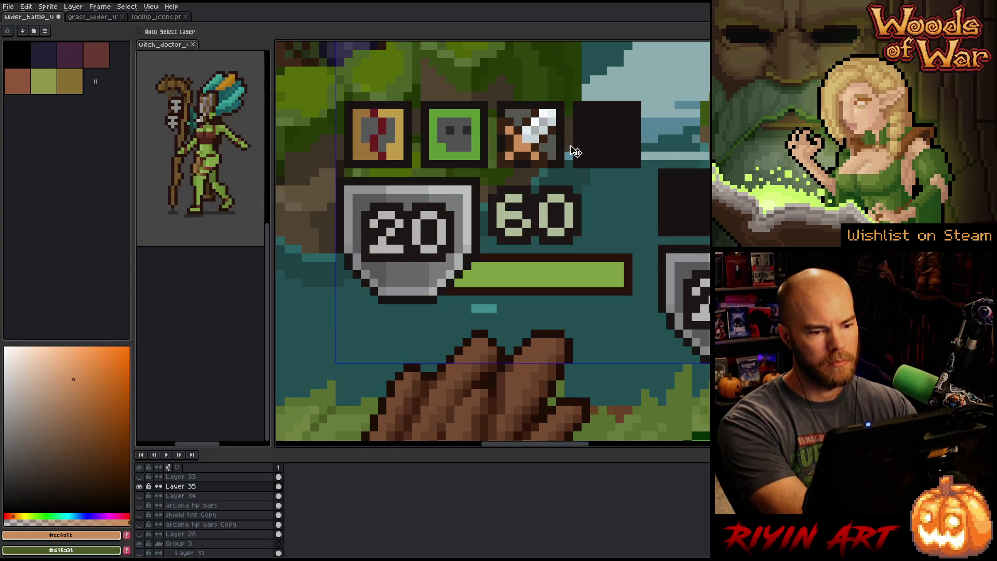
pyautogui.press('b')
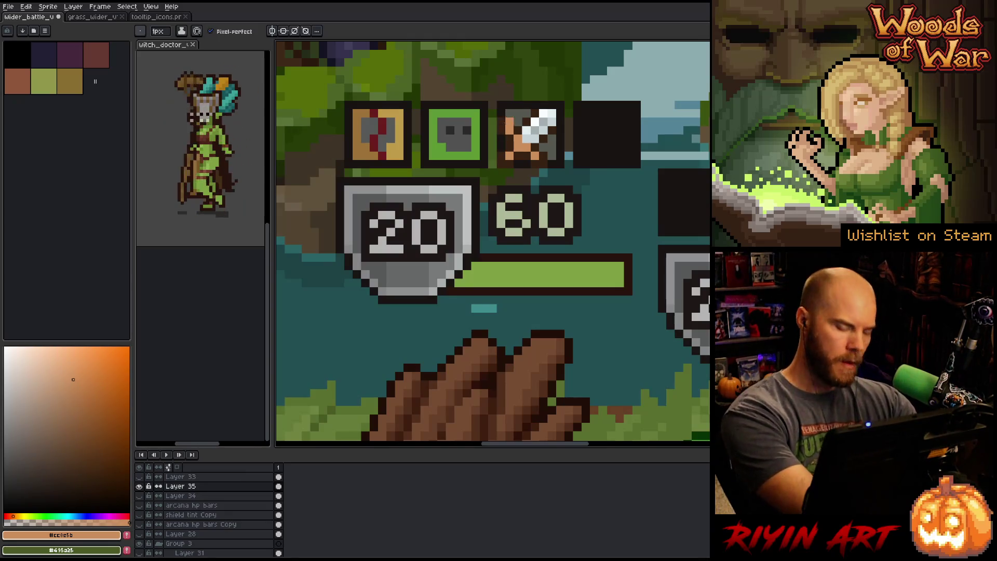
# - Select the third icon and replace its dark brown #372212 with olive green #495a25
pyautogui.press('m')
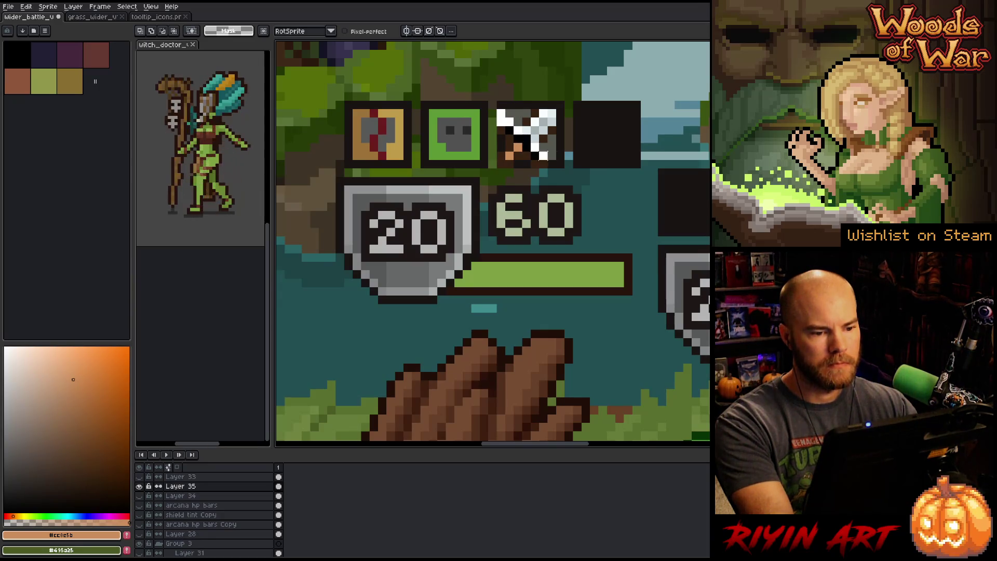
pyautogui.moveTo(486, 107)
pyautogui.mouseDown()
pyautogui.moveTo(558, 178)
pyautogui.moveTo(529, 148)
pyautogui.mouseUp()
pyautogui.click(569, 156)
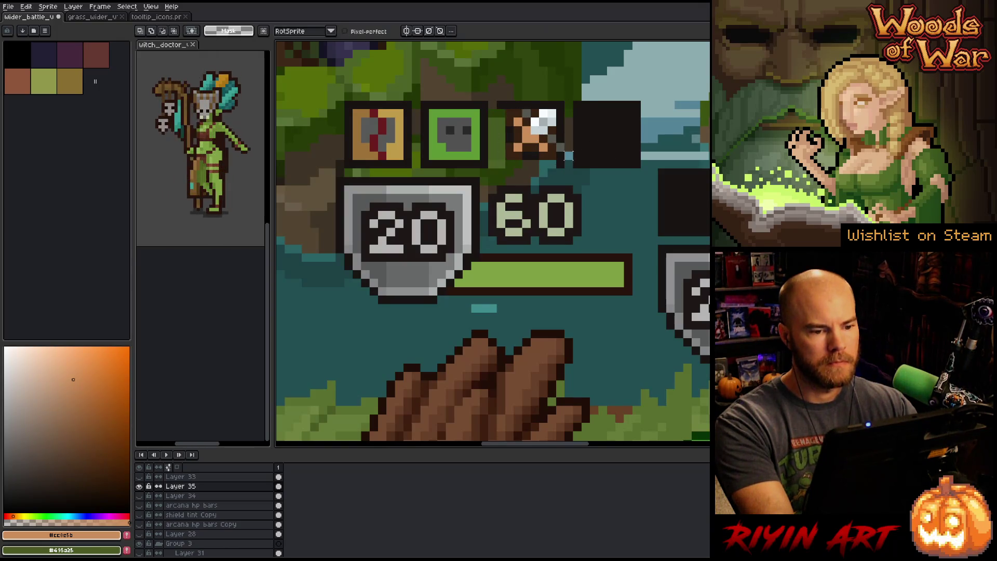
pyautogui.hotkey('shift', 'r')
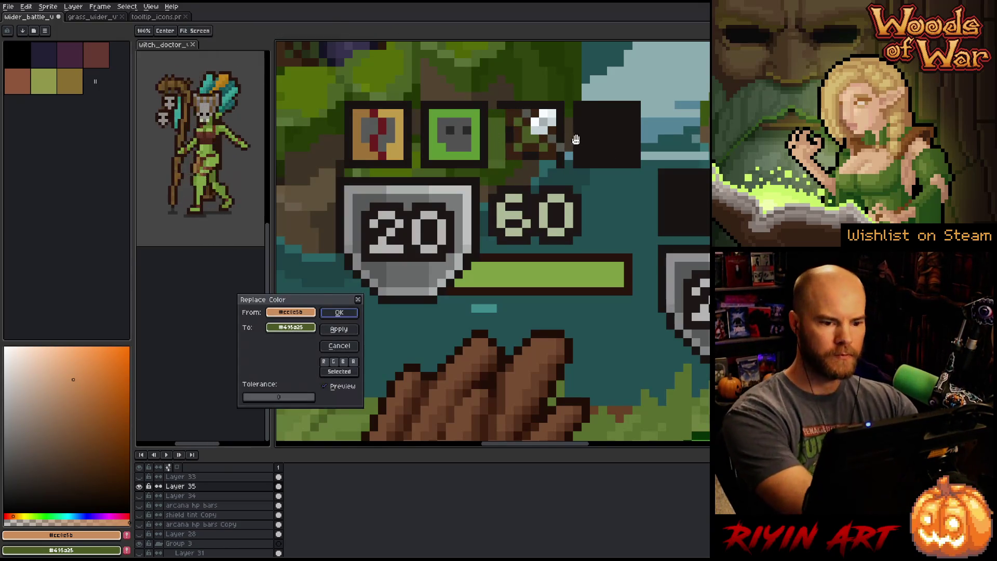
pyautogui.click(558, 148)
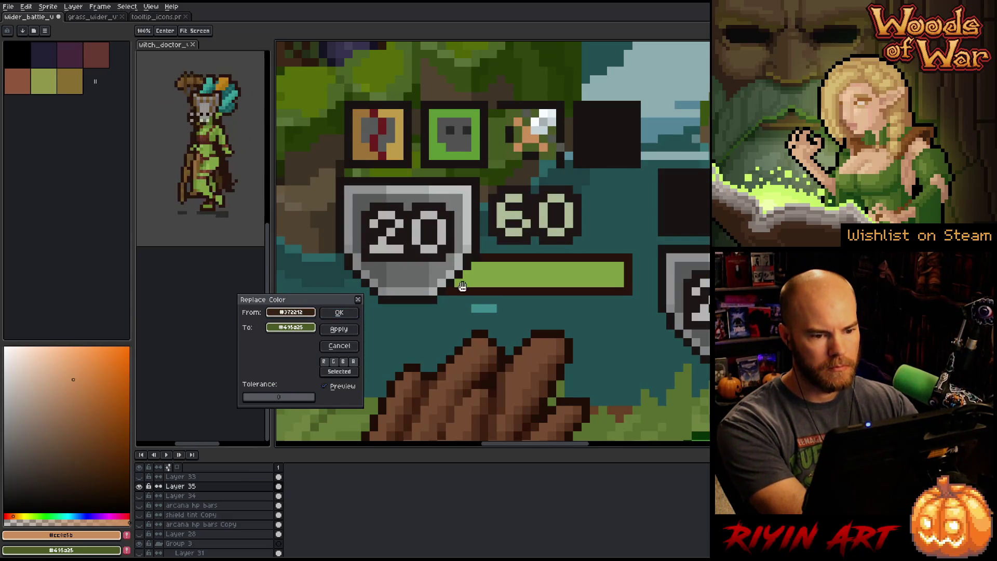
pyautogui.click(291, 327)
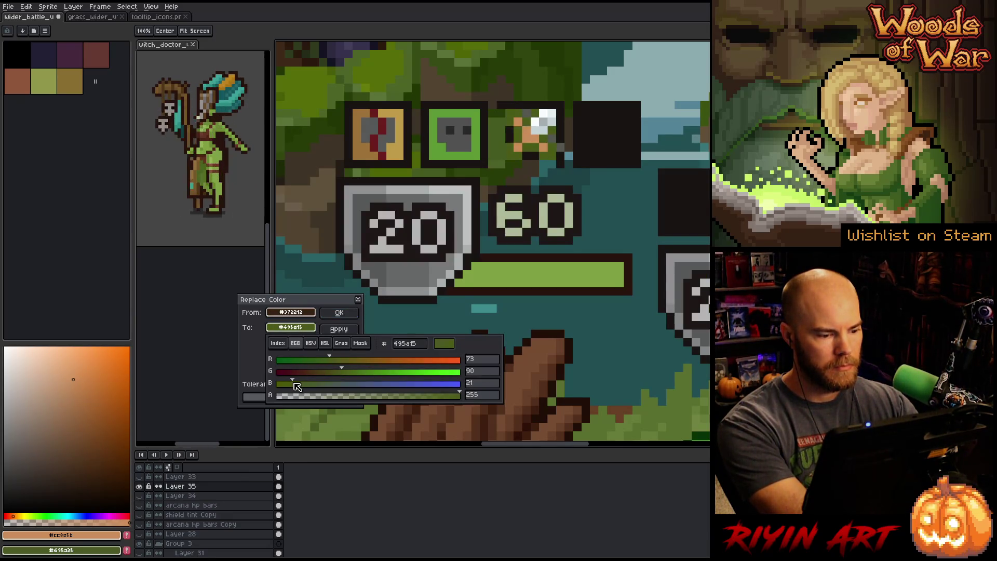
pyautogui.click(339, 312)
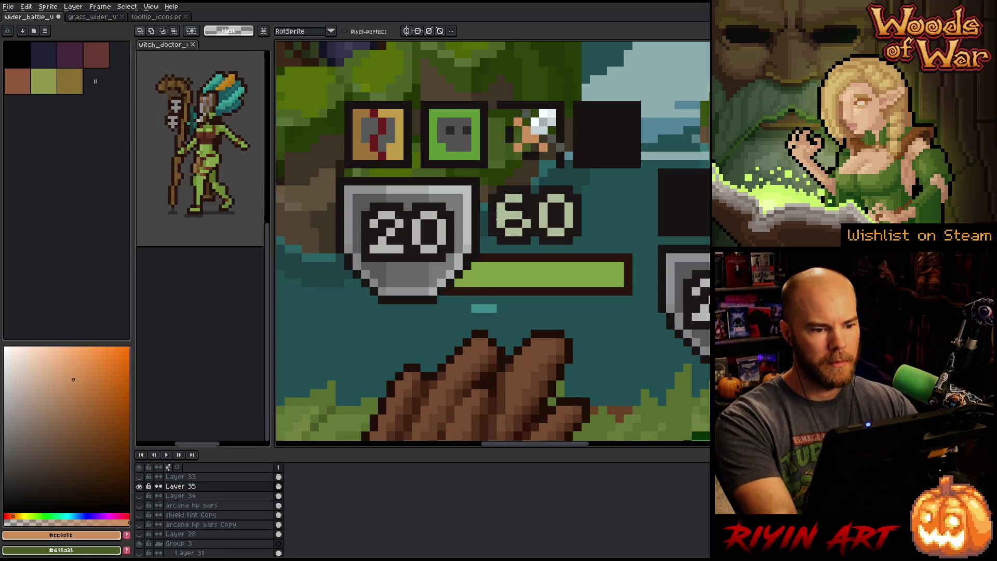
# - Zoom in on the sword icon and draw a near-black border along its left and bottom
pyautogui.scroll(3, 498, 215)
pyautogui.press('i')
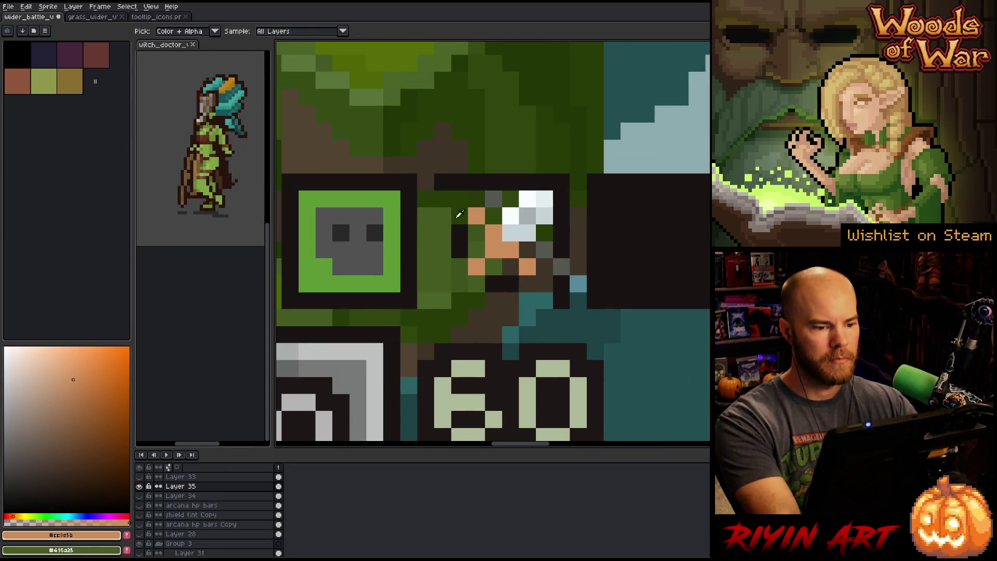
pyautogui.click(454, 178)
pyautogui.press('b')
pyautogui.click(442, 198)
pyautogui.click(460, 283)
pyautogui.moveTo(443, 208)
pyautogui.mouseDown()
pyautogui.moveTo(460, 300)
pyautogui.moveTo(565, 301)
pyautogui.mouseUp()
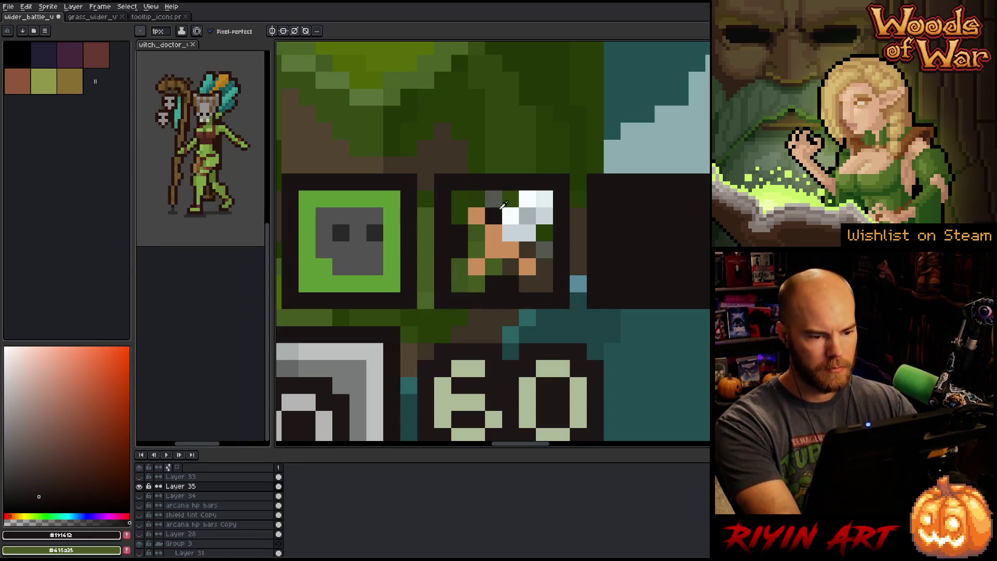
# - Flood-fill the icon's top-left area and stray green patches with the dark grey background
pyautogui.press('i')
pyautogui.click(498, 199)
pyautogui.press('g')
pyautogui.click(494, 216)
pyautogui.click(460, 199)
pyautogui.click(459, 232)
pyautogui.click(459, 247)
pyautogui.click(475, 234)
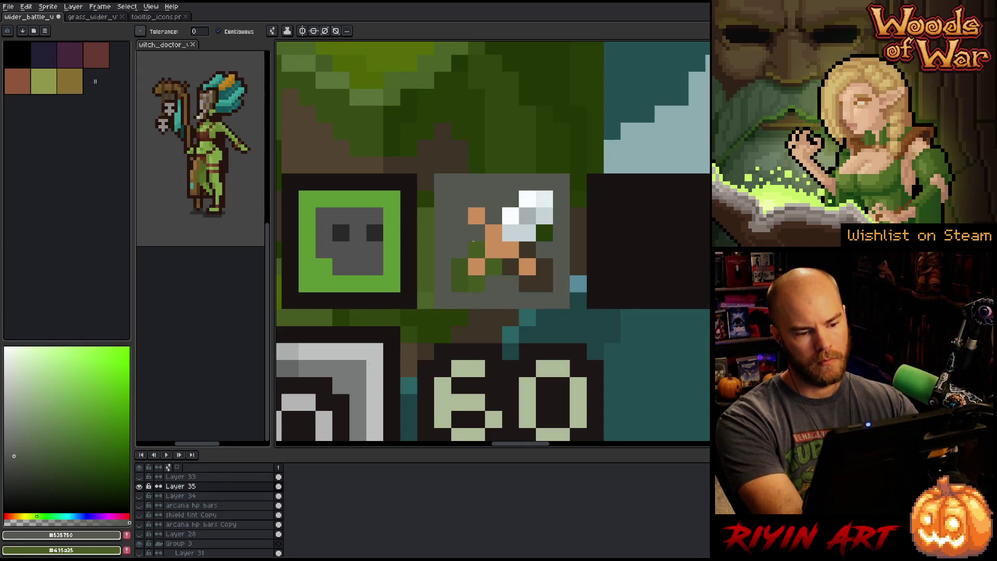
pyautogui.hotkey('ctrl', 'z')
pyautogui.hotkey('ctrl', 'z')
pyautogui.click(474, 242)
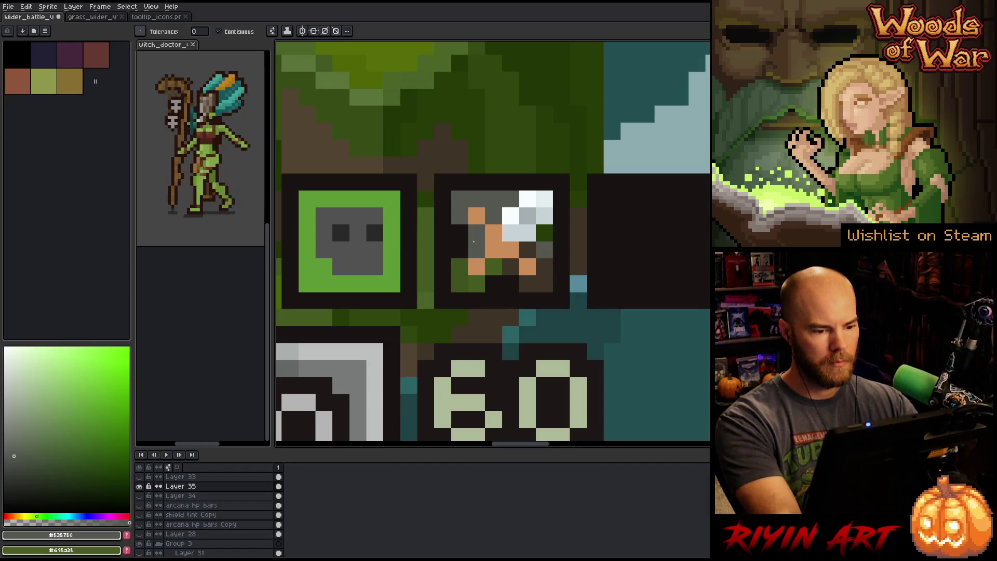
# - Paint the left column, bottom row and remaining dark right-side pixels grey
pyautogui.press('b')
pyautogui.moveTo(460, 234)
pyautogui.mouseDown()
pyautogui.moveTo(460, 284)
pyautogui.moveTo(527, 284)
pyautogui.mouseUp()
pyautogui.click(494, 268)
pyautogui.click(511, 268)
pyautogui.click(544, 283)
pyautogui.click(544, 267)
pyautogui.click(528, 250)
pyautogui.click(544, 233)
# - Add orange hilt pixels along the diagonal, including one at the bottom-left
pyautogui.press('i')
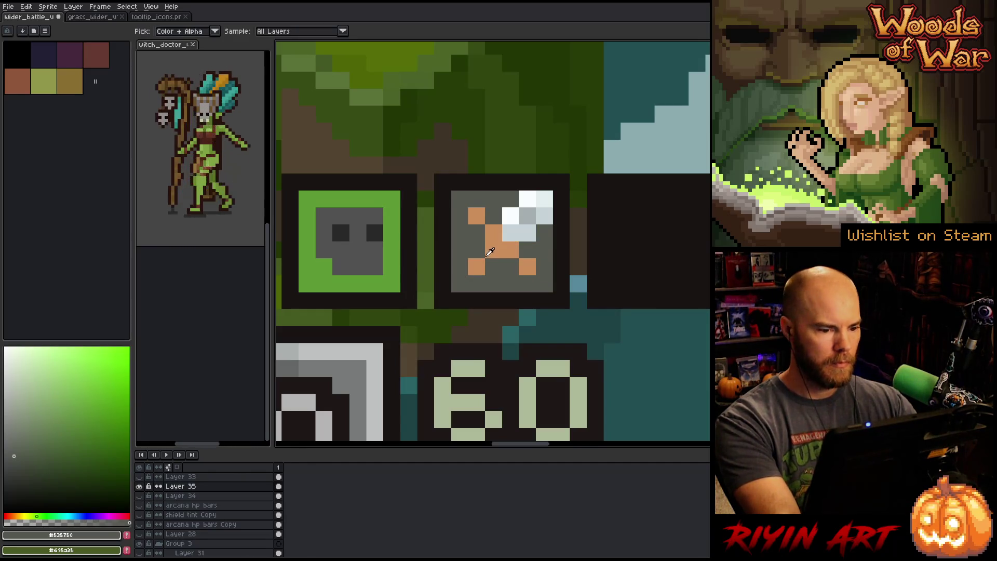
pyautogui.click(490, 252)
pyautogui.press('b')
pyautogui.click(460, 284)
pyautogui.press('i')
pyautogui.press('b')
pyautogui.click(510, 266)
pyautogui.click(477, 250)
pyautogui.click(477, 234)
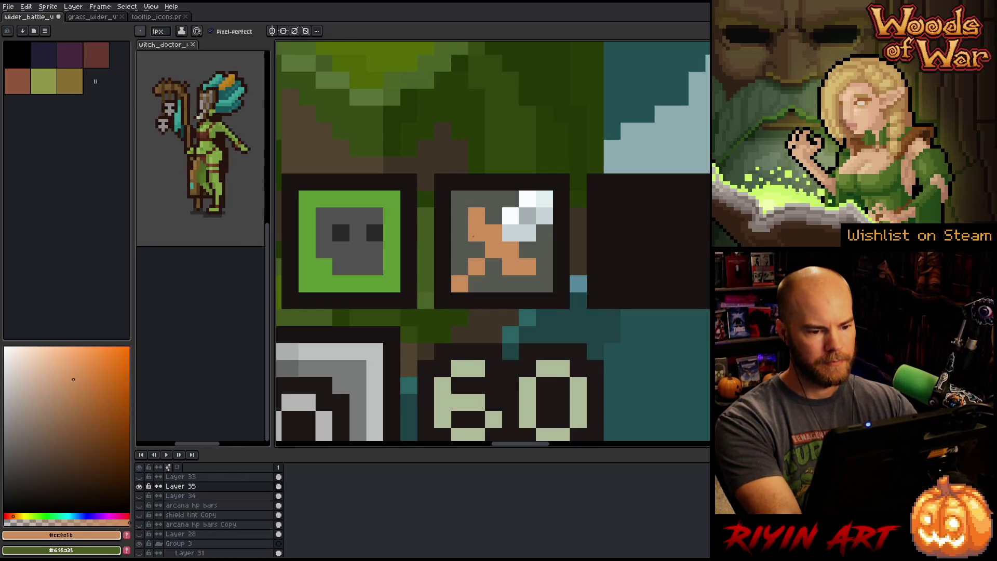
# - Paint four stray orange pixels over with the dark grey background
pyautogui.press('i')
pyautogui.click(460, 223)
pyautogui.press('b')
pyautogui.click(477, 216)
pyautogui.click(494, 233)
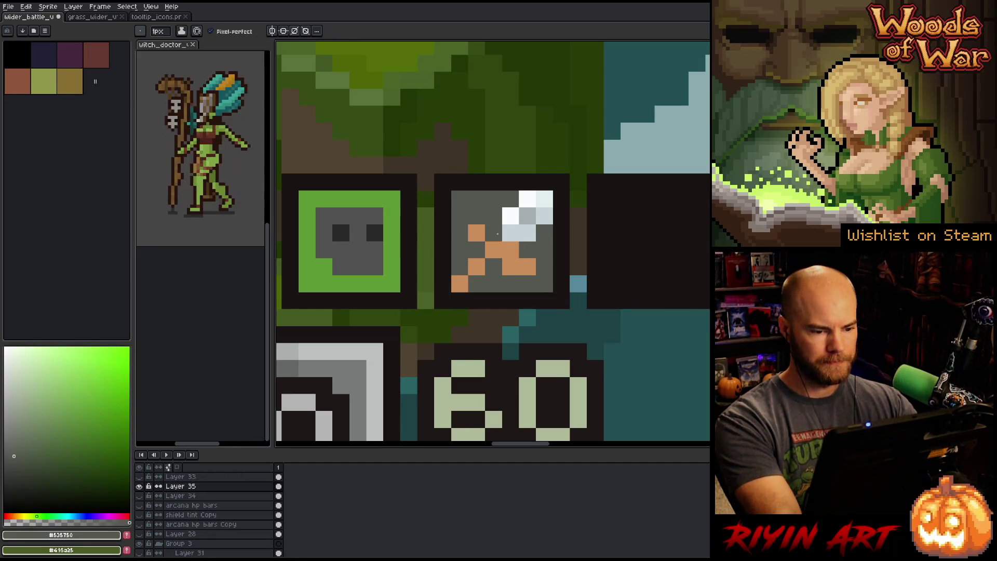
pyautogui.click(510, 250)
pyautogui.click(527, 266)
# - Touch up the blade with light grey and white pixels sampled from the icon
pyautogui.press('i')
pyautogui.click(520, 234)
pyautogui.press('b')
pyautogui.click(510, 250)
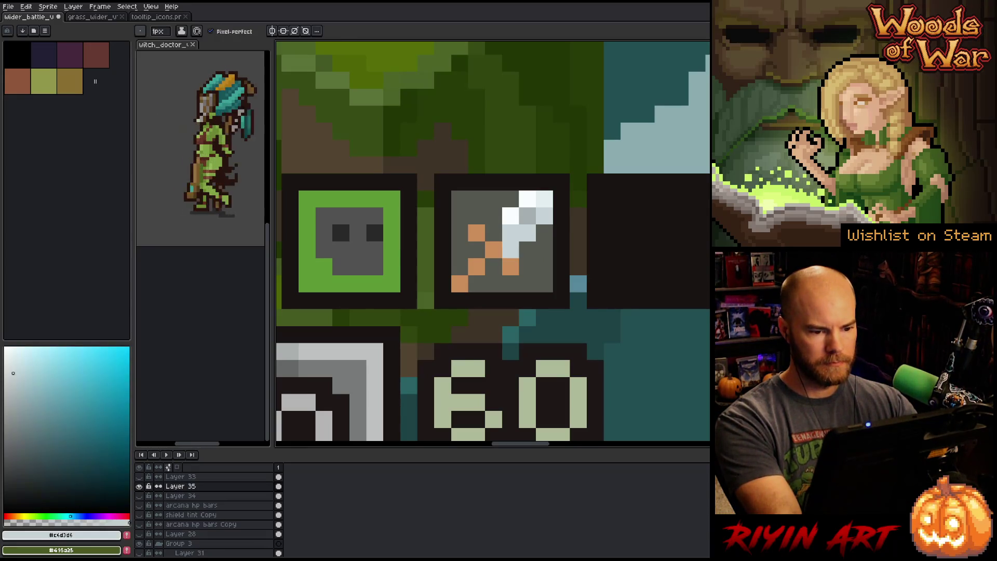
pyautogui.press('i')
pyautogui.click(511, 217)
pyautogui.press('b')
pyautogui.click(493, 233)
pyautogui.press('i')
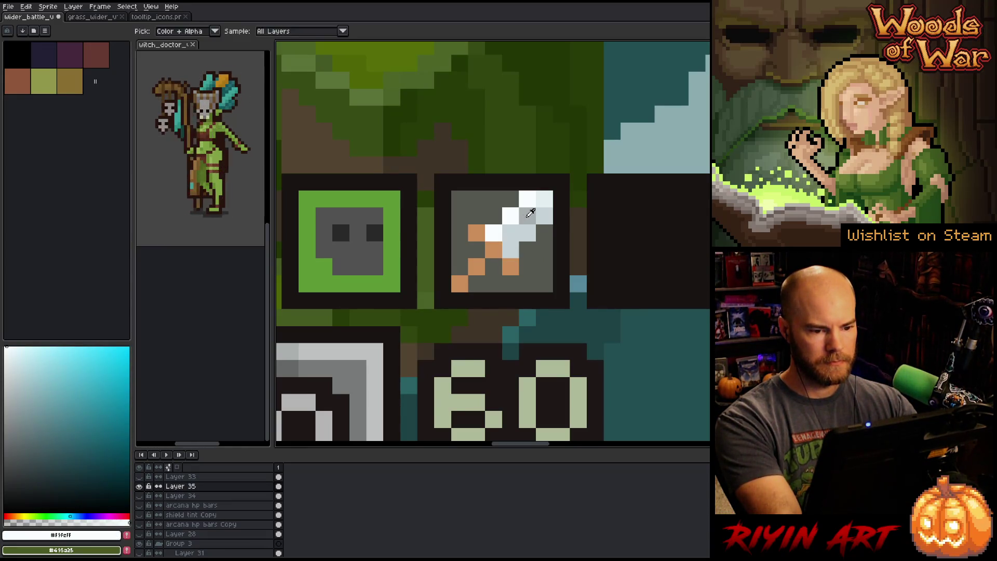
pyautogui.click(511, 233)
# - Sample the sword's orange and add an orange pixel at the icon's top-left
pyautogui.scroll(-5, 512, 235)
pyautogui.scroll(4, 507, 245)
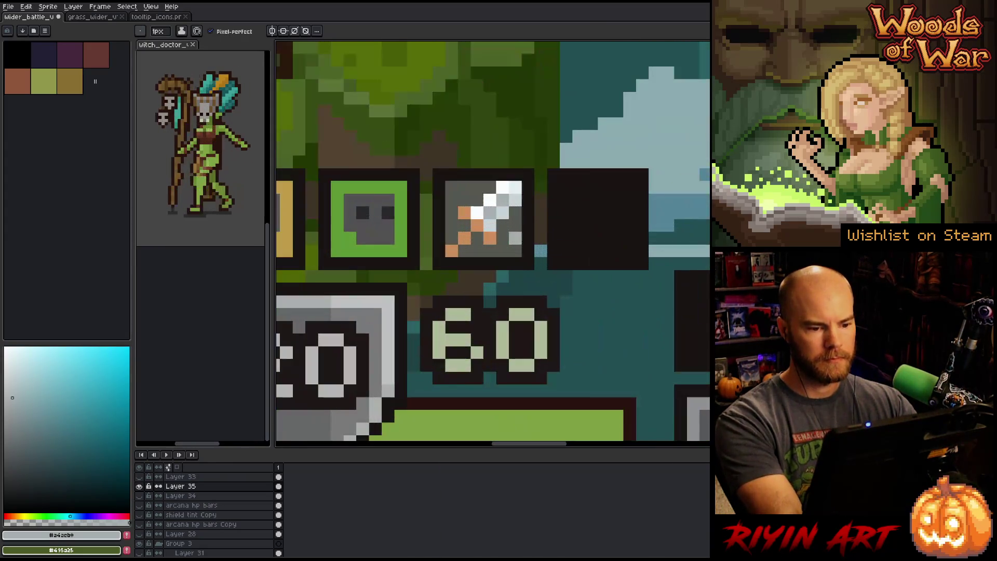
pyautogui.scroll(-3, 497, 253)
pyautogui.scroll(3, 502, 238)
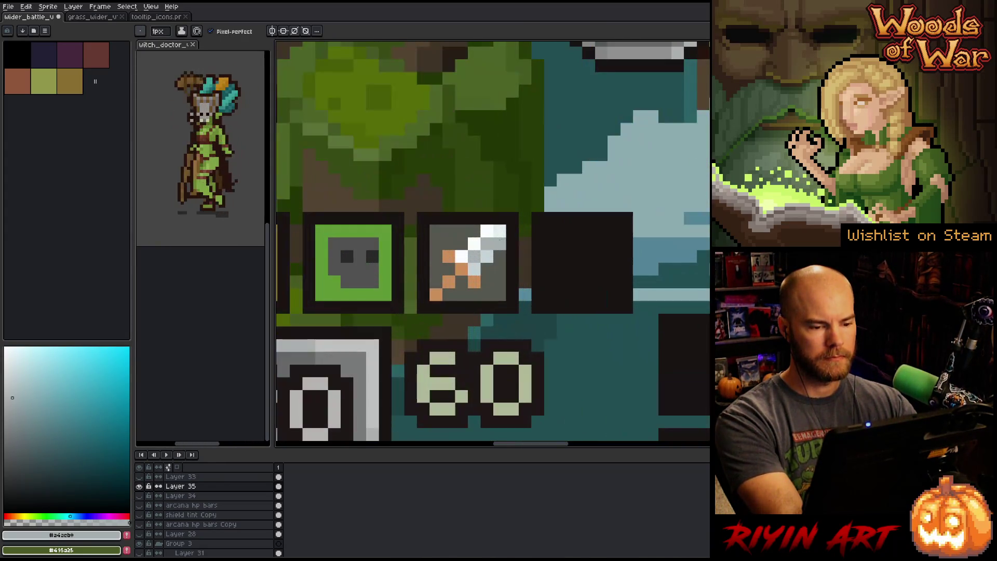
pyautogui.scroll(-2, 472, 279)
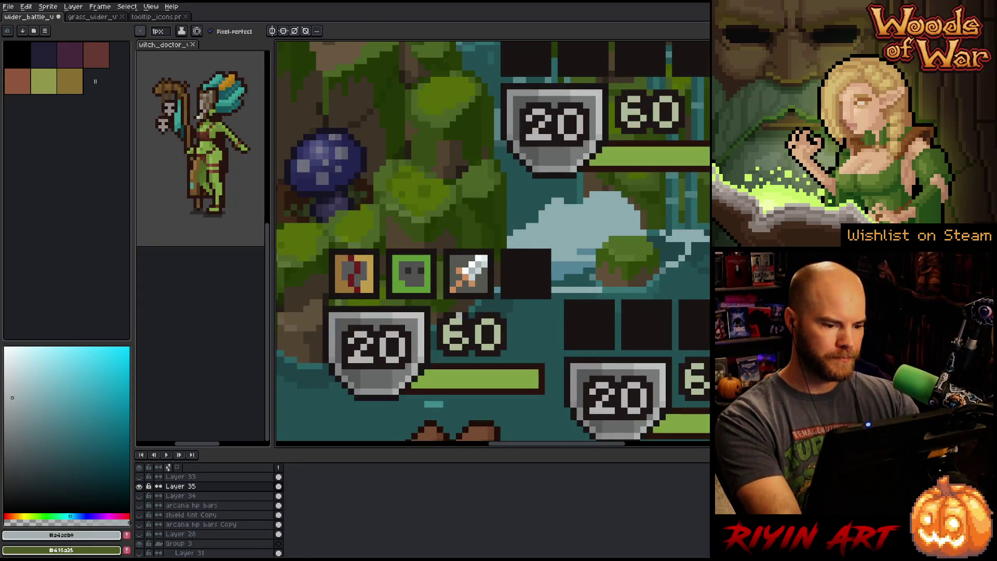
pyautogui.press('i')
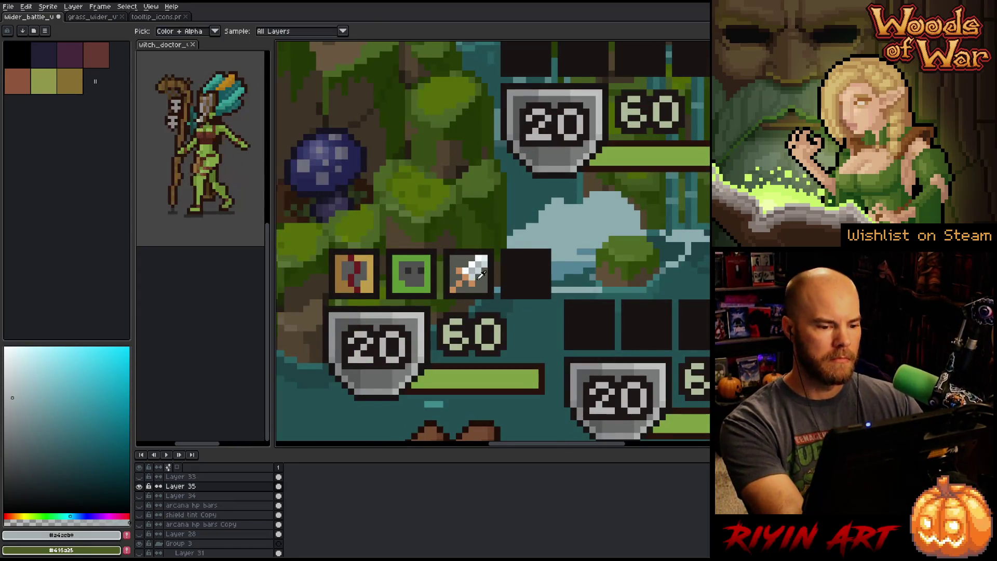
pyautogui.scroll(1, 477, 280)
pyautogui.click(475, 283)
pyautogui.click(446, 258)
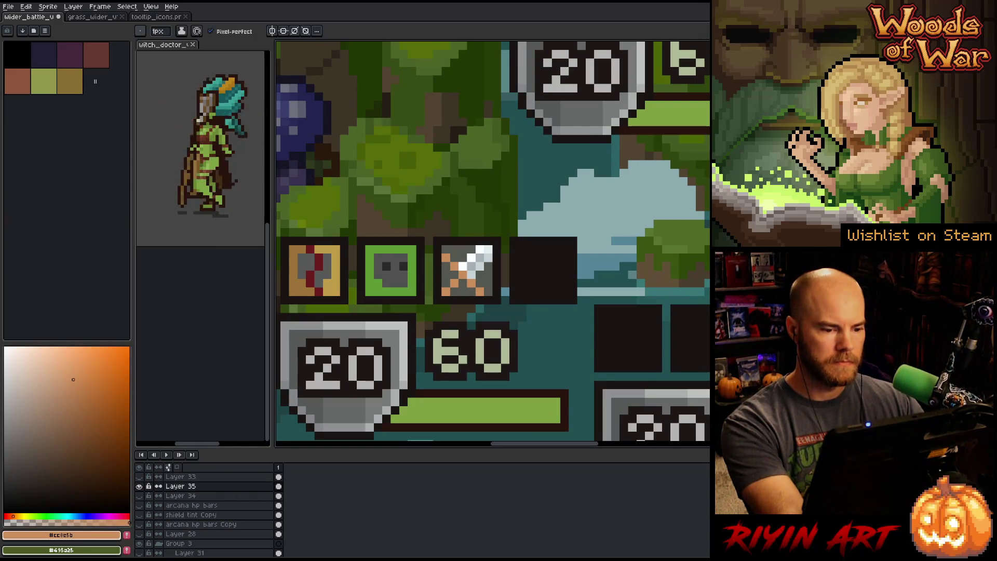
# - Try a dark red pixel in the icon, undo it, then pick gold shifted toward yellow
pyautogui.scroll(-3, 426, 289)
pyautogui.scroll(4, 426, 289)
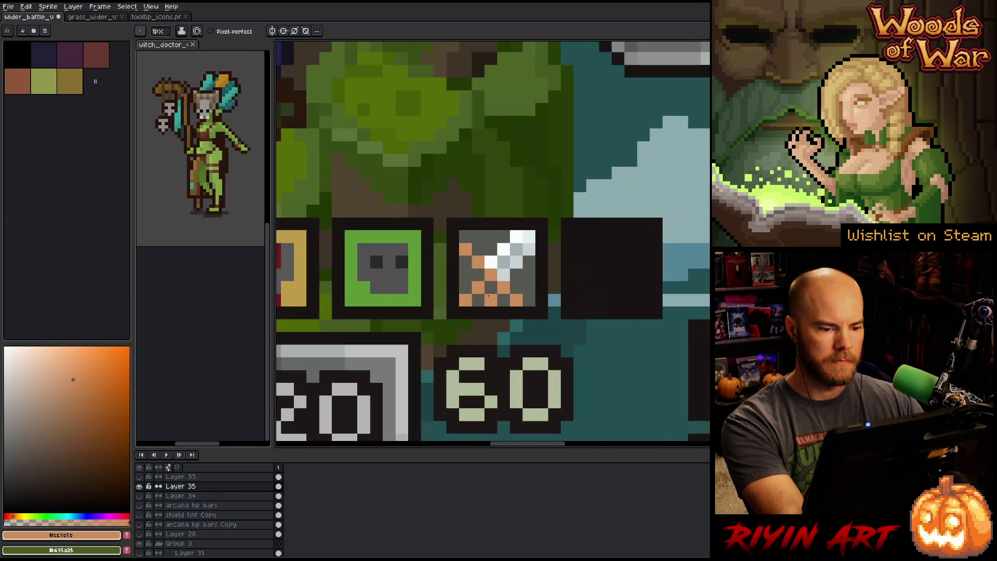
pyautogui.press('alt')
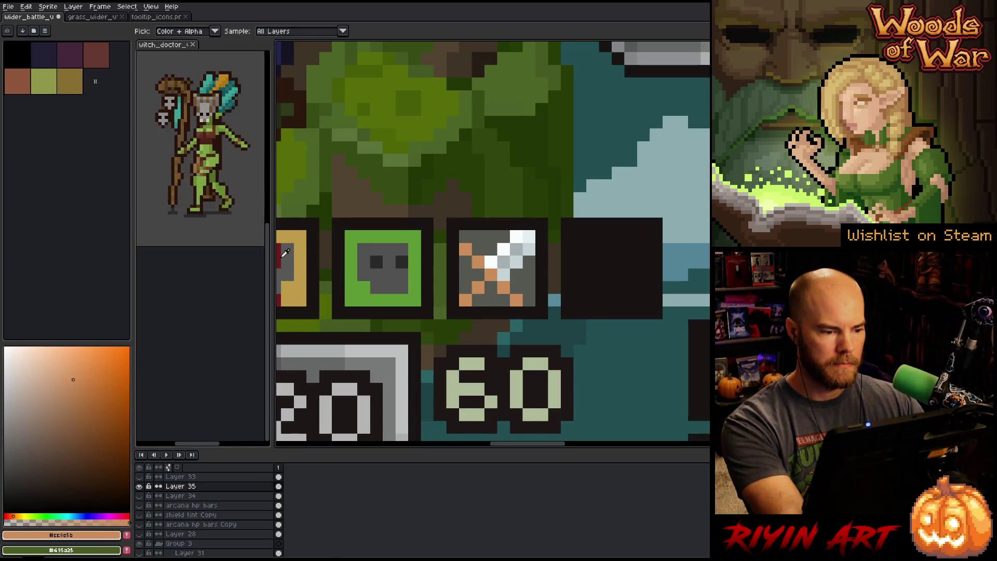
pyautogui.click(282, 254)
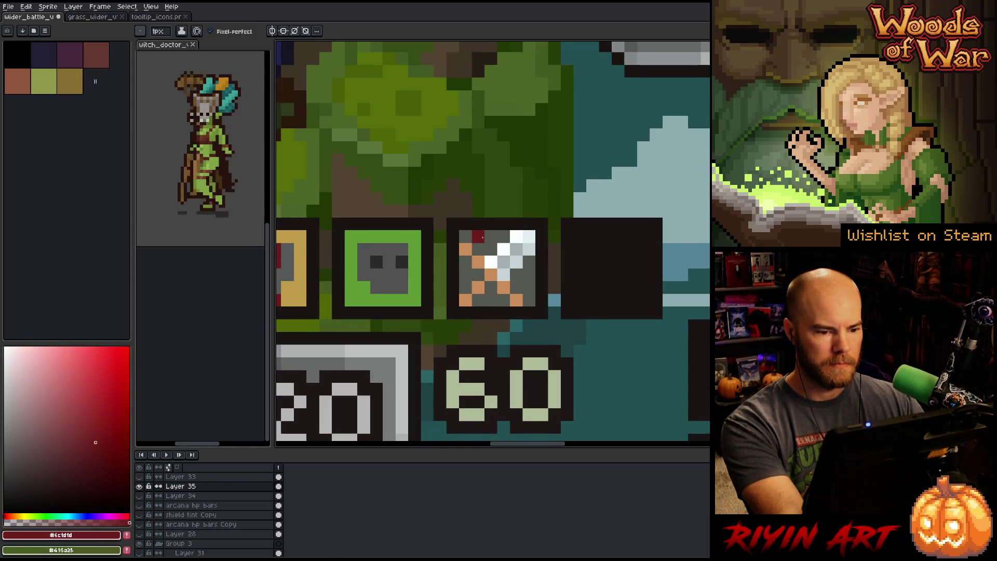
pyautogui.click(520, 284)
pyautogui.hotkey('ctrl', 'z')
pyautogui.press('alt')
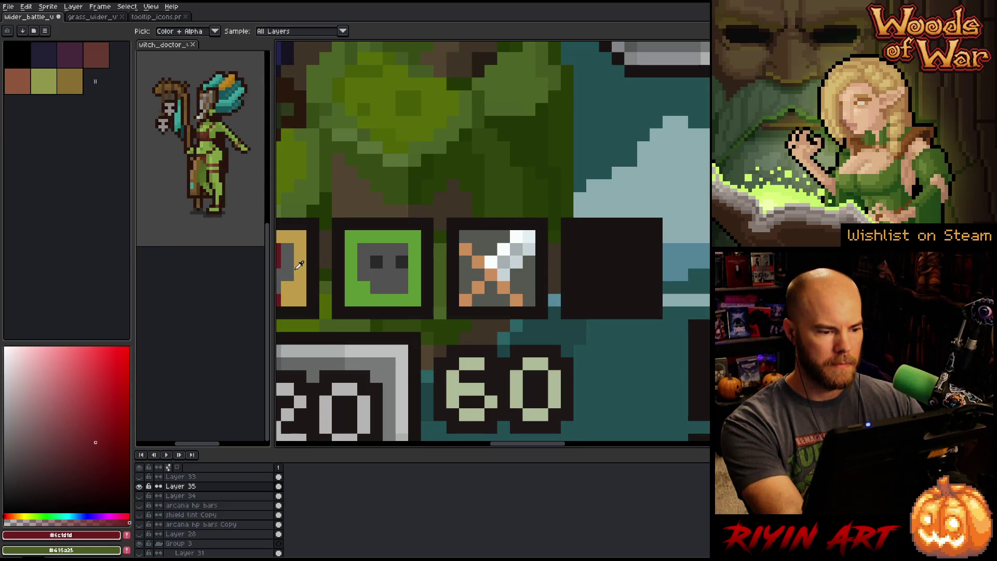
pyautogui.click(302, 267)
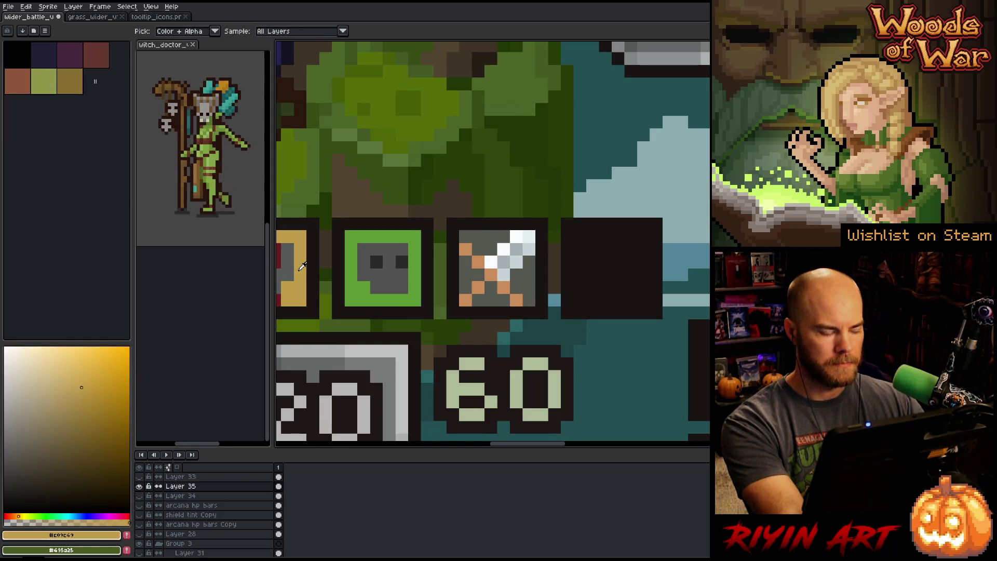
pyautogui.click(25, 516)
# - Flood-fill the icon background red-orange, then pink, then peach
pyautogui.moveTo(29, 514); pyautogui.dragTo(13, 513)
pyautogui.press('g')
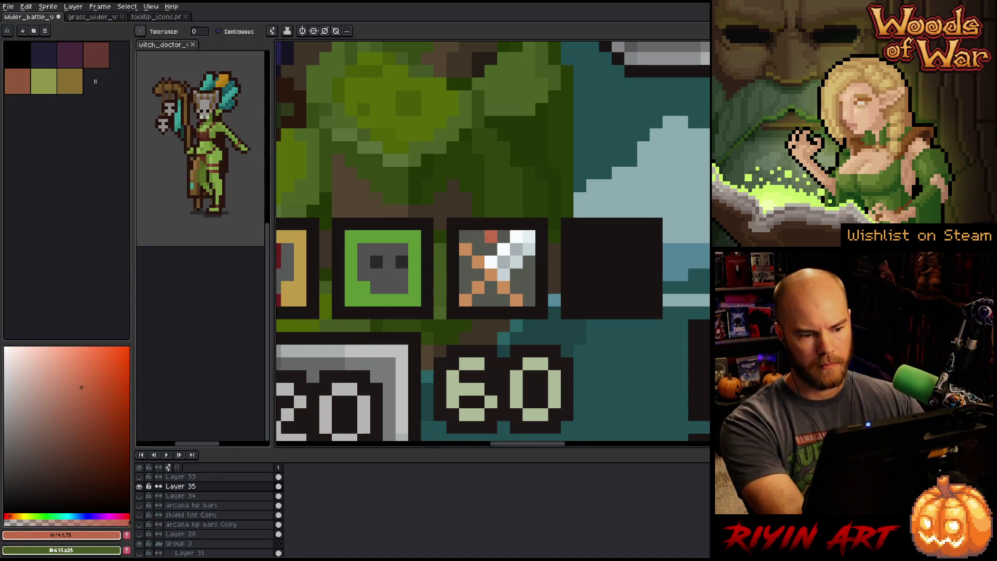
pyautogui.click(483, 239)
pyautogui.click(470, 273)
pyautogui.moveTo(59, 358); pyautogui.dragTo(54, 367)
pyautogui.click(478, 236)
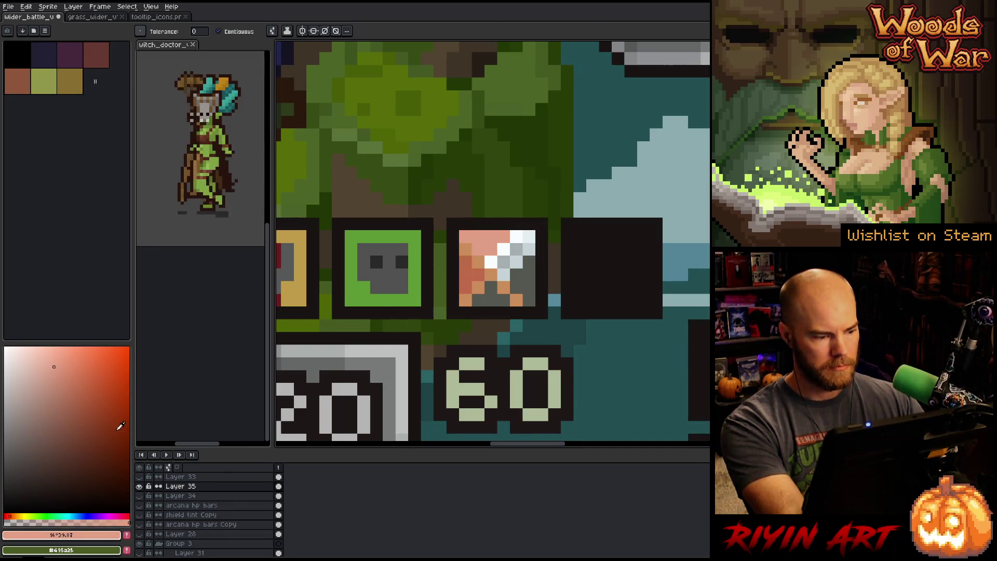
pyautogui.click(17, 516)
pyautogui.click(483, 240)
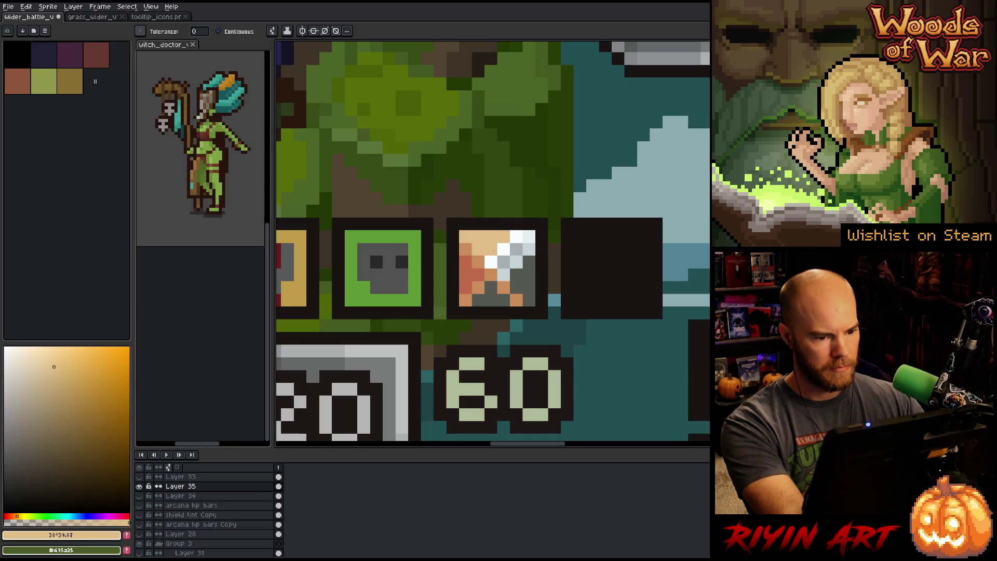
# - Fill the icon's background areas and lower-left pixels yellow-green
pyautogui.click(34, 516)
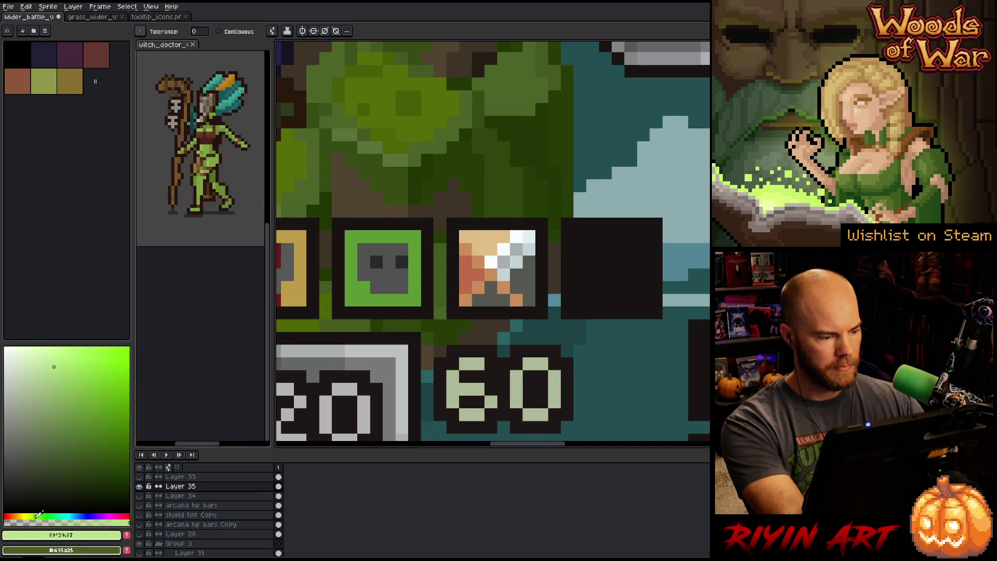
pyautogui.click(30, 516)
pyautogui.click(483, 236)
pyautogui.click(465, 288)
pyautogui.click(464, 274)
pyautogui.click(478, 261)
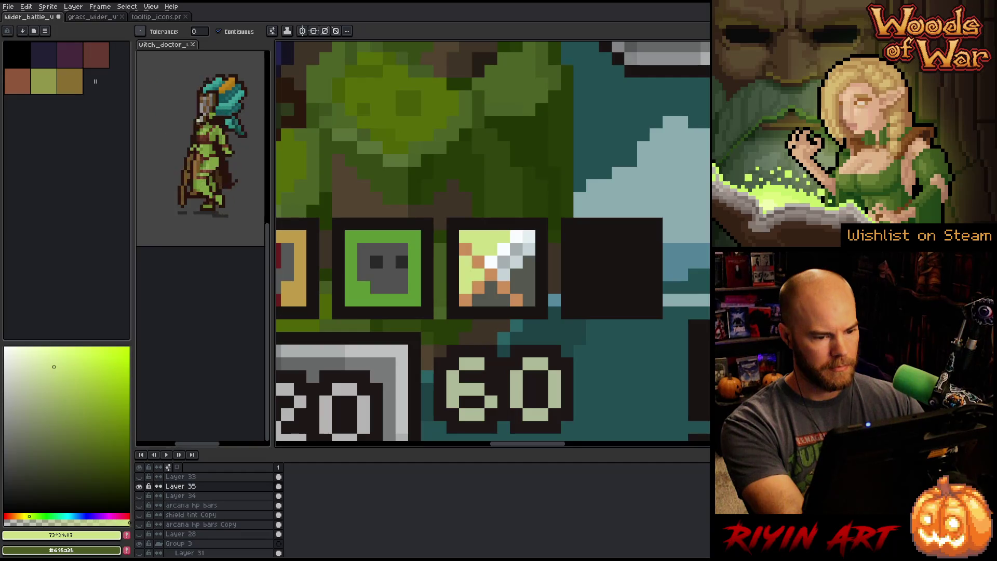
# - Repaint the icon's top and lower-left background pixels blue
pyautogui.moveTo(66, 514); pyautogui.dragTo(83, 516)
pyautogui.click(483, 237)
pyautogui.click(465, 275)
pyautogui.click(465, 261)
pyautogui.click(478, 275)
pyautogui.click(465, 288)
pyautogui.click(491, 300)
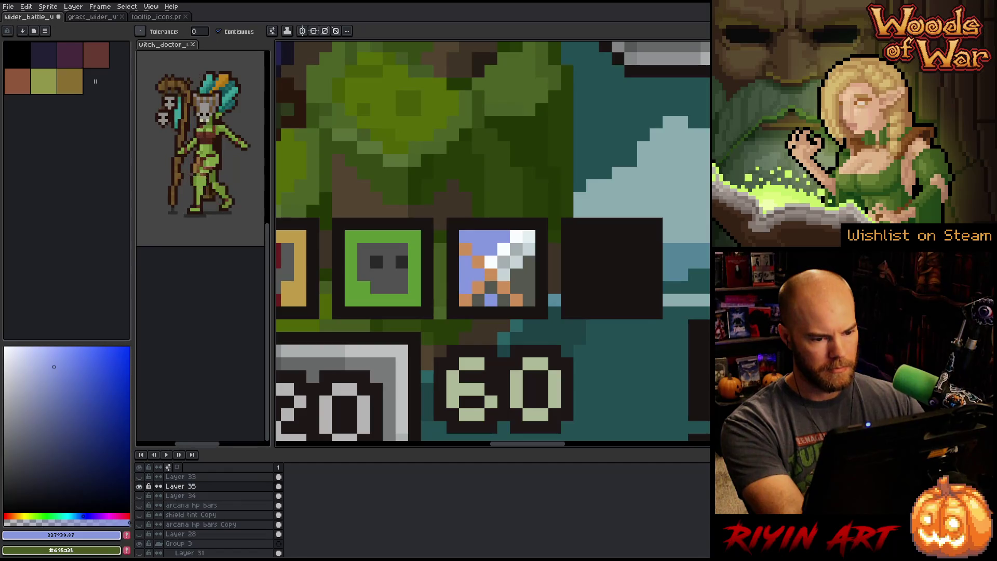
pyautogui.click(478, 300)
pyautogui.click(491, 288)
pyautogui.click(36, 419)
# - Darken the background blue, then settle on a desaturated grey, undoing a stray right-edge pixel
pyautogui.click(31, 420)
pyautogui.click(465, 263)
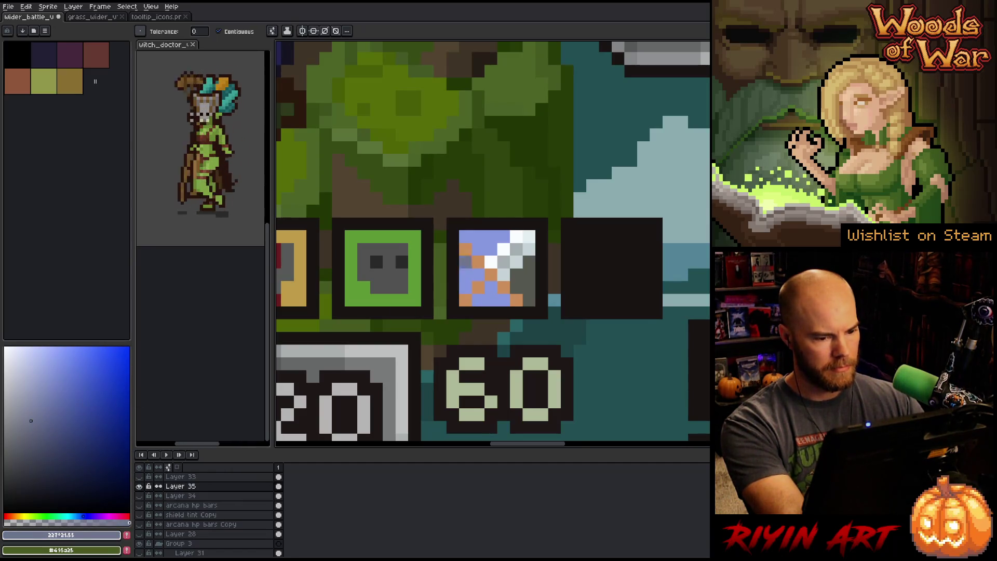
pyautogui.click(465, 275)
pyautogui.click(478, 288)
pyautogui.click(9, 425)
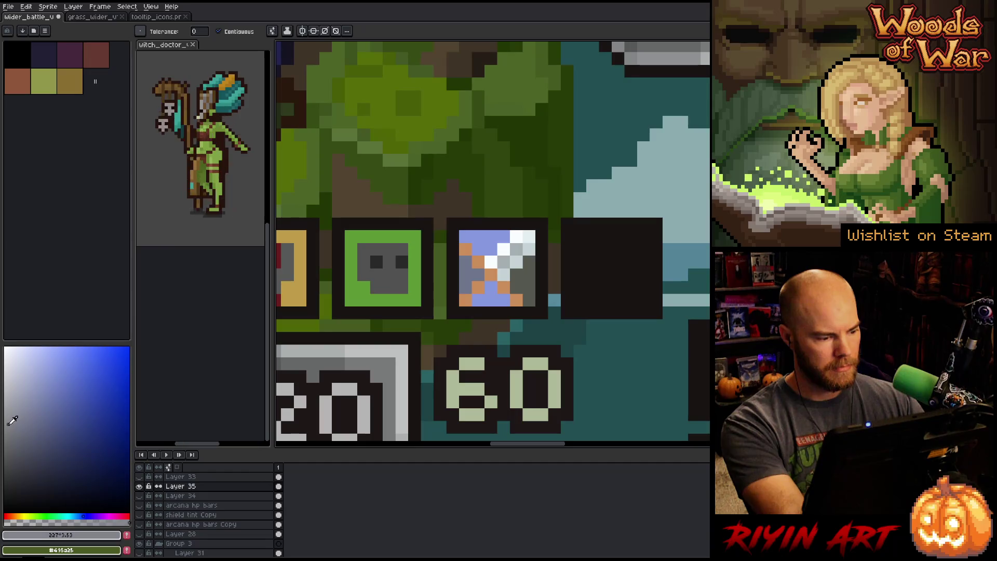
pyautogui.click(465, 275)
pyautogui.click(478, 262)
pyautogui.moveTo(465, 236); pyautogui.dragTo(504, 236)
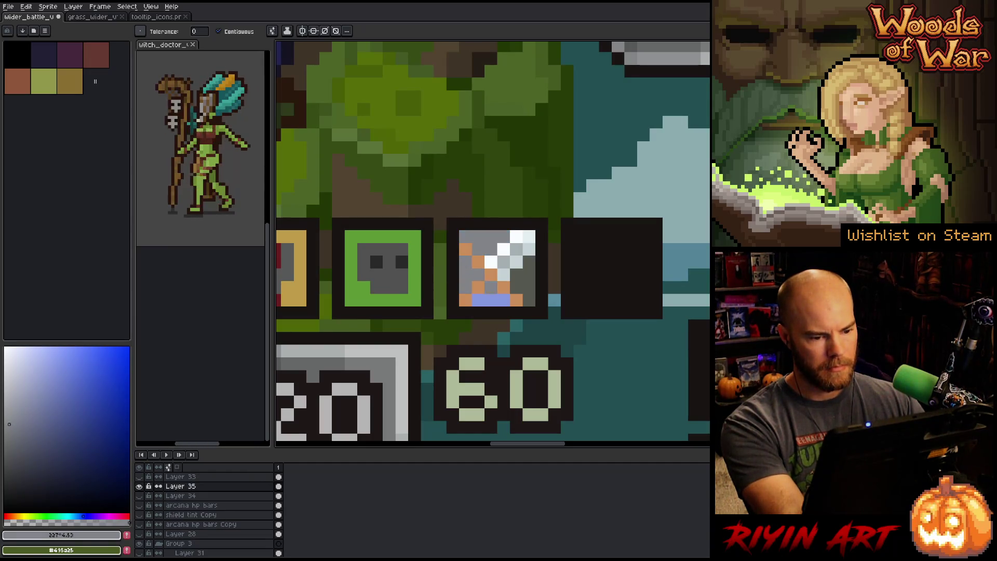
pyautogui.click(491, 288)
pyautogui.click(542, 275)
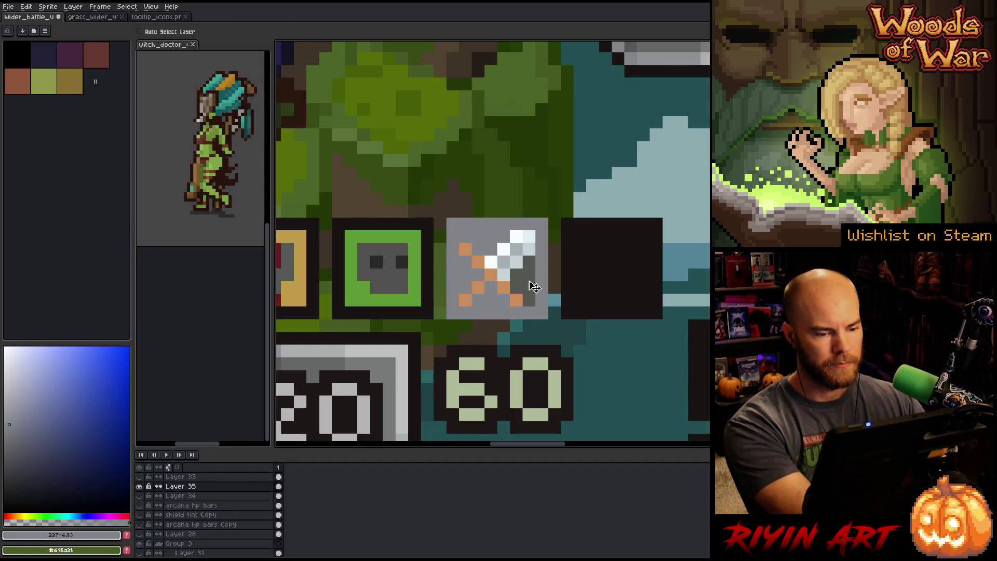
pyautogui.hotkey('ctrl', 'z')
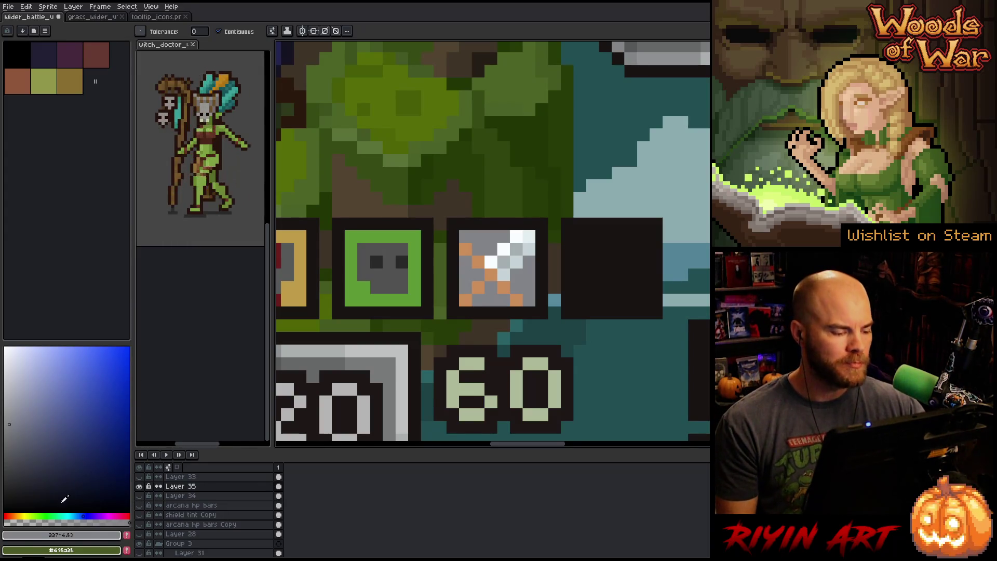
# - Shift the hue to warm yellow and repaint the sword icon's background pixels brownish grey
pyautogui.moveTo(61, 513); pyautogui.dragTo(17, 514)
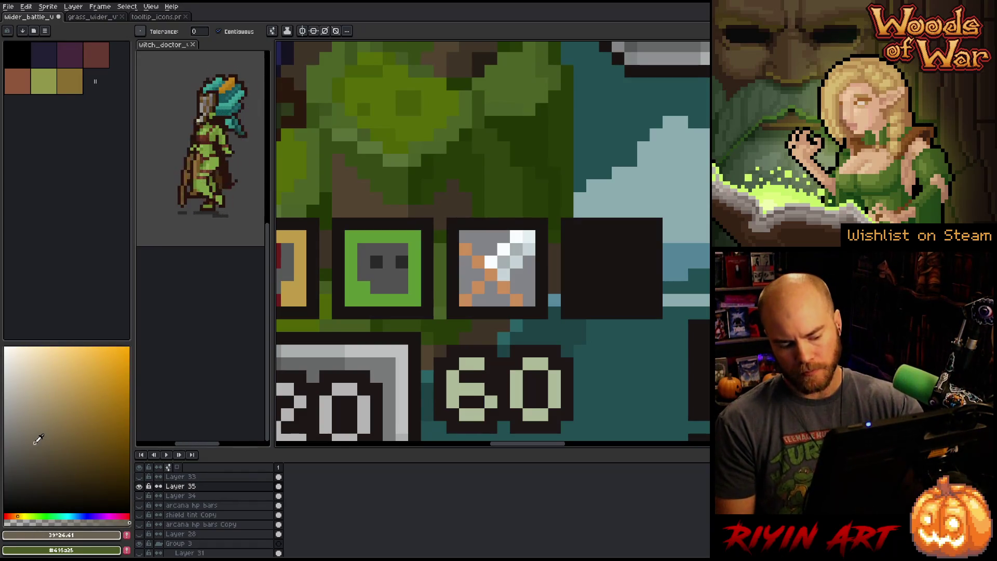
pyautogui.moveTo(516, 262)
pyautogui.mouseDown()
pyautogui.moveTo(529, 302)
pyautogui.moveTo(491, 236)
pyautogui.moveTo(465, 237)
pyautogui.mouseUp()
pyautogui.click(465, 275)
pyautogui.moveTo(472, 275); pyautogui.dragTo(490, 296)
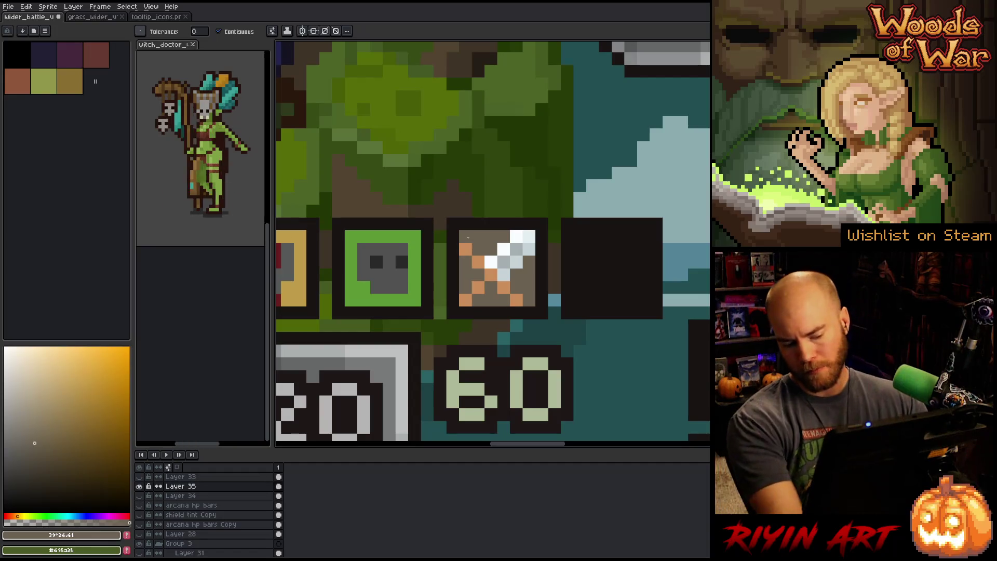
pyautogui.press('i')
pyautogui.click(279, 254)
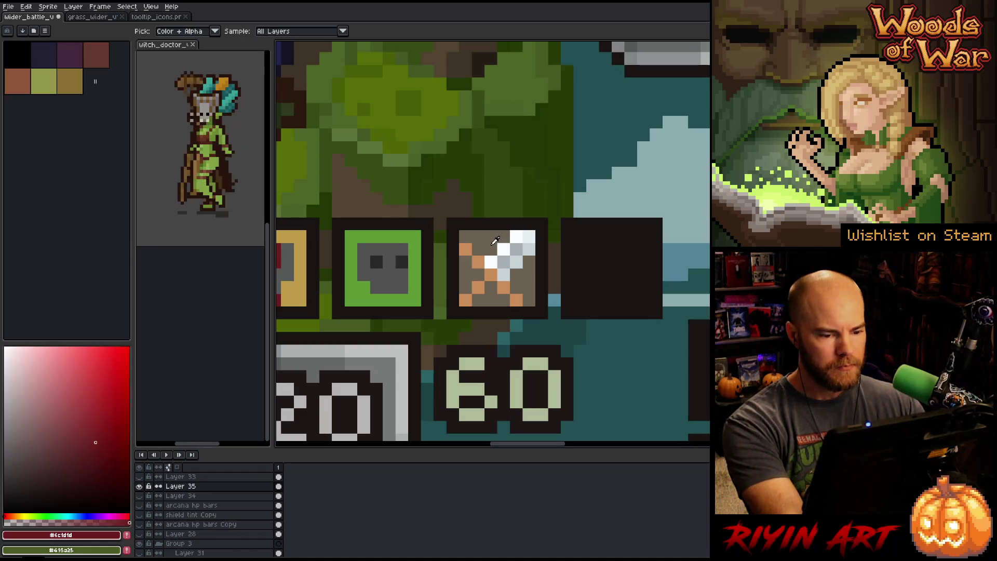
# - Try dark red pixels at the crossed-swords icon's corners and diagonal, undoing the rejected ones
pyautogui.press('b')
pyautogui.click(465, 236)
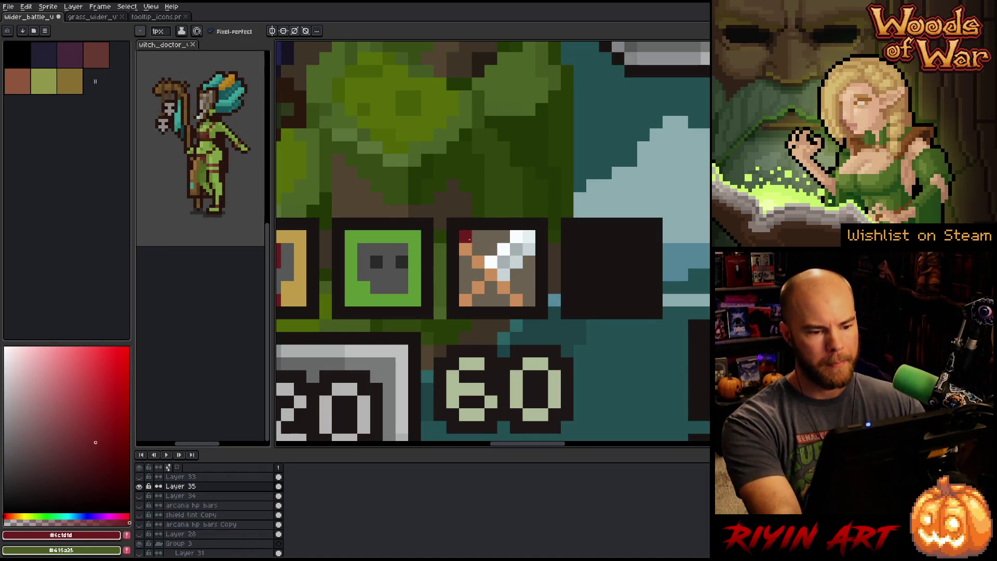
pyautogui.keyDown('shift'); pyautogui.click(530, 299); pyautogui.keyUp('shift')
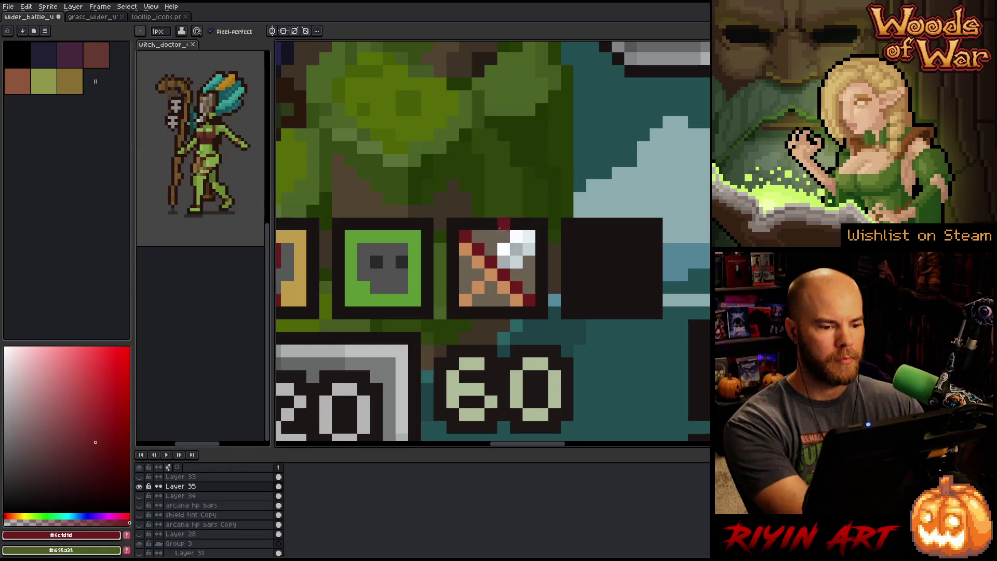
pyautogui.hotkey('ctrl', 'z')
pyautogui.click(516, 236)
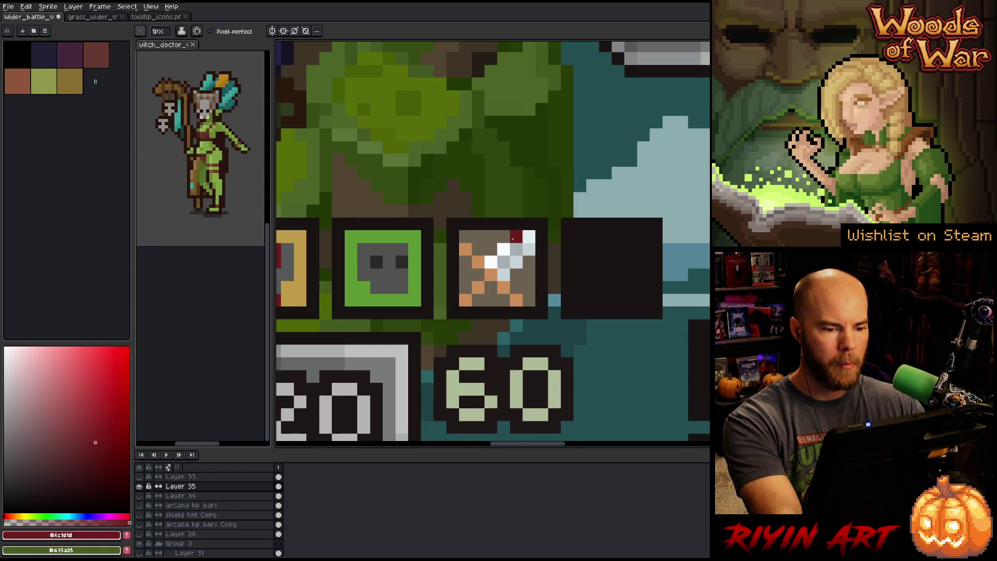
pyautogui.click(503, 271)
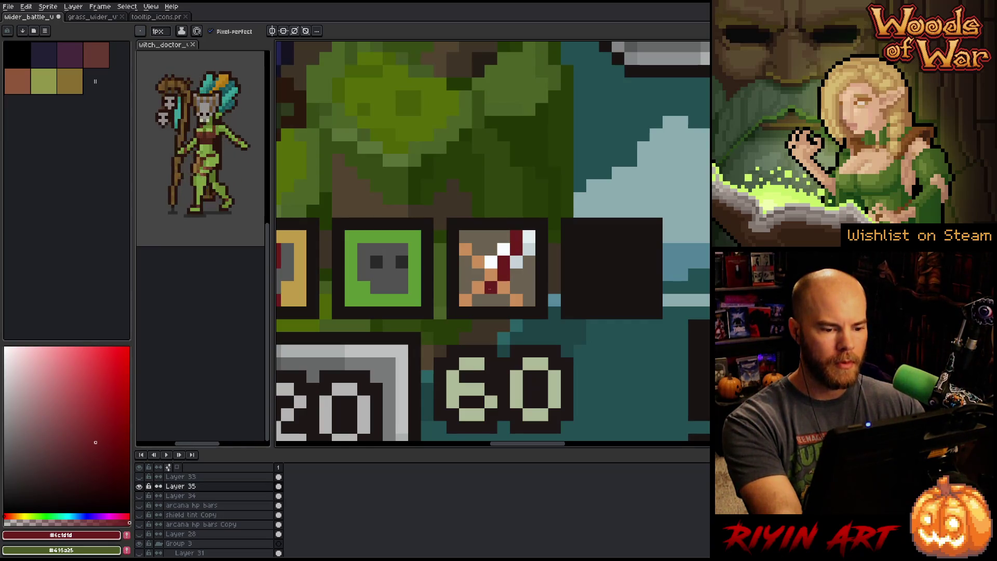
pyautogui.press('v')
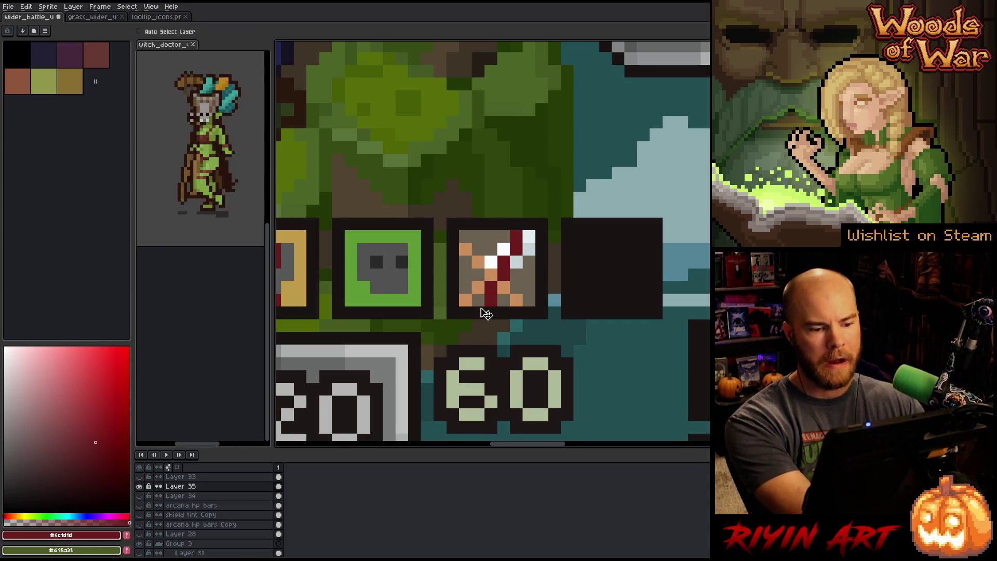
pyautogui.hotkey('ctrl', 'z')
pyautogui.hotkey('ctrl', 'z')
pyautogui.hotkey('ctrl', 'z')
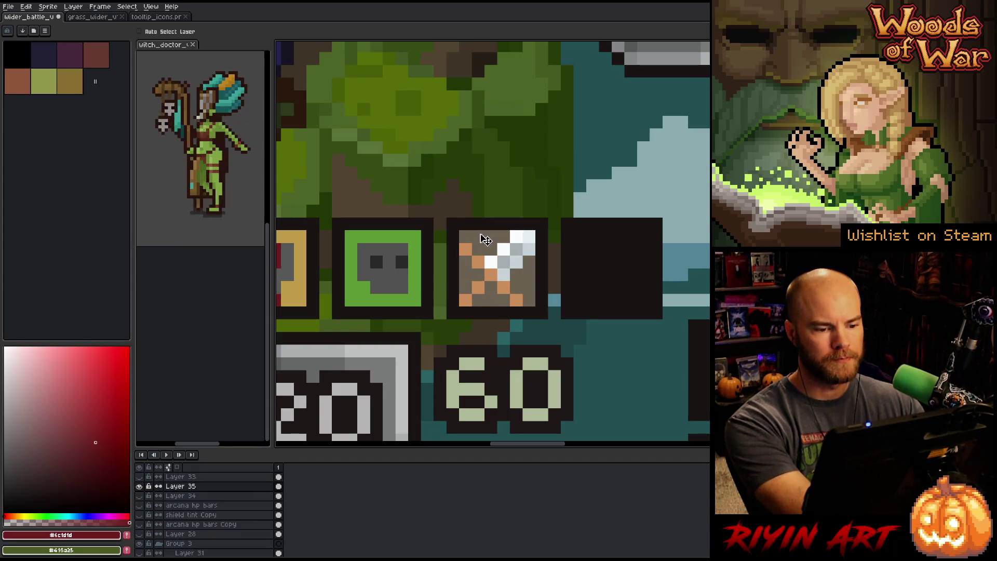
pyautogui.press('b')
pyautogui.click(515, 297)
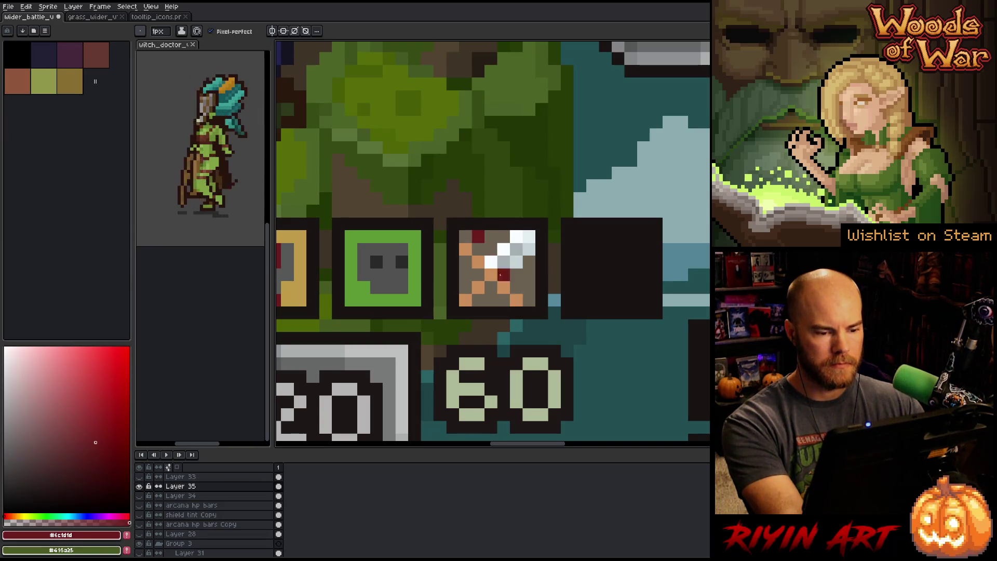
pyautogui.keyDown('shift'); pyautogui.click(479, 238); pyautogui.keyUp('shift')
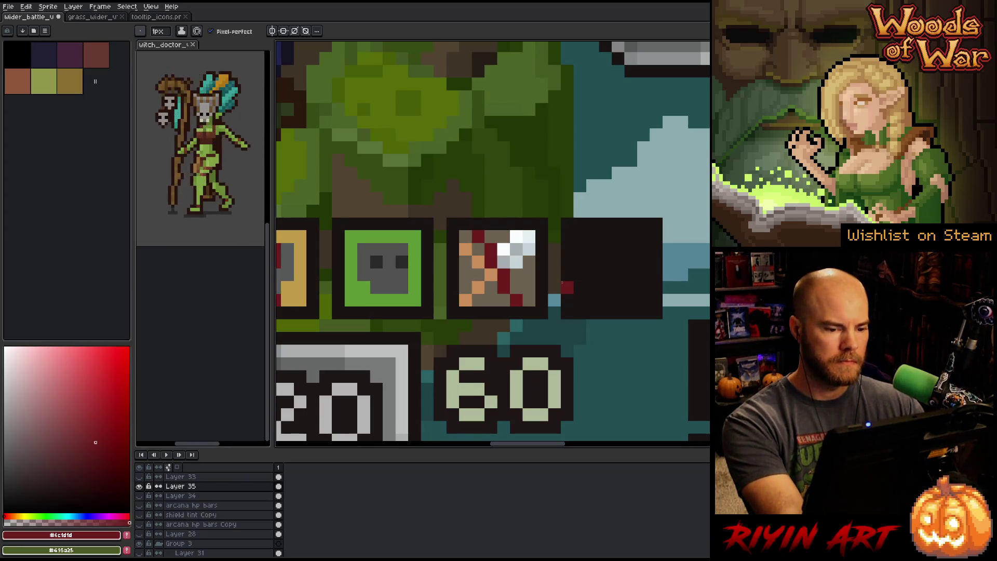
# - Sample the tan from the sword icon and a grey-brown from the canvas
pyautogui.scroll(-5, 567, 287)
pyautogui.scroll(5, 538, 283)
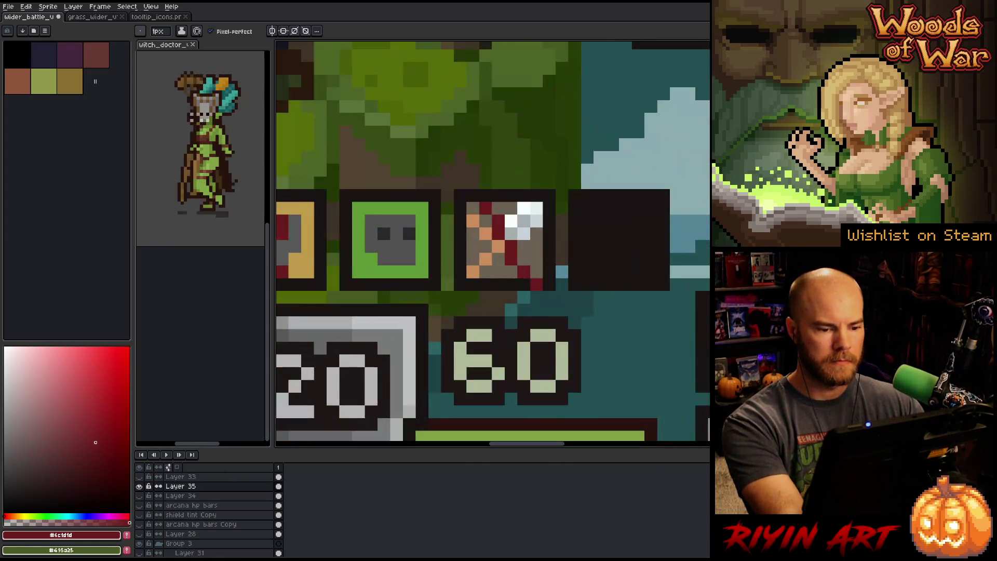
pyautogui.keyDown('alt'); pyautogui.click(505, 246); pyautogui.keyUp('alt')
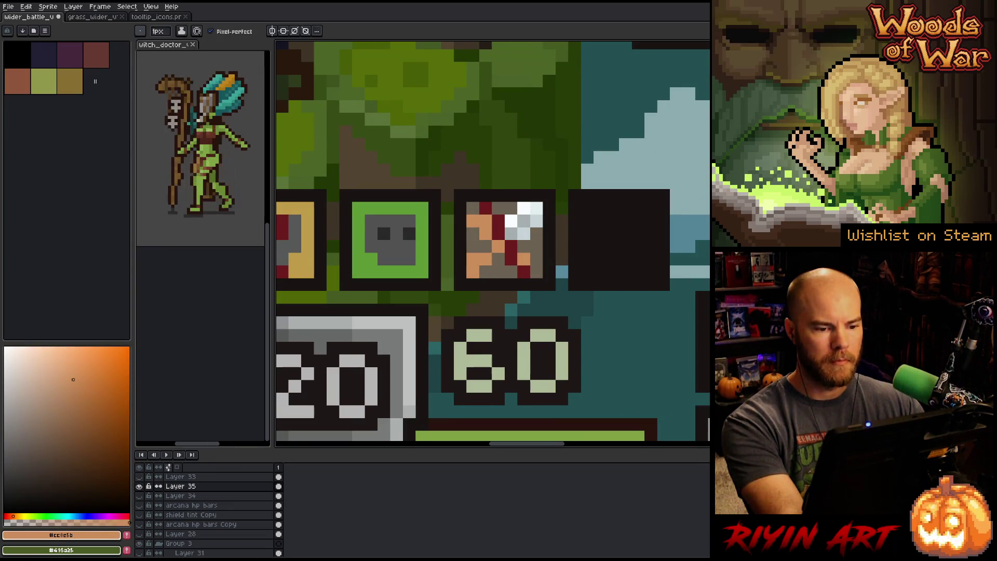
pyautogui.keyDown('alt'); pyautogui.click(473, 259); pyautogui.keyUp('alt')
pyautogui.scroll(-4, 523, 275)
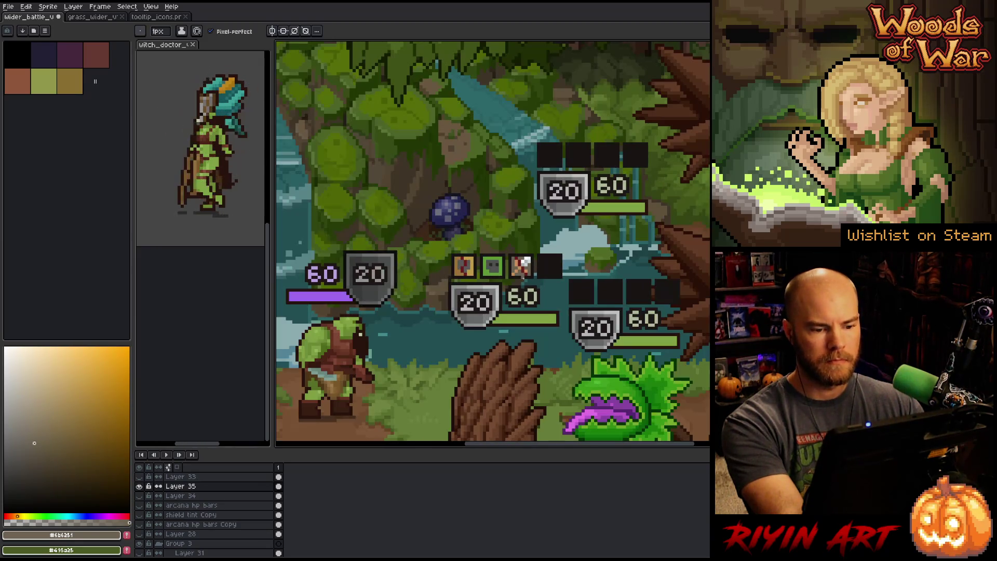
pyautogui.scroll(2, 535, 263)
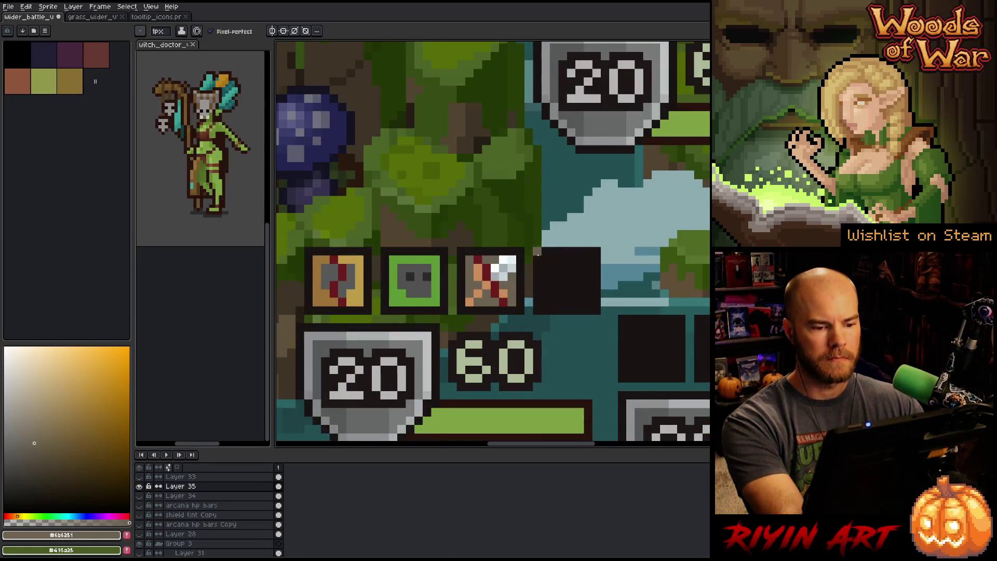
pyautogui.scroll(-4, 519, 254)
pyautogui.scroll(4, 508, 247)
pyautogui.scroll(2, 507, 247)
pyautogui.scroll(-3, 468, 234)
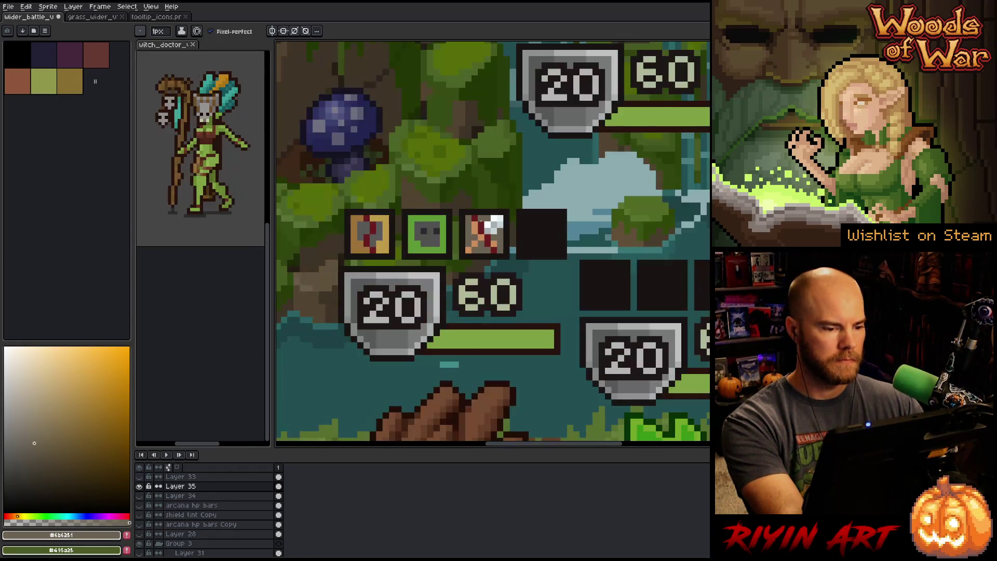
pyautogui.scroll(2, 416, 223)
# - Sample the left icon's tan and shift the drawing colour's hue toward red
pyautogui.press('alt')
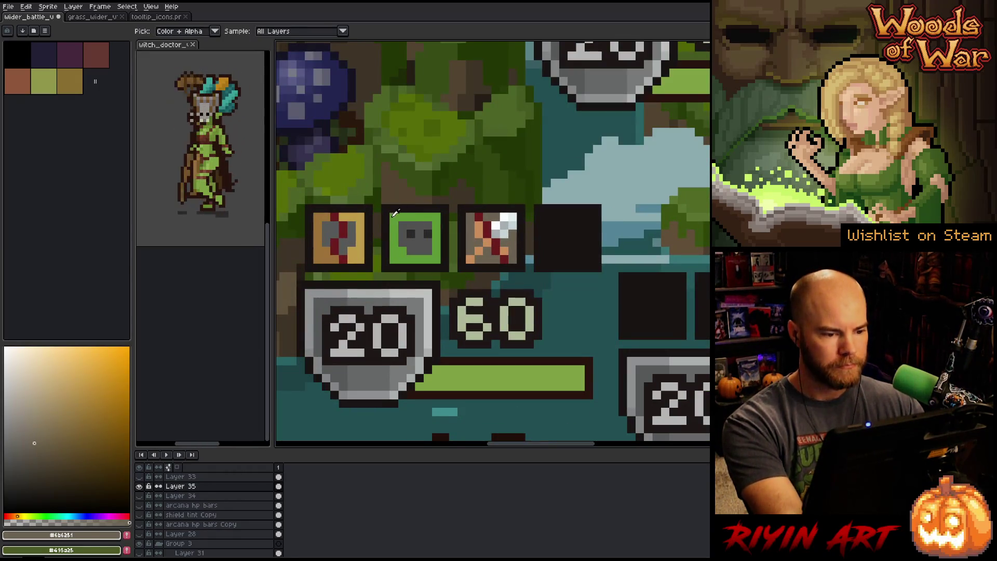
pyautogui.click(326, 214)
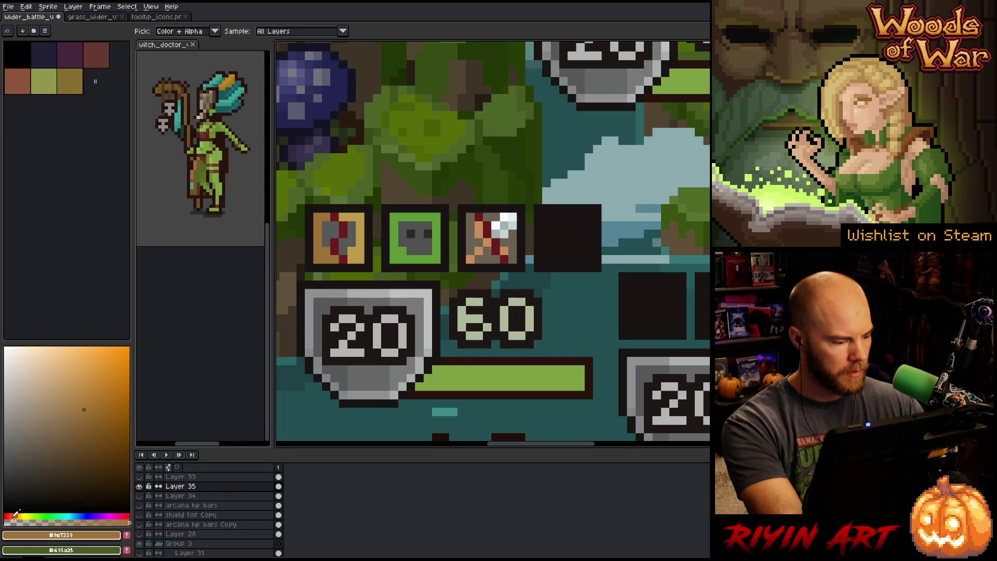
pyautogui.click(10, 516)
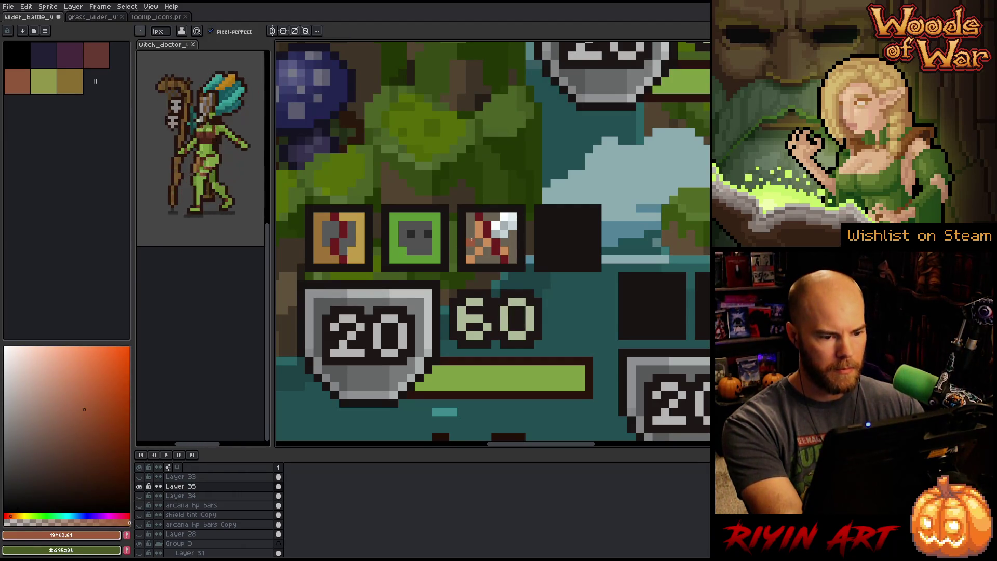
pyautogui.press('g')
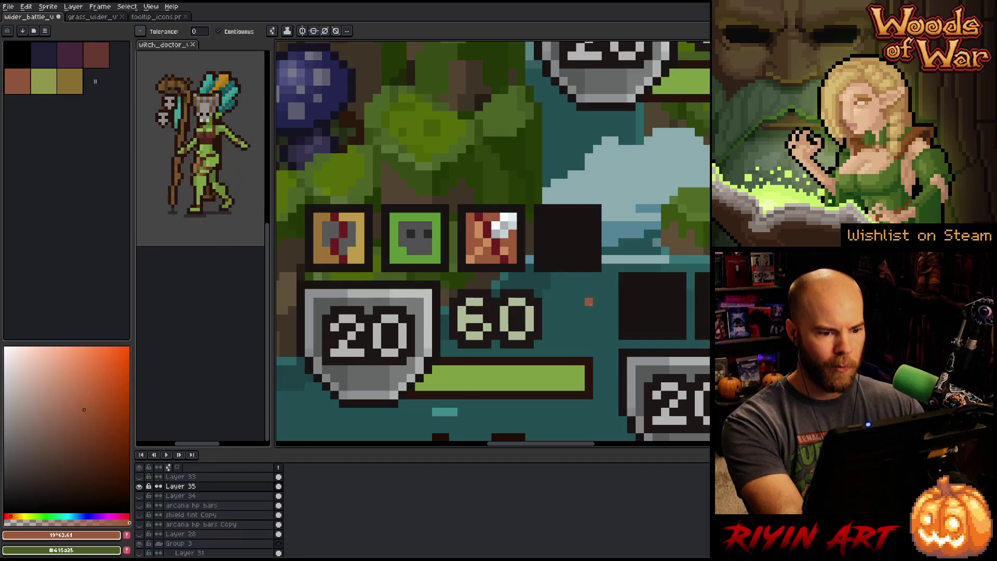
# - Sample the blade's grey-blue, near-white and grey tones and repaint the top-right highlight pixels
pyautogui.scroll(-2, 495, 227)
pyautogui.scroll(4, 519, 249)
pyautogui.press('i')
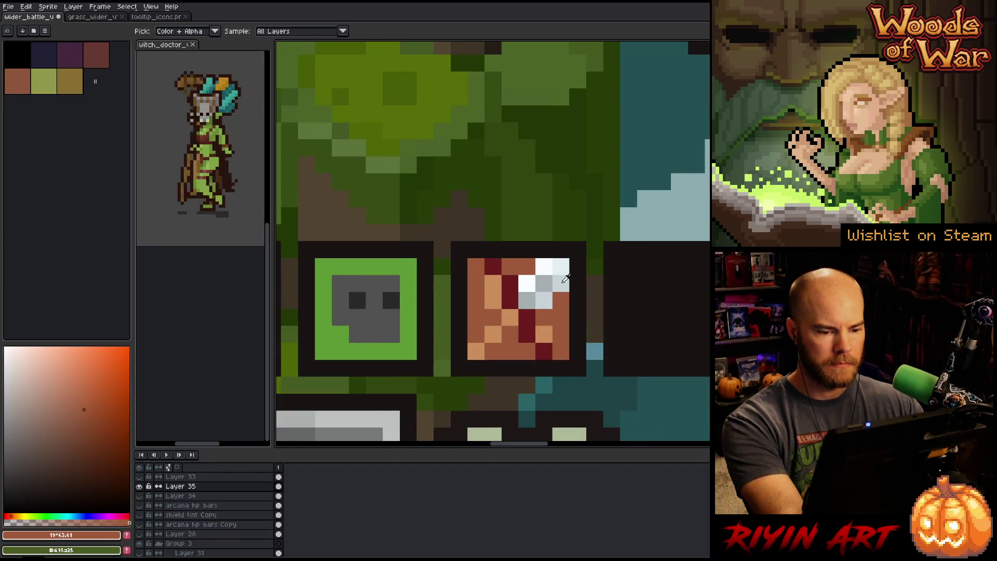
pyautogui.click(563, 282)
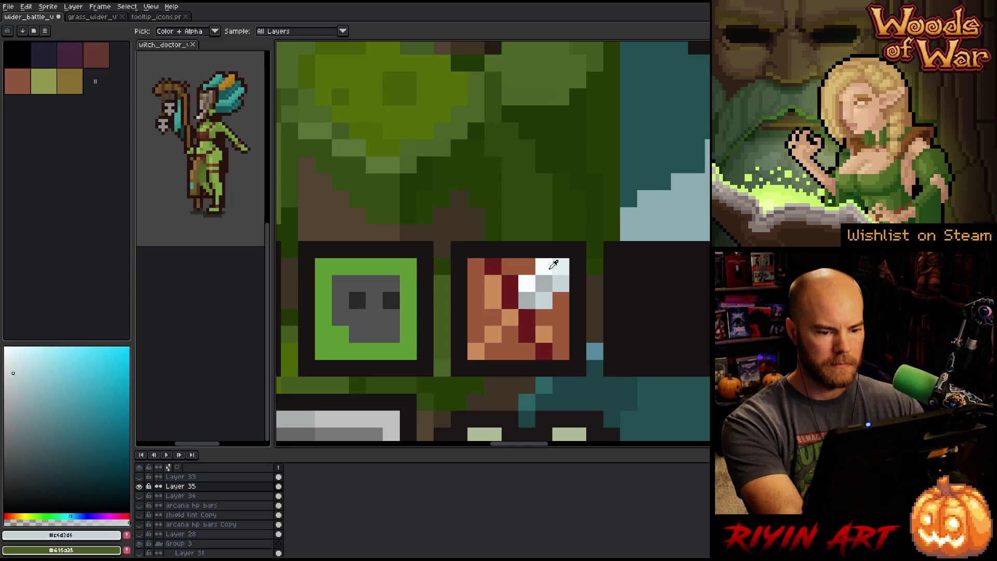
pyautogui.keyDown('alt'); pyautogui.click(556, 265); pyautogui.keyUp('alt')
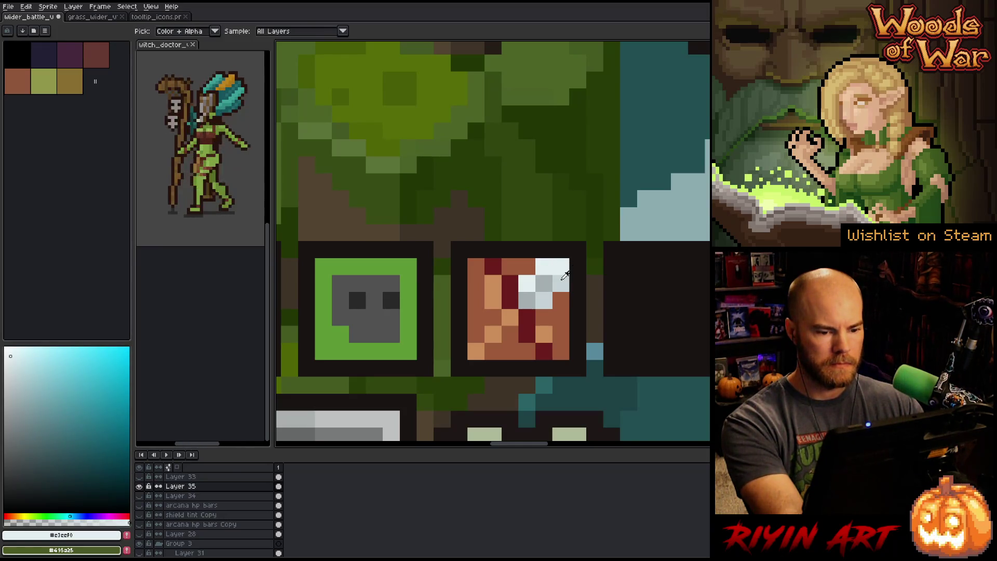
pyautogui.keyDown('alt'); pyautogui.click(531, 283); pyautogui.keyUp('alt')
pyautogui.keyDown('alt'); pyautogui.click(552, 283); pyautogui.keyUp('alt')
pyautogui.click(543, 300)
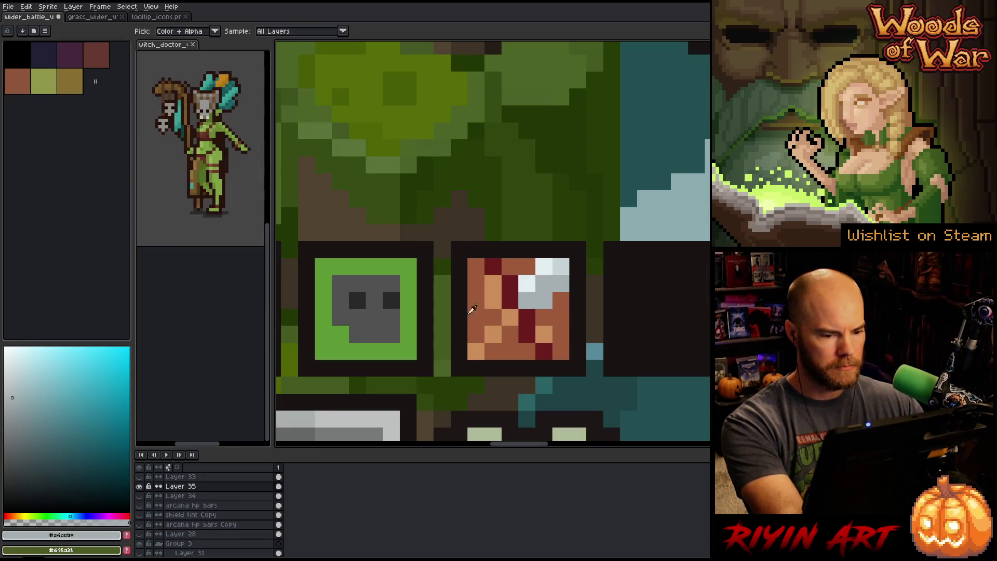
pyautogui.keyDown('alt'); pyautogui.click(564, 264); pyautogui.keyUp('alt')
pyautogui.click(543, 284)
pyautogui.click(526, 301)
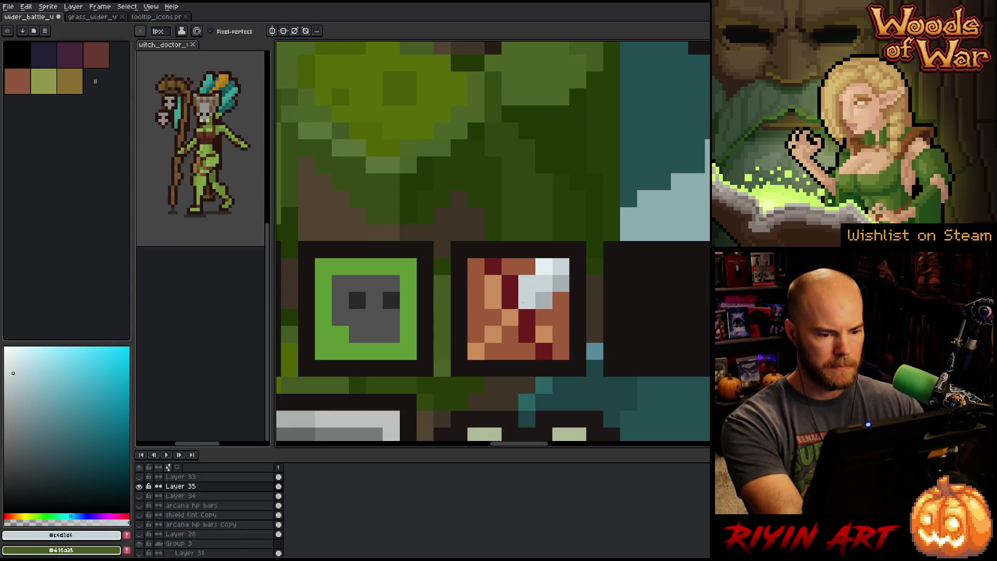
pyautogui.keyDown('alt'); pyautogui.click(544, 267); pyautogui.keyUp('alt')
pyautogui.click(526, 287)
# - Sample the icons' tan and orange-brown, then centre the view on the icon row
pyautogui.scroll(-3, 526, 287)
pyautogui.moveTo(526, 348); pyautogui.dragTo(517, 286)
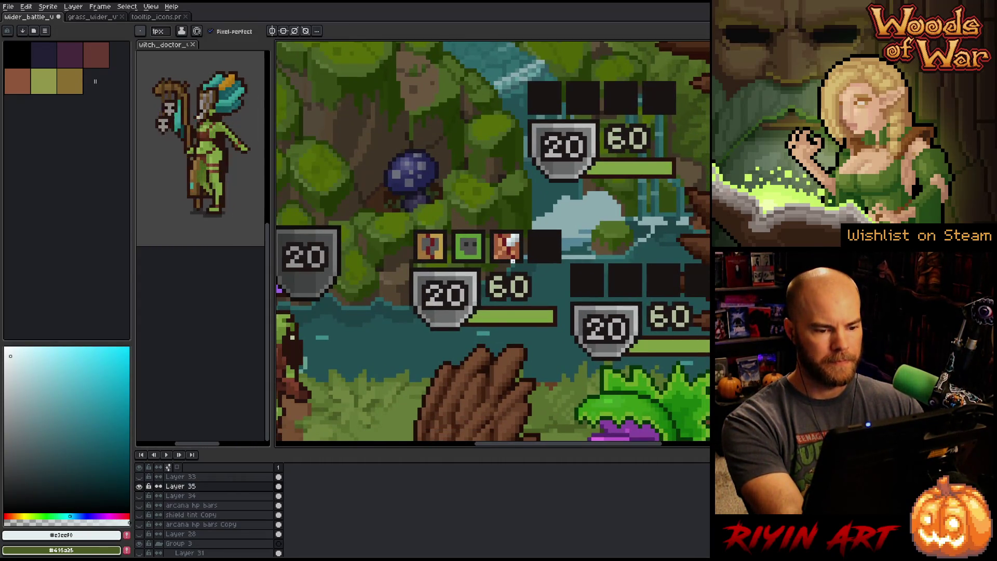
pyautogui.scroll(3, 499, 242)
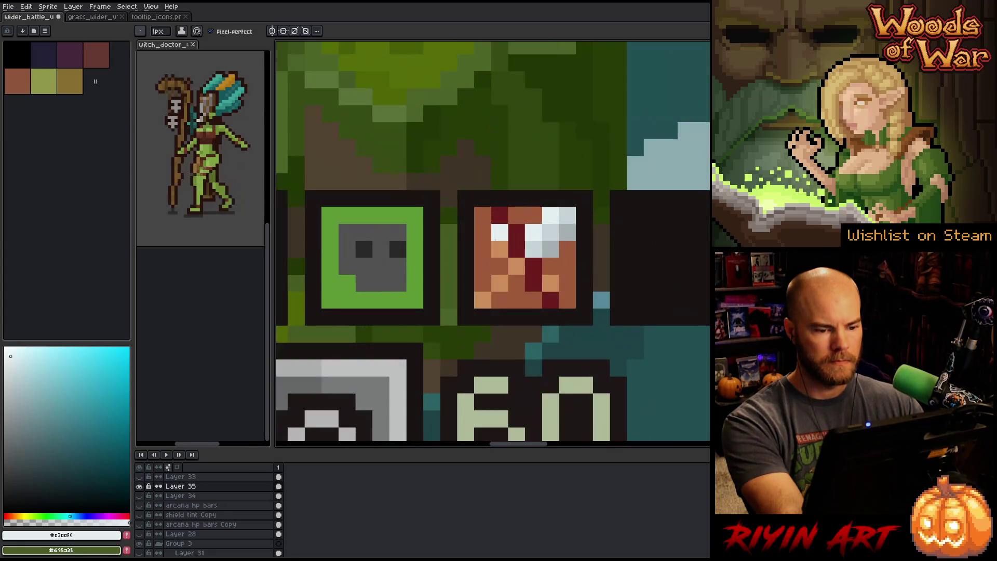
pyautogui.scroll(-4, 496, 244)
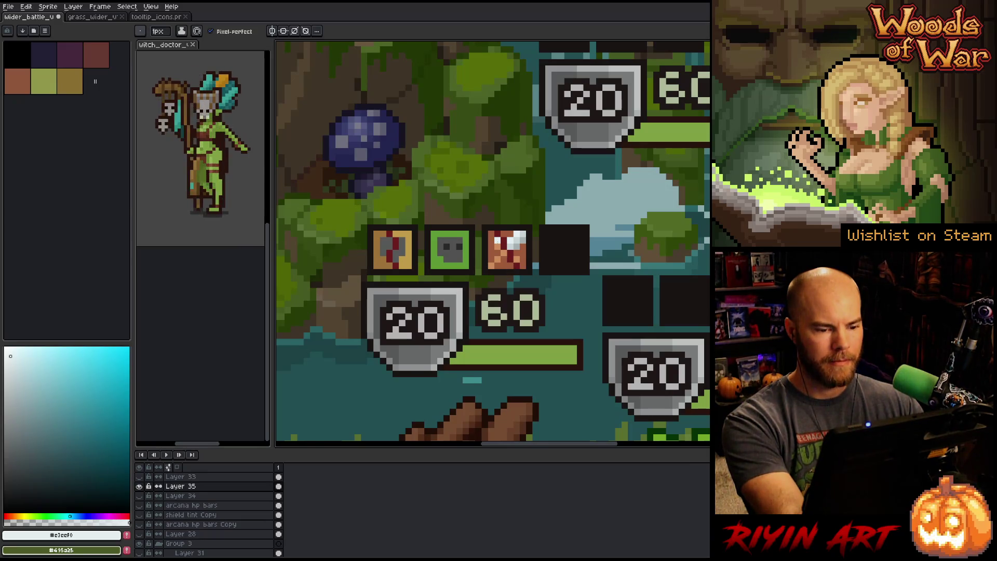
pyautogui.keyDown('alt'); pyautogui.click(382, 244); pyautogui.keyUp('alt')
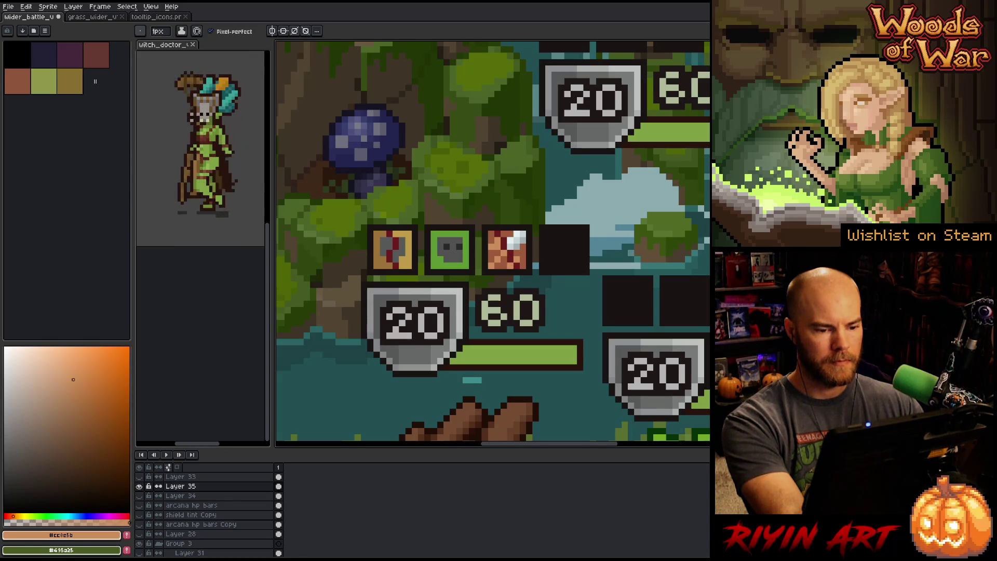
pyautogui.keyDown('alt'); pyautogui.click(511, 251); pyautogui.keyUp('alt')
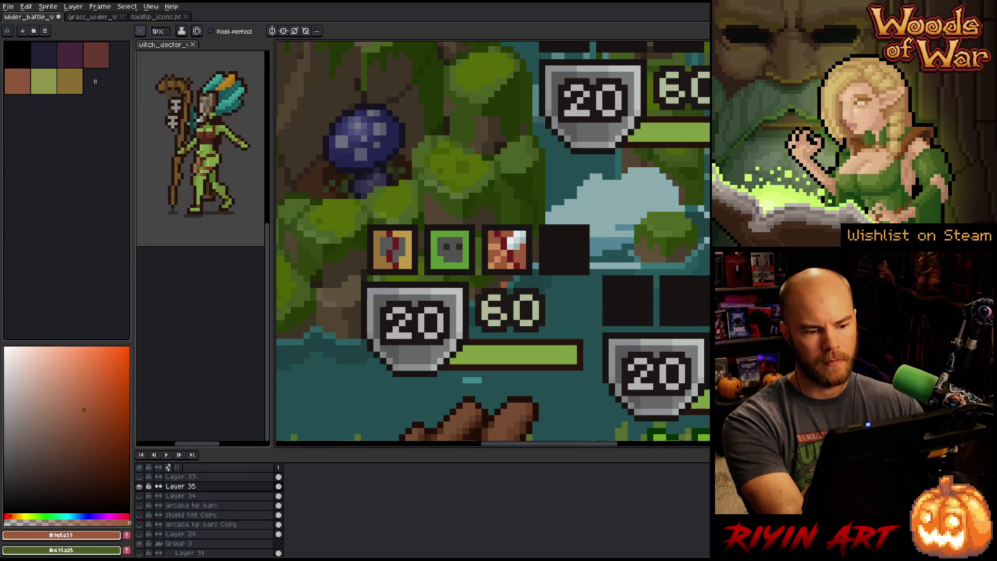
pyautogui.press('v')
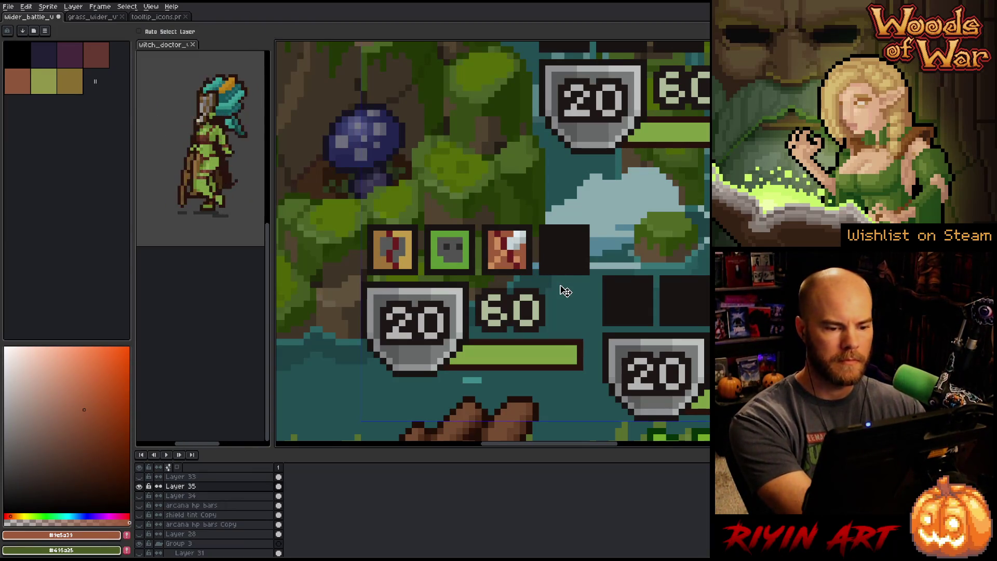
pyautogui.press('b')
pyautogui.scroll(-2, 554, 292)
pyautogui.scroll(1, 555, 292)
pyautogui.moveTo(555, 292); pyautogui.dragTo(456, 279)
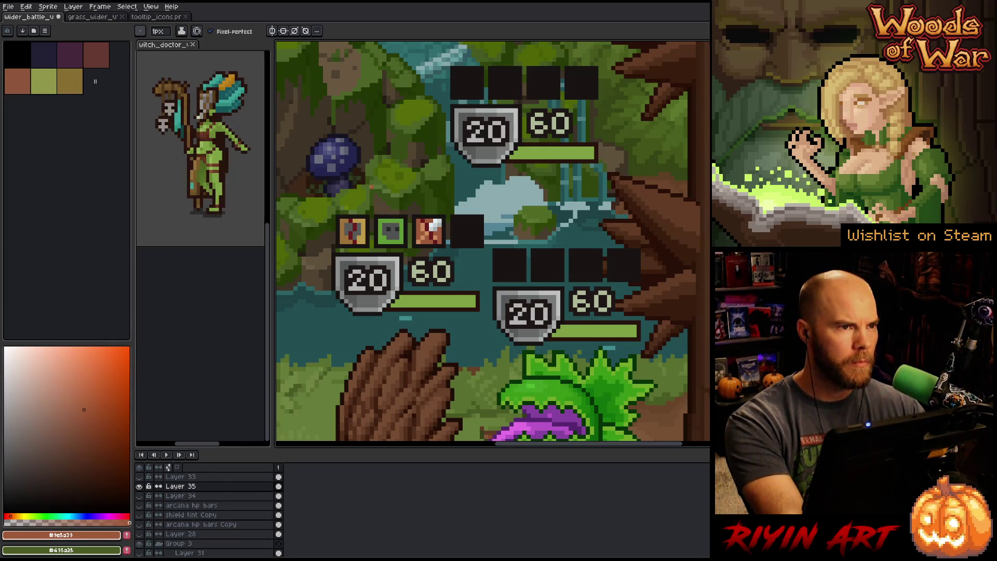
# - Paint red pixels on the third icon, trying bright red, pink and deep dark red shades
pyautogui.scroll(1, 371, 186)
pyautogui.press('i')
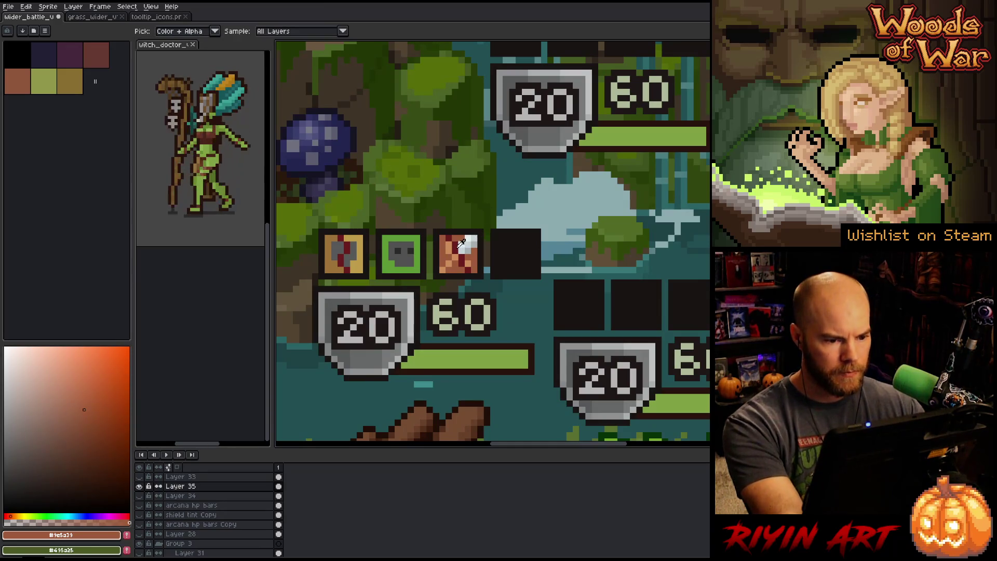
pyautogui.click(461, 244)
pyautogui.click(79, 395)
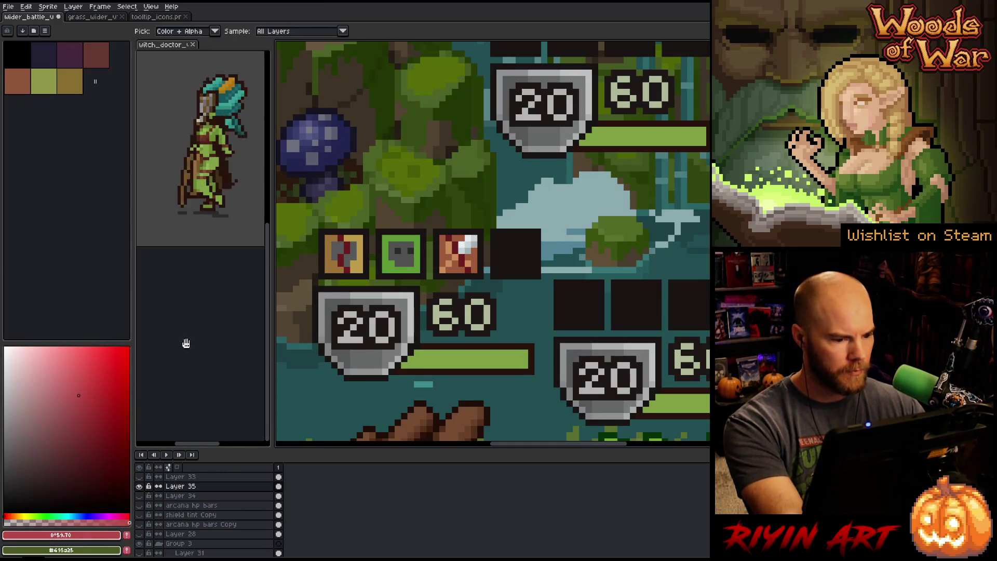
pyautogui.press('b')
pyautogui.click(467, 245)
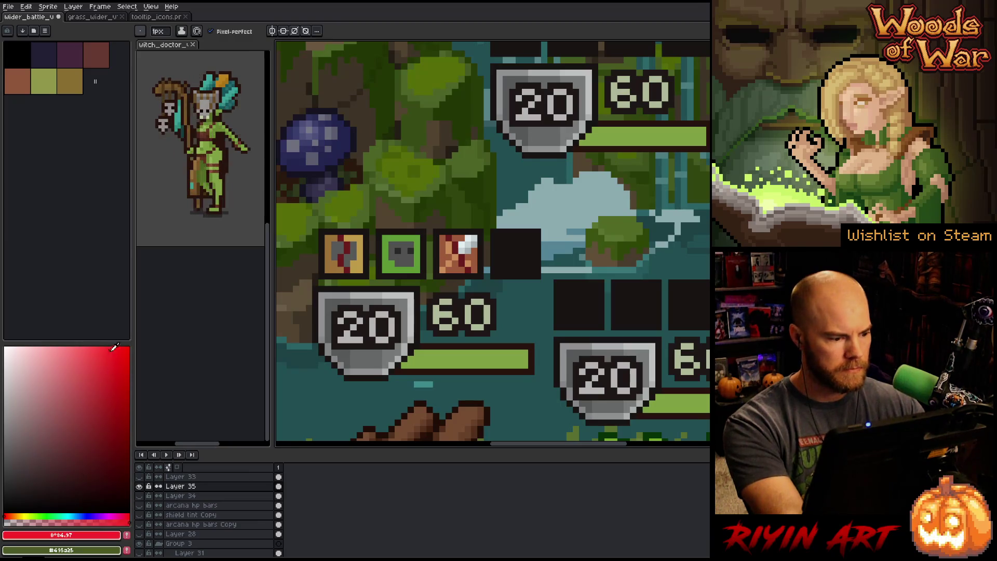
pyautogui.click(108, 369)
pyautogui.press('g')
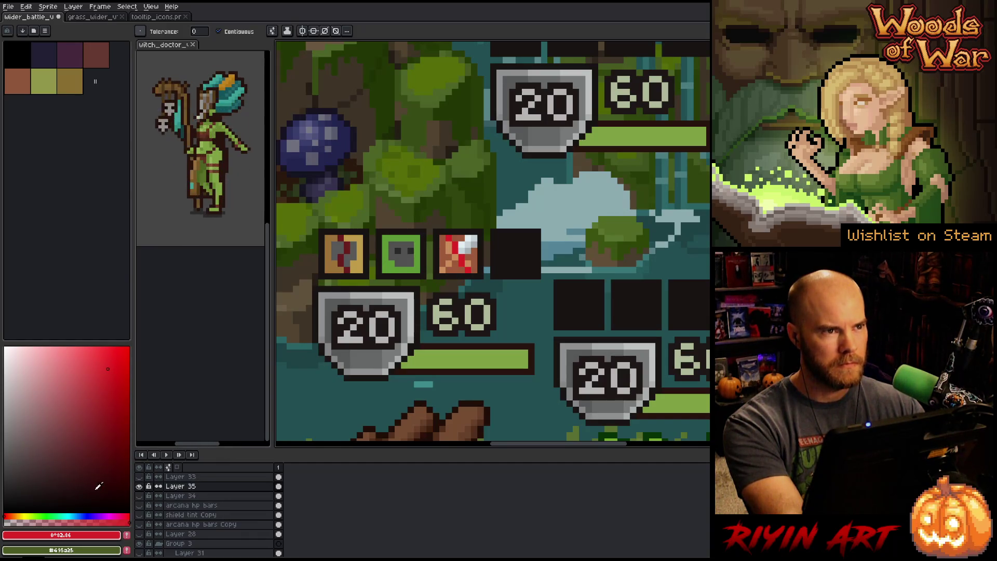
pyautogui.click(65, 355)
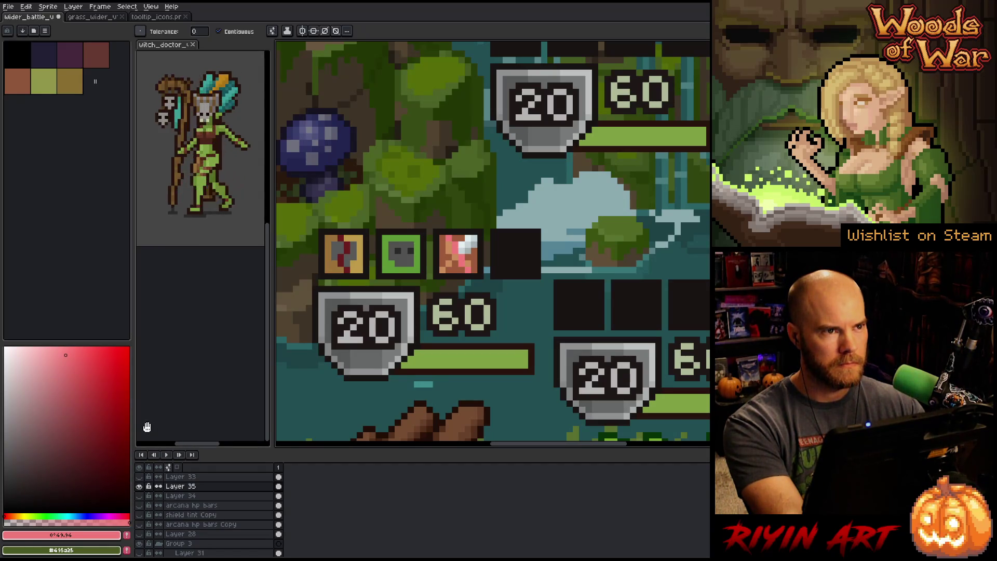
pyautogui.click(91, 414)
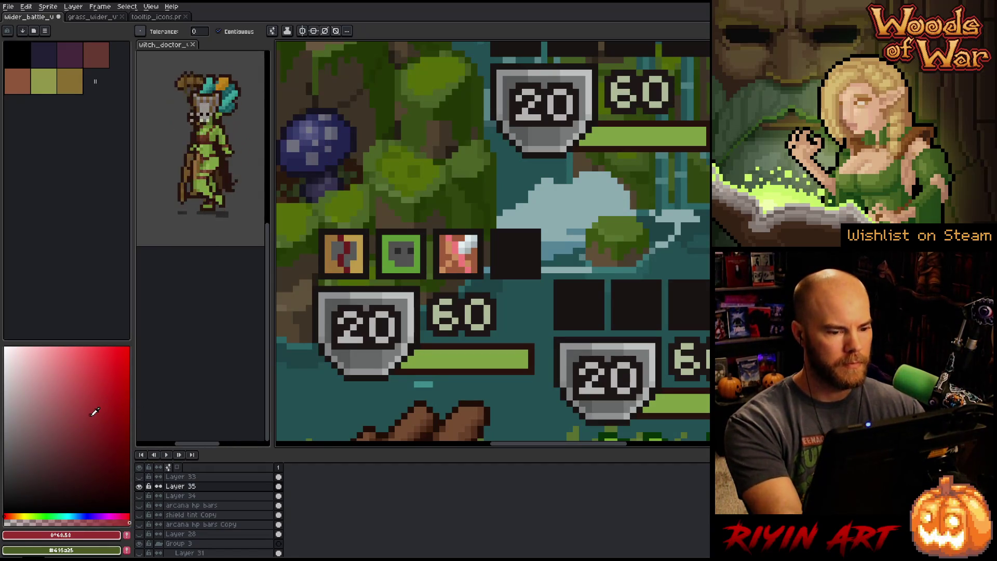
pyautogui.click(95, 442)
pyautogui.click(455, 251)
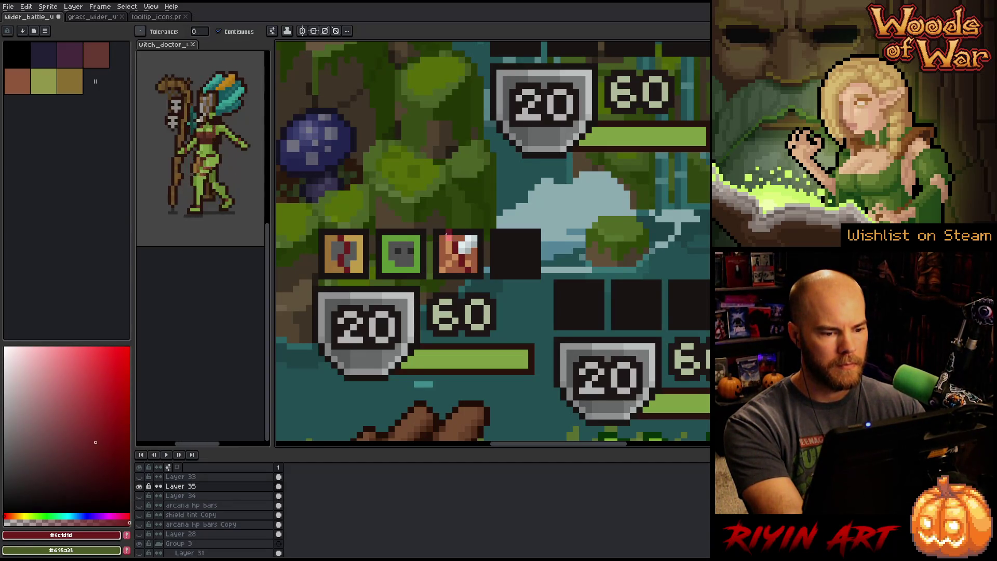
# - Sample the bloody icon's orange, brown and light orange tones as the drawing colour
pyautogui.press('i')
pyautogui.click(452, 238)
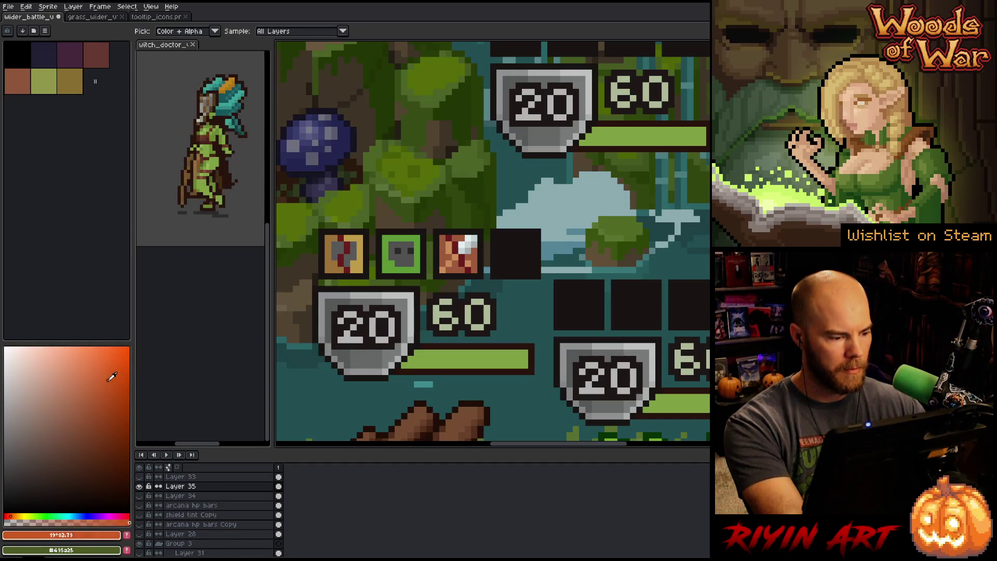
pyautogui.moveTo(111, 374); pyautogui.dragTo(89, 364)
pyautogui.press('w')
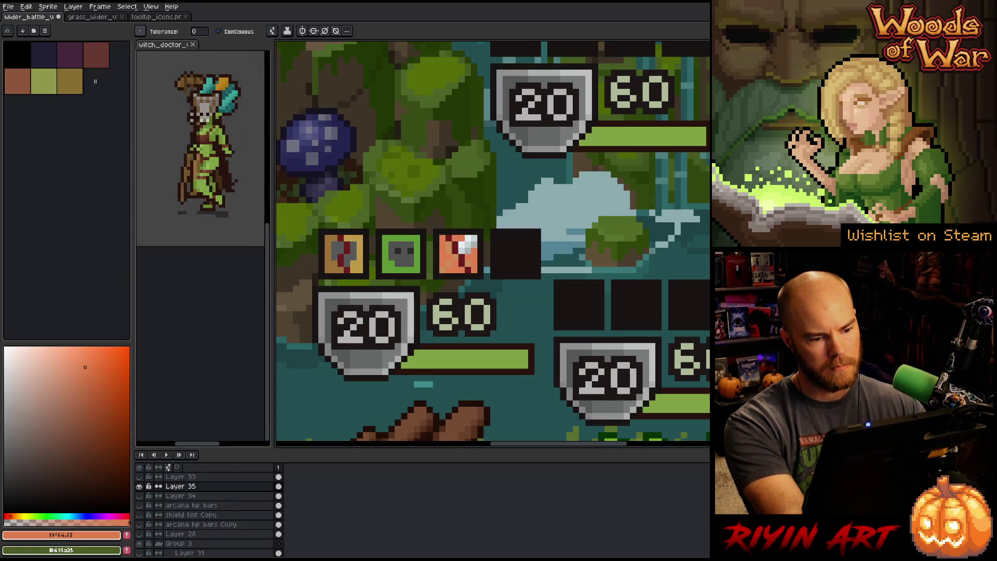
pyautogui.keyDown('alt'); pyautogui.click(460, 234); pyautogui.keyUp('alt')
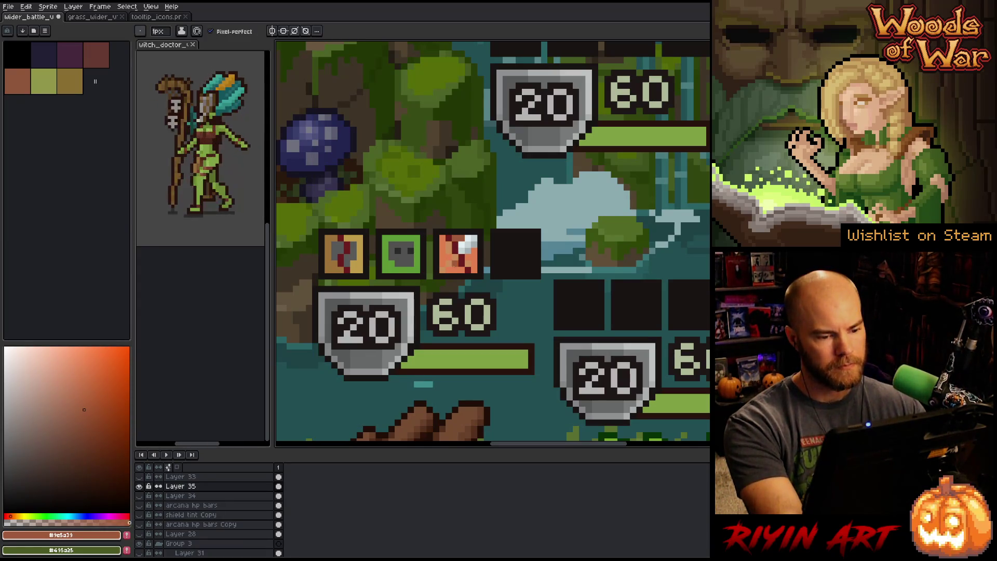
pyautogui.press('space')
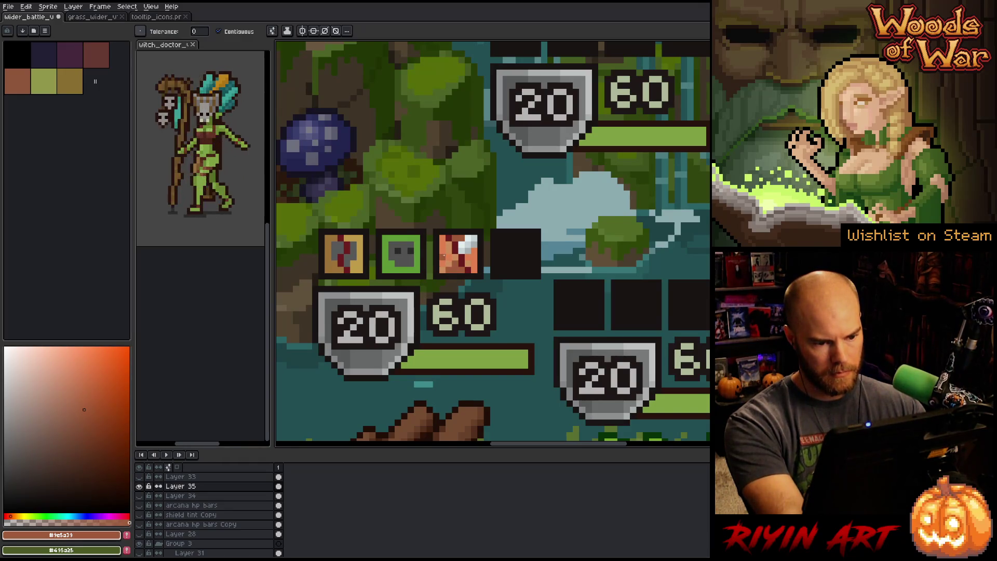
pyautogui.press('b')
pyautogui.keyDown('alt'); pyautogui.click(457, 256); pyautogui.keyUp('alt')
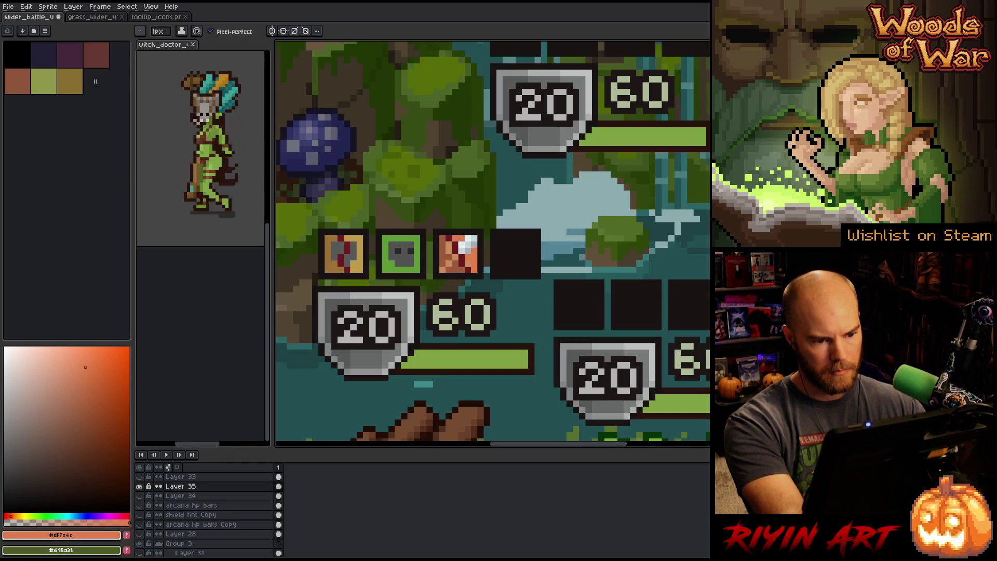
pyautogui.keyDown('alt'); pyautogui.click(467, 258); pyautogui.keyUp('alt')
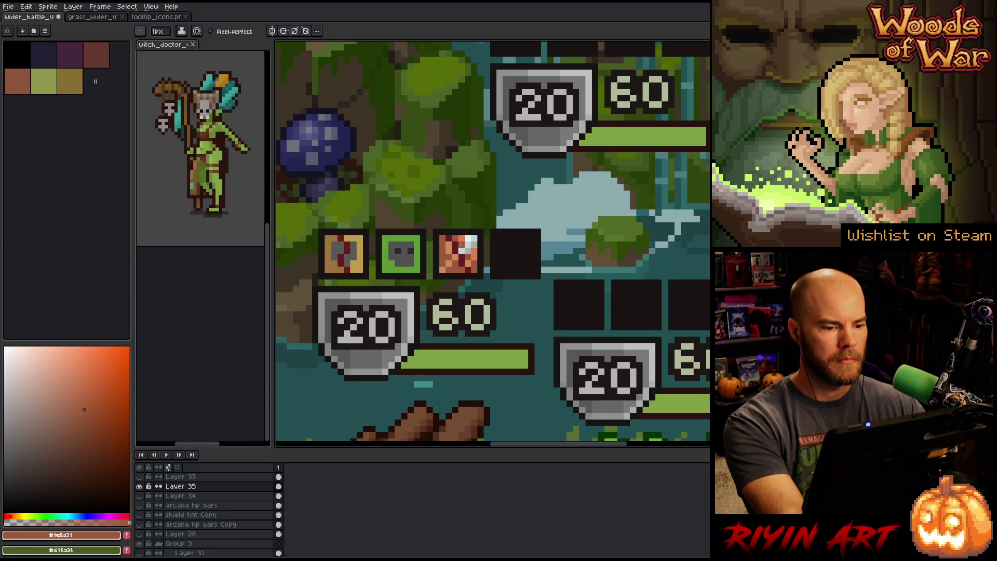
pyautogui.press('alt')
pyautogui.keyDown('alt'); pyautogui.click(476, 258); pyautogui.keyUp('alt')
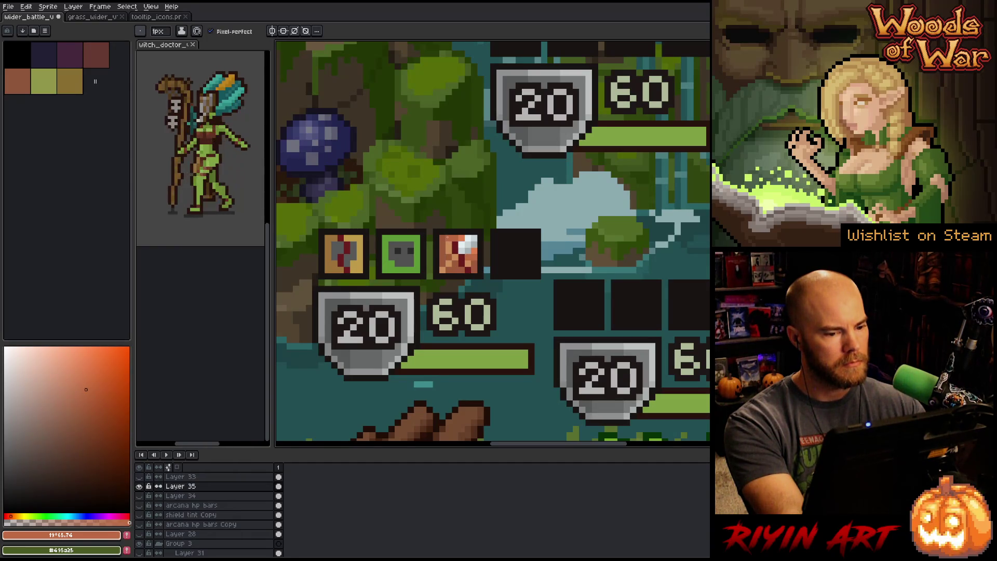
# - Sample the brown, mid orange and light orange from the bloody icon and tweak the shade
pyautogui.scroll(-4, 462, 283)
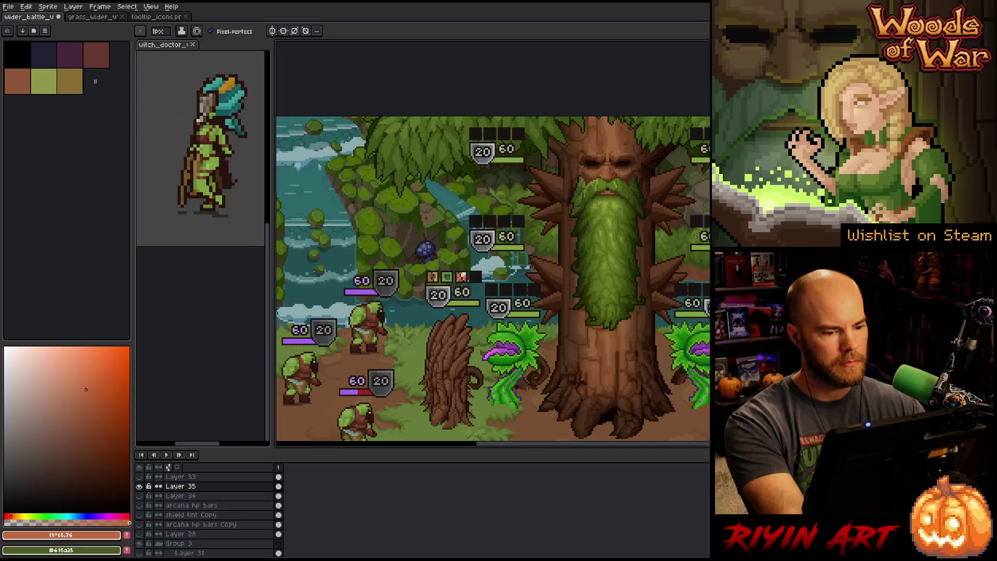
pyautogui.scroll(2, 463, 284)
pyautogui.scroll(2, 456, 277)
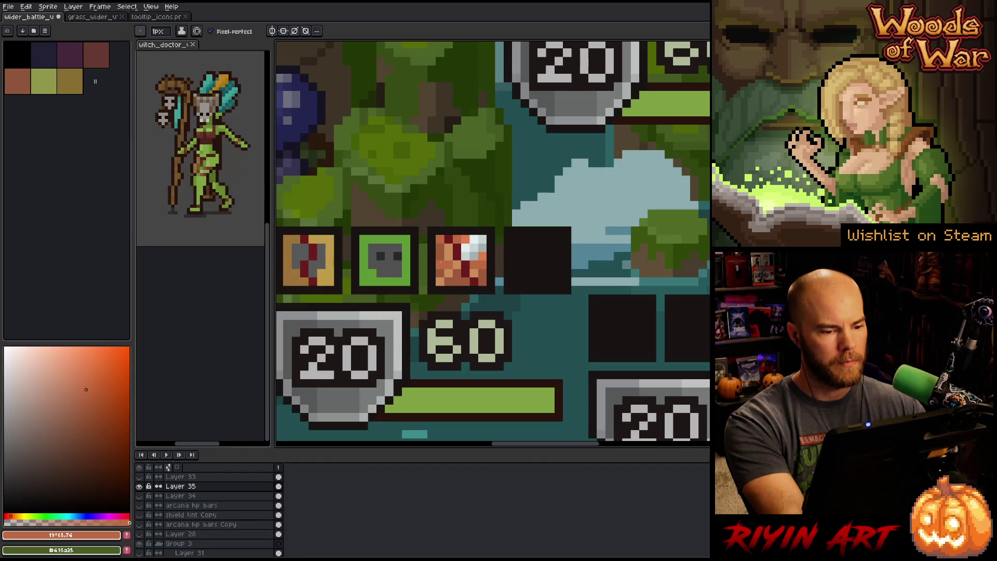
pyautogui.keyDown('alt'); pyautogui.click(457, 265); pyautogui.keyUp('alt')
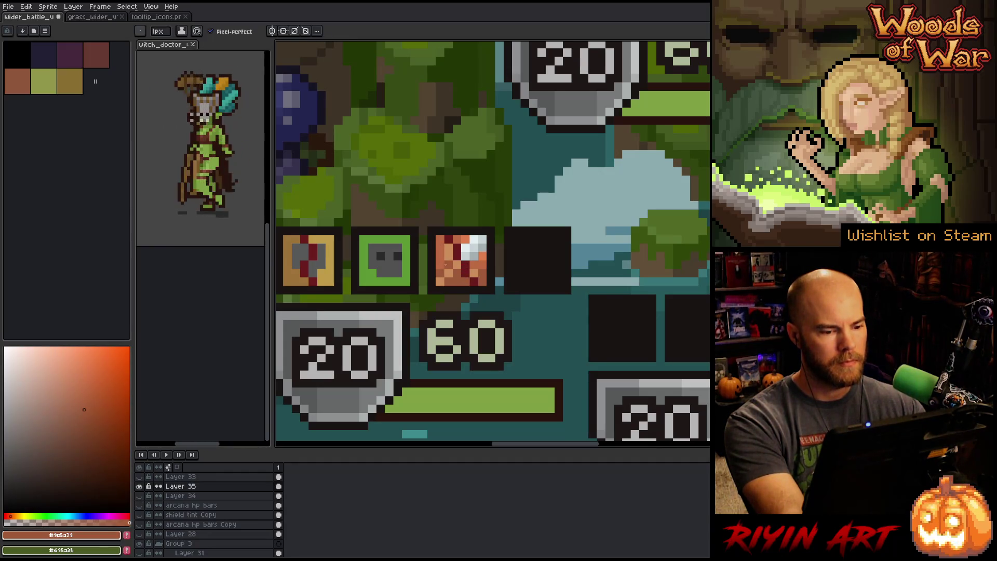
pyautogui.keyDown('alt'); pyautogui.click(456, 265); pyautogui.keyUp('alt')
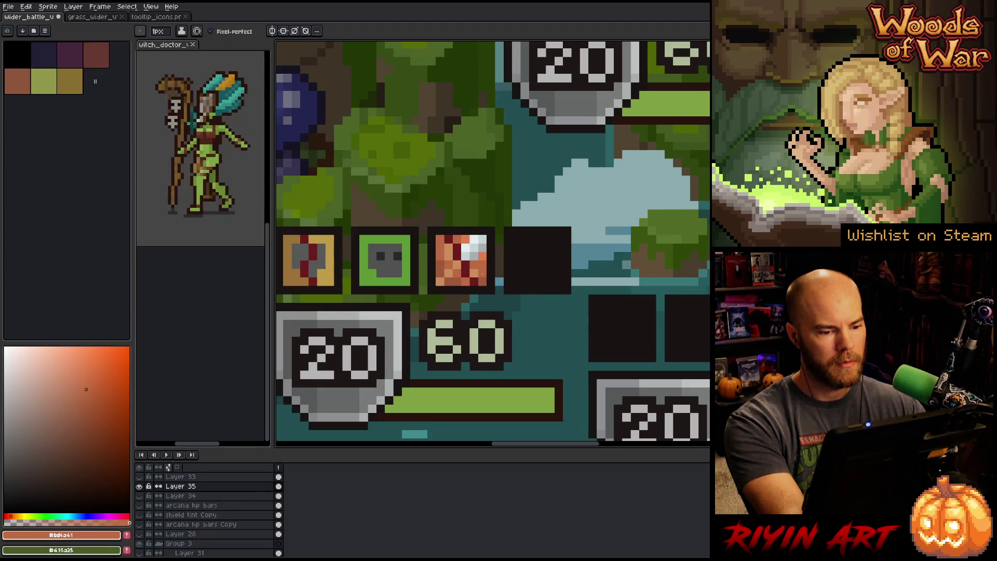
pyautogui.keyDown('alt'); pyautogui.click(452, 259); pyautogui.keyUp('alt')
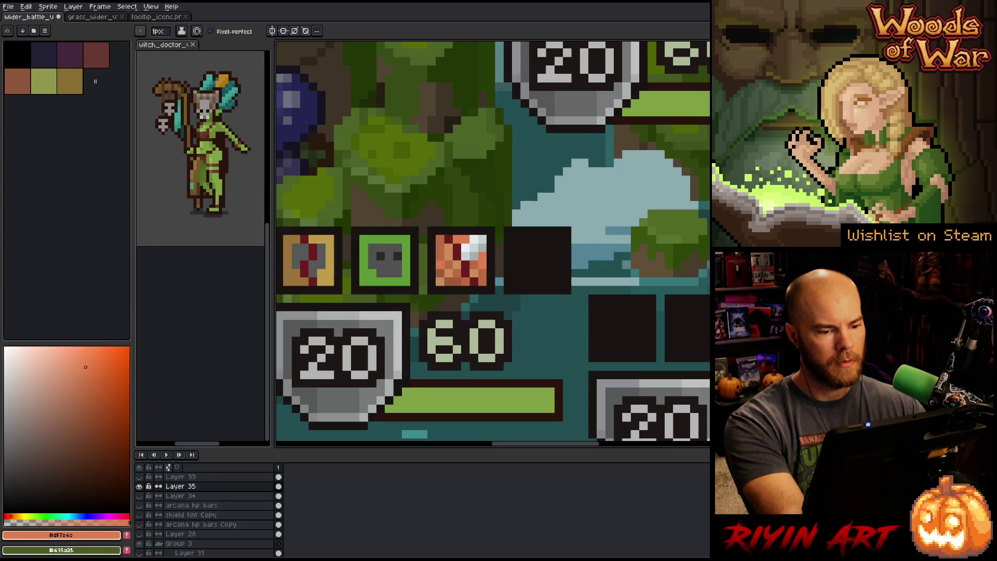
pyautogui.scroll(-3, 452, 299)
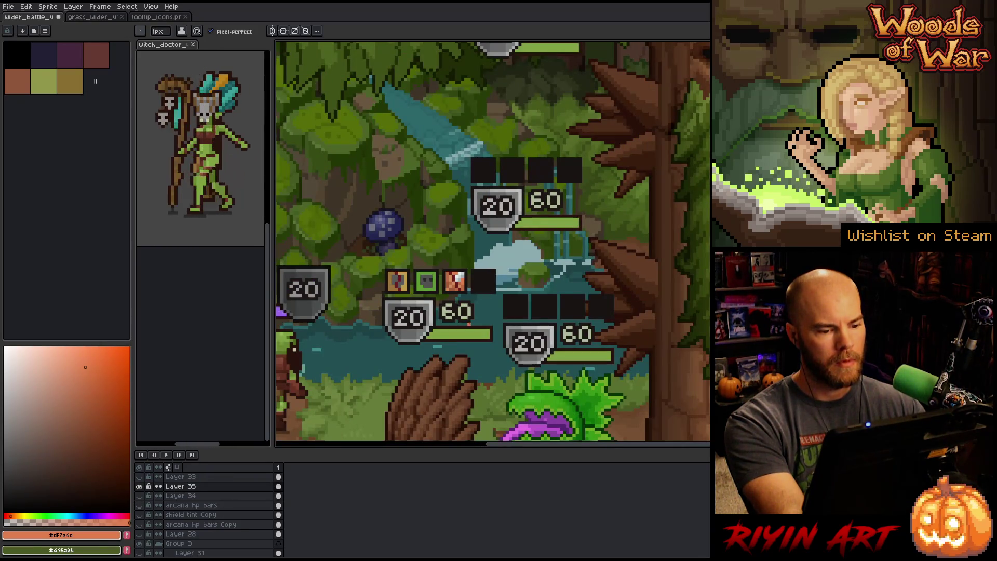
pyautogui.scroll(3, 456, 297)
pyautogui.keyDown('alt'); pyautogui.click(457, 264); pyautogui.keyUp('alt')
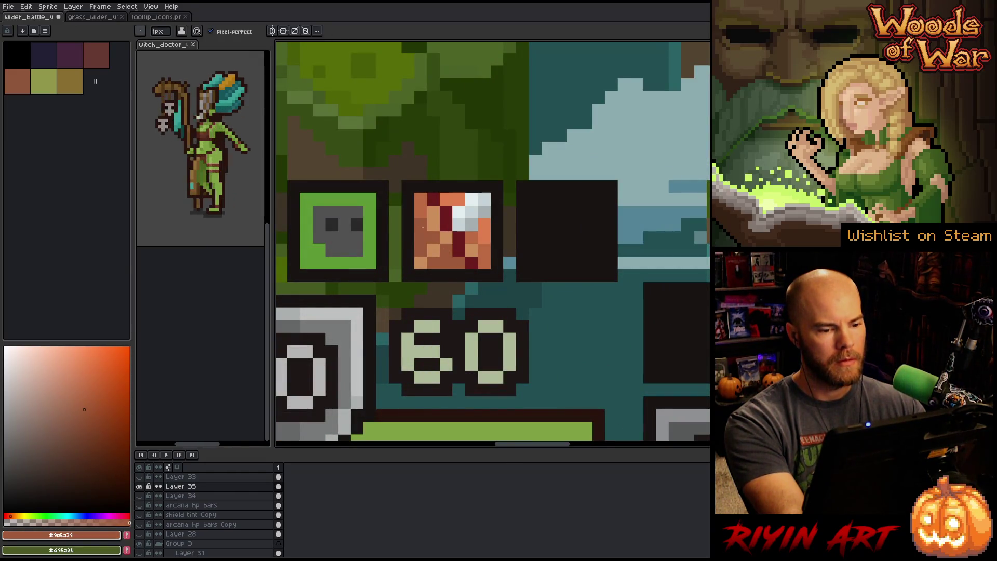
pyautogui.press('alt')
pyautogui.click(87, 421)
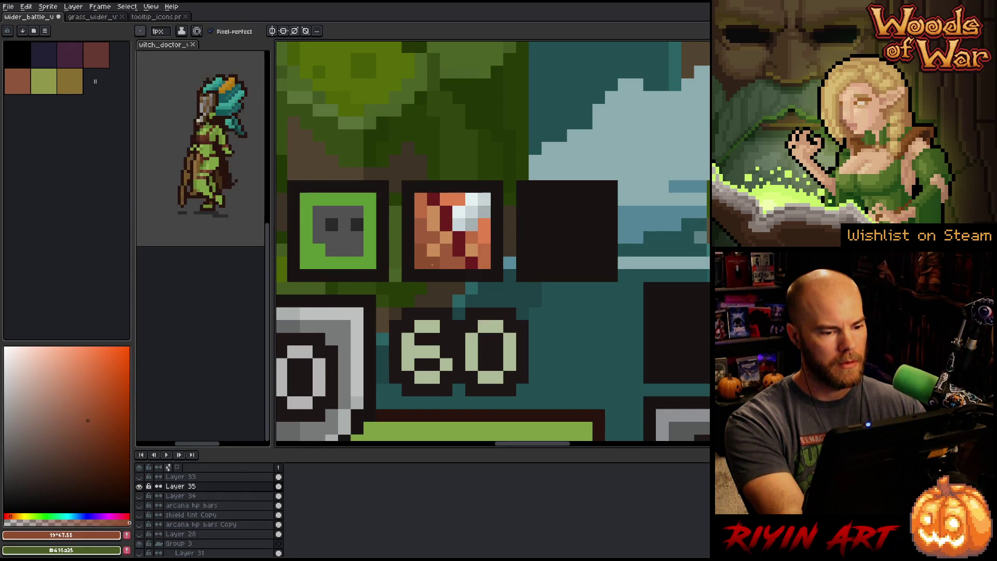
# - Sample the brown and light orange from the copper icon
pyautogui.scroll(-5, 432, 264)
pyautogui.scroll(3, 443, 266)
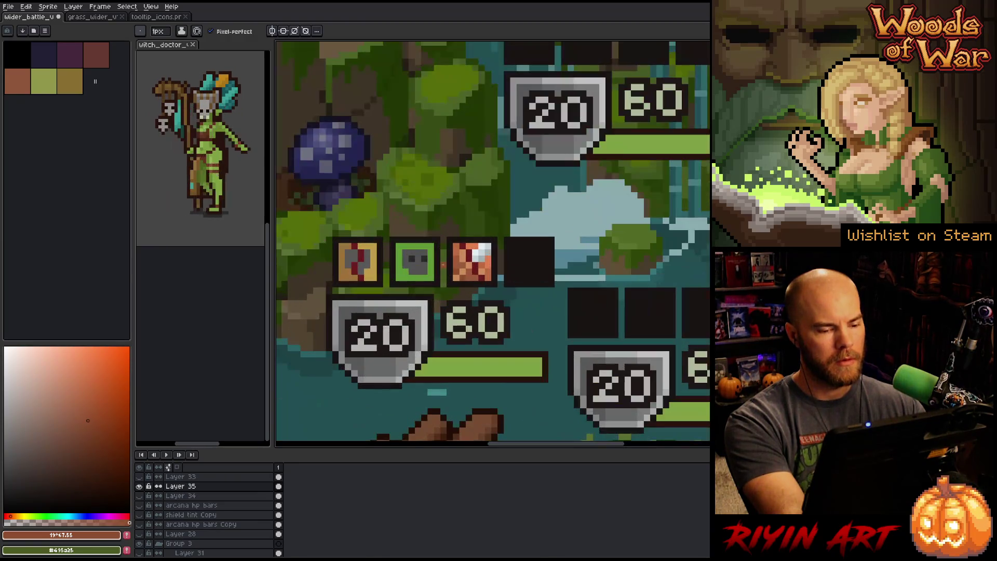
pyautogui.scroll(3, 496, 280)
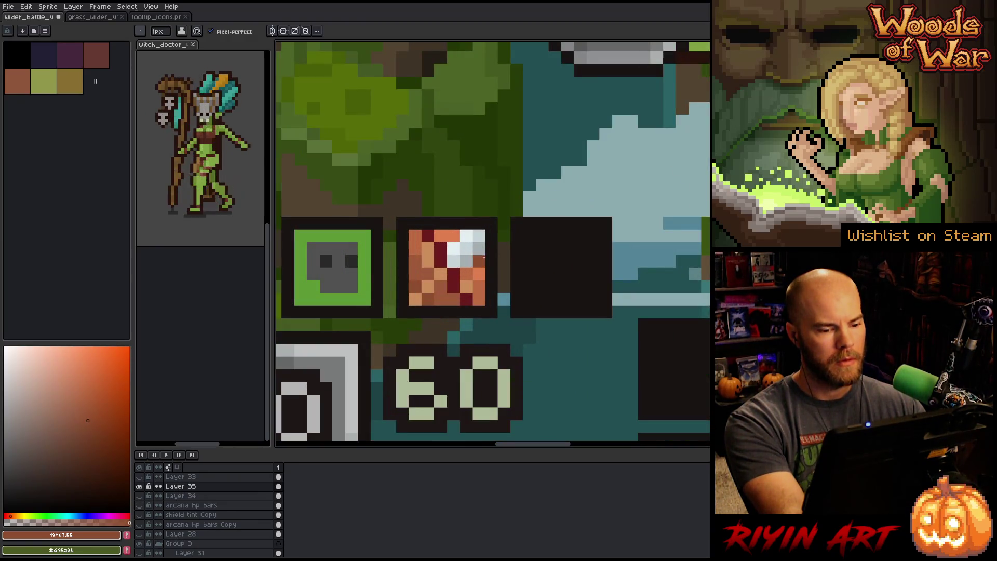
pyautogui.keyDown('alt'); pyautogui.click(417, 264); pyautogui.keyUp('alt')
pyautogui.scroll(-4, 442, 280)
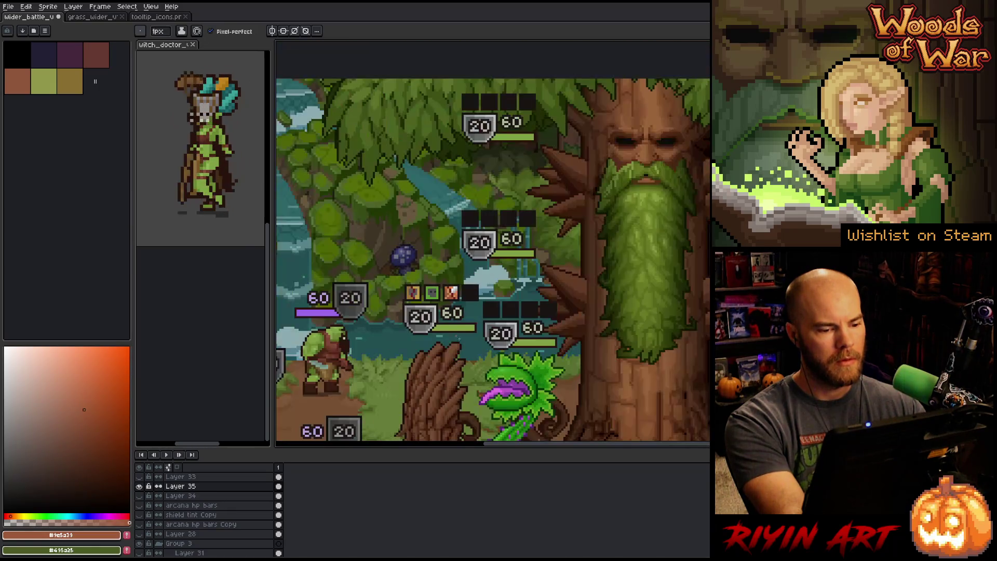
pyautogui.scroll(2, 464, 294)
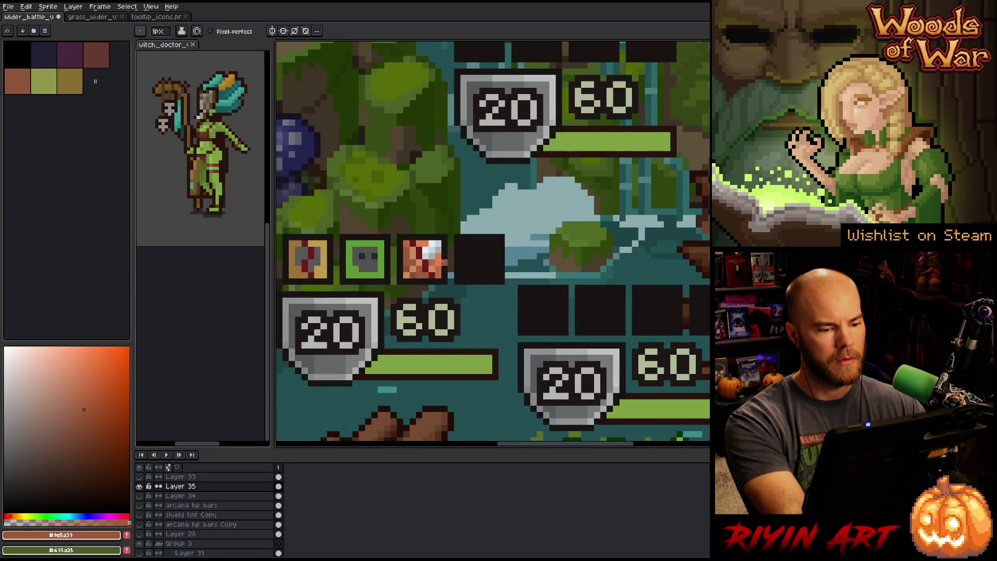
pyautogui.scroll(2, 442, 261)
pyautogui.keyDown('alt'); pyautogui.click(439, 258); pyautogui.keyUp('alt')
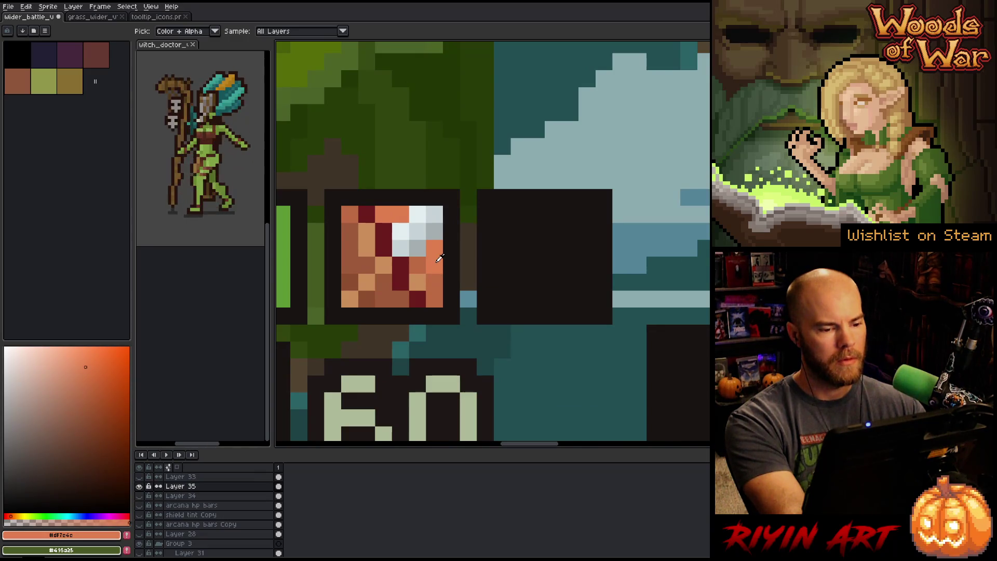
# - Paint a pale pink pixel on the icon's right edge, undoing the stray trial pixels
pyautogui.click(68, 354)
pyautogui.click(444, 244)
pyautogui.hotkey('ctrl', 'z')
pyautogui.click(59, 363)
pyautogui.click(398, 260)
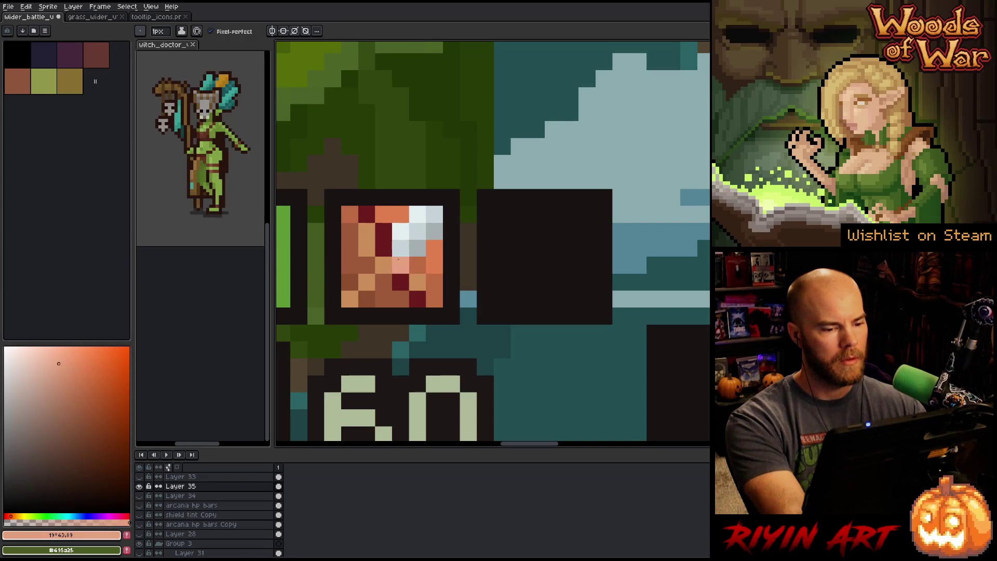
pyautogui.hotkey('ctrl', 'z')
pyautogui.click(439, 243)
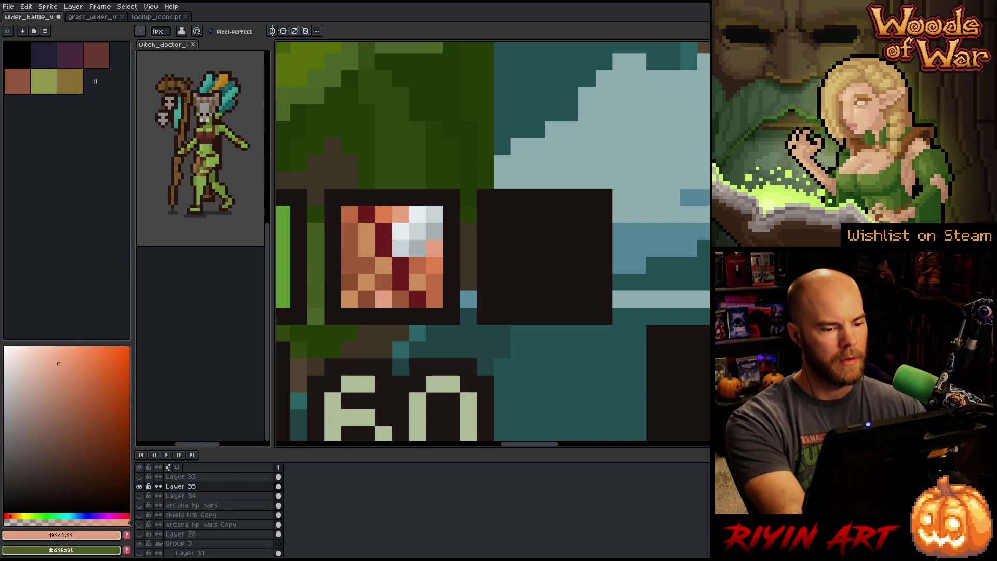
pyautogui.scroll(-4, 383, 299)
pyautogui.scroll(-3, 358, 347)
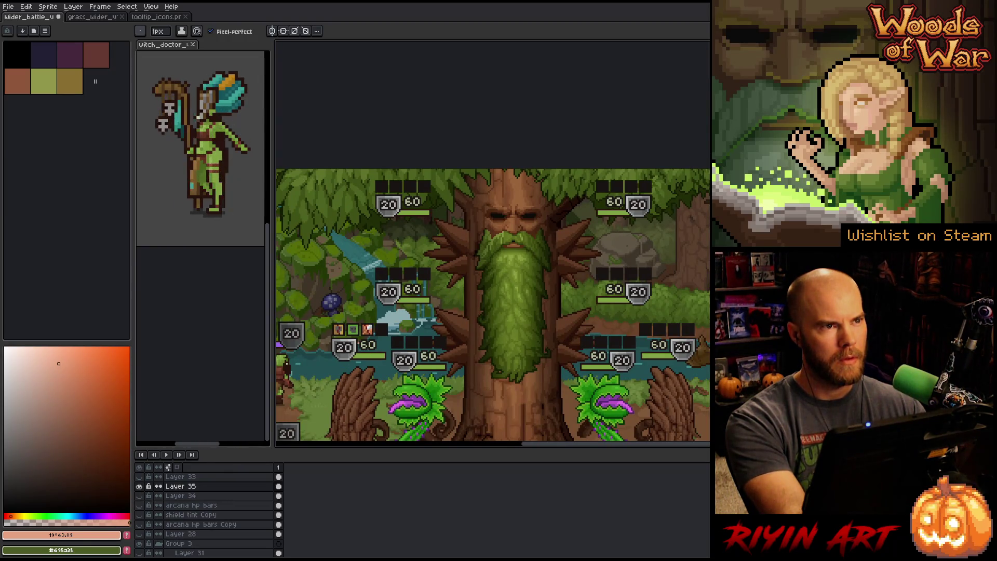
pyautogui.scroll(2, 469, 297)
pyautogui.scroll(-1, 470, 297)
pyautogui.scroll(1, 470, 296)
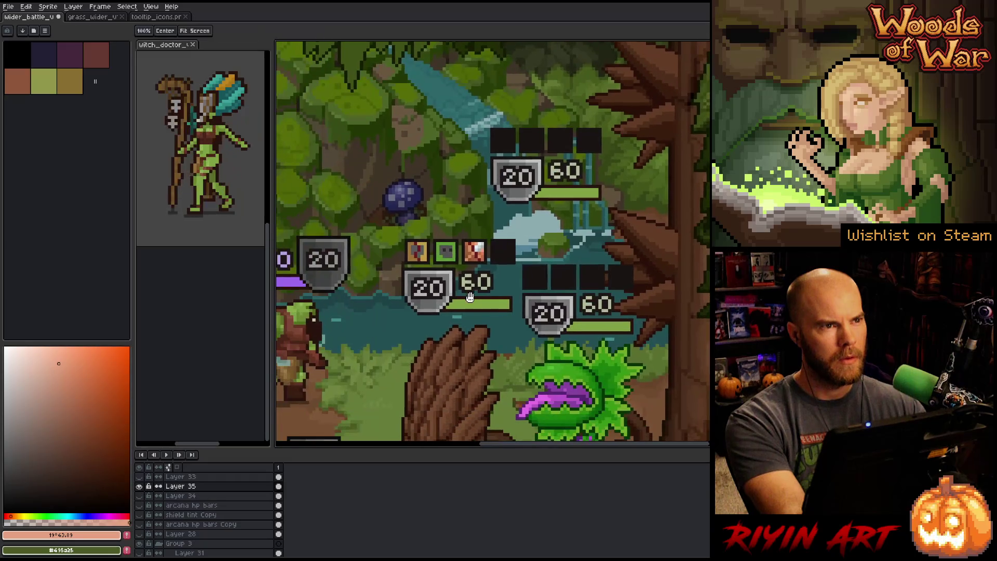
pyautogui.scroll(2, 467, 295)
# - Fill the green icon's dark face with a light grey and fine-tune the grey shade
pyautogui.press('i')
pyautogui.moveTo(49, 437); pyautogui.dragTo(8, 418)
pyautogui.press('w')
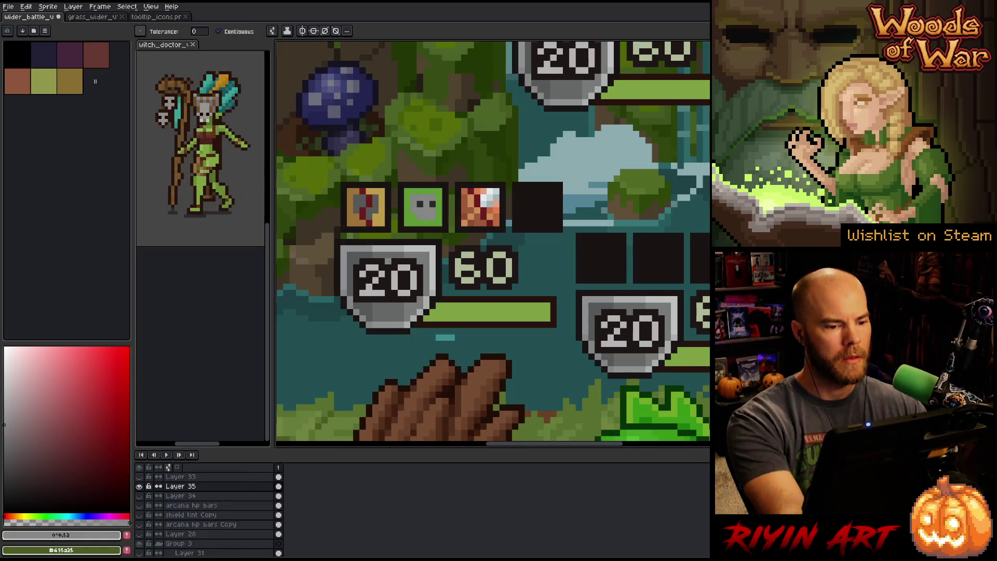
pyautogui.click(5, 373)
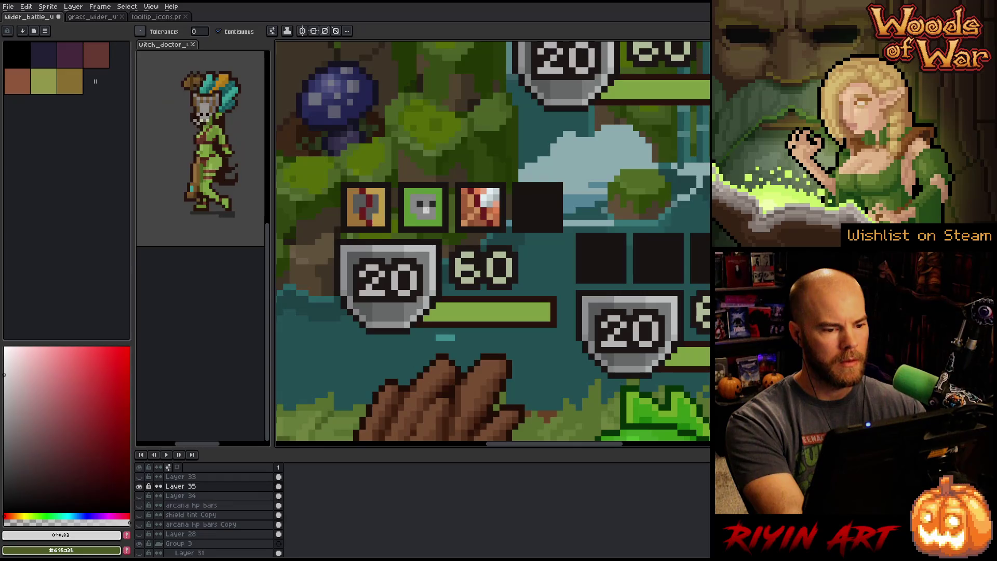
pyautogui.click(423, 206)
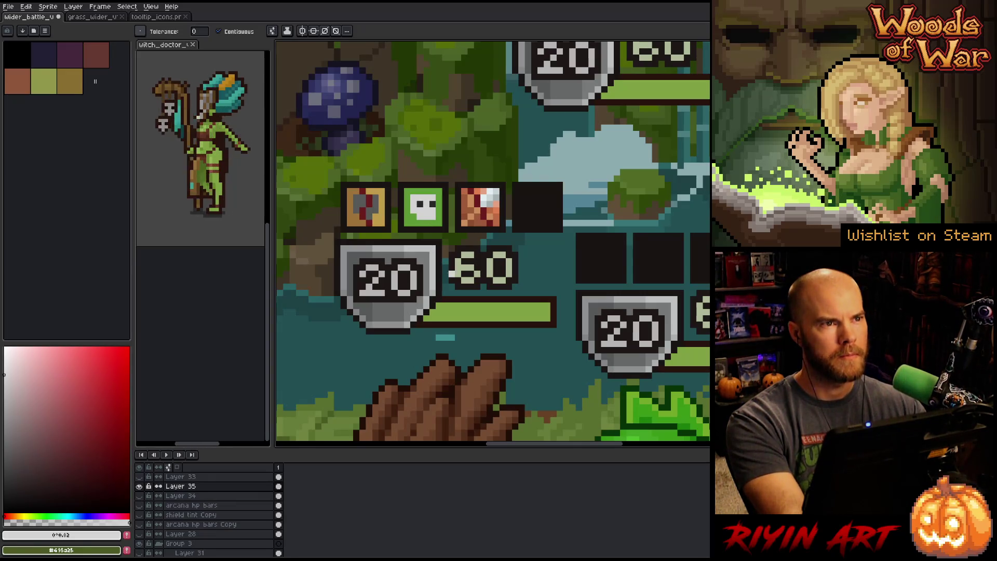
pyautogui.click(4, 380)
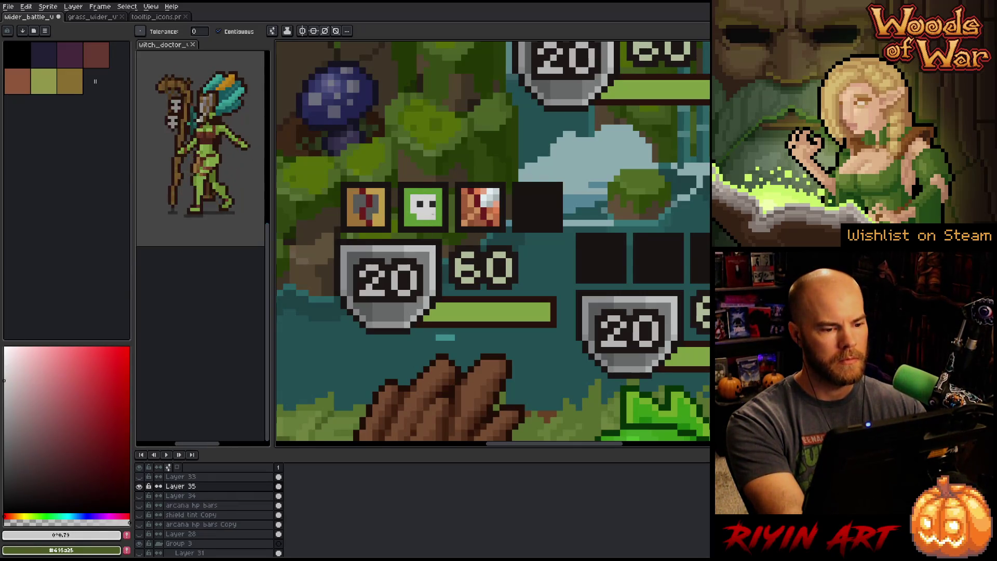
pyautogui.click(4, 399)
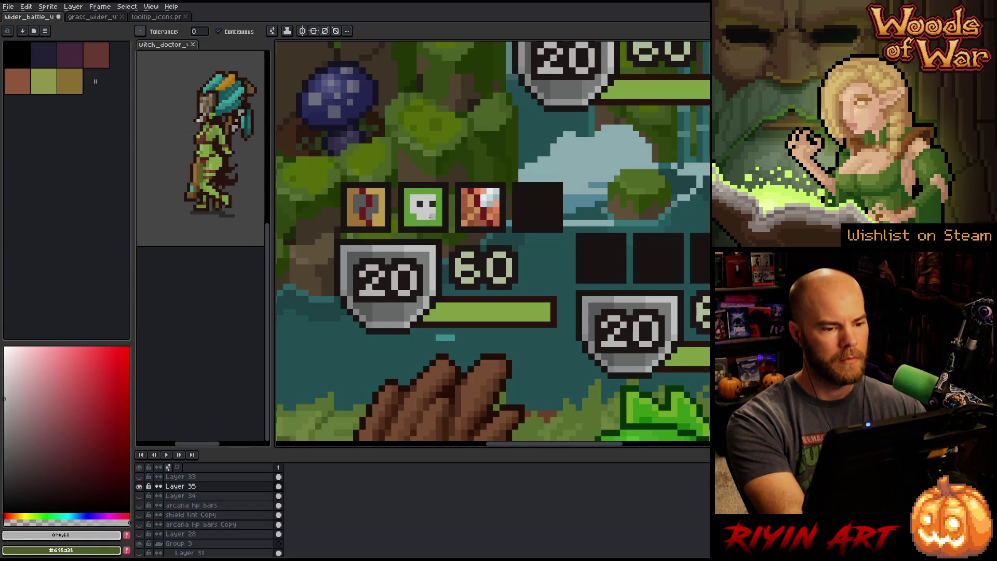
pyautogui.click(5, 393)
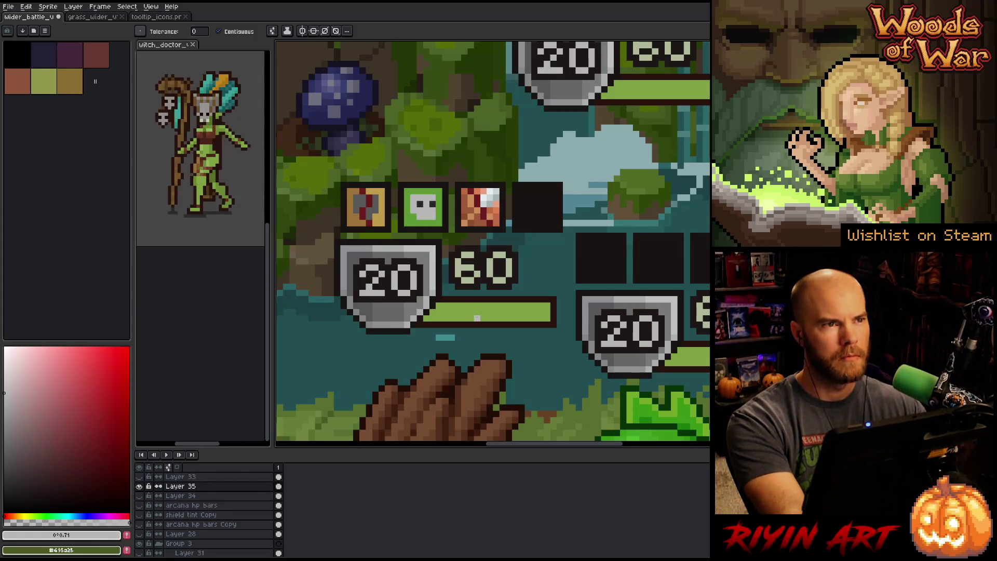
pyautogui.click(4, 383)
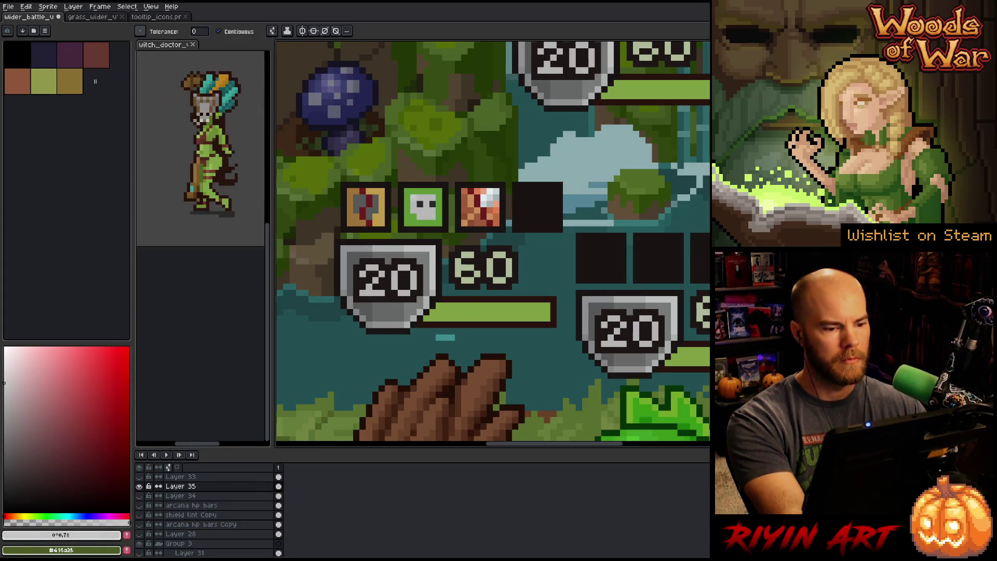
# - Try a brighter green background fill, undo it, and resample the face grey
pyautogui.click(443, 210)
pyautogui.moveTo(116, 387)
pyautogui.mouseDown()
pyautogui.moveTo(92, 418)
pyautogui.moveTo(112, 414)
pyautogui.mouseUp()
pyautogui.press('g')
pyautogui.click(445, 217)
pyautogui.hotkey('ctrl', 'z')
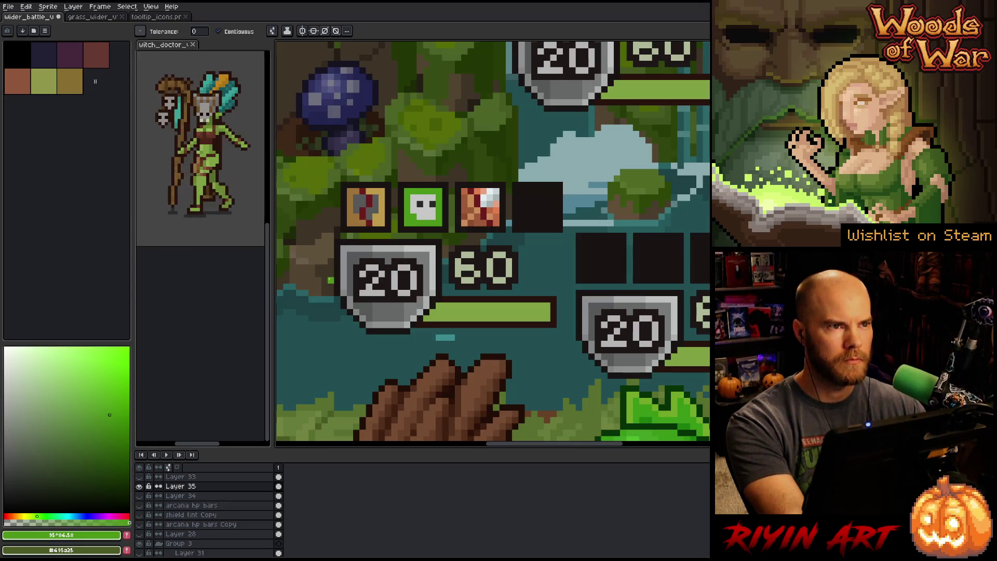
pyautogui.press('i')
pyautogui.click(421, 212)
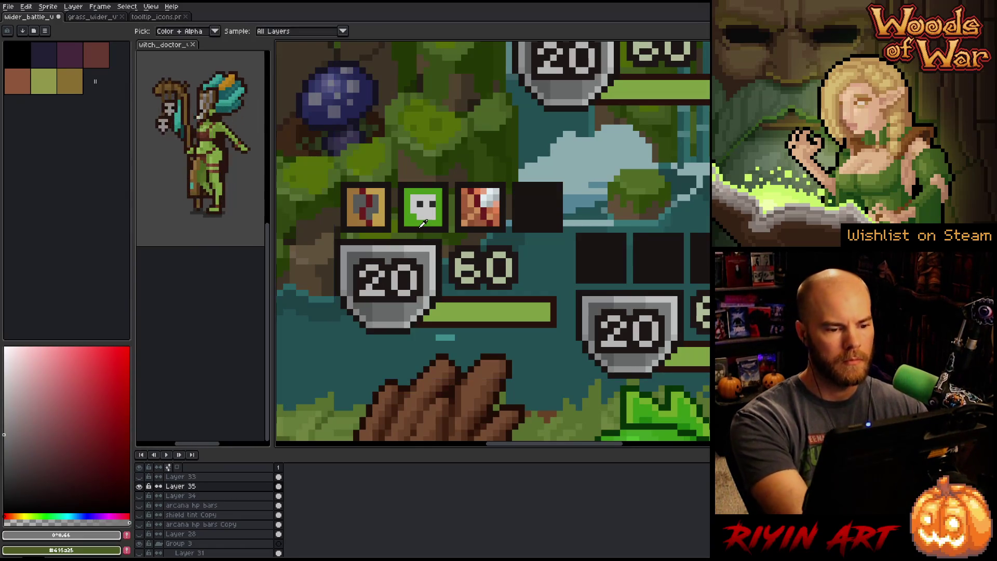
# - Fill the skull face with grey, then refill it with a lighter grey
pyautogui.press('g')
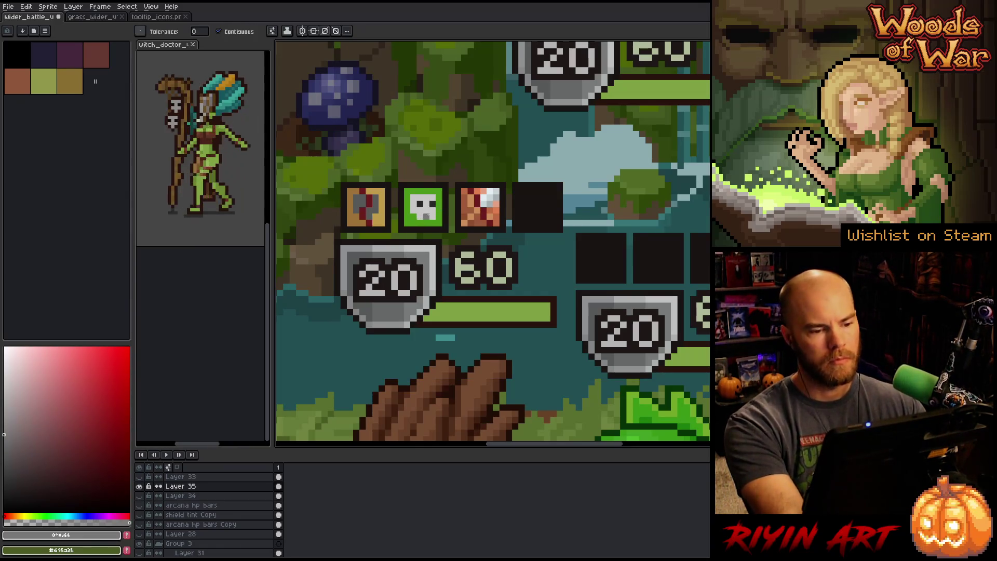
pyautogui.click(434, 209)
pyautogui.press('i')
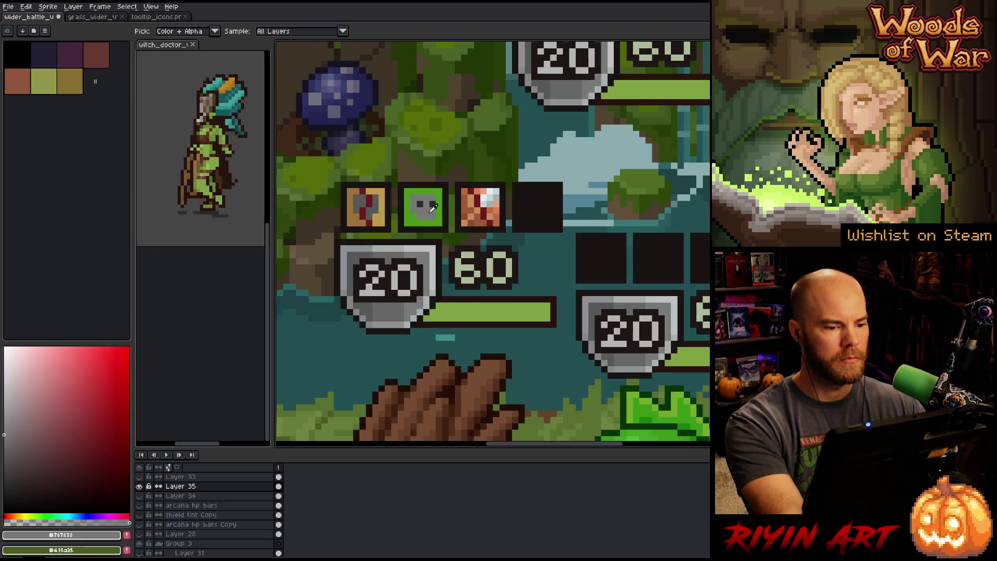
pyautogui.click(3, 428)
pyautogui.press('g')
pyautogui.click(424, 207)
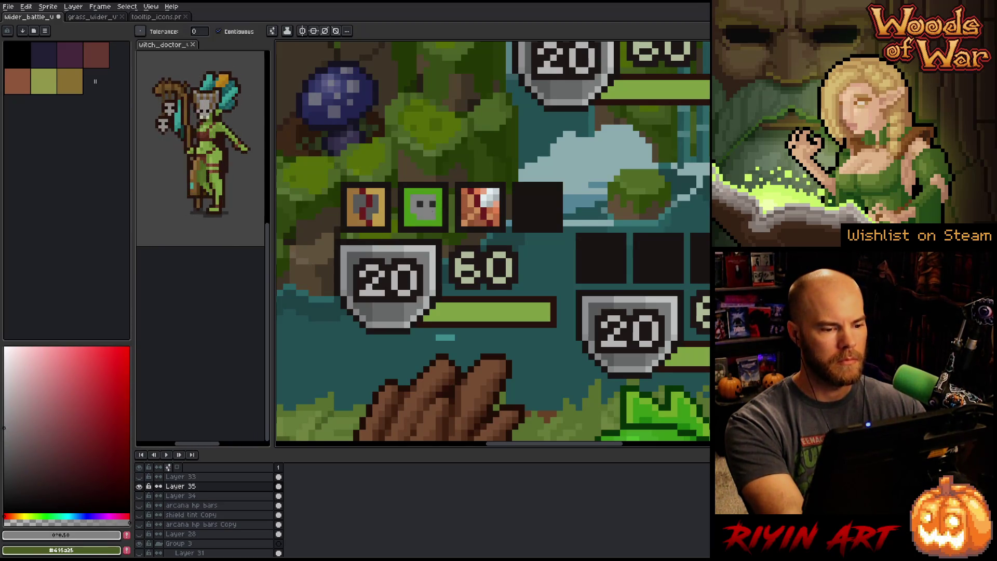
# - Refill the icon background with a lighter green, then a darker, less saturated green
pyautogui.press('i')
pyautogui.click(416, 218)
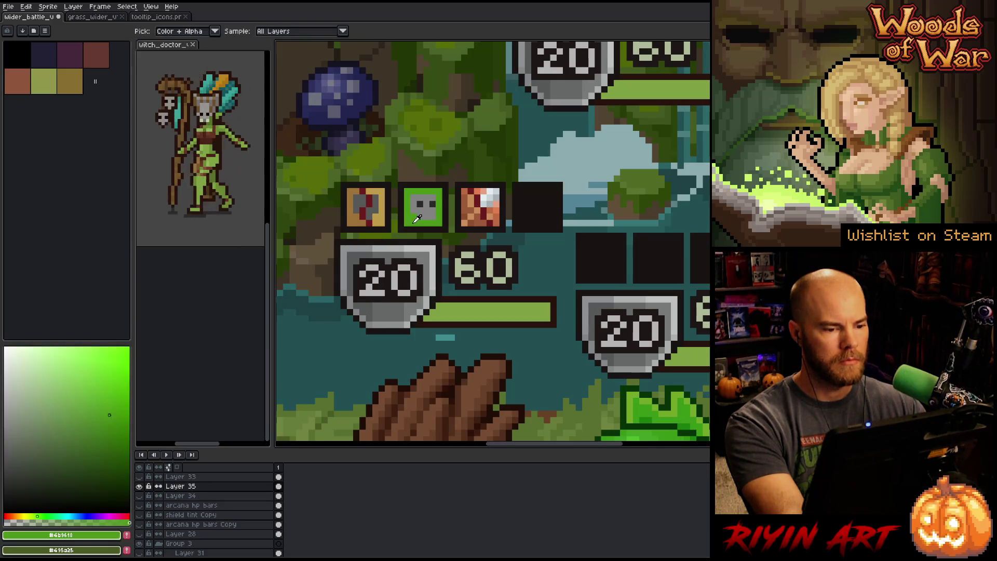
pyautogui.click(81, 370)
pyautogui.press('g')
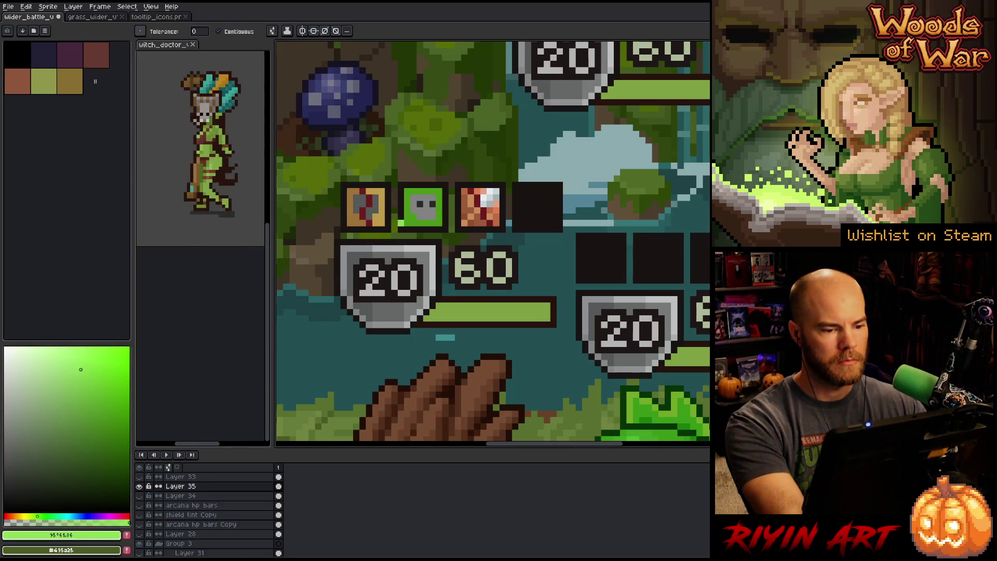
pyautogui.click(411, 218)
pyautogui.moveTo(70, 377)
pyautogui.mouseDown()
pyautogui.moveTo(94, 379)
pyautogui.moveTo(61, 386)
pyautogui.mouseUp()
pyautogui.click(411, 217)
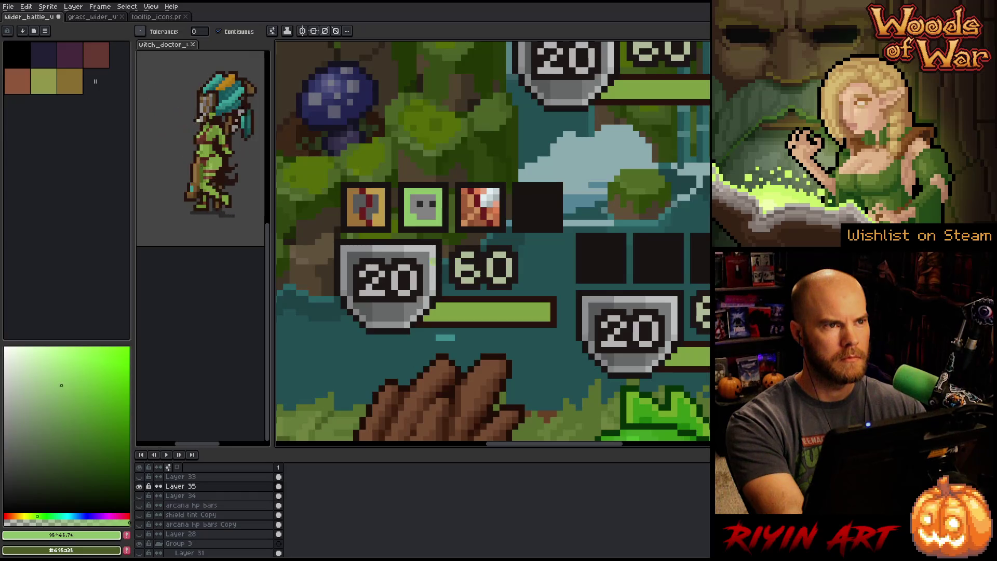
# - Try a darker green, then a slightly toned-down bright green, and pick a lighter face grey
pyautogui.moveTo(78, 392)
pyautogui.mouseDown()
pyautogui.moveTo(46, 416)
pyautogui.moveTo(80, 420)
pyautogui.mouseUp()
pyautogui.click(408, 217)
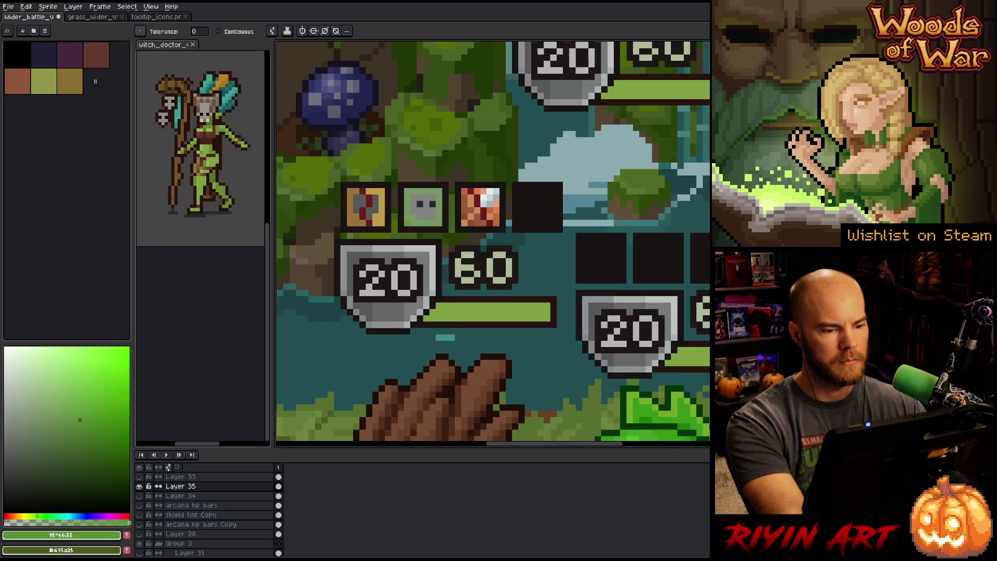
pyautogui.moveTo(111, 384)
pyautogui.mouseDown()
pyautogui.moveTo(122, 354)
pyautogui.moveTo(121, 362)
pyautogui.mouseUp()
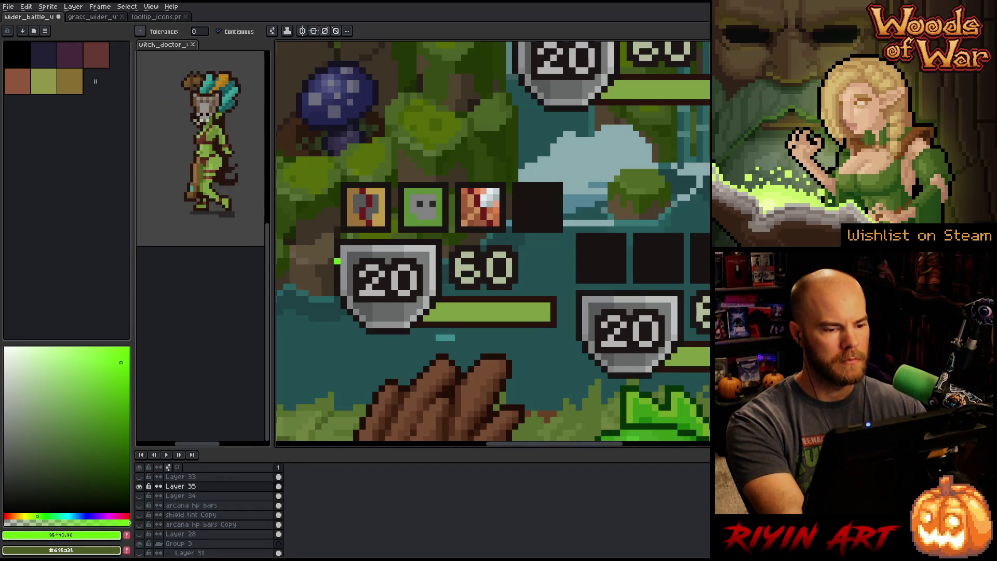
pyautogui.click(414, 216)
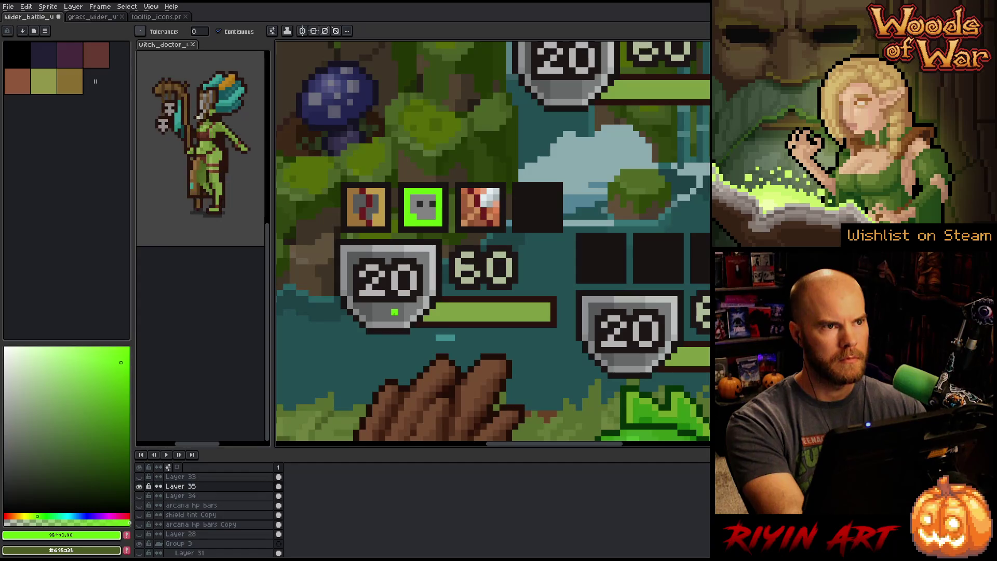
pyautogui.click(91, 386)
pyautogui.press('i')
pyautogui.click(434, 211)
pyautogui.click(6, 393)
# - Choose a near-white with a warm tint and a warmer light grey, then sample the icon green
pyautogui.press('g')
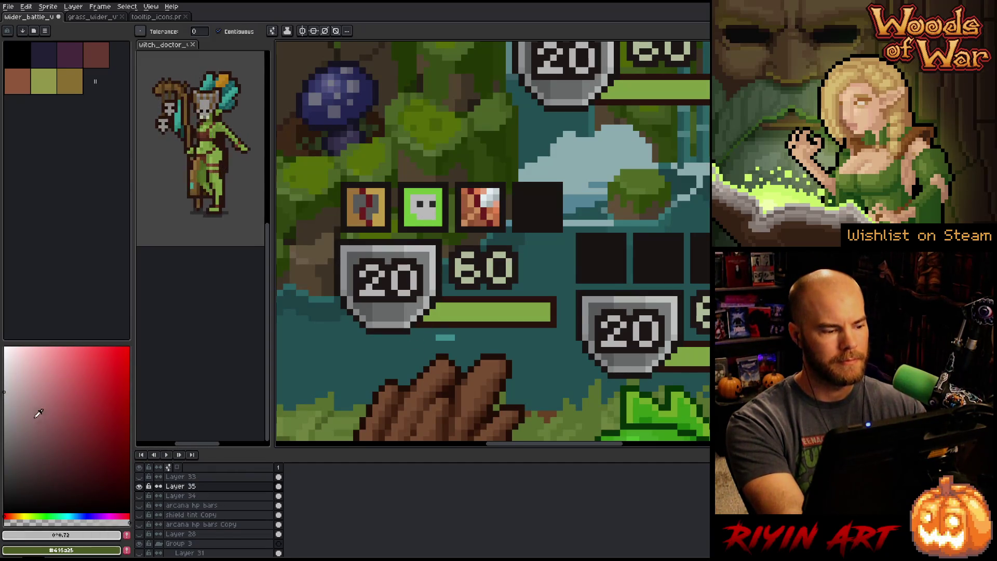
pyautogui.click(6, 364)
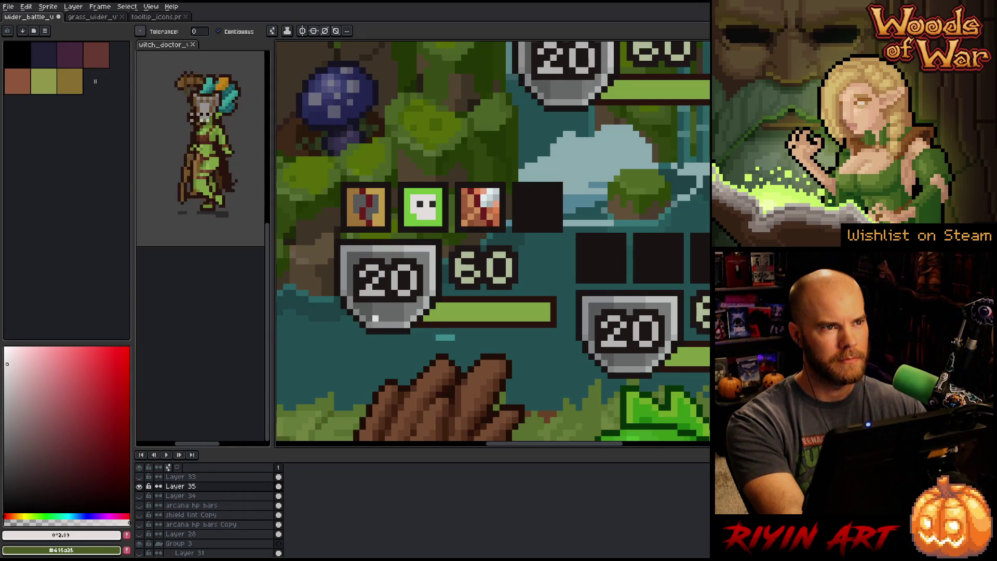
pyautogui.press('i')
pyautogui.click(6, 375)
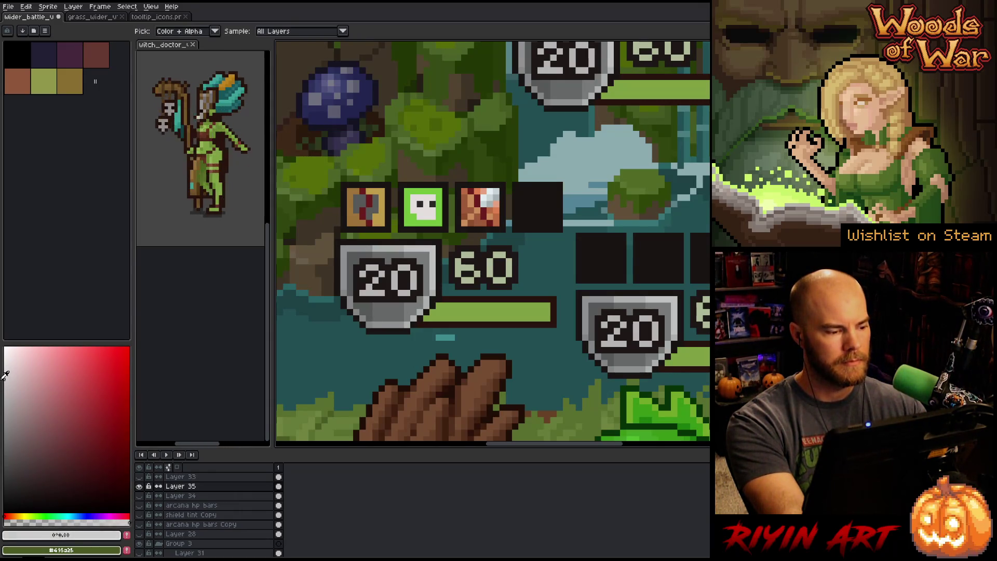
pyautogui.click(7, 376)
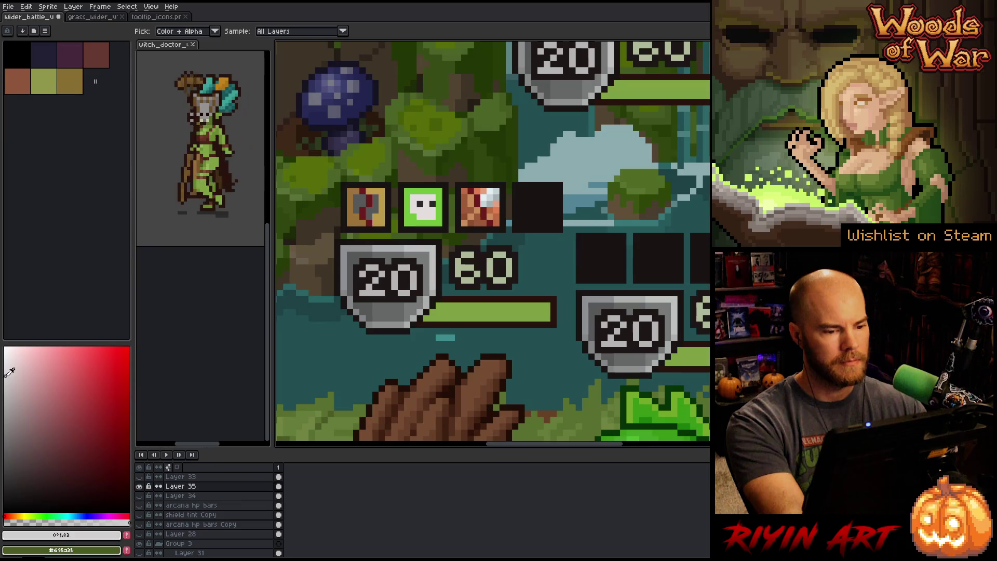
pyautogui.click(442, 208)
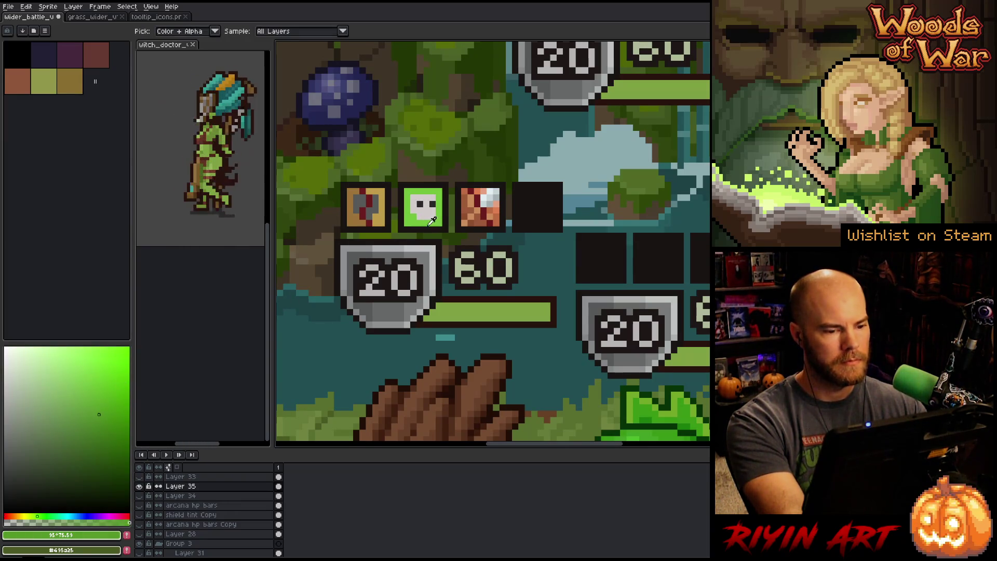
# - Try a grey fill on the white skull face, then undo it
pyautogui.press('g')
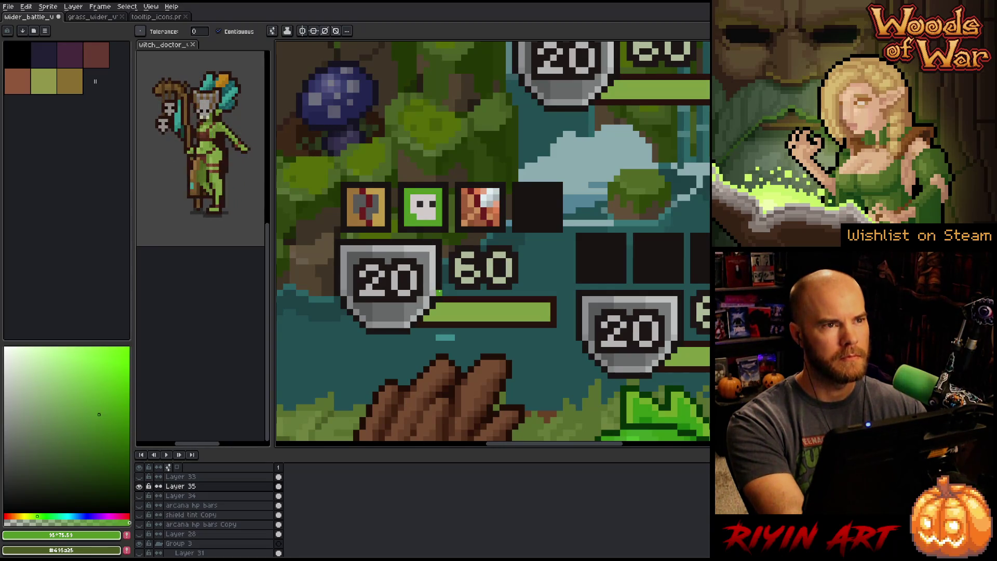
pyautogui.press('i')
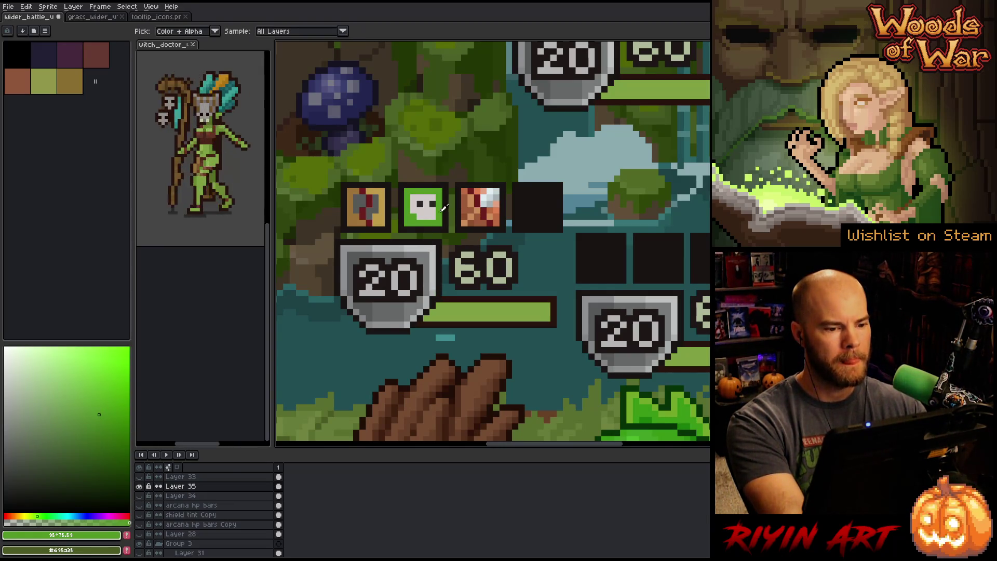
pyautogui.click(432, 207)
pyautogui.moveTo(49, 410); pyautogui.dragTo(4, 415)
pyautogui.press('g')
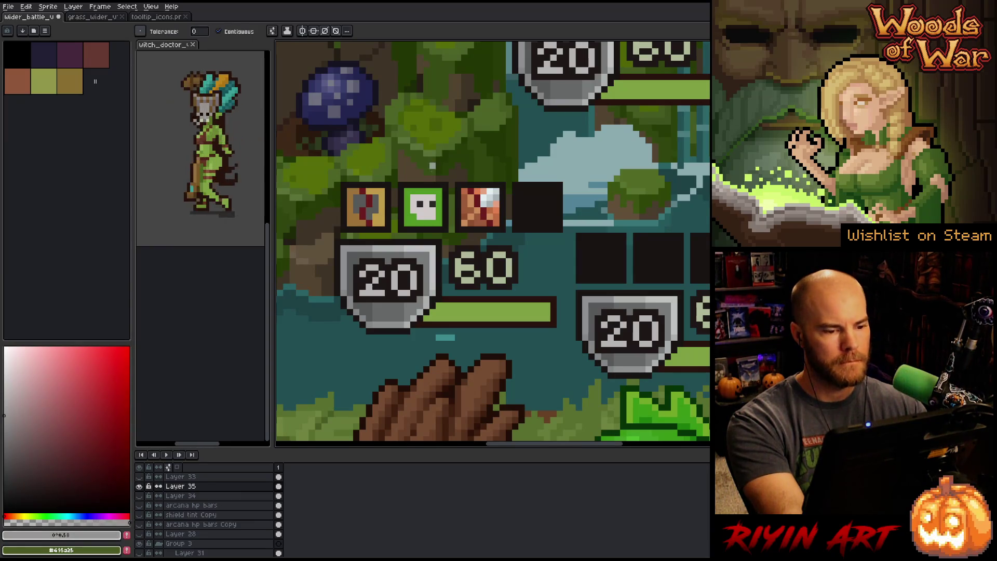
pyautogui.click(423, 213)
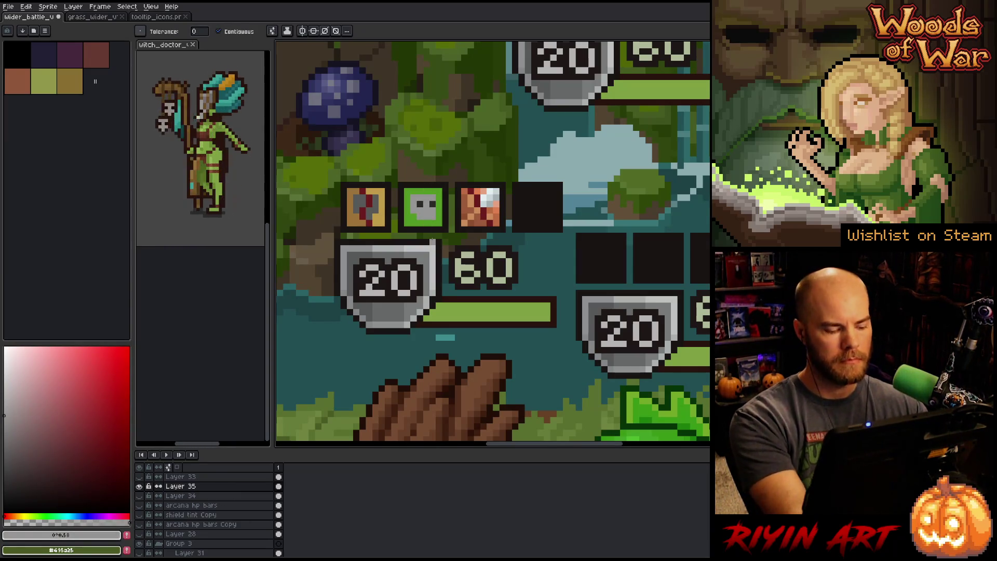
pyautogui.press('b')
pyautogui.hotkey('ctrl', 'z')
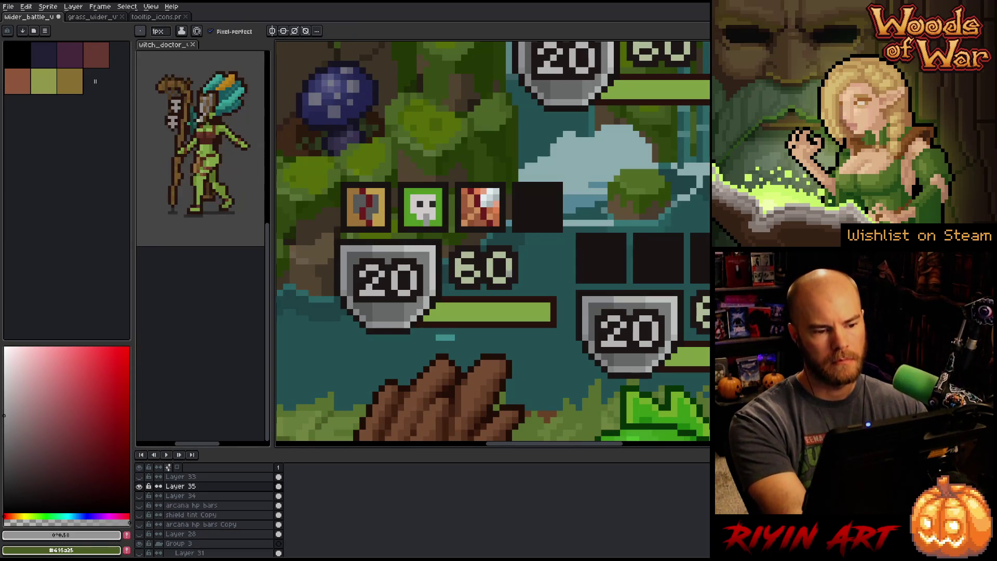
# - Sample the skull icon's green and switch to the Pencil
pyautogui.press('i')
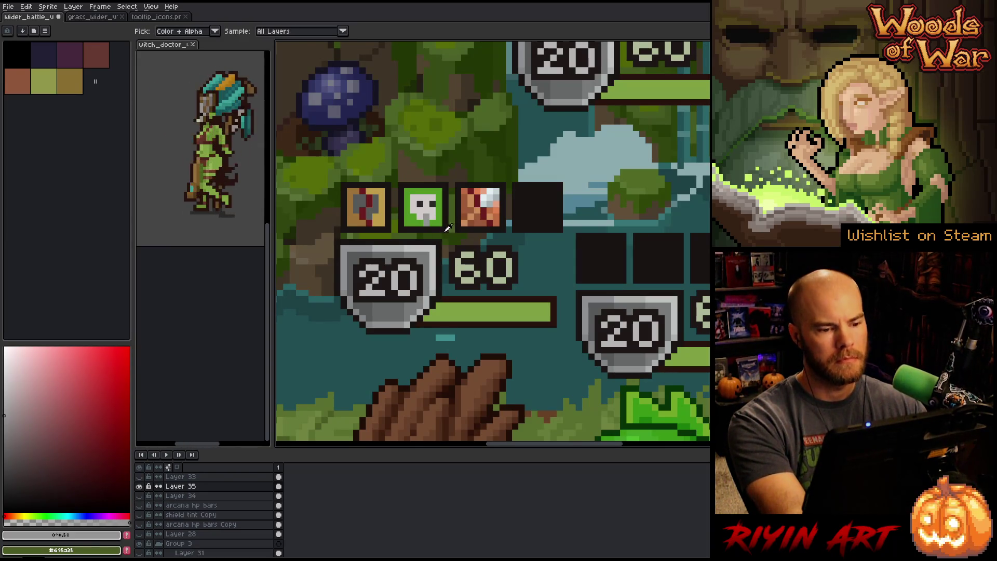
pyautogui.click(439, 221)
pyautogui.press('b')
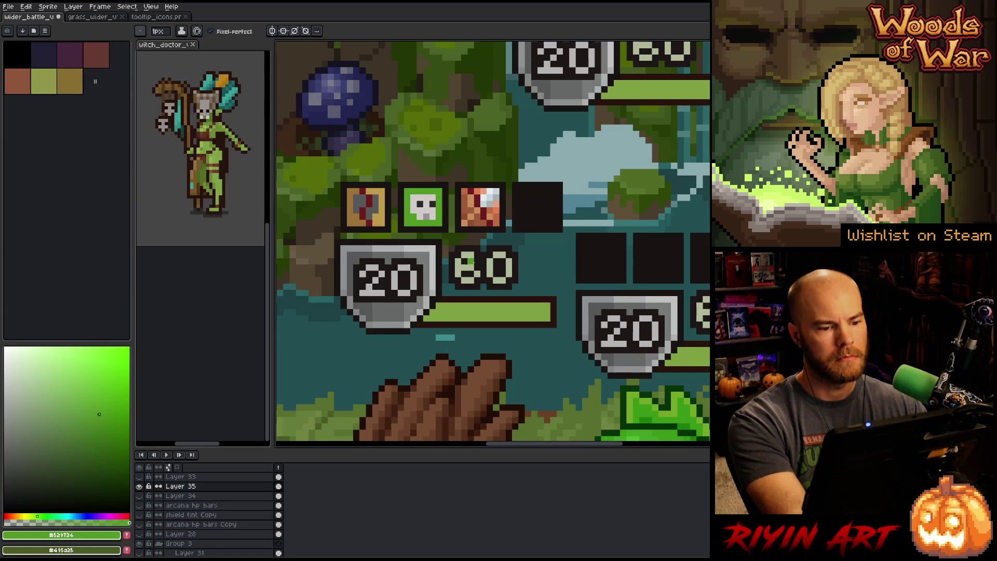
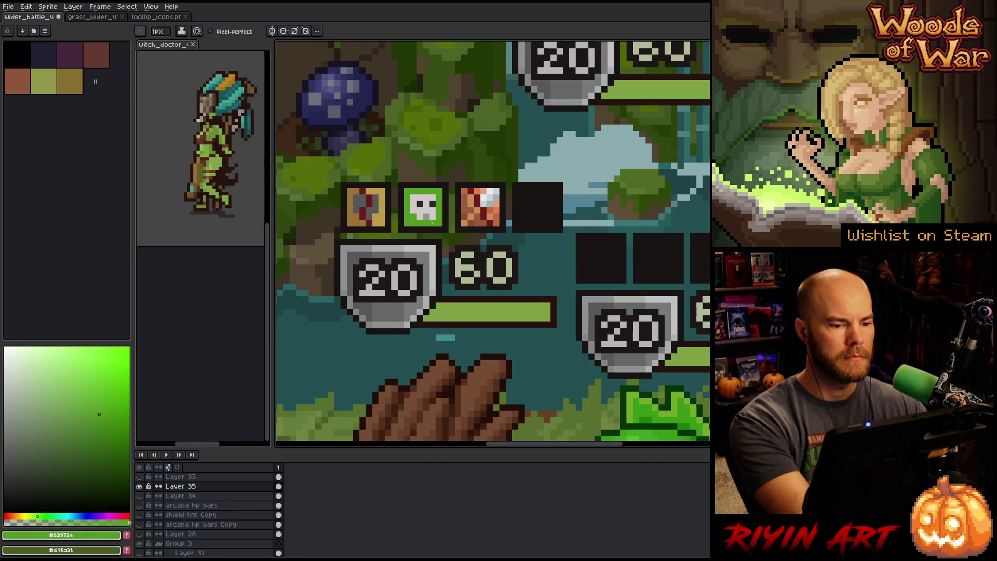
# - Sample the green icon's skull repeatedly until the drawing colour is light grey #d2cccc
pyautogui.press('i')
pyautogui.click(430, 220)
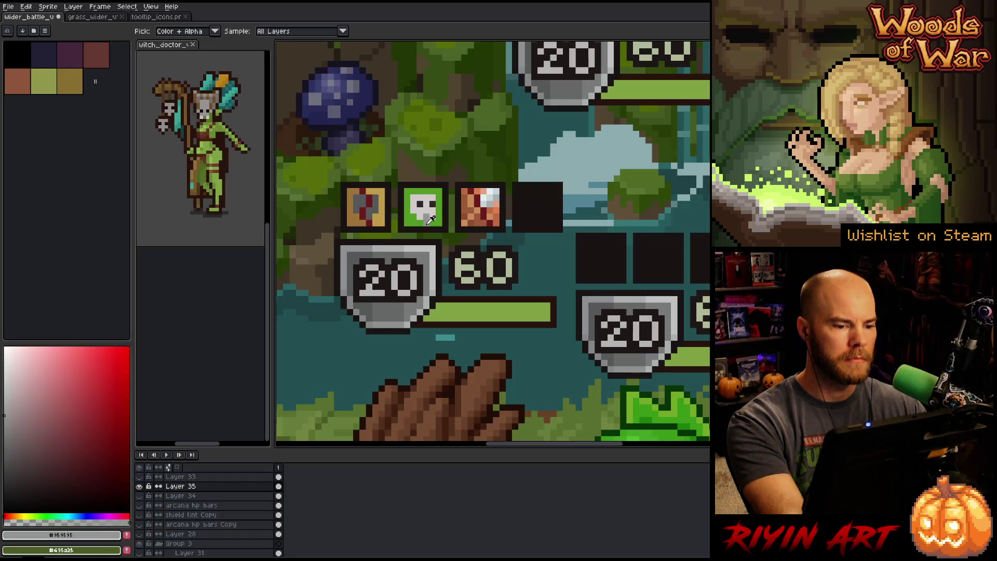
pyautogui.press('b')
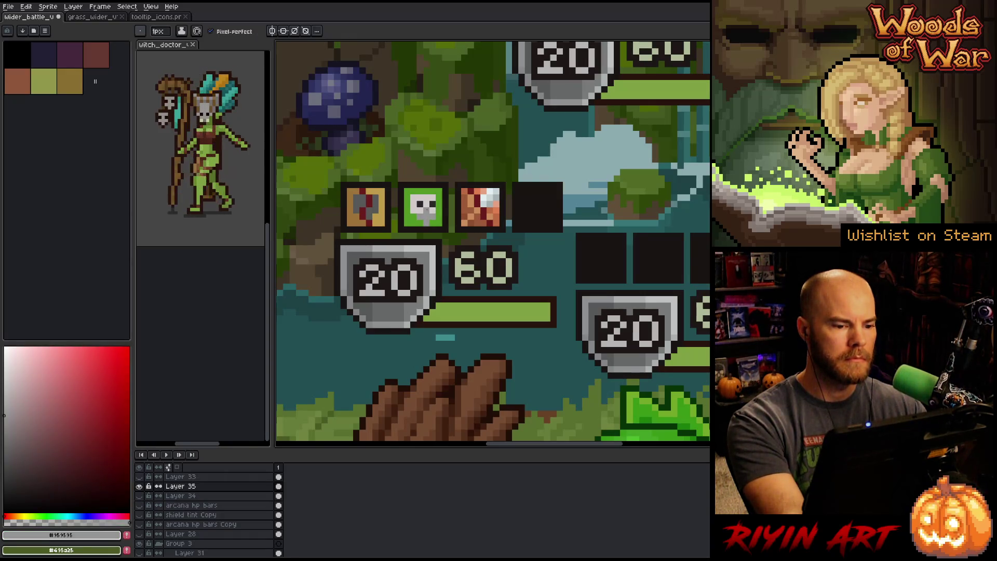
pyautogui.keyDown('alt'); pyautogui.click(435, 211); pyautogui.keyUp('alt')
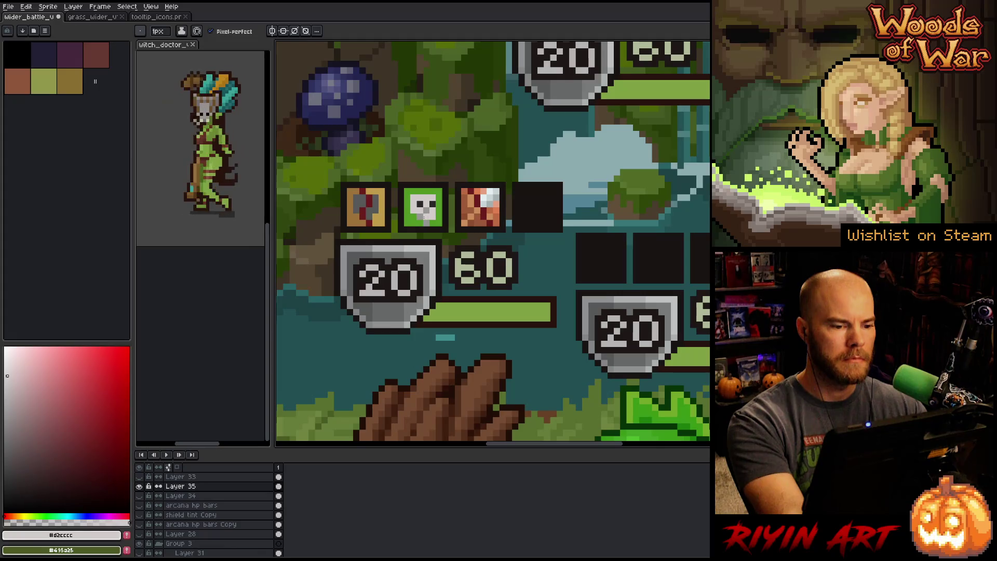
pyautogui.keyDown('alt'); pyautogui.click(429, 222); pyautogui.keyUp('alt')
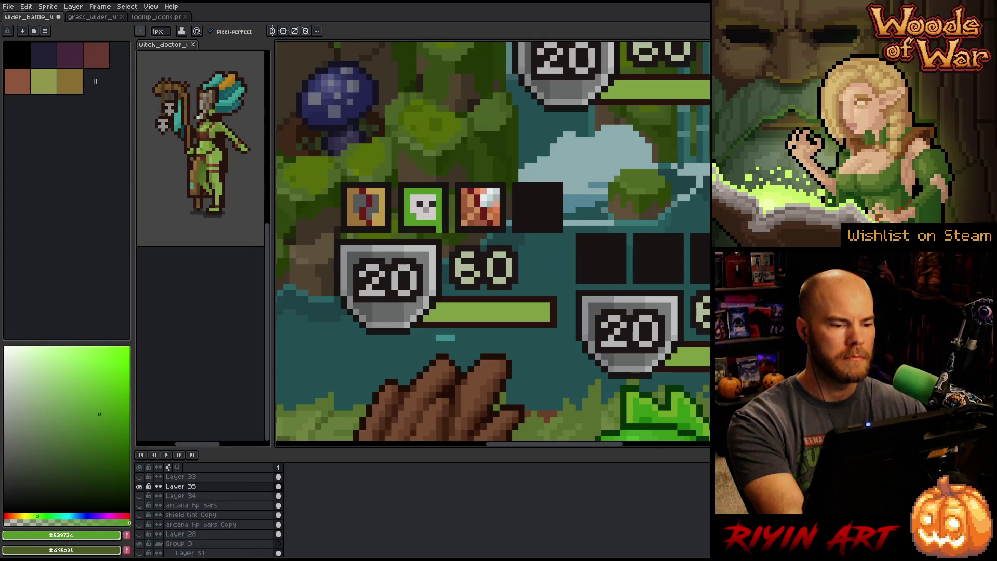
pyautogui.keyDown('alt'); pyautogui.click(429, 205); pyautogui.keyUp('alt')
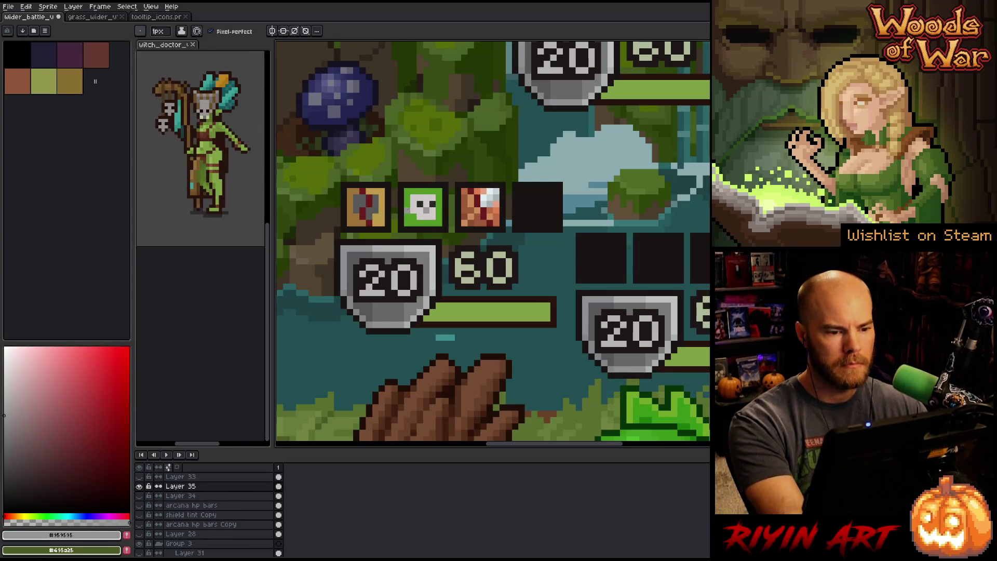
pyautogui.press('i')
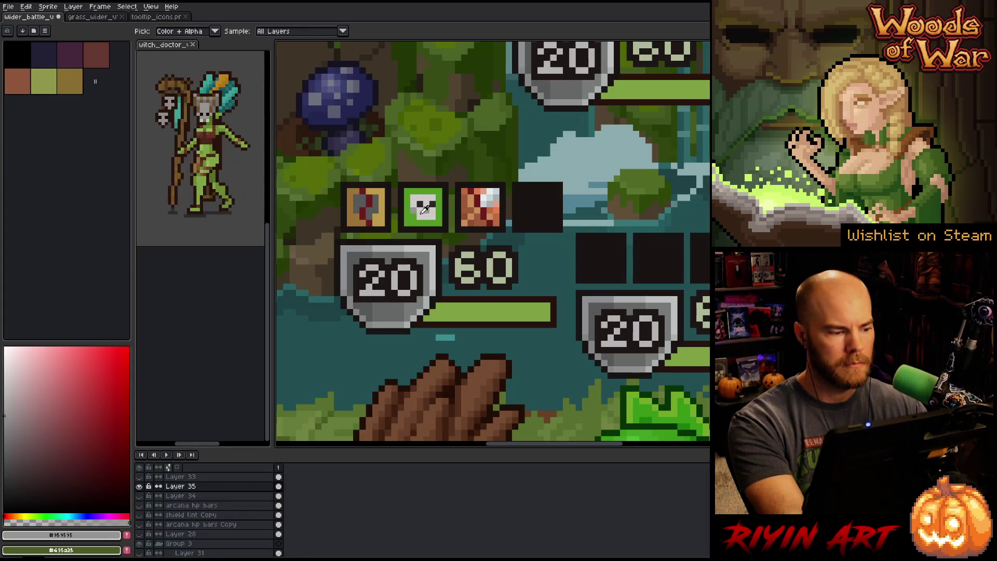
pyautogui.click(423, 209)
pyautogui.click(8, 384)
pyautogui.press('b')
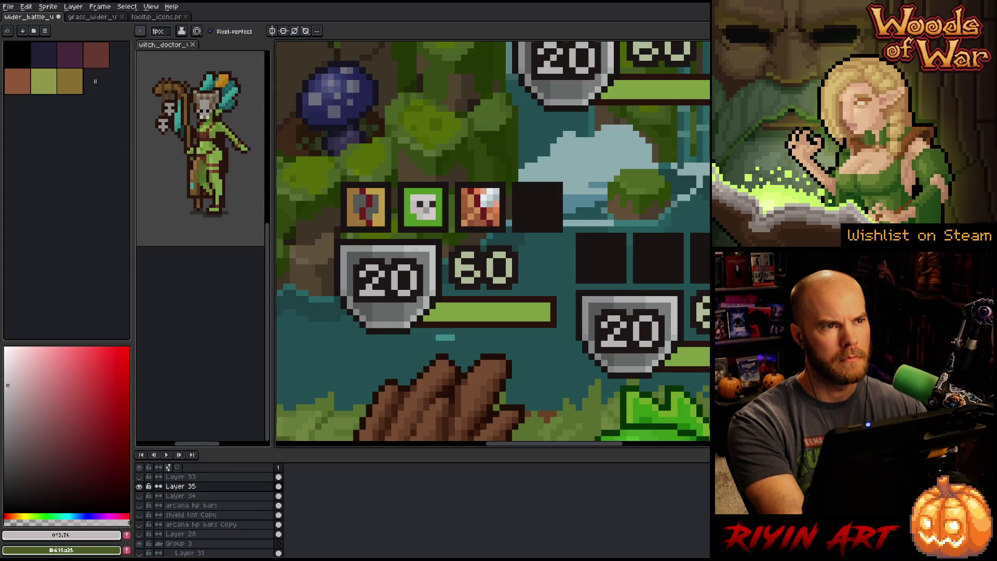
pyautogui.press('i')
pyautogui.click(426, 196)
pyautogui.press('b')
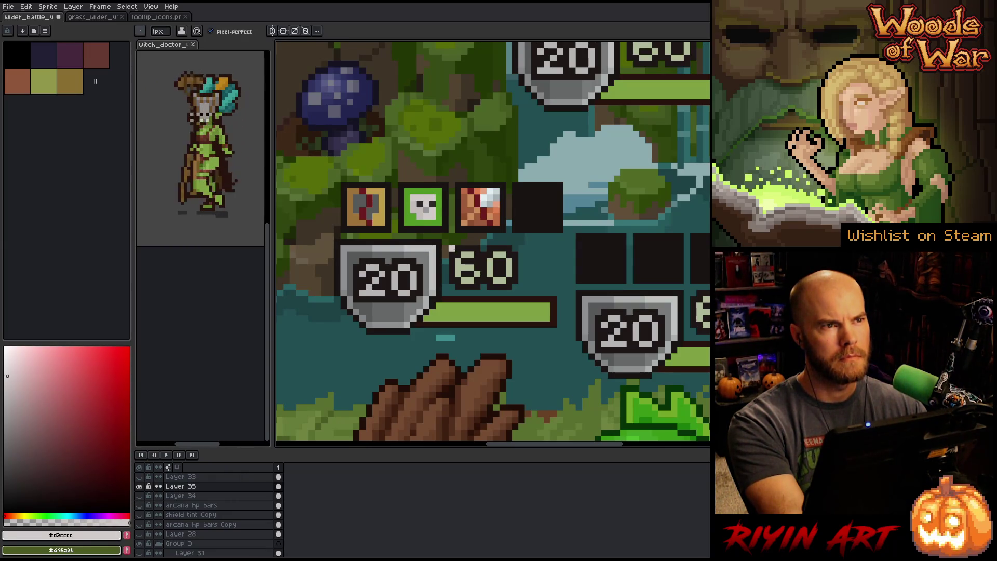
pyautogui.press('i')
pyautogui.click(422, 215)
pyautogui.press('b')
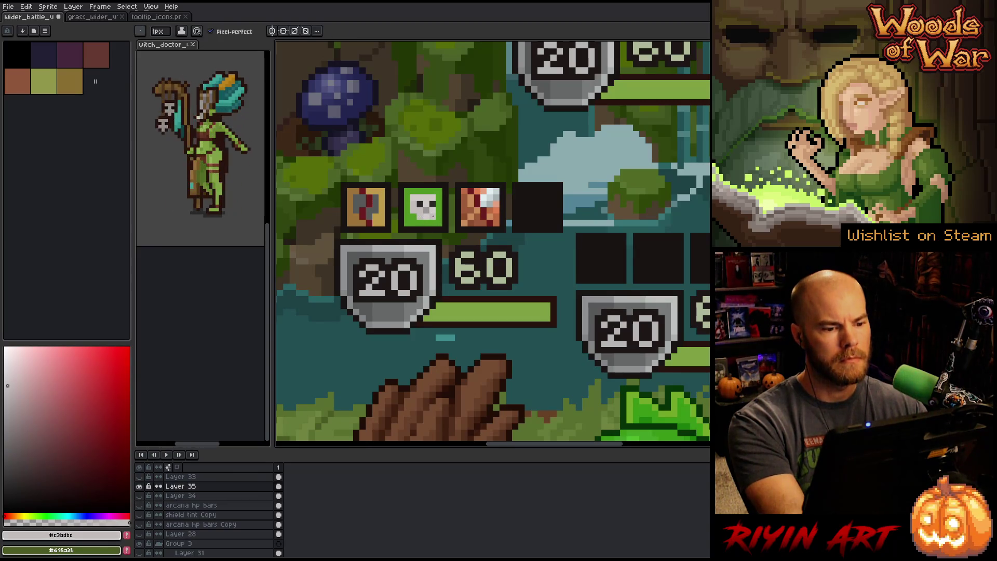
pyautogui.press('i')
pyautogui.click(431, 209)
pyautogui.press('b')
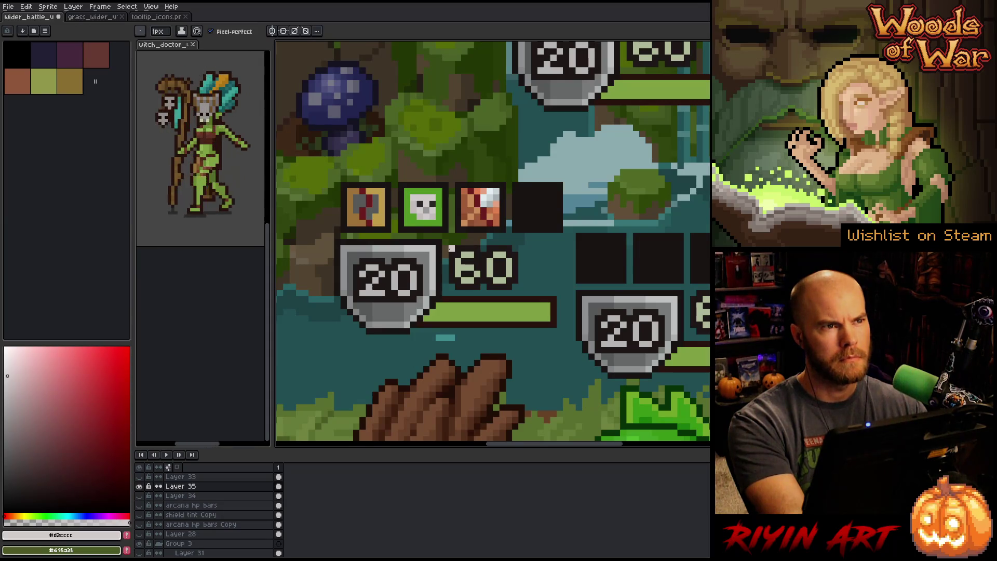
pyautogui.scroll(-2, 451, 248)
# - Magic-wand select the grey area of the first status icon
pyautogui.scroll(2, 410, 250)
pyautogui.press('i')
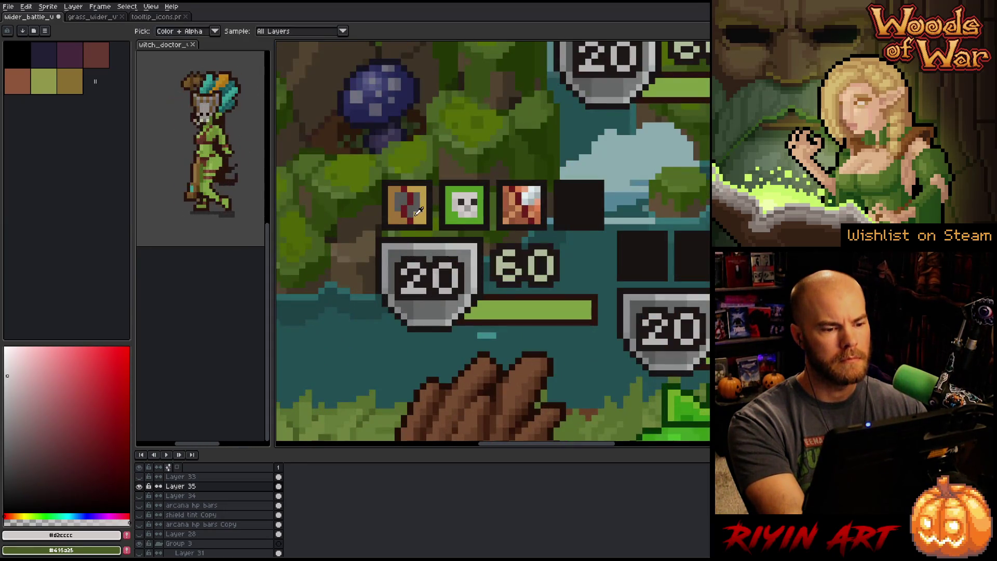
pyautogui.click(424, 213)
pyautogui.press('w')
pyautogui.click(397, 207)
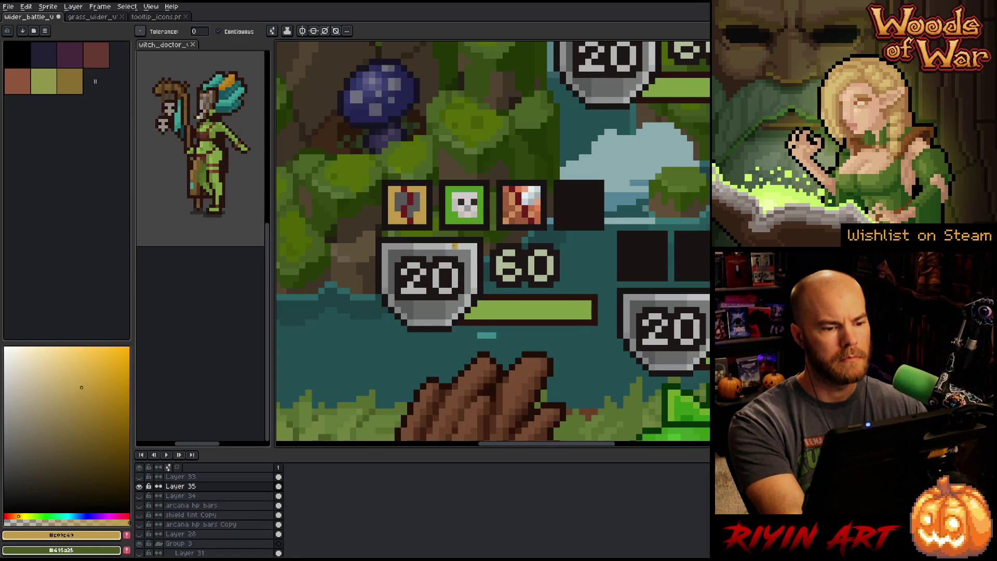
pyautogui.scroll(-2, 422, 243)
pyautogui.scroll(1, 422, 243)
pyautogui.scroll(1, 477, 247)
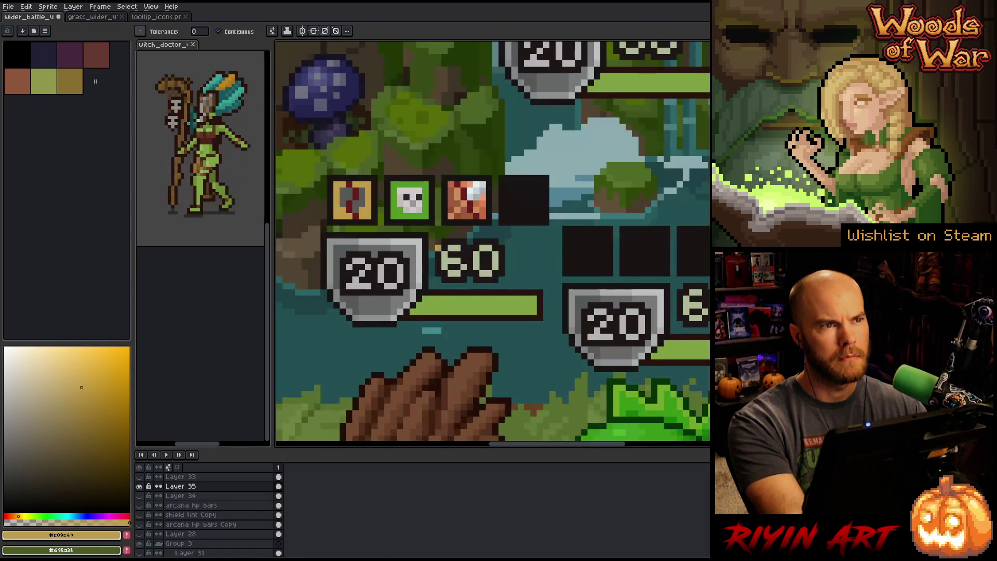
pyautogui.press('b')
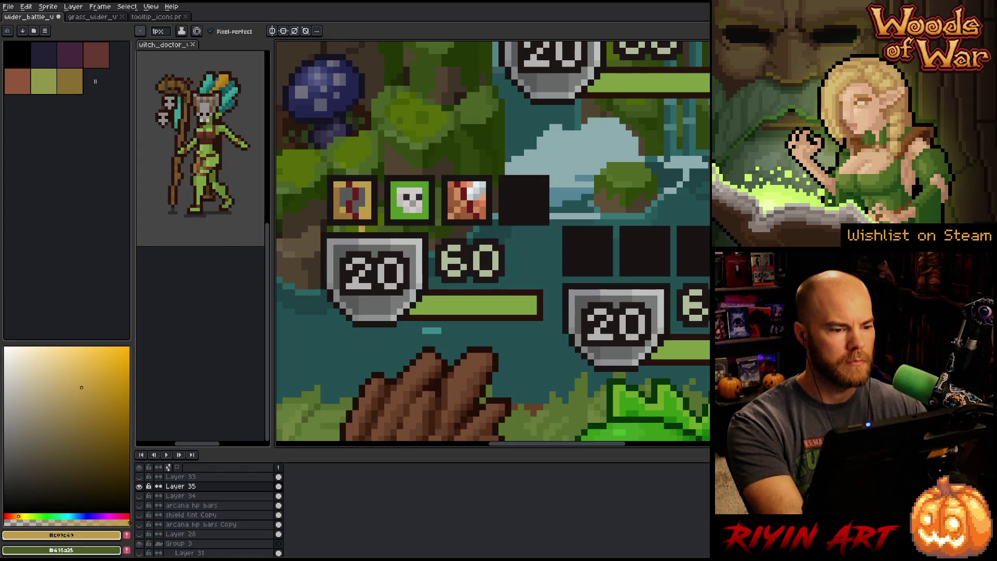
# - Sample the first icon's border until the drawing colour is its gold-brown
pyautogui.keyDown('alt'); pyautogui.click(366, 217); pyautogui.keyUp('alt')
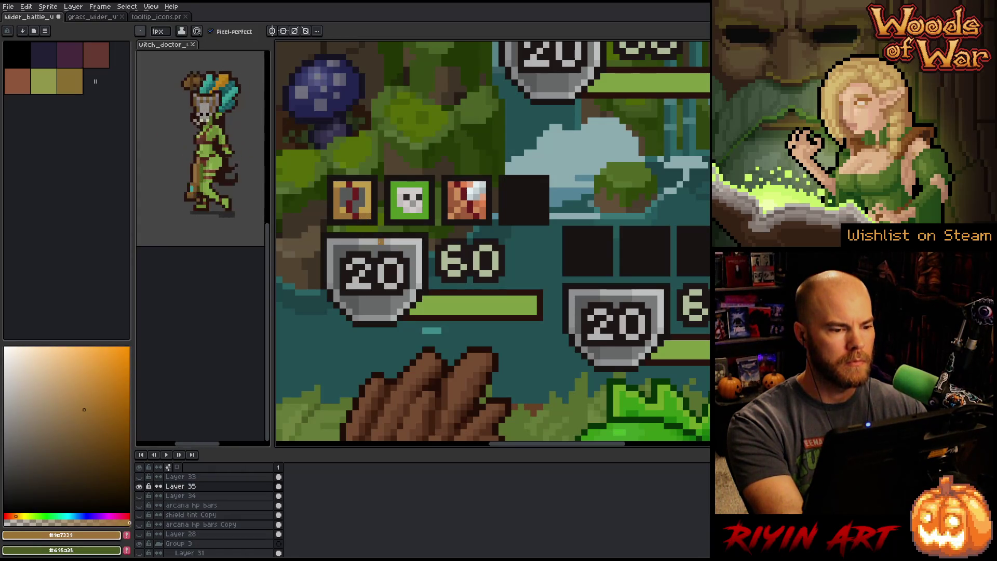
pyautogui.keyDown('alt'); pyautogui.click(341, 187); pyautogui.keyUp('alt')
pyautogui.keyDown('alt'); pyautogui.click(363, 203); pyautogui.keyUp('alt')
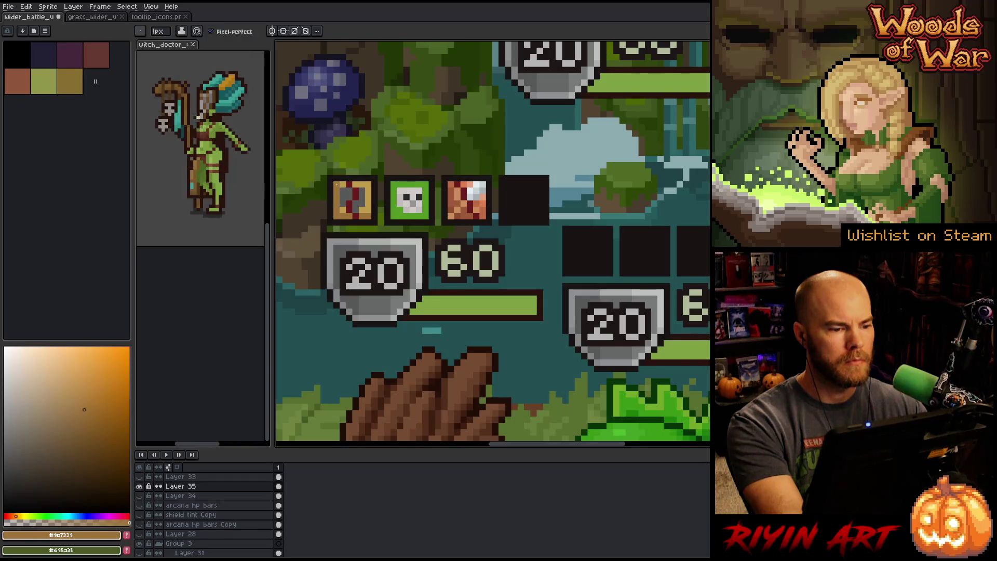
pyautogui.keyDown('alt'); pyautogui.click(370, 203); pyautogui.keyUp('alt')
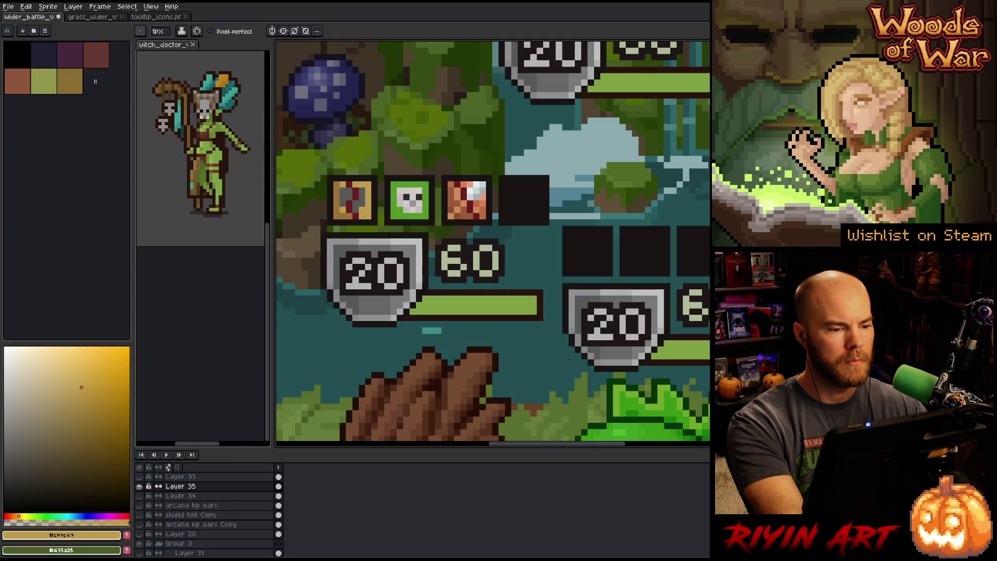
pyautogui.press('alt')
pyautogui.keyDown('alt'); pyautogui.click(369, 210); pyautogui.keyUp('alt')
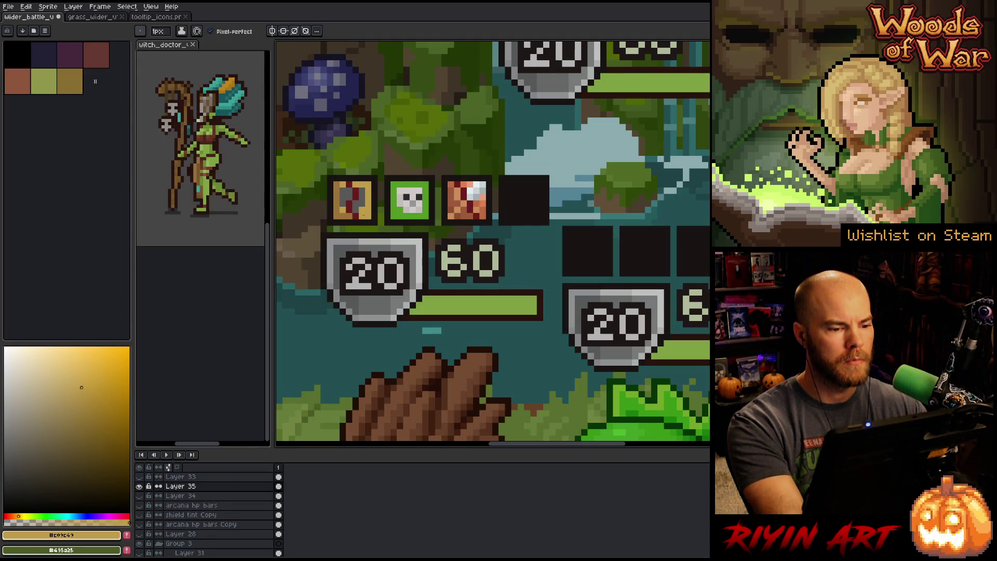
pyautogui.keyDown('alt'); pyautogui.click(347, 208); pyautogui.keyUp('alt')
pyautogui.scroll(-3, 452, 235)
# - Pan and zoom the view to centre on the status icons and the empty fourth slot
pyautogui.moveTo(452, 235)
pyautogui.mouseDown()
pyautogui.moveTo(379, 197)
pyautogui.moveTo(467, 211)
pyautogui.mouseUp()
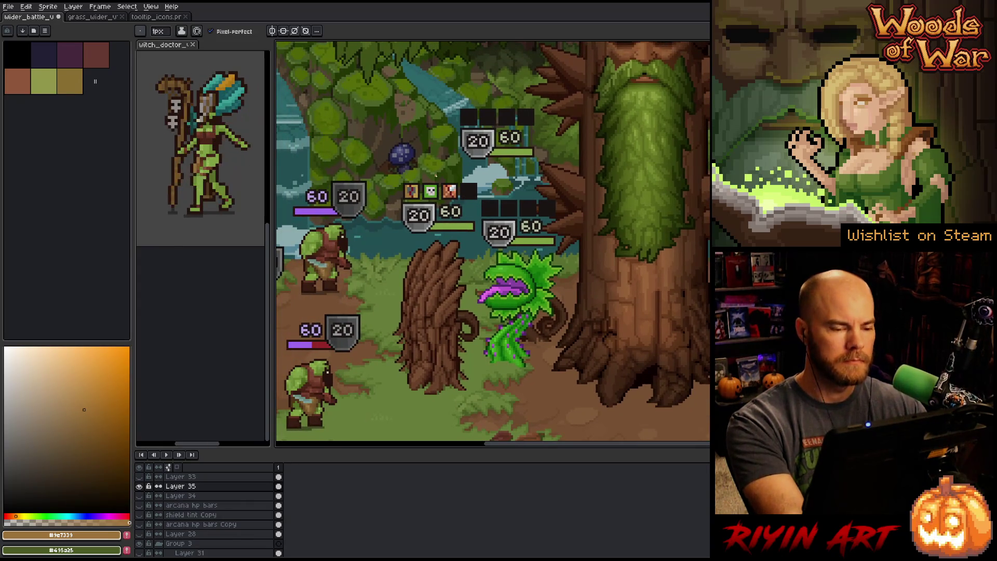
pyautogui.scroll(3, 437, 176)
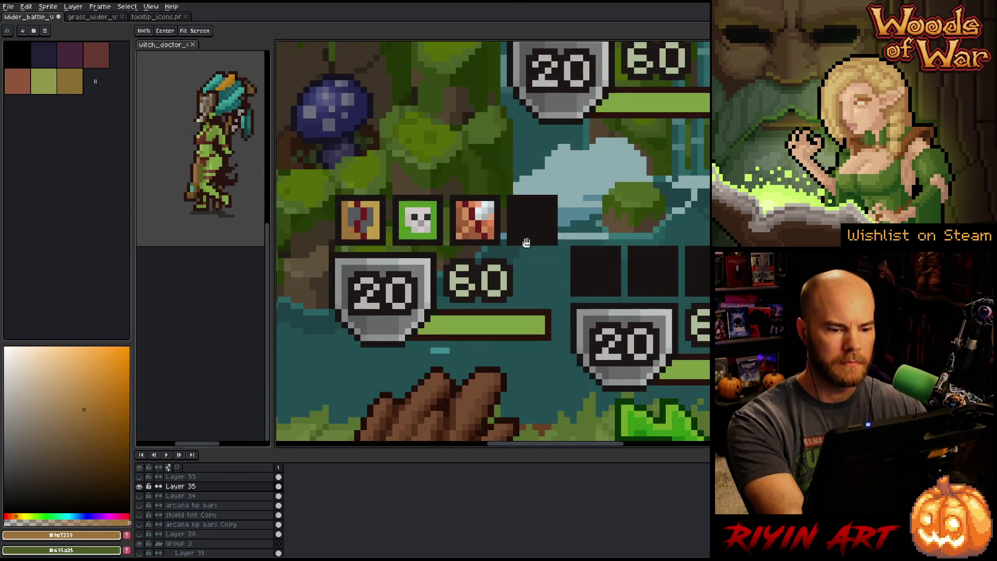
pyautogui.moveTo(526, 242); pyautogui.dragTo(523, 246)
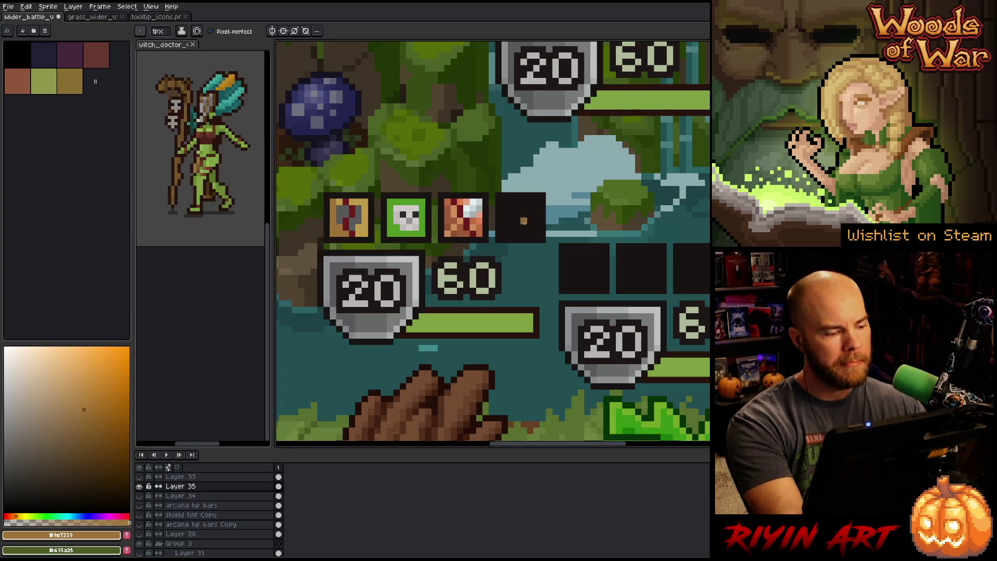
# - Shift the drawing colour's hue through purple and blue to a darker teal
pyautogui.moveTo(94, 516); pyautogui.dragTo(103, 516)
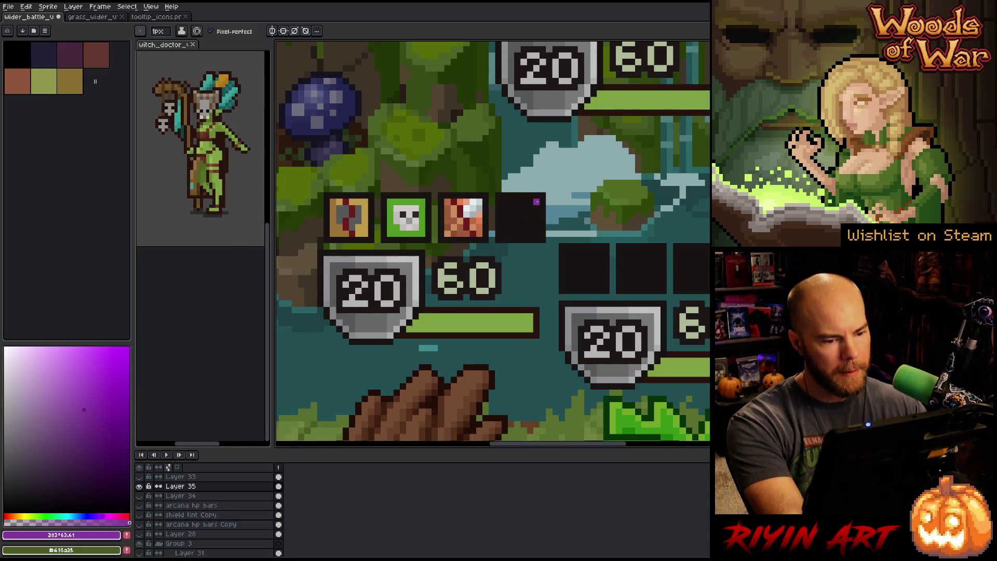
pyautogui.click(82, 515)
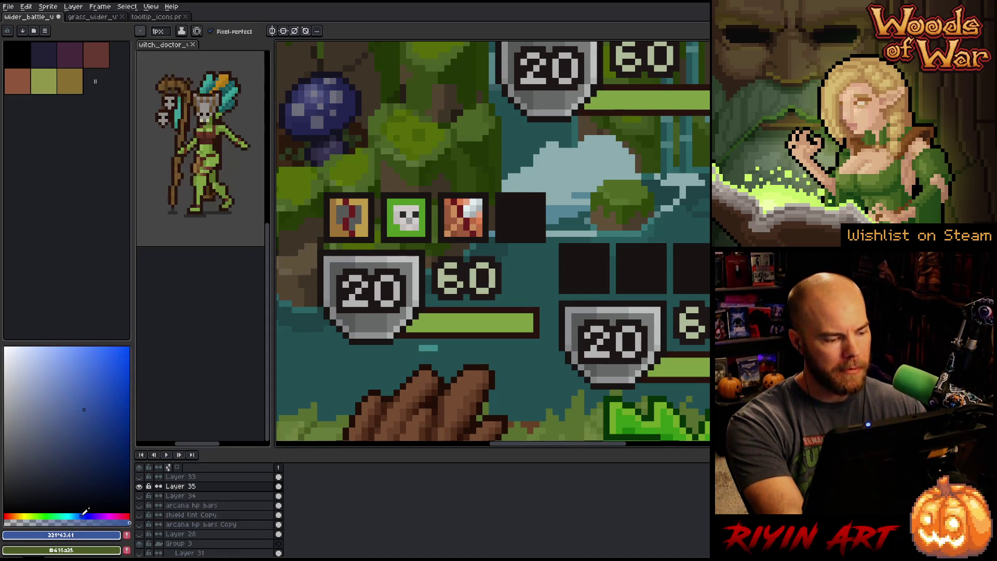
pyautogui.moveTo(82, 516)
pyautogui.mouseDown()
pyautogui.moveTo(29, 515)
pyautogui.moveTo(58, 515)
pyautogui.mouseUp()
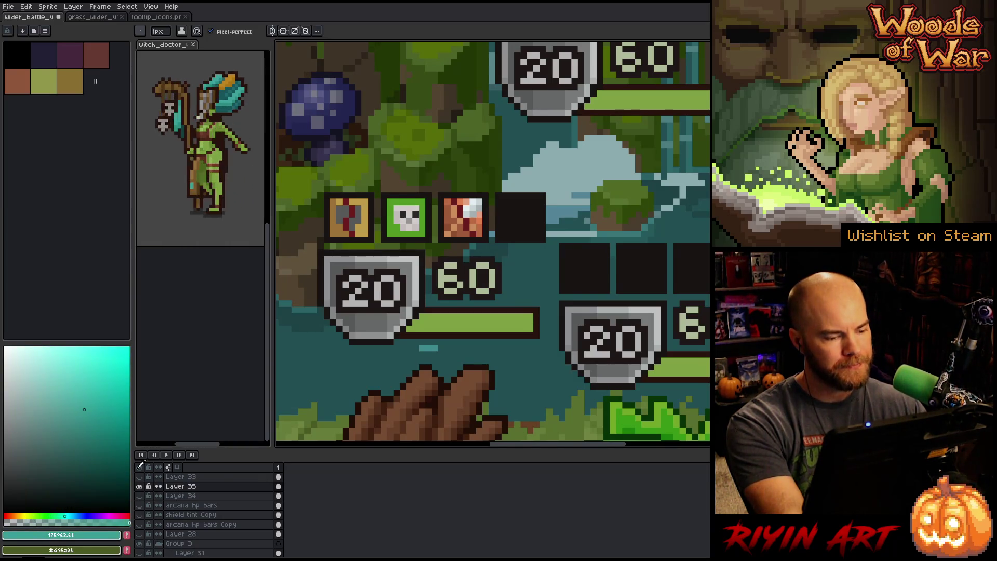
pyautogui.moveTo(504, 202); pyautogui.dragTo(499, 236)
# - Draw a teal square outline in the fourth icon slot
pyautogui.click(54, 419)
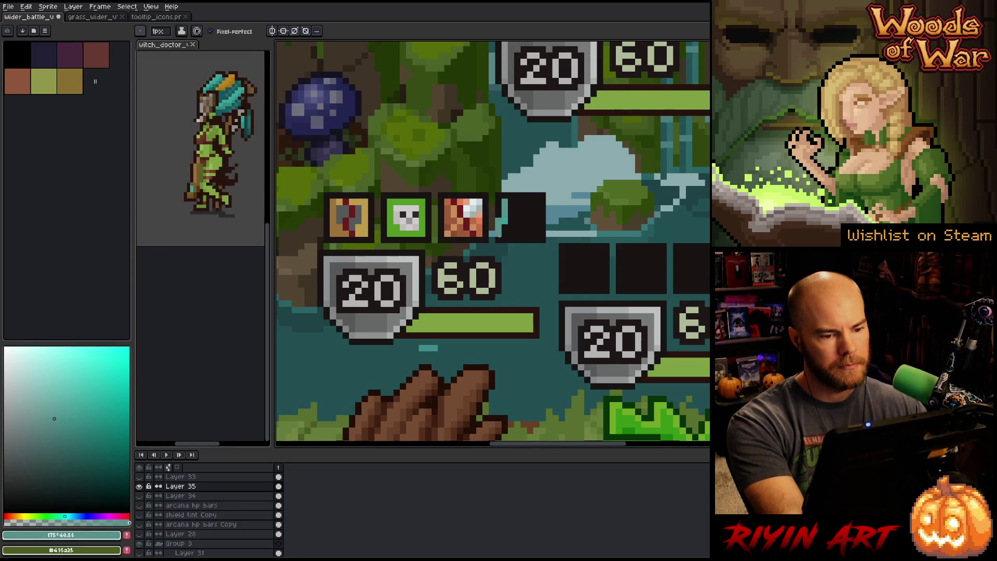
pyautogui.hotkey('ctrl', 'z')
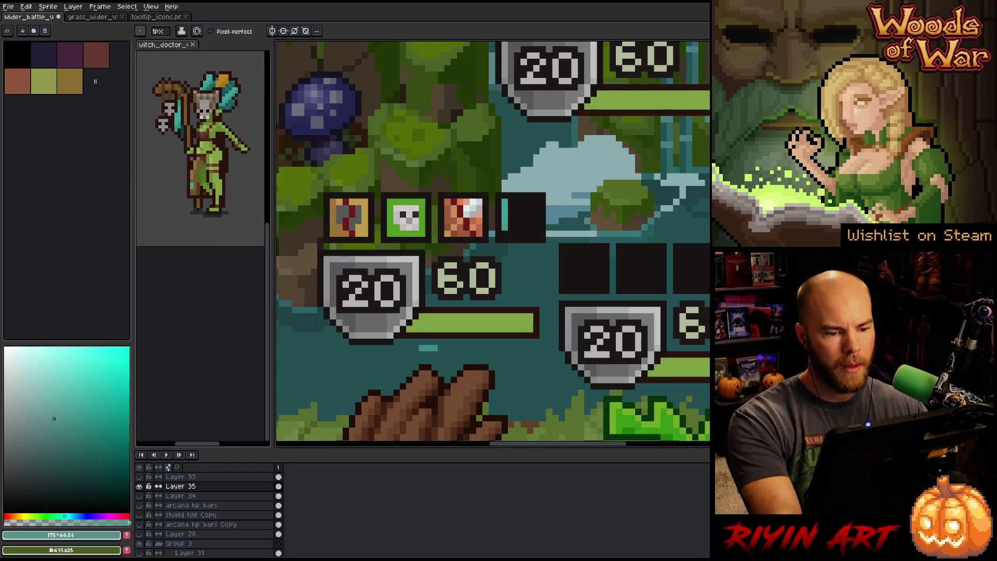
pyautogui.press('i')
pyautogui.click(506, 221)
pyautogui.press('v')
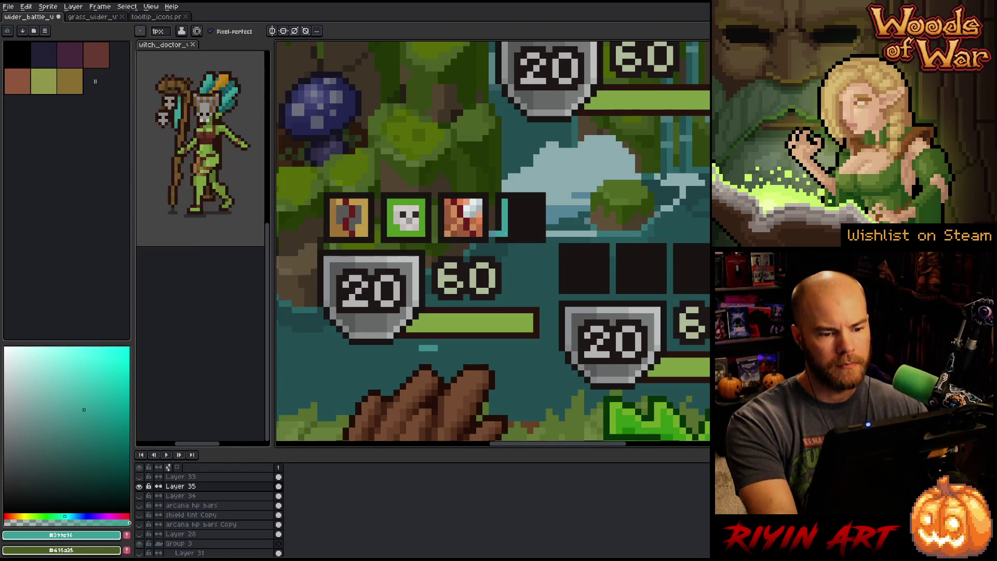
pyautogui.press('b')
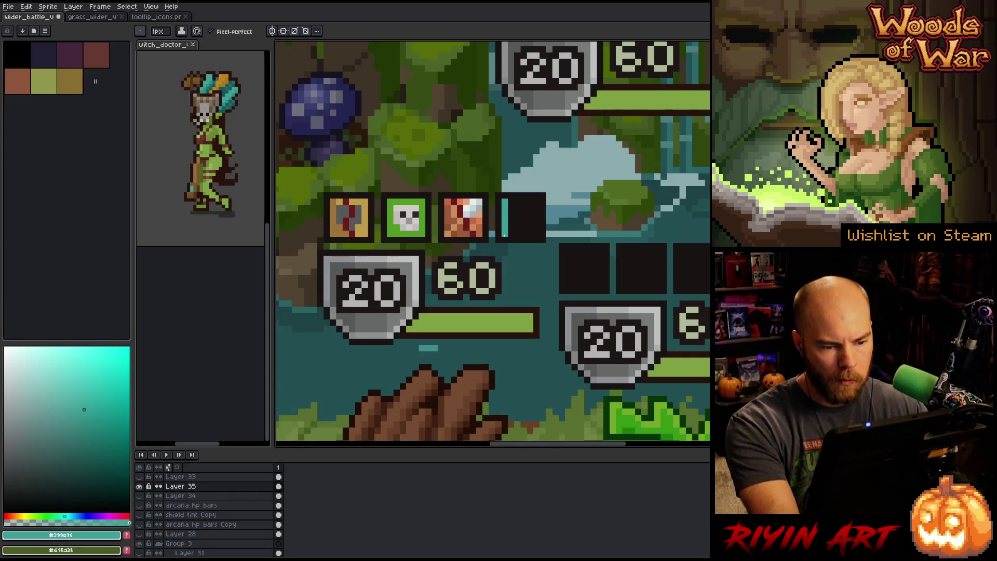
pyautogui.keyDown('shift'); pyautogui.click(537, 234); pyautogui.keyUp('shift')
pyautogui.keyDown('shift'); pyautogui.click(536, 192); pyautogui.keyUp('shift')
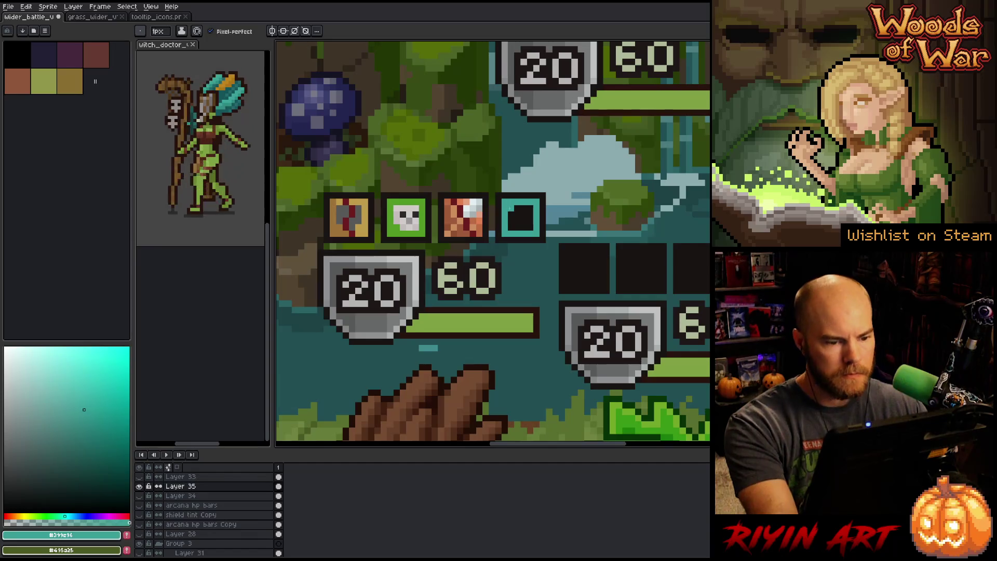
# - Fill the square's black interior with teal, then choose a pale yellow colour
pyautogui.press('g')
pyautogui.click(521, 217)
pyautogui.moveTo(28, 516); pyautogui.dragTo(21, 517)
pyautogui.click(78, 399)
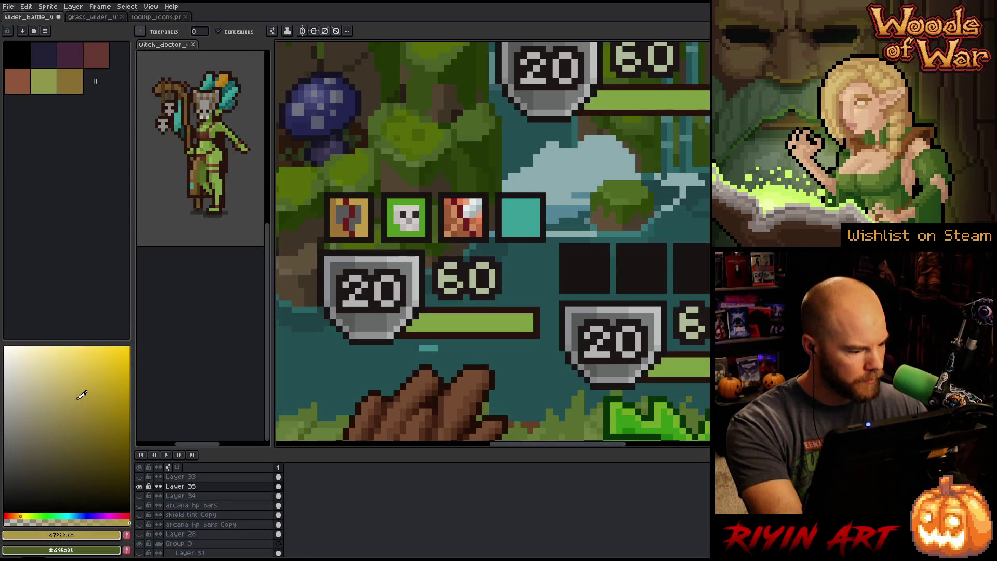
# - Draw a short light beige line across the teal square
pyautogui.press('b')
pyautogui.click(36, 380)
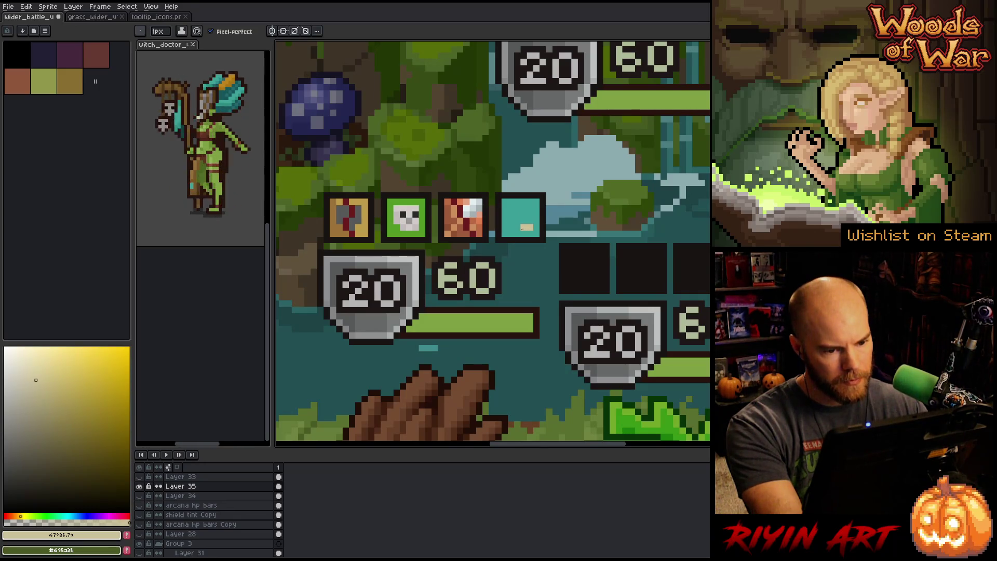
pyautogui.moveTo(526, 227); pyautogui.dragTo(515, 227)
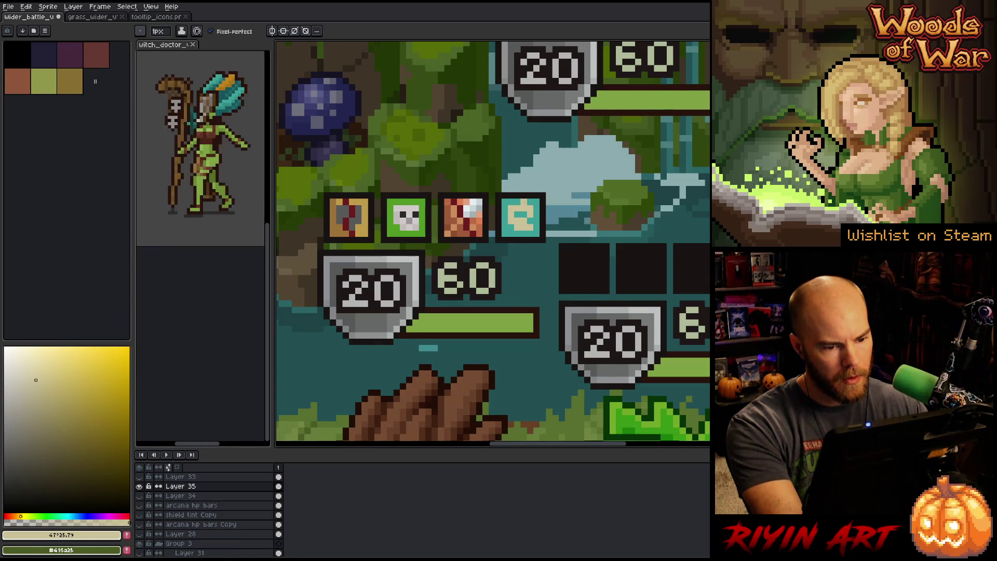
pyautogui.keyDown('alt'); pyautogui.click(491, 220); pyautogui.keyUp('alt')
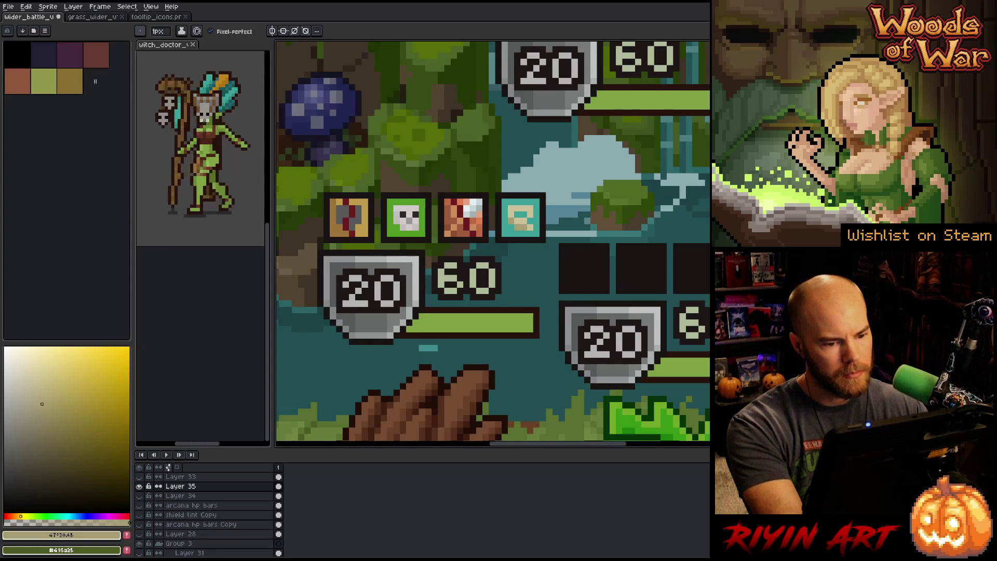
# - Rework the beige motif, alternately sampling teal and beige and repainting parts with teal
pyautogui.press('alt')
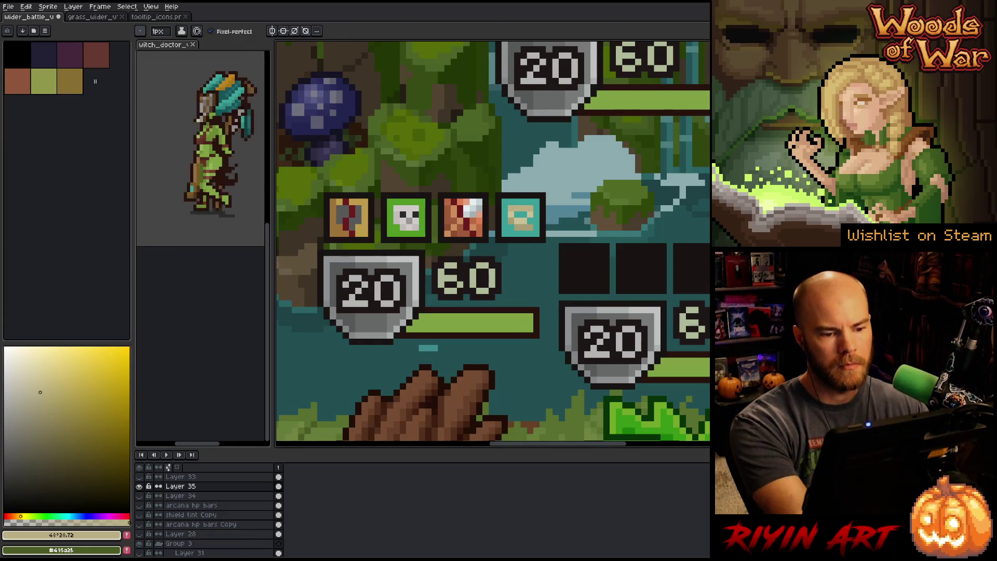
pyautogui.press('alt')
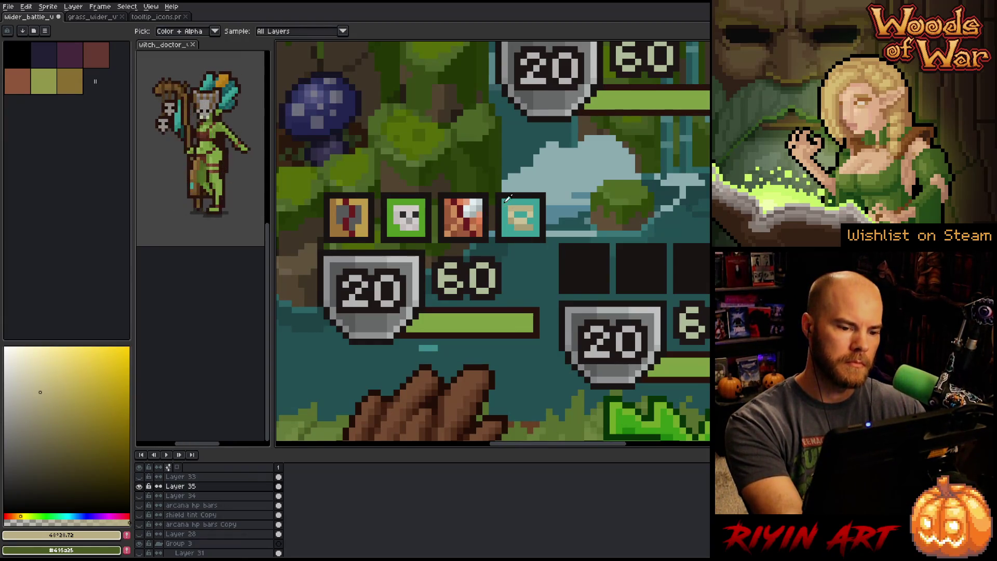
pyautogui.keyDown('alt'); pyautogui.click(516, 199); pyautogui.keyUp('alt')
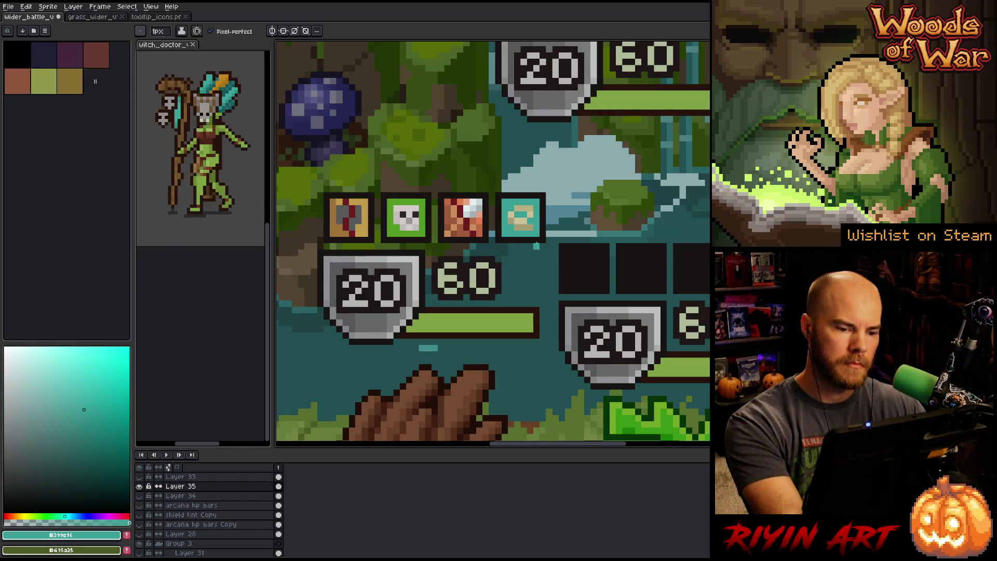
pyautogui.keyDown('alt'); pyautogui.click(517, 217); pyautogui.keyUp('alt')
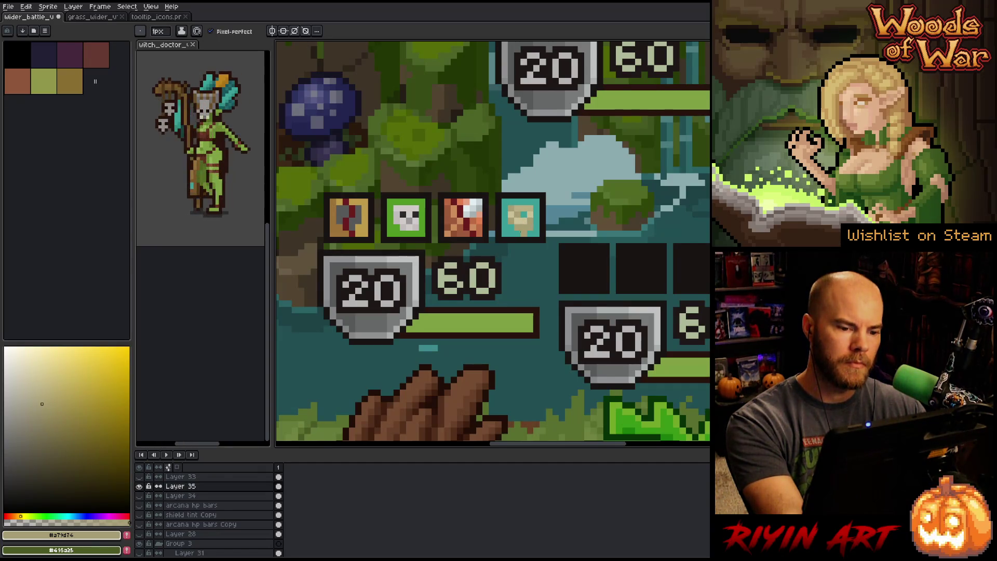
pyautogui.keyDown('alt'); pyautogui.click(520, 227); pyautogui.keyUp('alt')
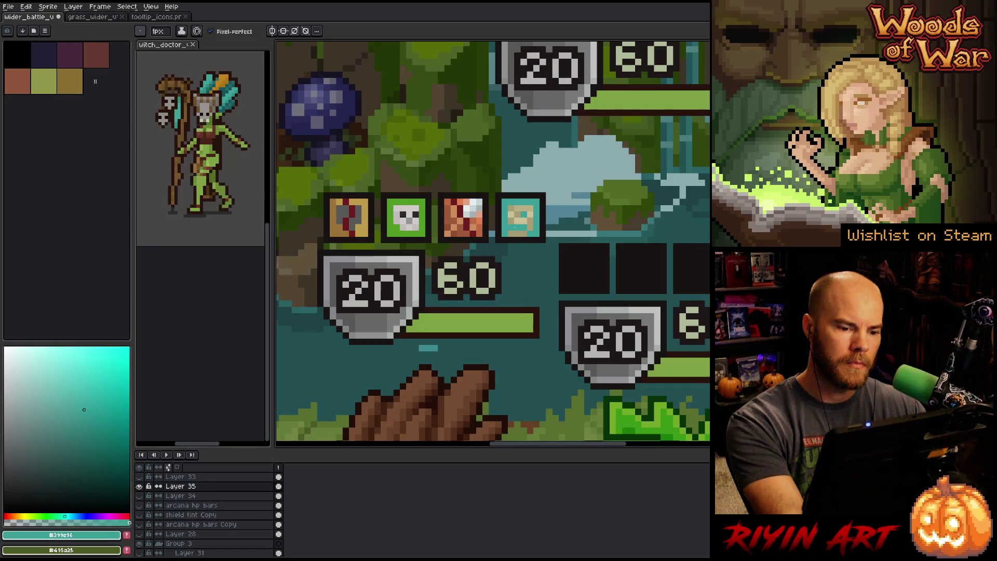
pyautogui.keyDown('alt'); pyautogui.click(534, 219); pyautogui.keyUp('alt')
pyautogui.keyDown('alt'); pyautogui.click(538, 202); pyautogui.keyUp('alt')
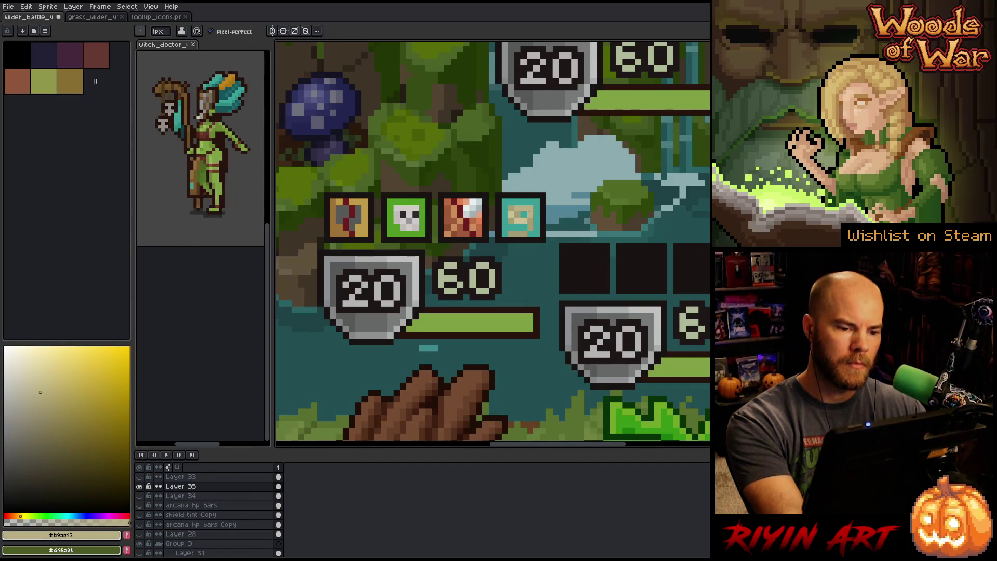
pyautogui.keyDown('alt'); pyautogui.click(538, 204); pyautogui.keyUp('alt')
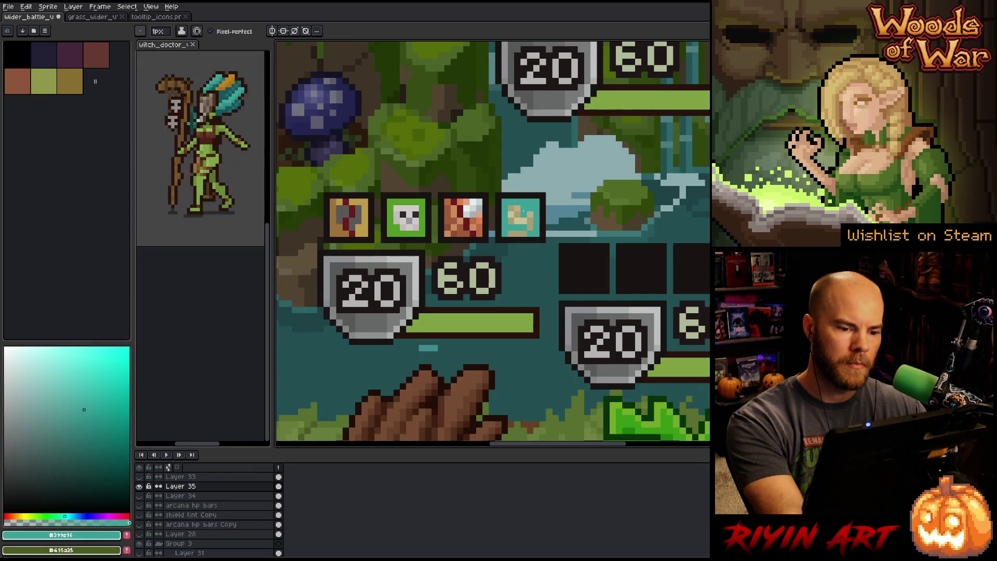
pyautogui.click(524, 220)
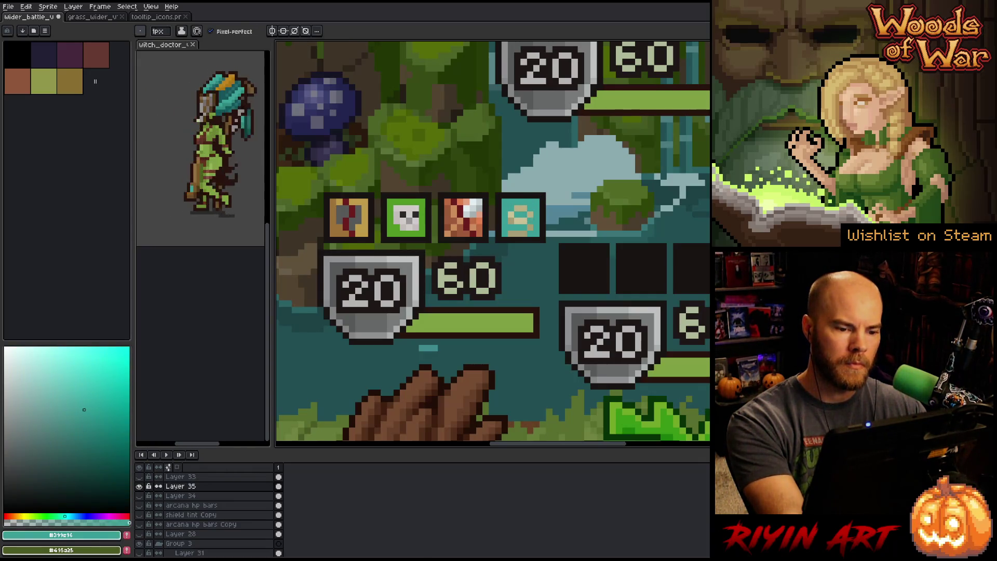
pyautogui.keyDown('alt'); pyautogui.click(516, 213); pyautogui.keyUp('alt')
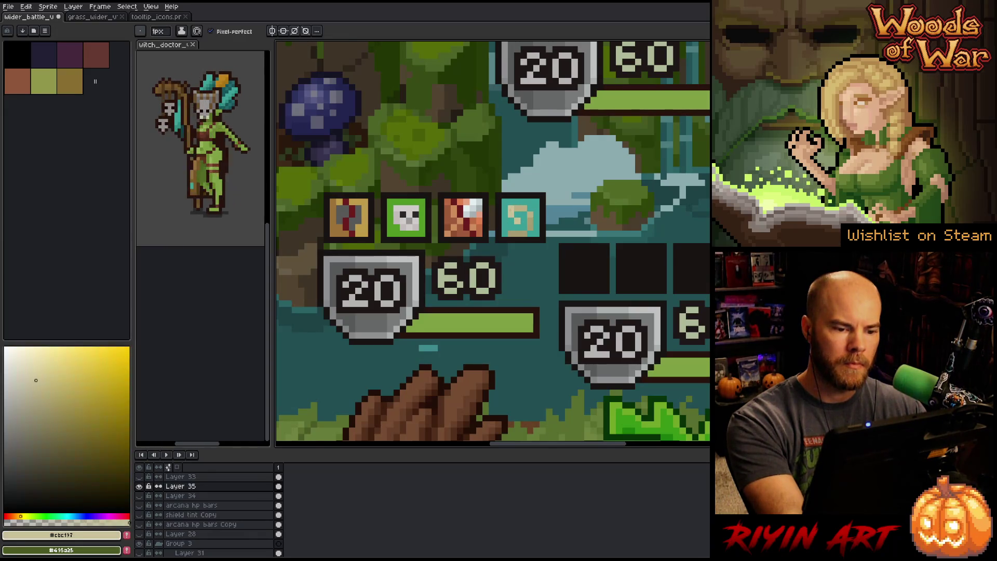
pyautogui.keyDown('alt'); pyautogui.click(523, 227); pyautogui.keyUp('alt')
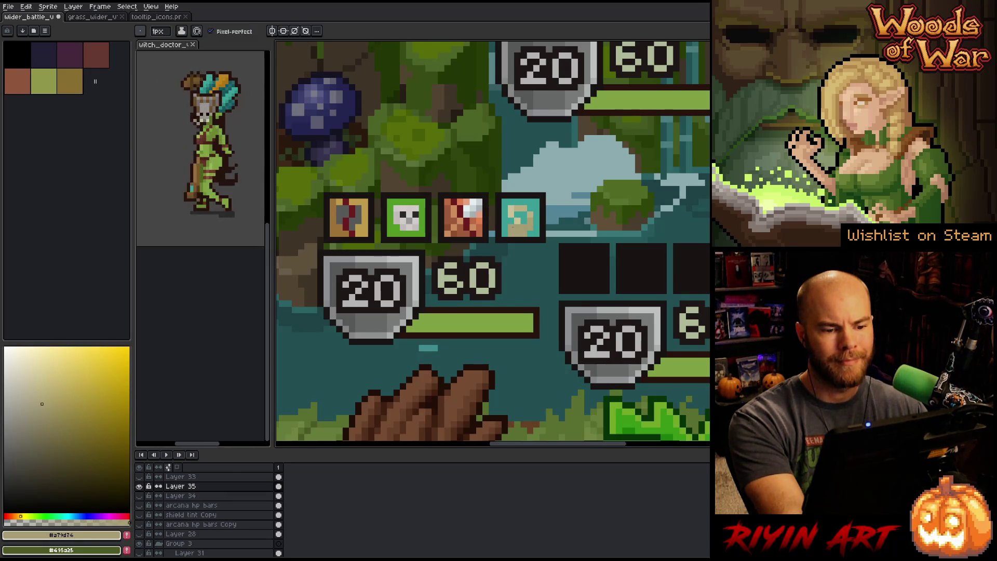
pyautogui.keyDown('alt'); pyautogui.click(531, 228); pyautogui.keyUp('alt')
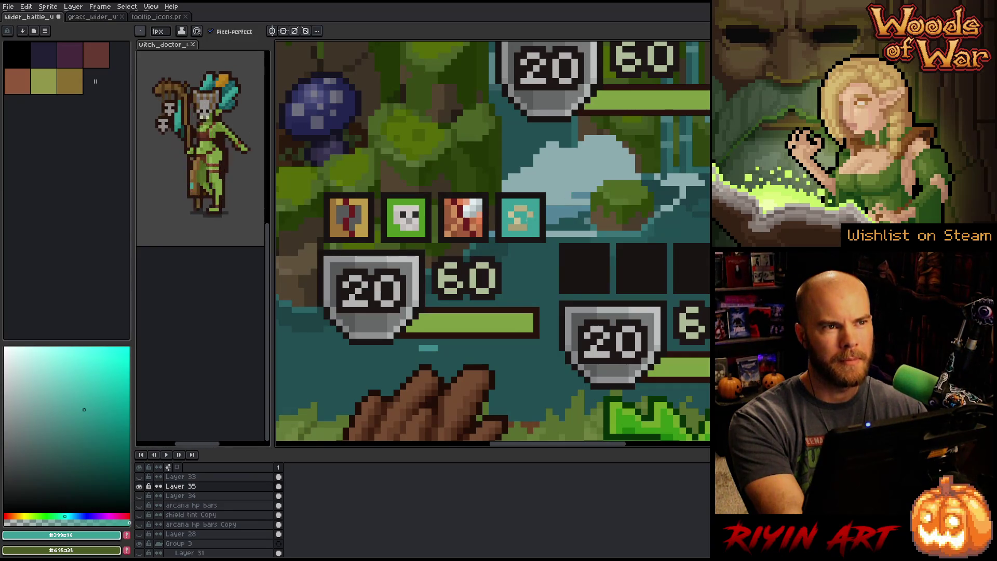
pyautogui.keyDown('alt'); pyautogui.click(522, 217); pyautogui.keyUp('alt')
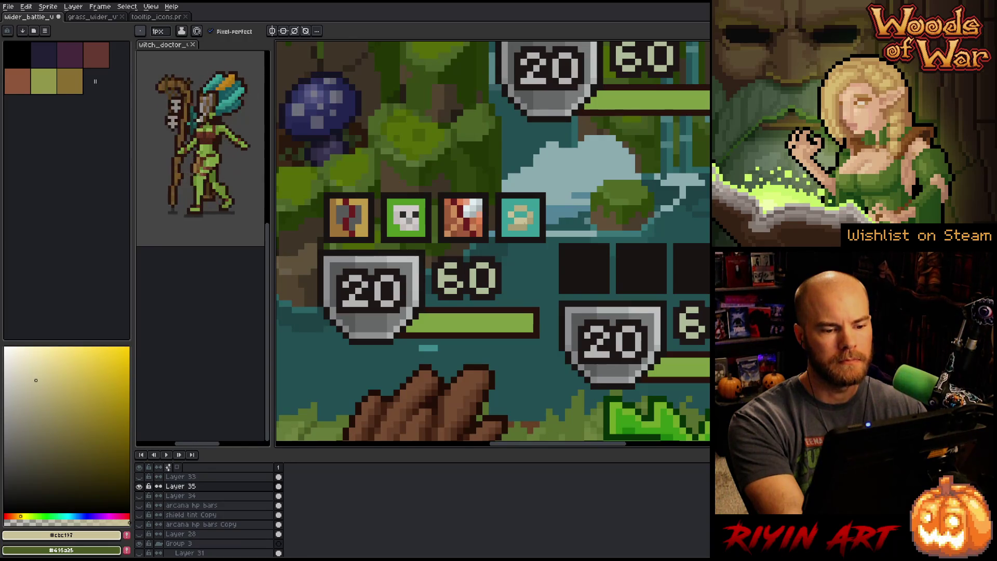
pyautogui.keyDown('alt'); pyautogui.click(530, 226); pyautogui.keyUp('alt')
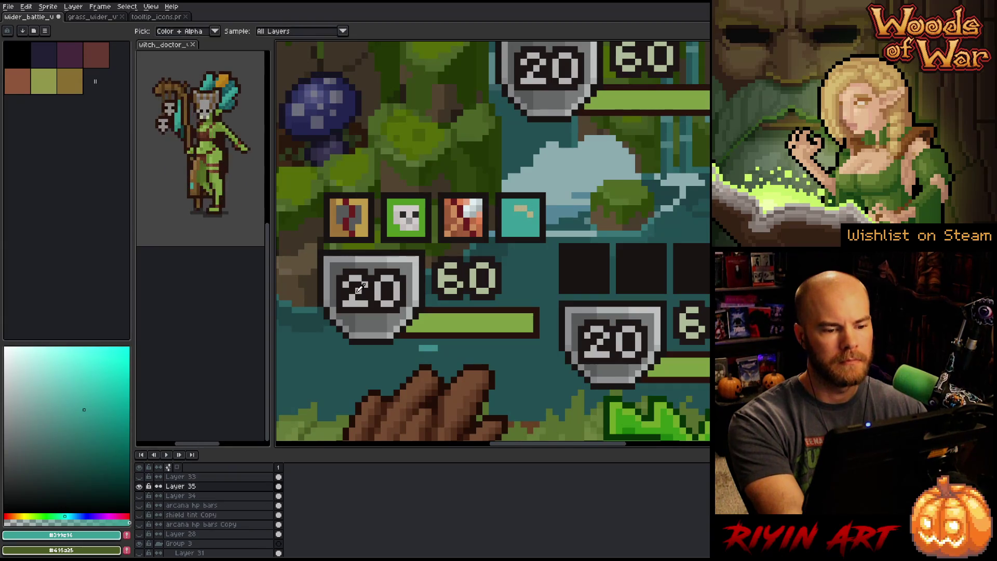
# - Mix an orange-yellow drawing colour, then sample the icon's teal
pyautogui.press('alt')
pyautogui.click(21, 517)
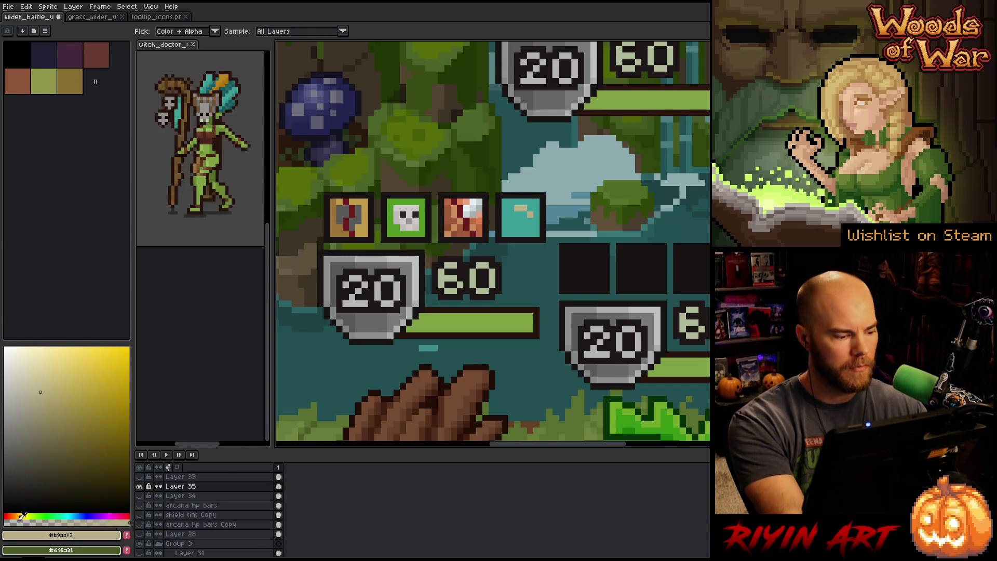
pyautogui.click(86, 371)
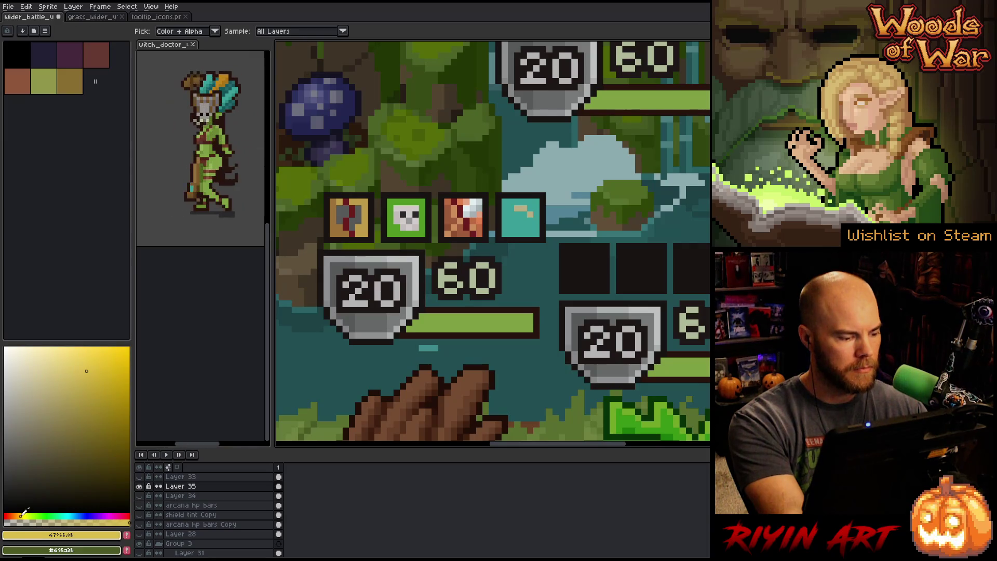
pyautogui.moveTo(20, 518); pyautogui.dragTo(17, 517)
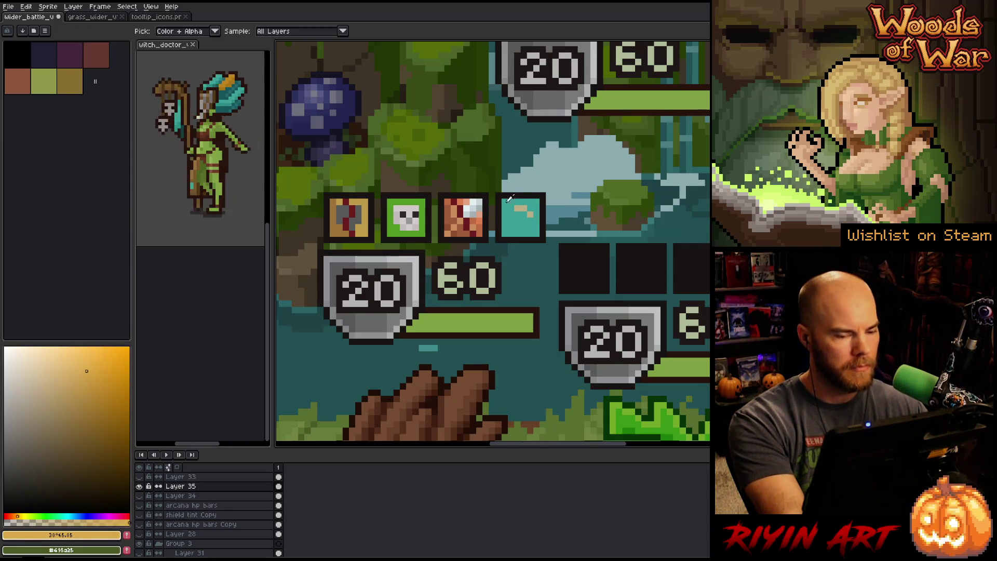
pyautogui.press('b')
pyautogui.moveTo(83, 368); pyautogui.dragTo(72, 382)
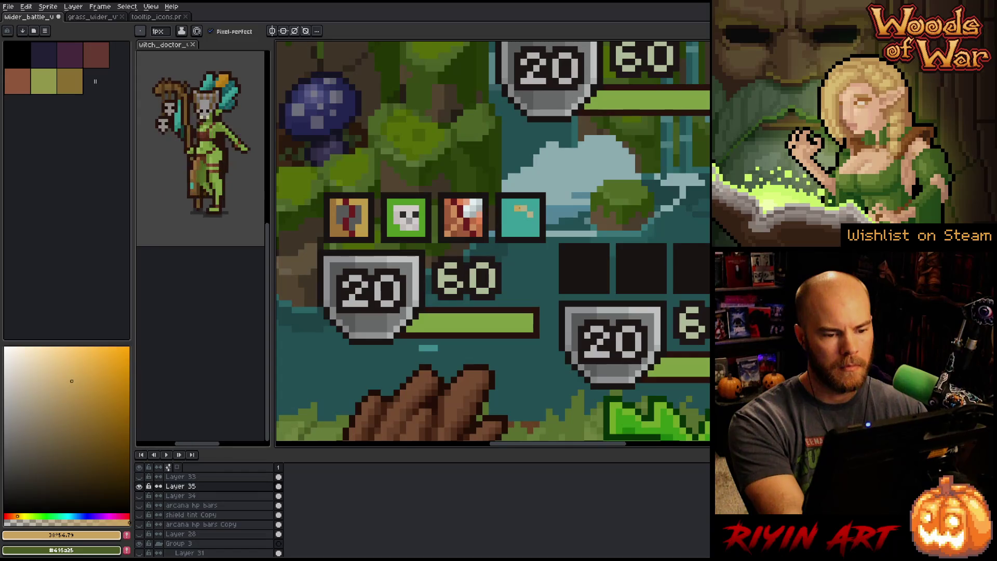
pyautogui.keyDown('alt'); pyautogui.click(520, 208); pyautogui.keyUp('alt')
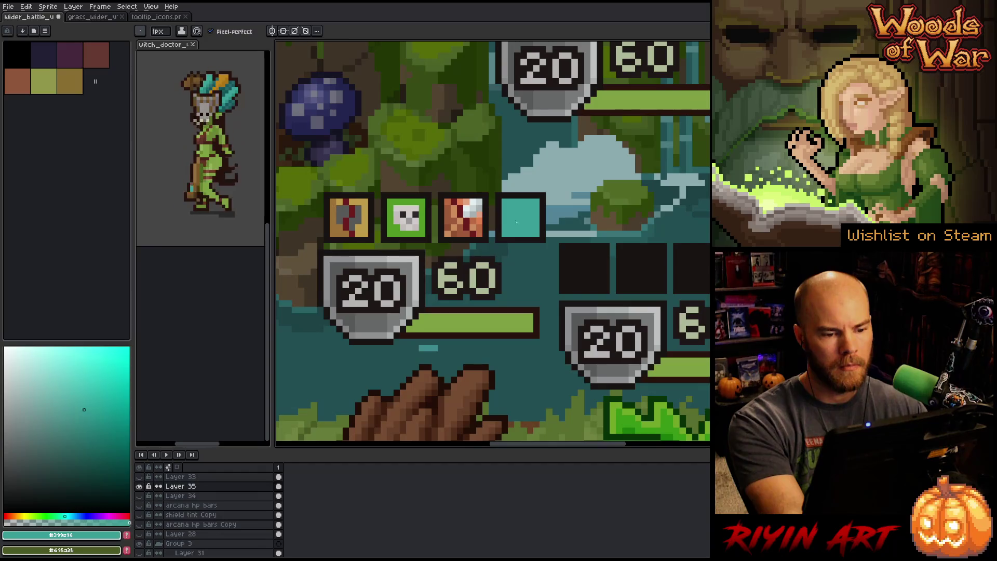
# - Choose a bright yellow and draw a small plus mark on the teal icon
pyautogui.click(20, 516)
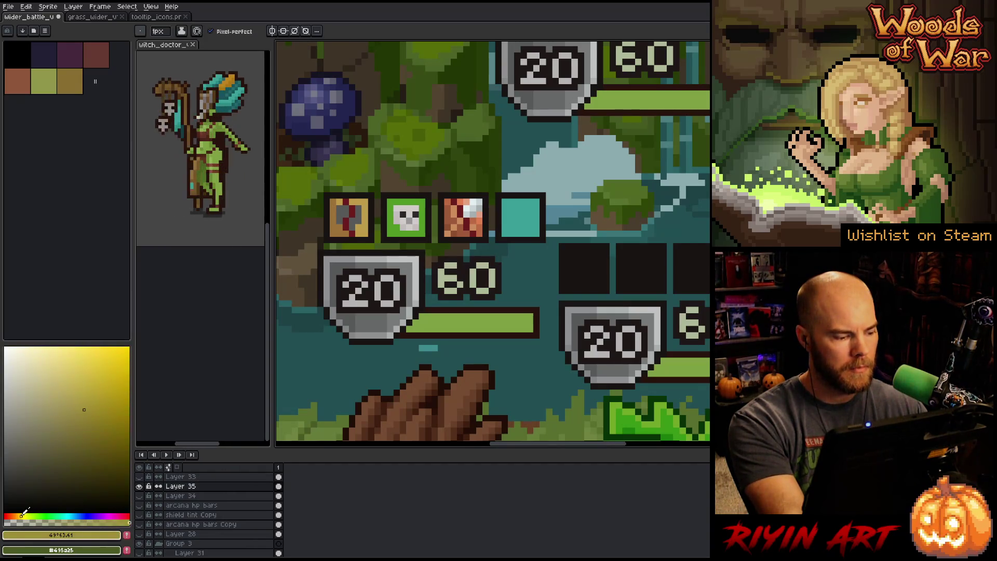
pyautogui.click(19, 516)
pyautogui.moveTo(80, 415); pyautogui.dragTo(72, 366)
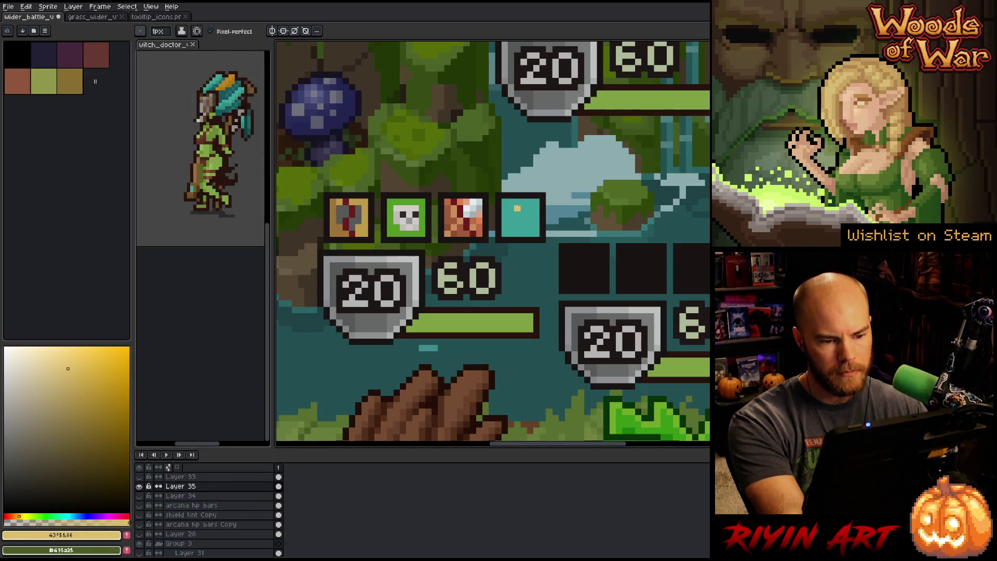
pyautogui.click(517, 208)
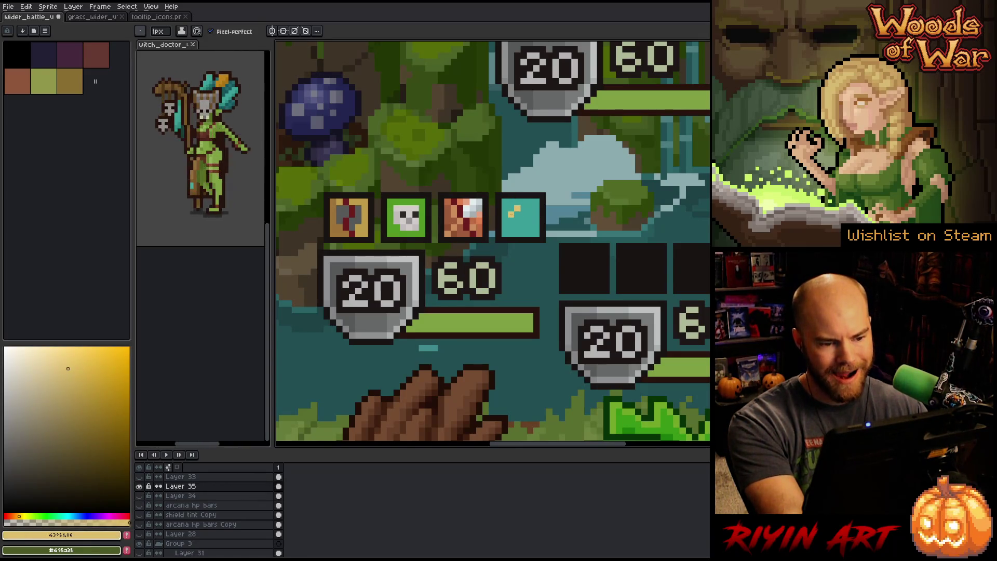
pyautogui.click(524, 213)
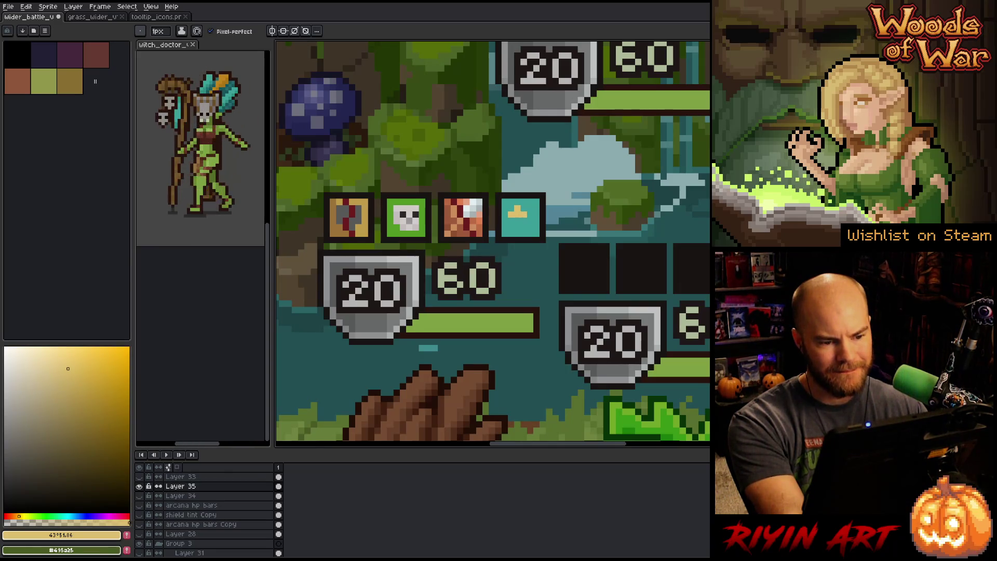
pyautogui.click(531, 215)
pyautogui.click(518, 221)
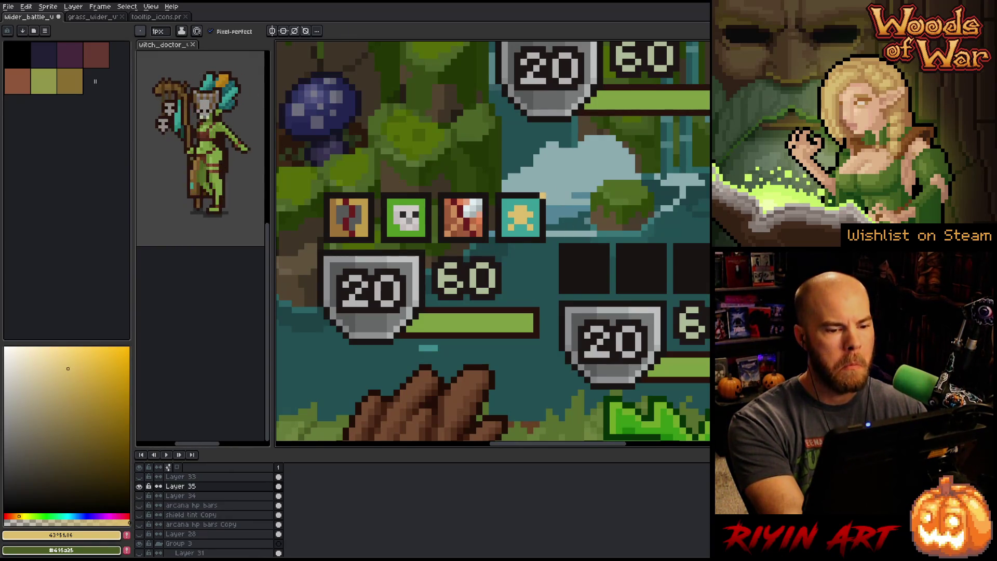
# - Sample the icon's teal and switch to the tooltip_icons sprite for reference
pyautogui.press('i')
pyautogui.click(536, 206)
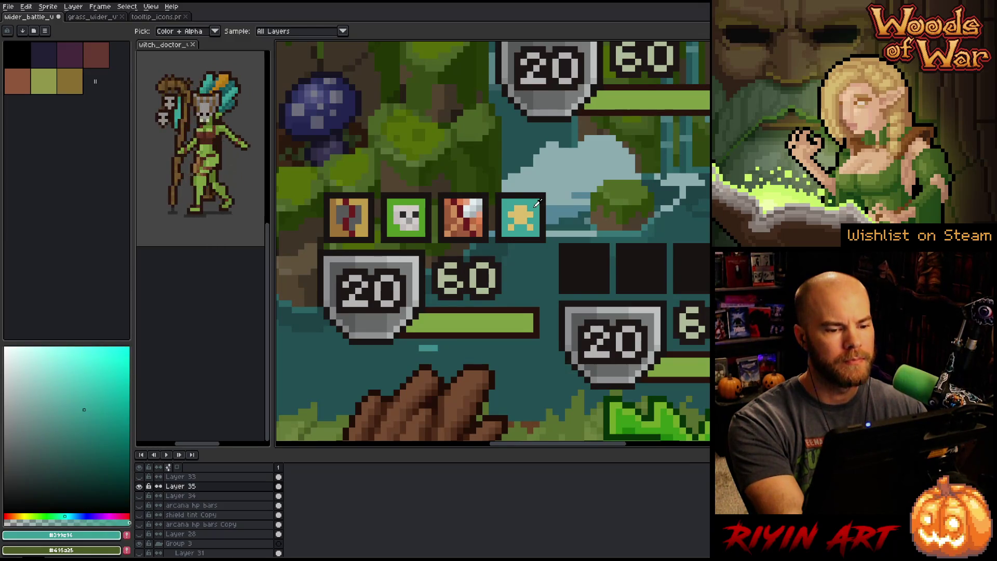
pyautogui.click(145, 17)
pyautogui.scroll(-2, 447, 239)
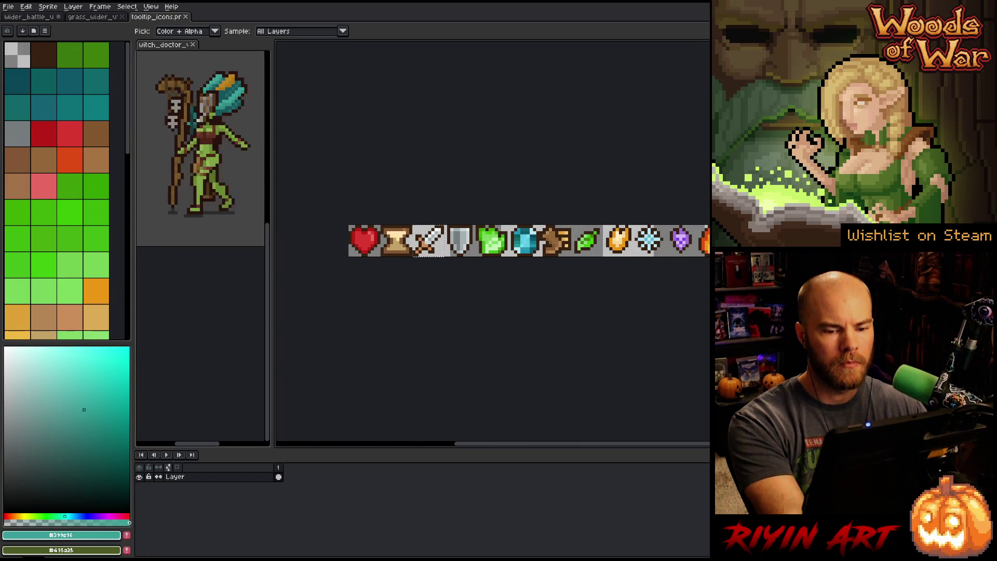
# - Return to the wider_battle mockup, pan onto the status icons, and sample yellow and teal
pyautogui.click(36, 17)
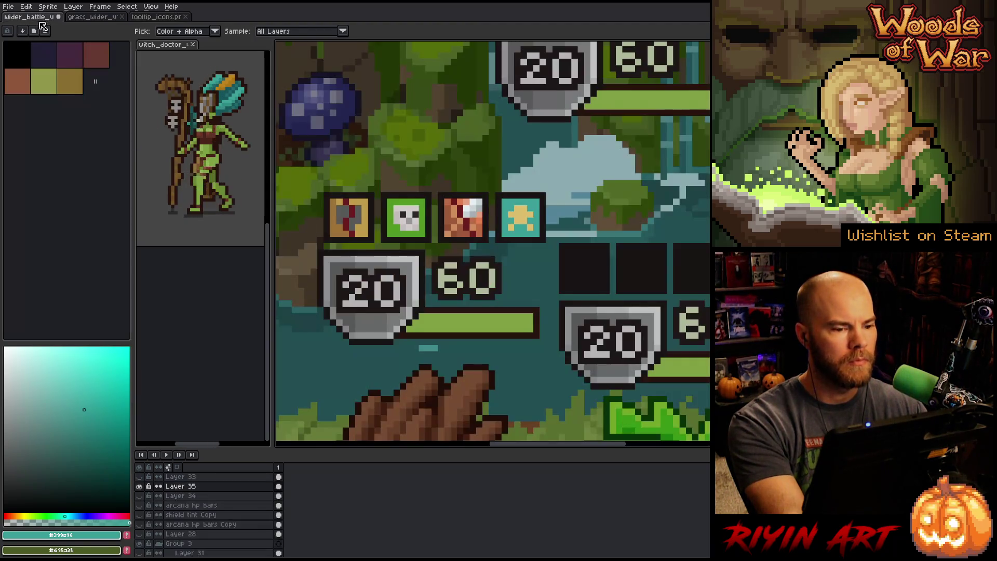
pyautogui.click(525, 216)
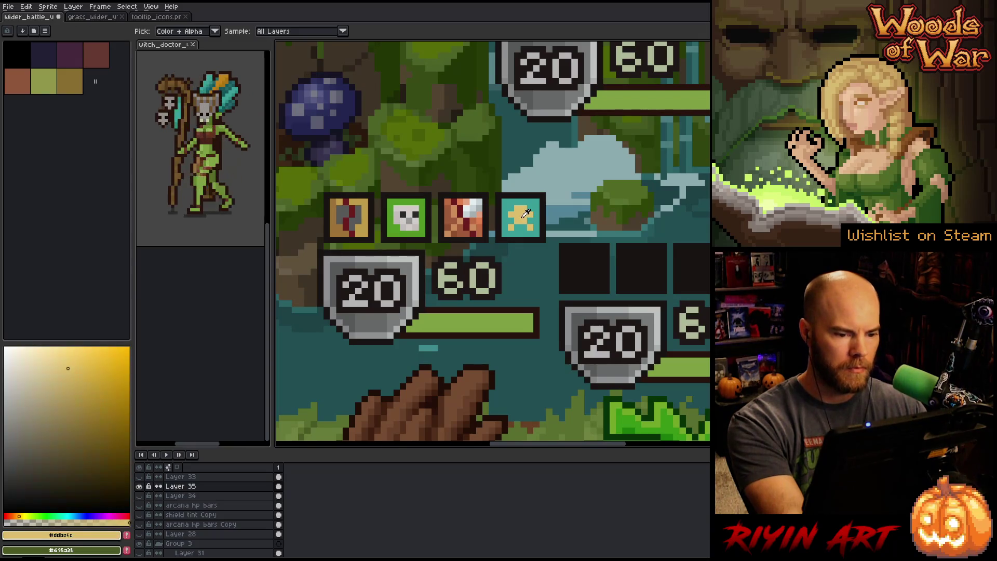
pyautogui.scroll(3, 525, 216)
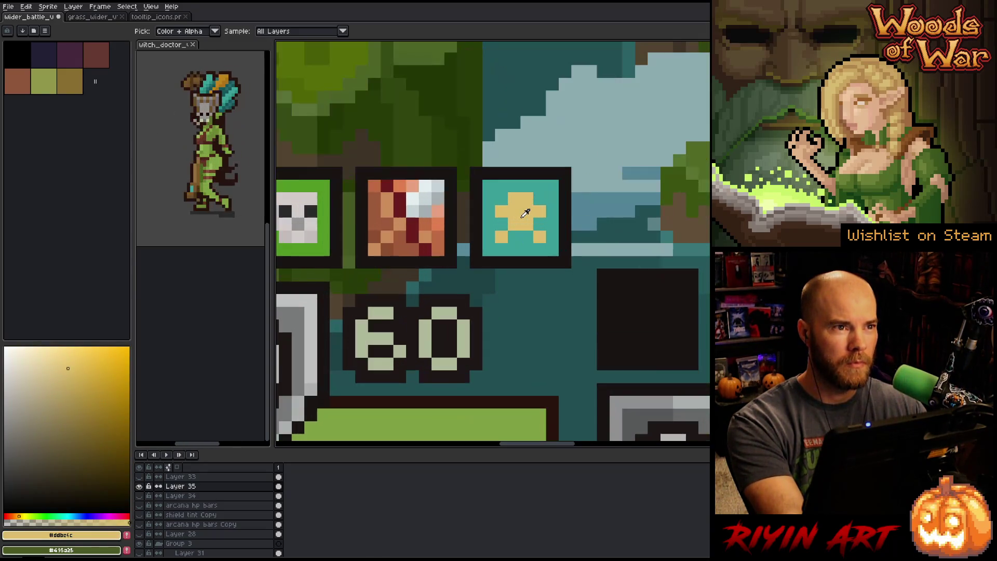
pyautogui.scroll(-2, 524, 216)
pyautogui.moveTo(453, 231); pyautogui.dragTo(506, 229)
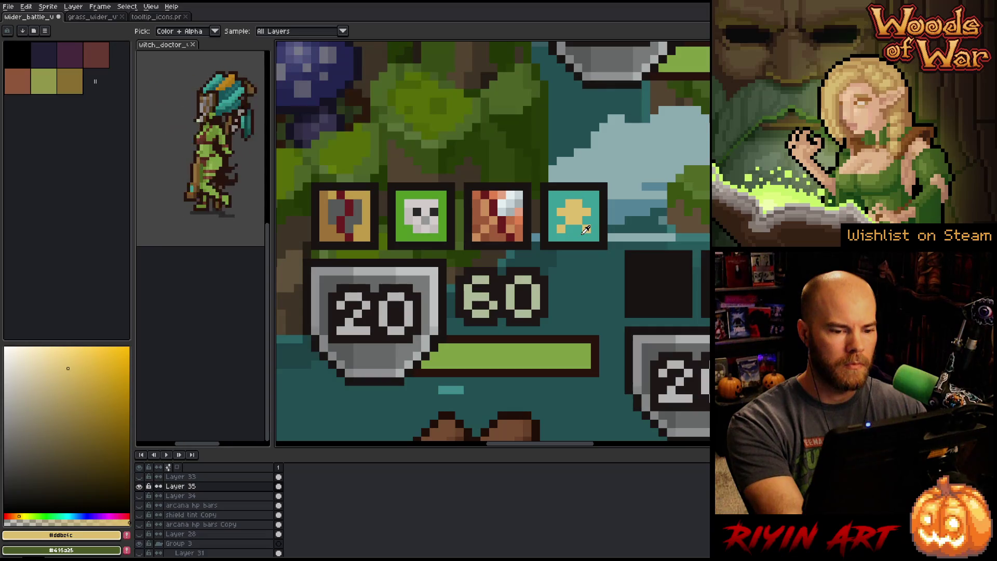
pyautogui.click(580, 232)
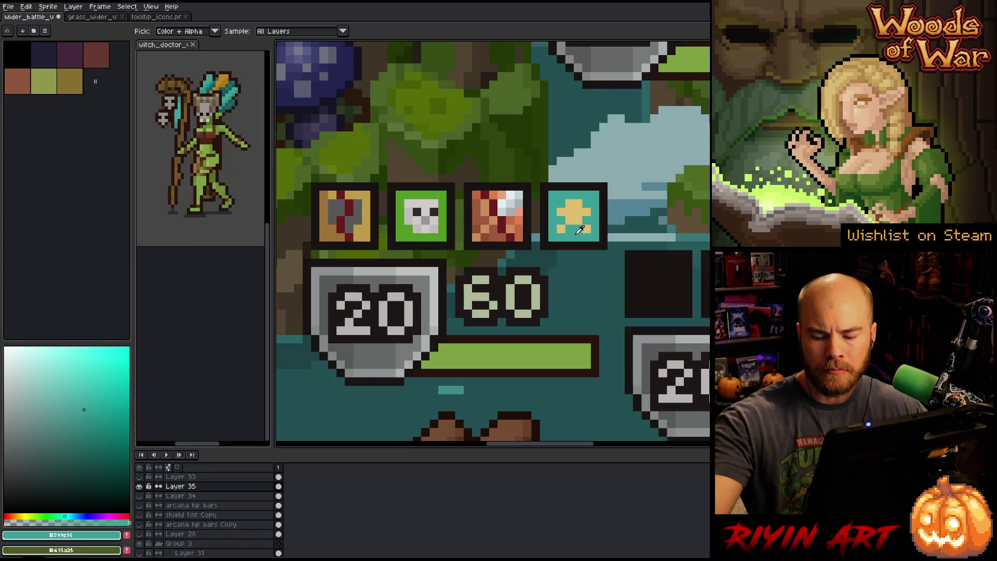
# - Paint over part of the yellow plus with teal and repaint the mark as a W
pyautogui.press('b')
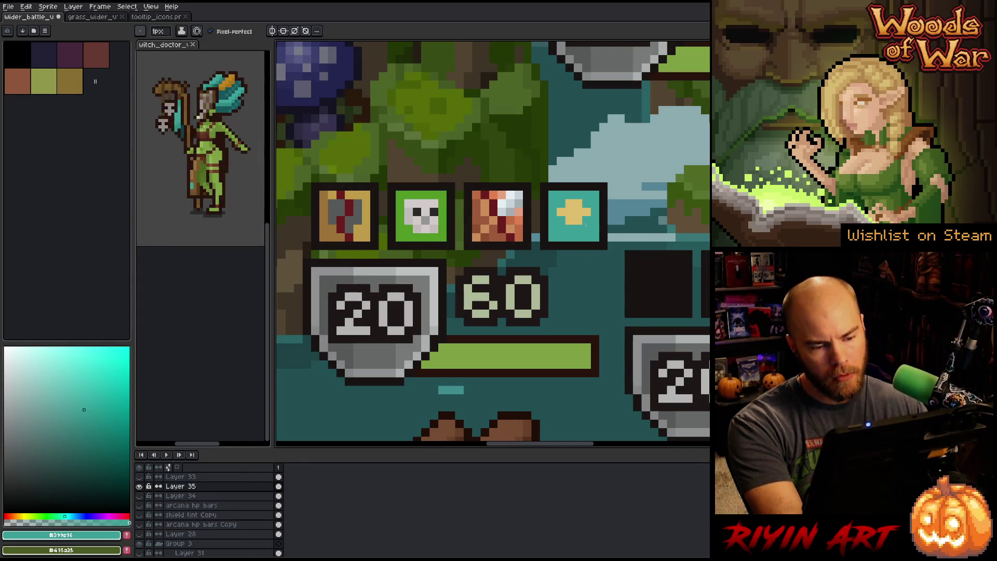
pyautogui.moveTo(578, 221); pyautogui.dragTo(570, 220)
pyautogui.click(571, 212)
pyautogui.click(576, 212)
pyautogui.click(578, 205)
pyautogui.click(578, 212)
pyautogui.keyDown('alt'); pyautogui.click(561, 212); pyautogui.keyUp('alt')
pyautogui.click(588, 207)
# - Turn the mark into a checkered X with yellow pixels along its bottom
pyautogui.click(590, 221)
pyautogui.click(578, 220)
pyautogui.click(562, 221)
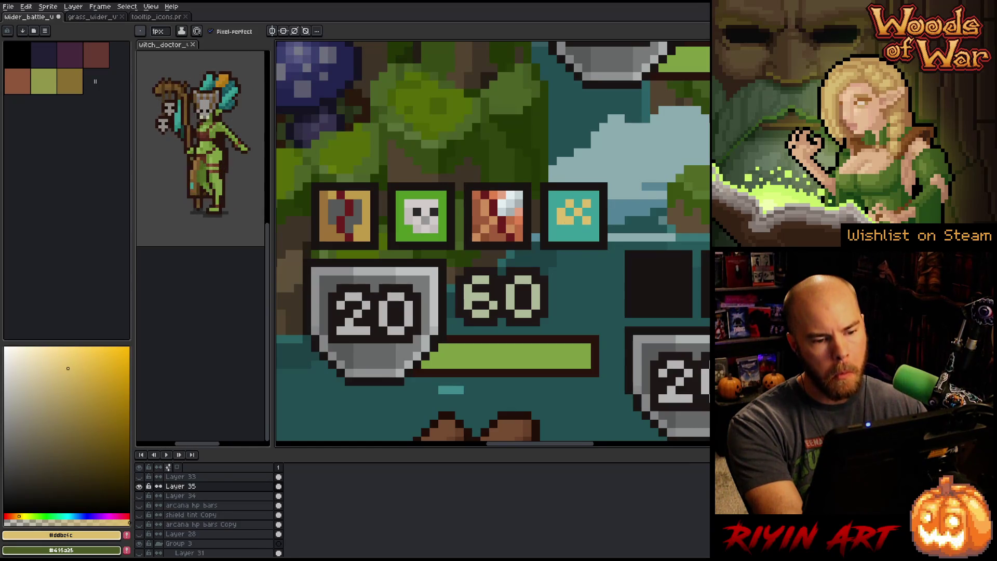
pyautogui.click(561, 229)
pyautogui.click(571, 229)
pyautogui.click(578, 229)
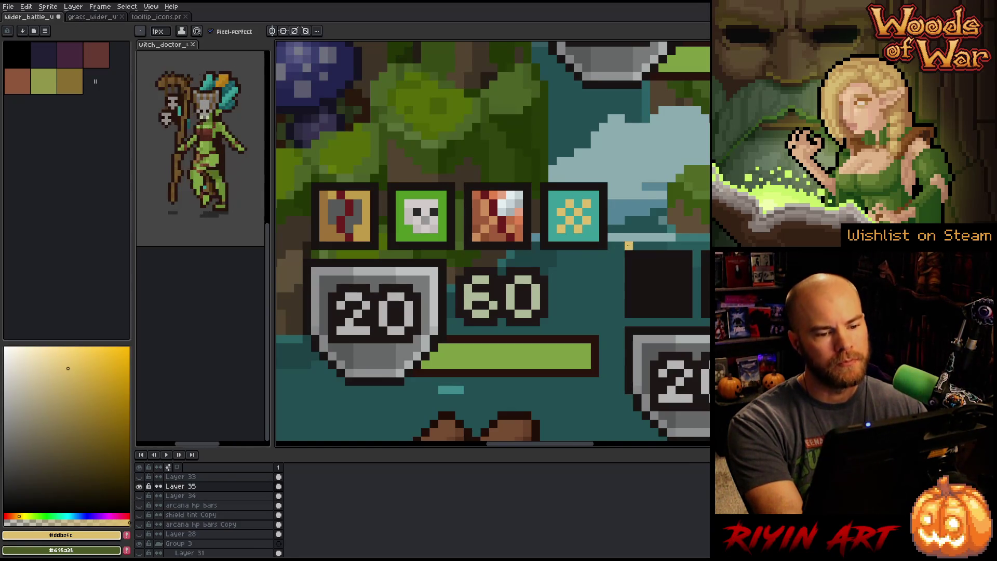
# - Reshape the yellow pixels into a face, undoing the mouth bar back to dots
pyautogui.keyDown('alt'); pyautogui.click(581, 211); pyautogui.keyUp('alt')
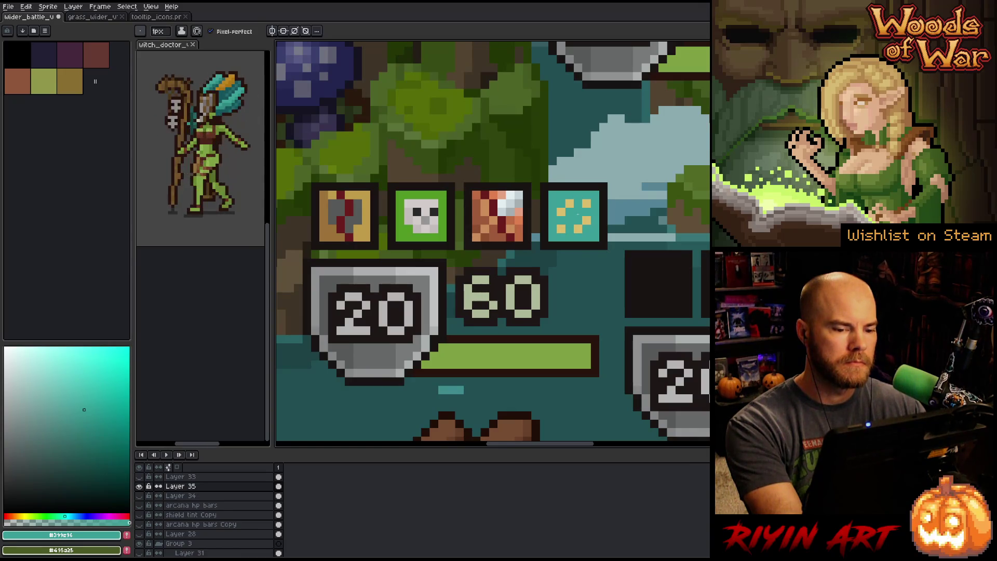
pyautogui.click(561, 211)
pyautogui.keyDown('alt'); pyautogui.click(570, 228); pyautogui.keyUp('alt')
pyautogui.click(577, 201)
pyautogui.hotkey('ctrl', 'z')
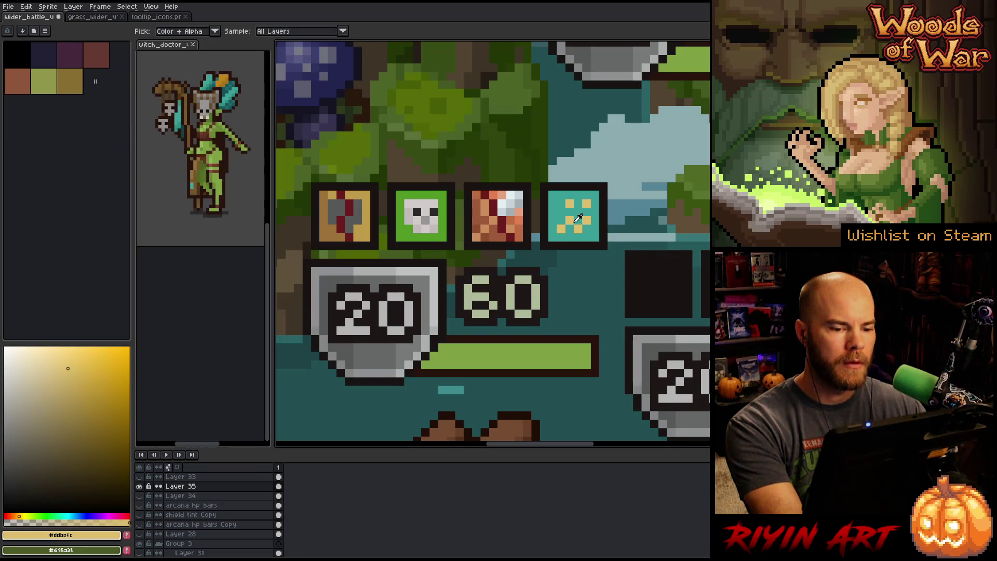
pyautogui.keyDown('alt'); pyautogui.click(571, 219); pyautogui.keyUp('alt')
pyautogui.keyDown('alt'); pyautogui.click(570, 204); pyautogui.keyUp('alt')
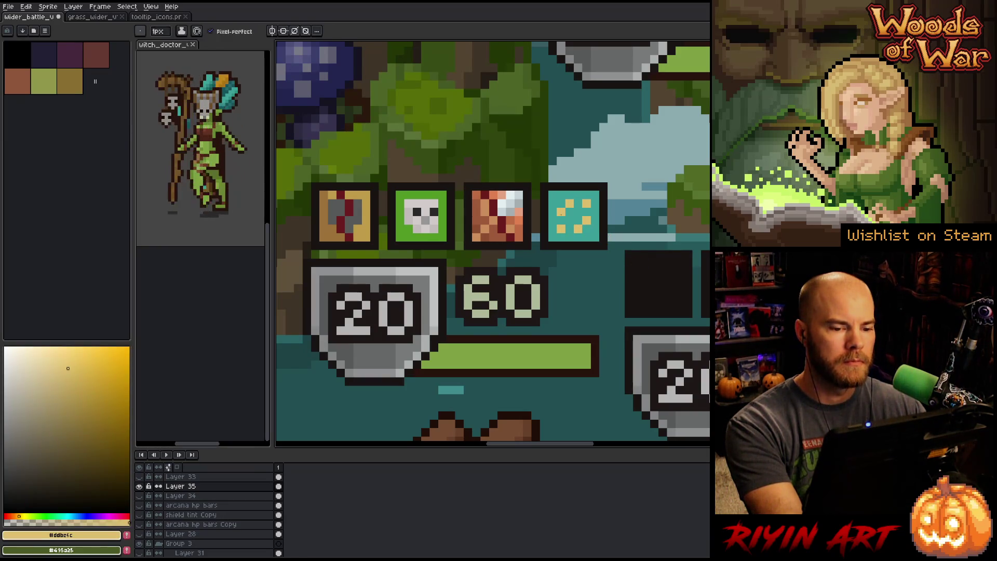
pyautogui.keyDown('alt'); pyautogui.click(582, 223); pyautogui.keyUp('alt')
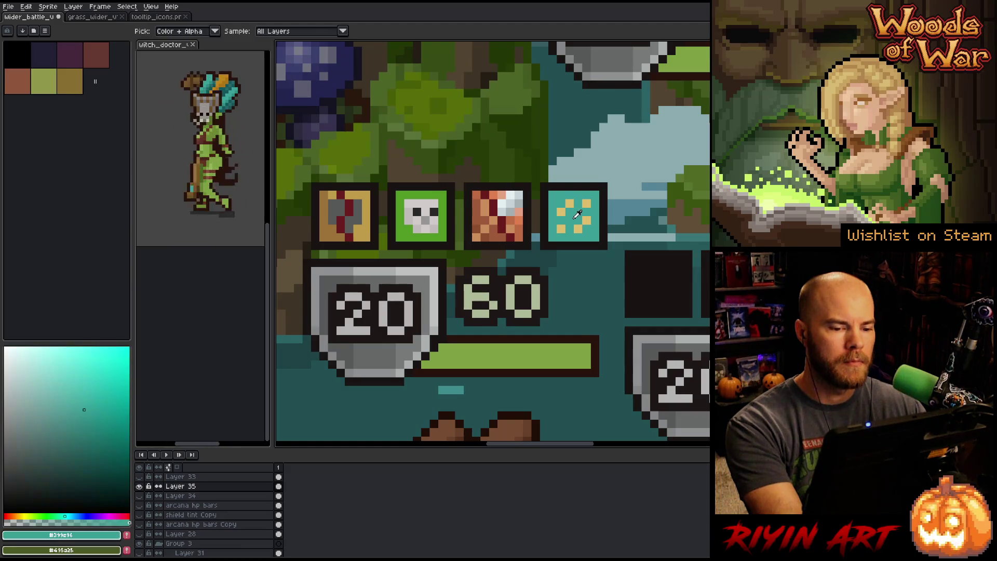
pyautogui.keyDown('alt'); pyautogui.click(586, 205); pyautogui.keyUp('alt')
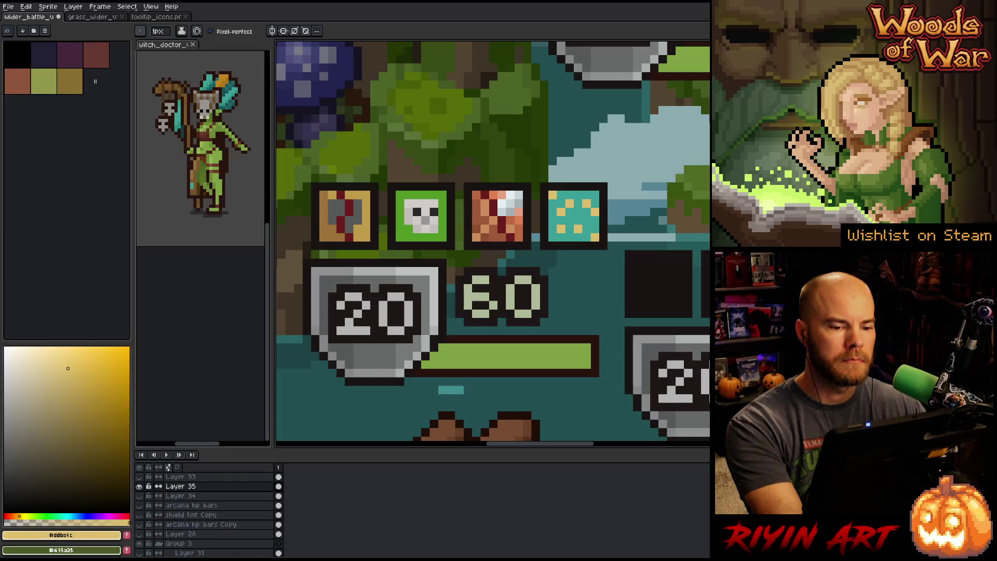
# - Alternate between teal and gold sampled from the icon to place scattered gold dots
pyautogui.press('alt')
pyautogui.press('alt')
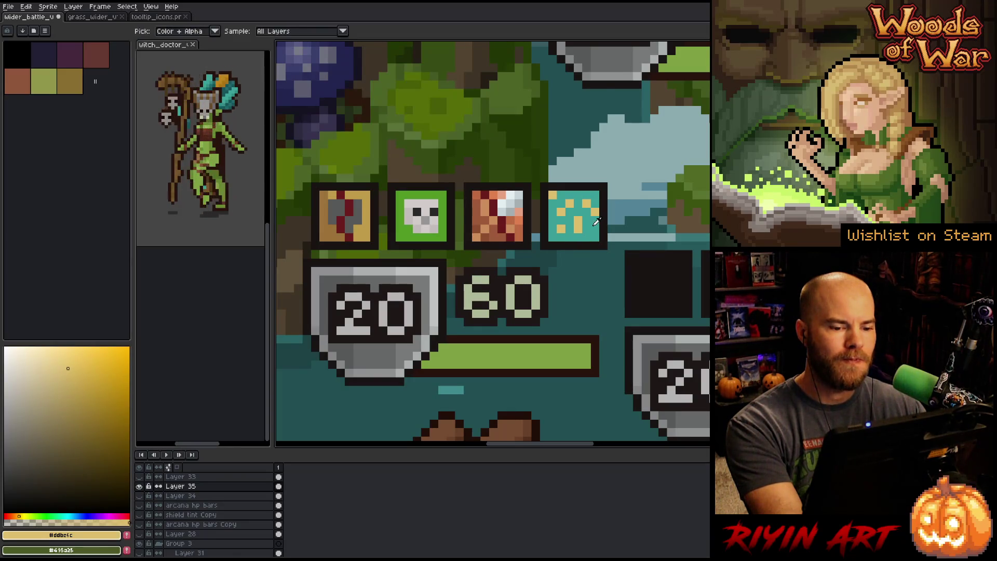
pyautogui.keyDown('alt'); pyautogui.click(596, 222); pyautogui.keyUp('alt')
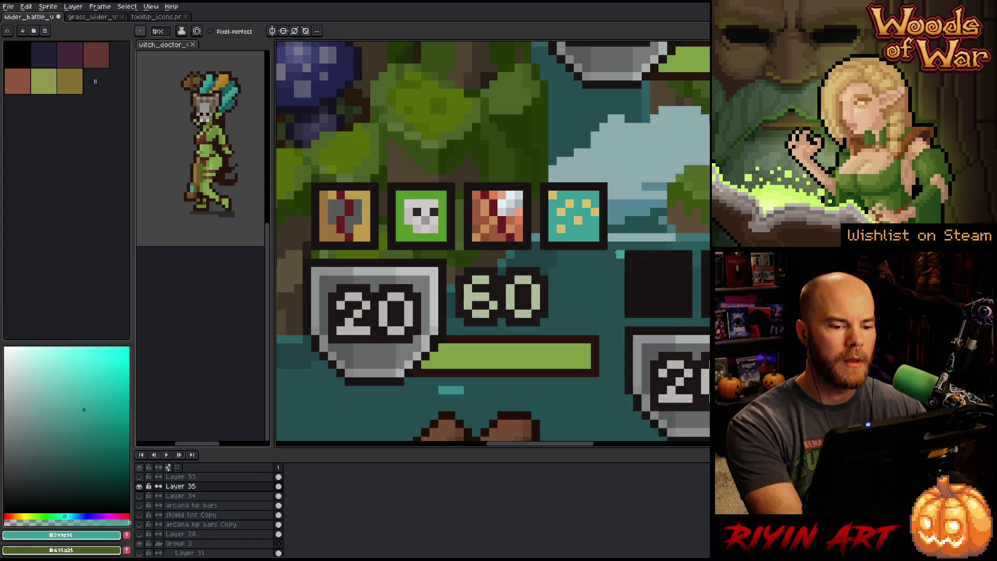
pyautogui.keyDown('alt'); pyautogui.click(562, 223); pyautogui.keyUp('alt')
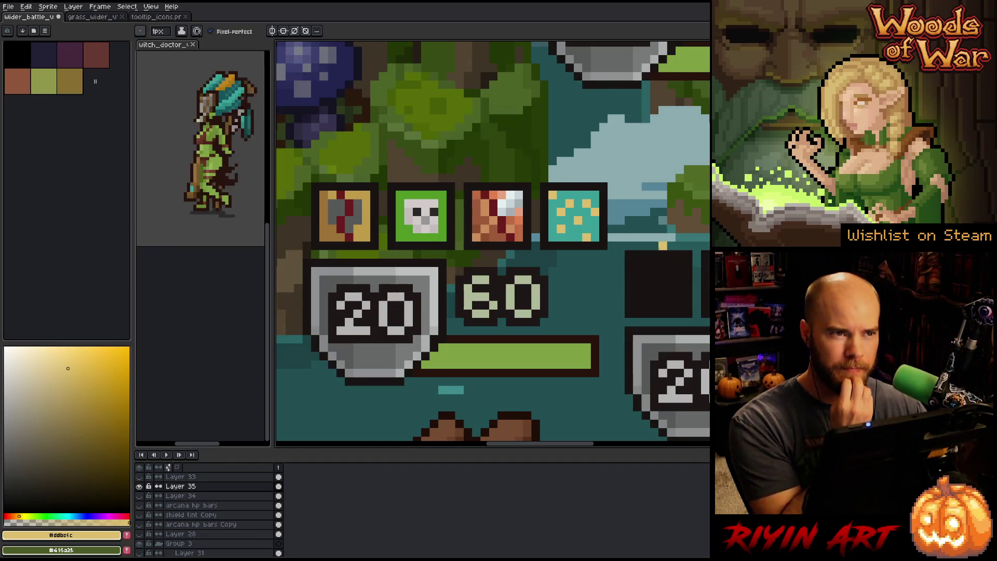
pyautogui.press('alt')
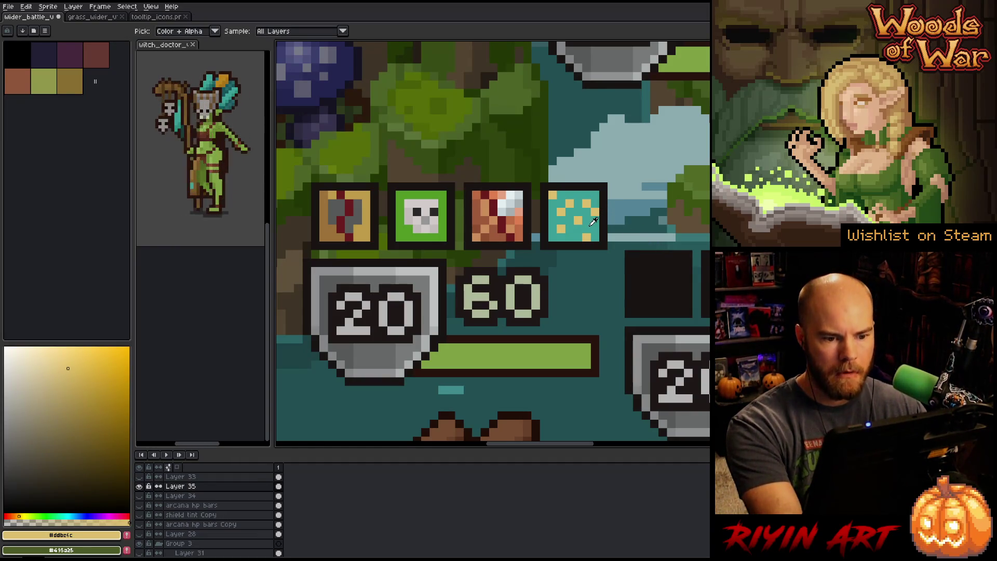
pyautogui.keyDown('alt'); pyautogui.click(591, 224); pyautogui.keyUp('alt')
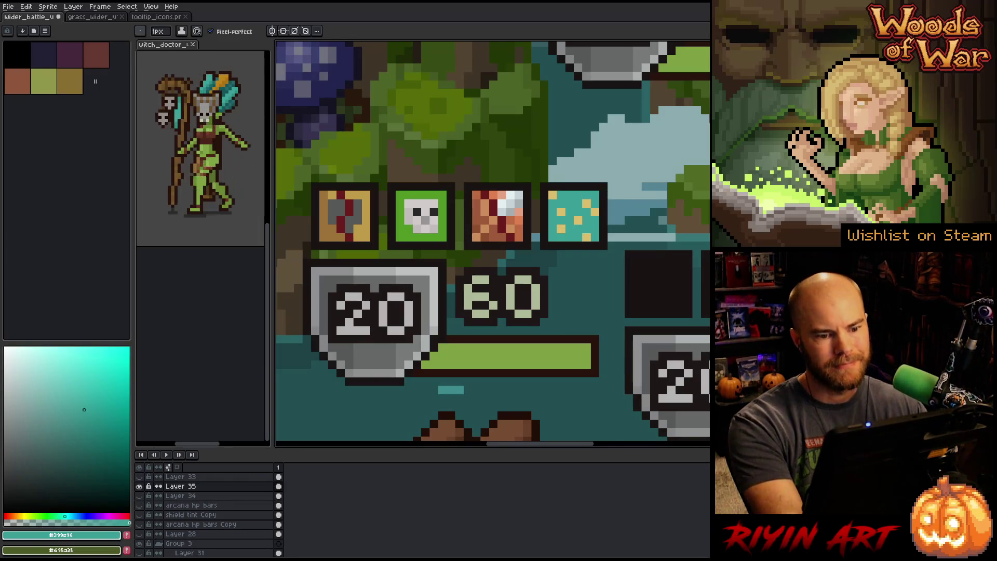
pyautogui.keyDown('alt'); pyautogui.click(587, 203); pyautogui.keyUp('alt')
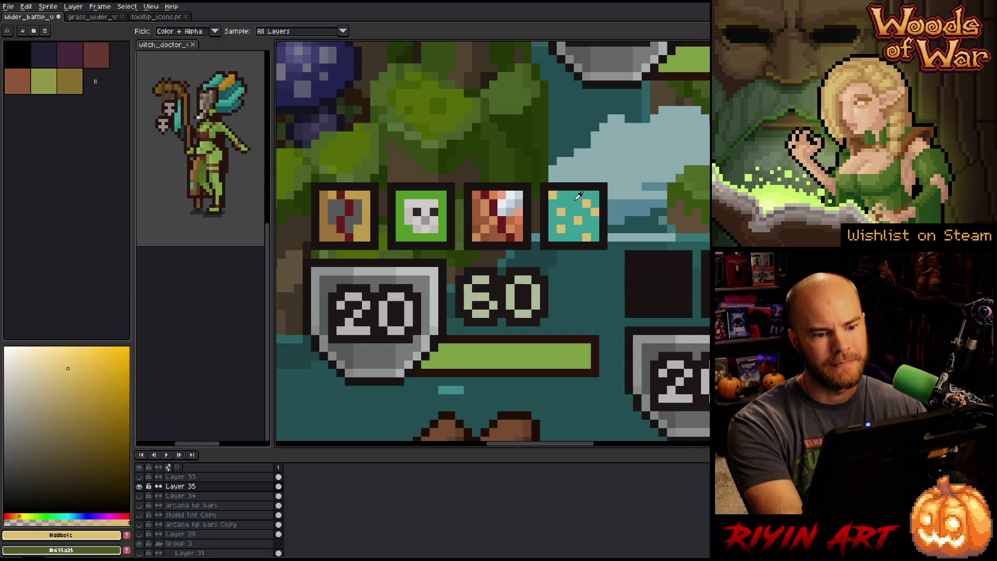
# - Paint over most gold dots with teal, leaving one near the lower-left
pyautogui.keyDown('alt'); pyautogui.click(561, 197); pyautogui.keyUp('alt')
pyautogui.click(561, 211)
pyautogui.click(595, 210)
pyautogui.click(587, 204)
pyautogui.click(578, 220)
pyautogui.click(587, 237)
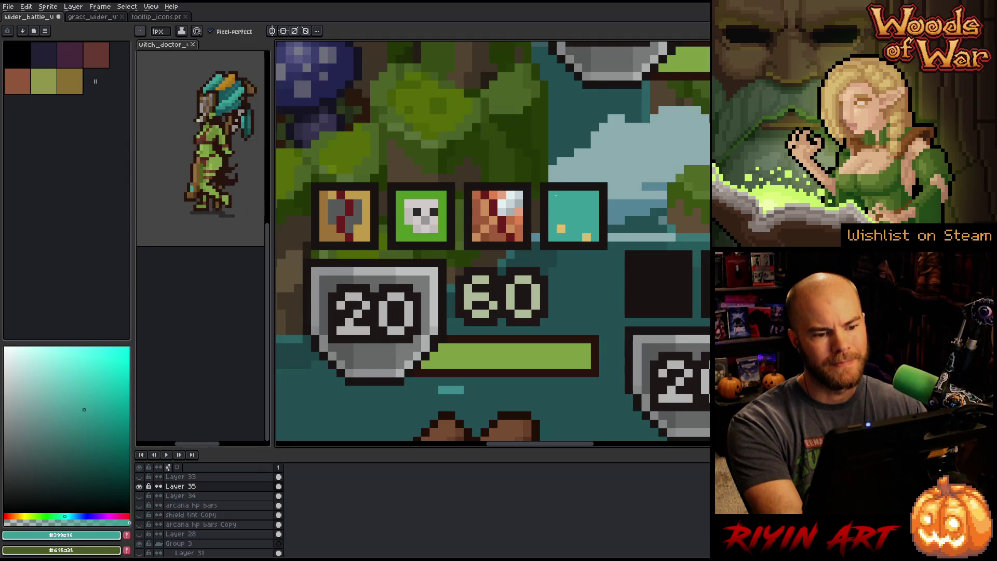
# - Flood-fill the icon square with blue, then shift the drawing colour to red-orange (18°)
pyautogui.press('i')
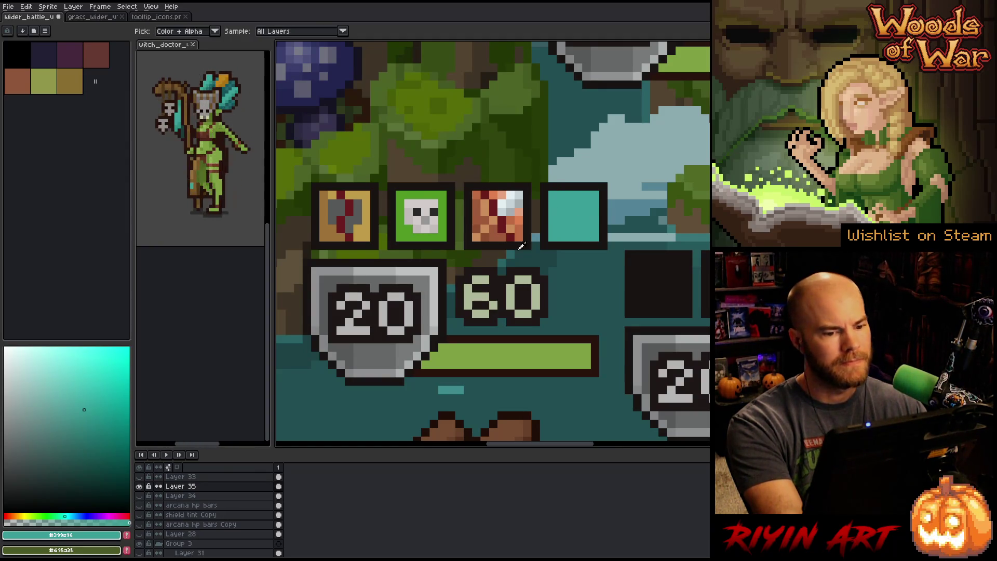
pyautogui.click(79, 515)
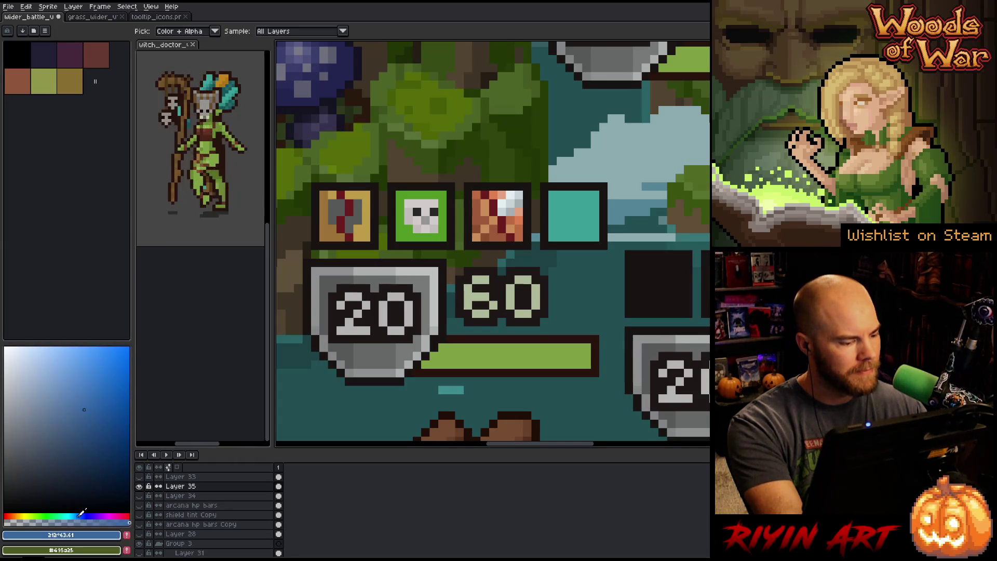
pyautogui.press('g')
pyautogui.click(561, 217)
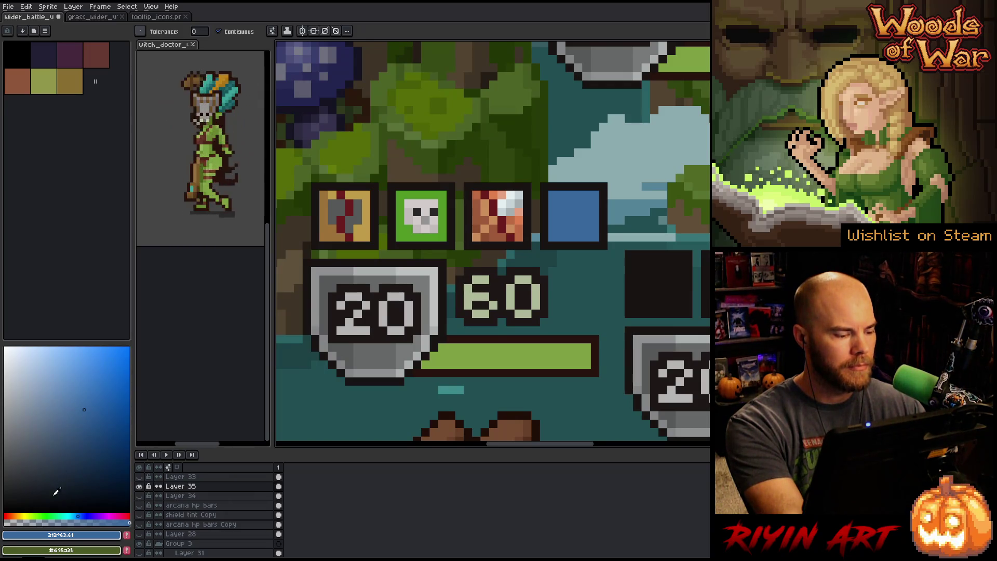
pyautogui.click(12, 516)
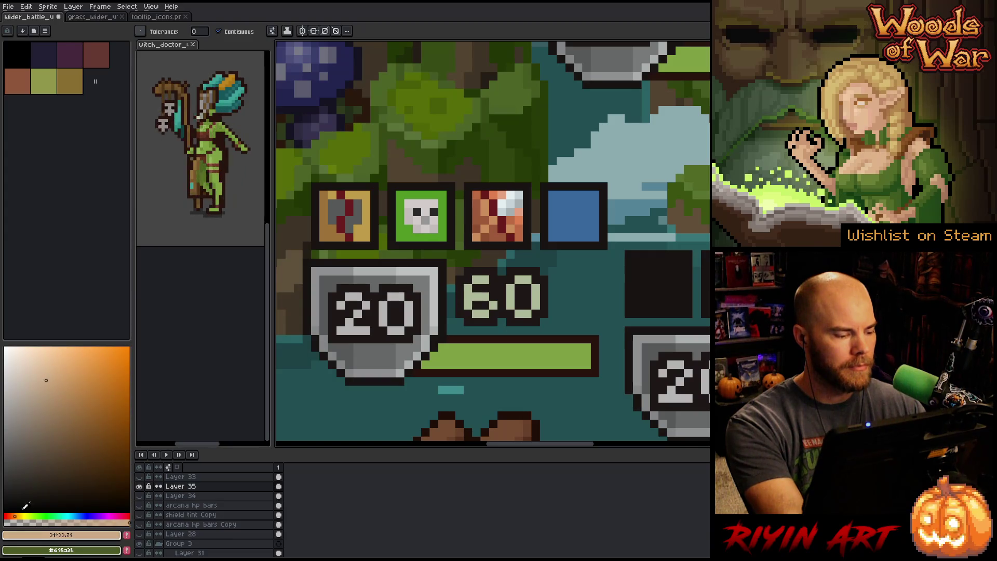
pyautogui.moveTo(13, 515); pyautogui.dragTo(17, 513)
# - Pencil an orange stroke and a darker skin-tone diagonal line inside the blue icon
pyautogui.press('b')
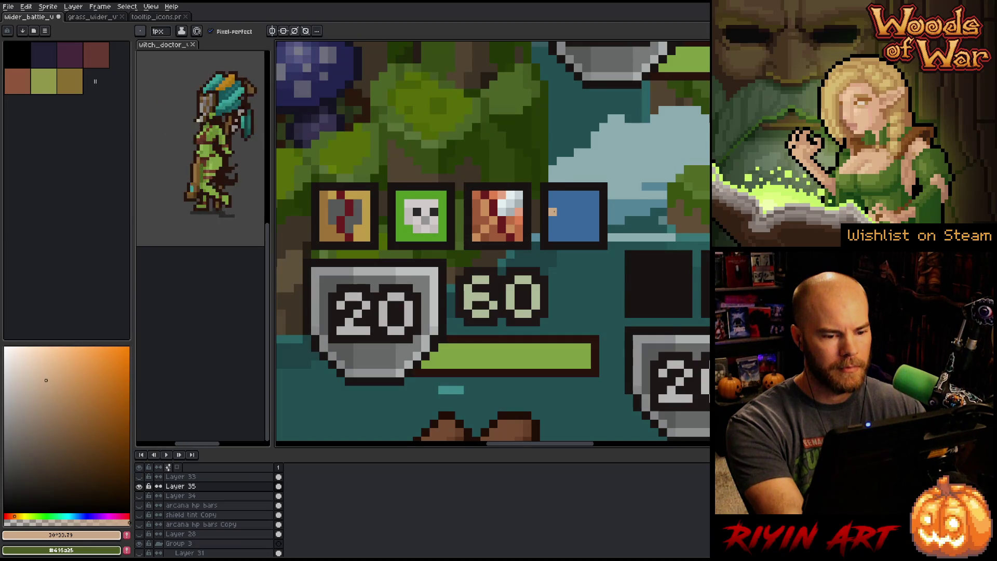
pyautogui.moveTo(561, 212)
pyautogui.mouseDown()
pyautogui.moveTo(578, 220)
pyautogui.moveTo(577, 233)
pyautogui.moveTo(554, 236)
pyautogui.mouseUp()
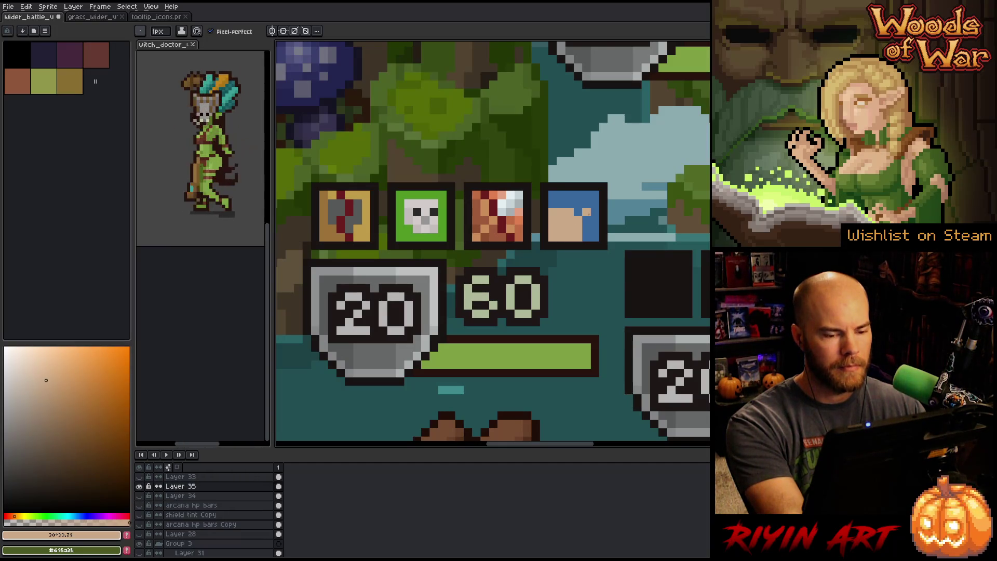
pyautogui.click(39, 434)
pyautogui.moveTo(39, 434); pyautogui.dragTo(31, 444)
pyautogui.moveTo(560, 208); pyautogui.dragTo(576, 227)
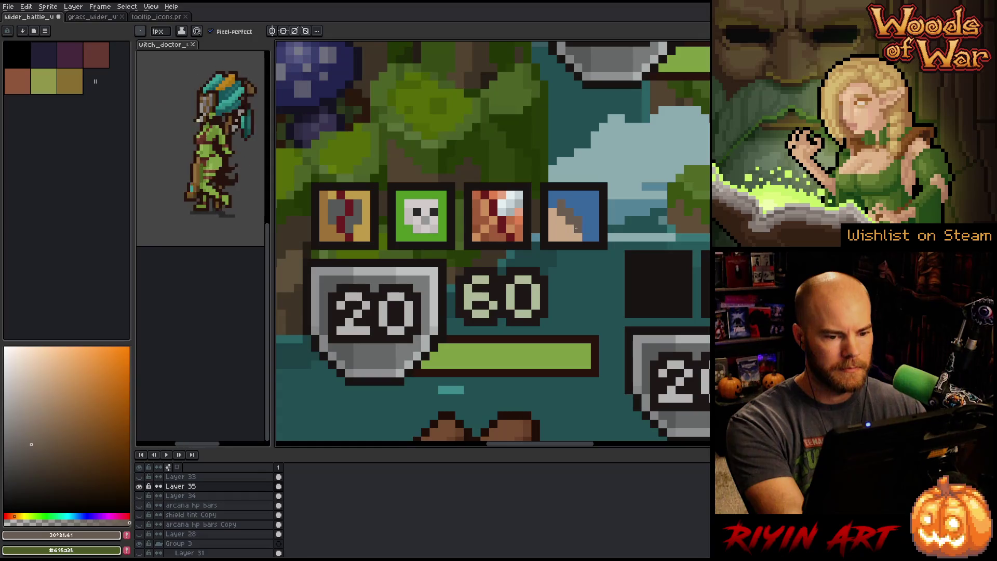
# - Paint dark brown pixels across the skin area and adjust the brown shade
pyautogui.keyDown('alt'); pyautogui.click(574, 225); pyautogui.keyUp('alt')
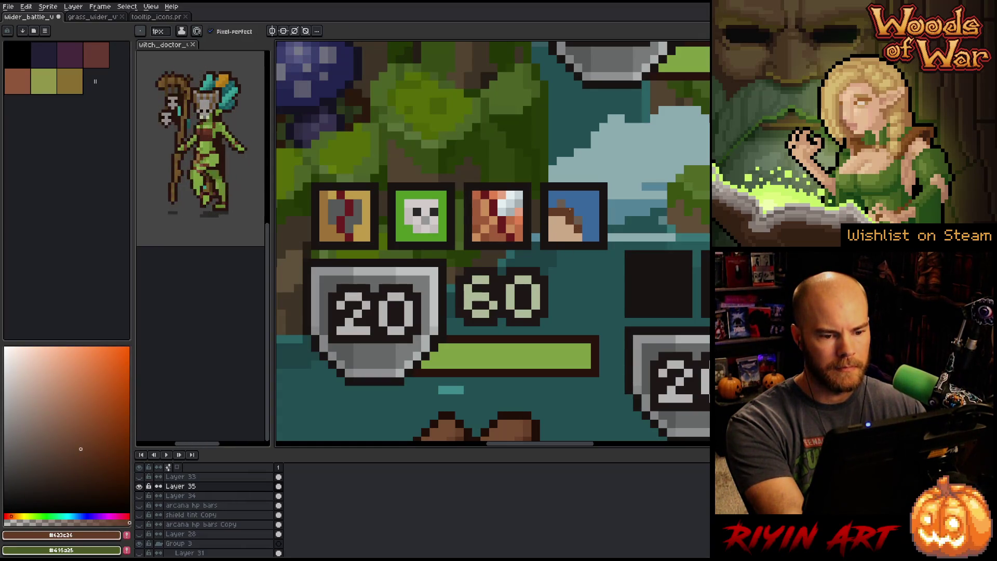
pyautogui.moveTo(565, 208); pyautogui.dragTo(583, 220)
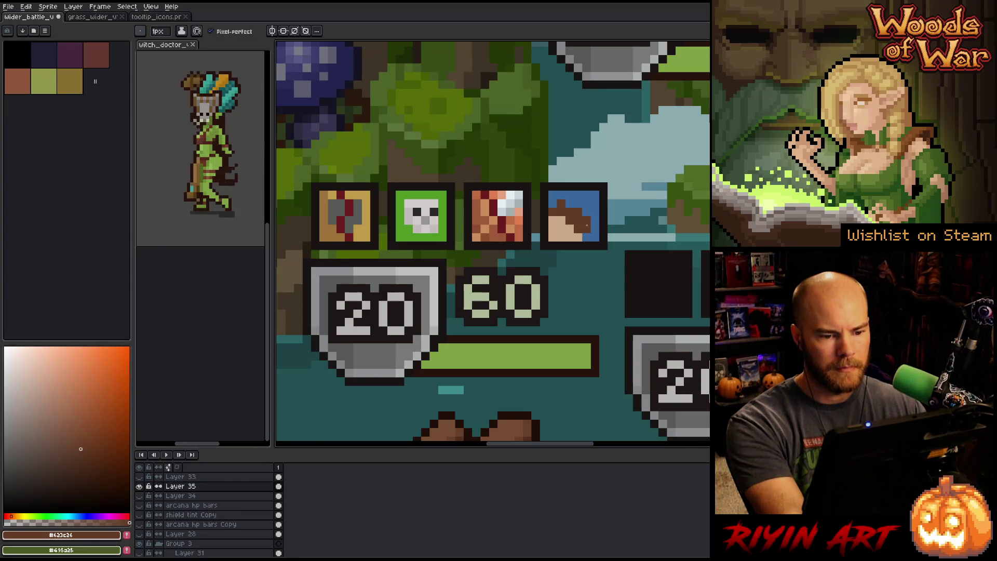
pyautogui.moveTo(57, 419); pyautogui.dragTo(59, 429)
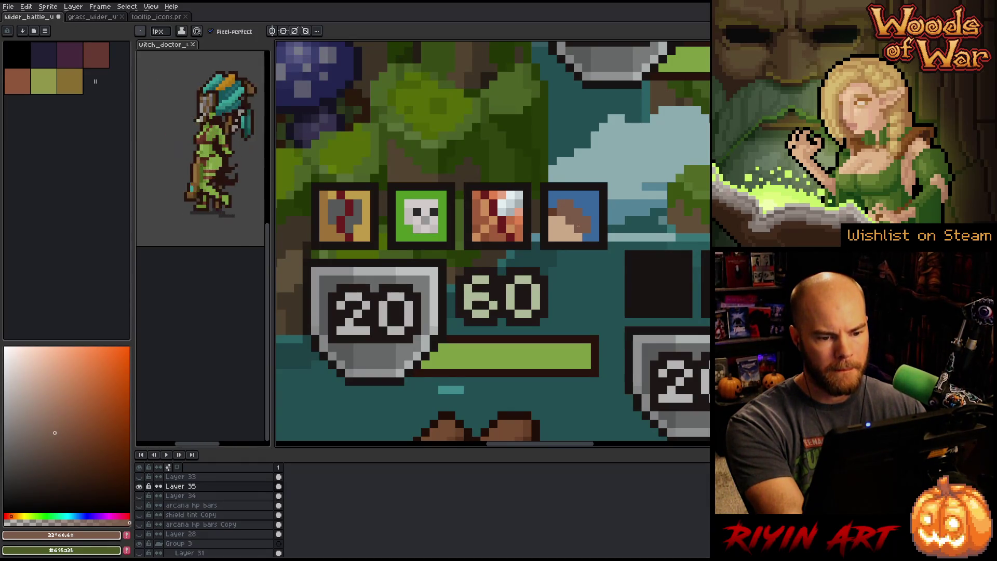
# - Sample mid-brown, tan and blue from the icon, fine-tuning a darker tan shade
pyautogui.keyDown('alt'); pyautogui.click(577, 225); pyautogui.keyUp('alt')
pyautogui.keyDown('alt'); pyautogui.click(588, 224); pyautogui.keyUp('alt')
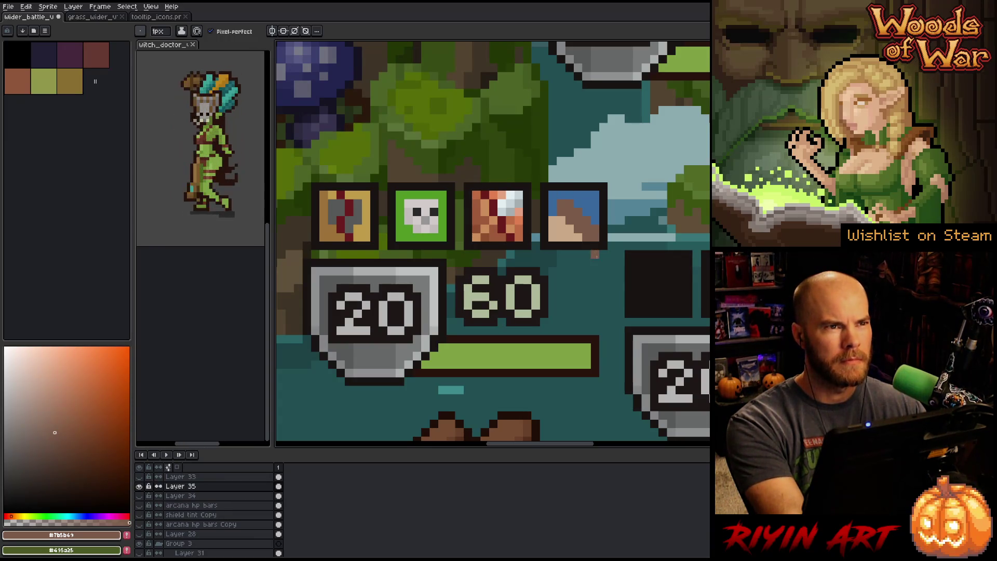
pyautogui.keyDown('alt'); pyautogui.click(569, 233); pyautogui.keyUp('alt')
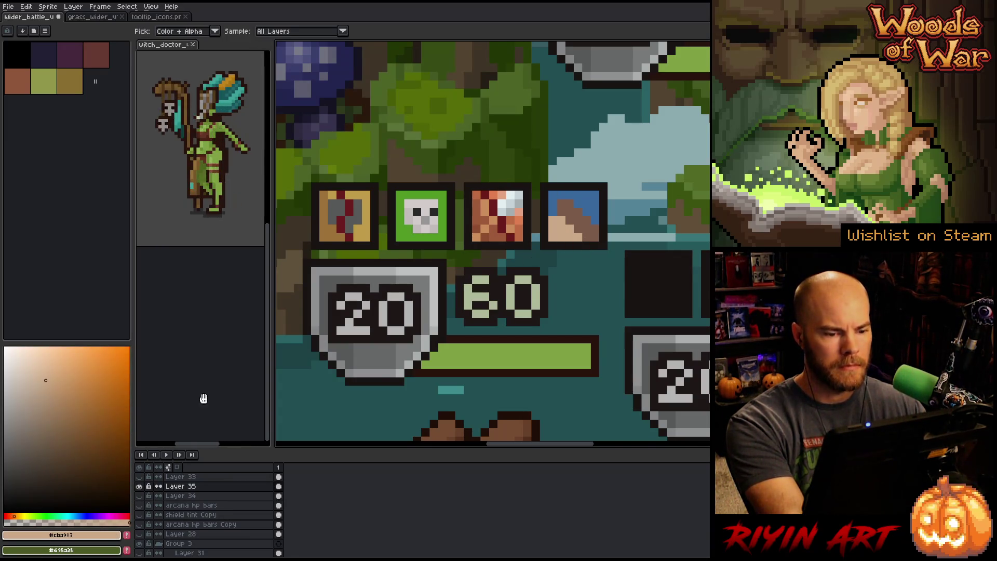
pyautogui.click(77, 373)
pyautogui.click(54, 410)
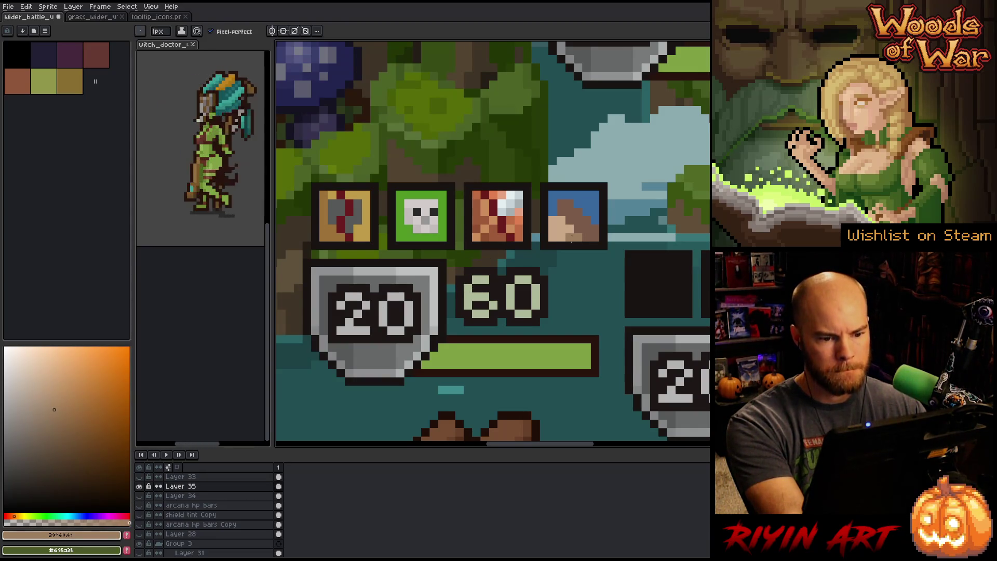
pyautogui.keyDown('alt'); pyautogui.click(580, 233); pyautogui.keyUp('alt')
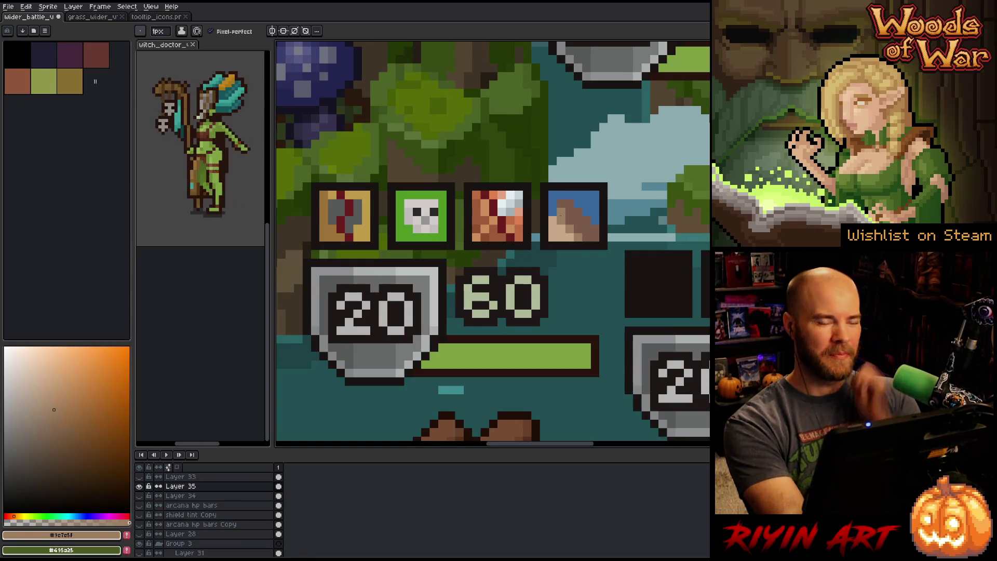
pyautogui.keyDown('alt'); pyautogui.click(589, 199); pyautogui.keyUp('alt')
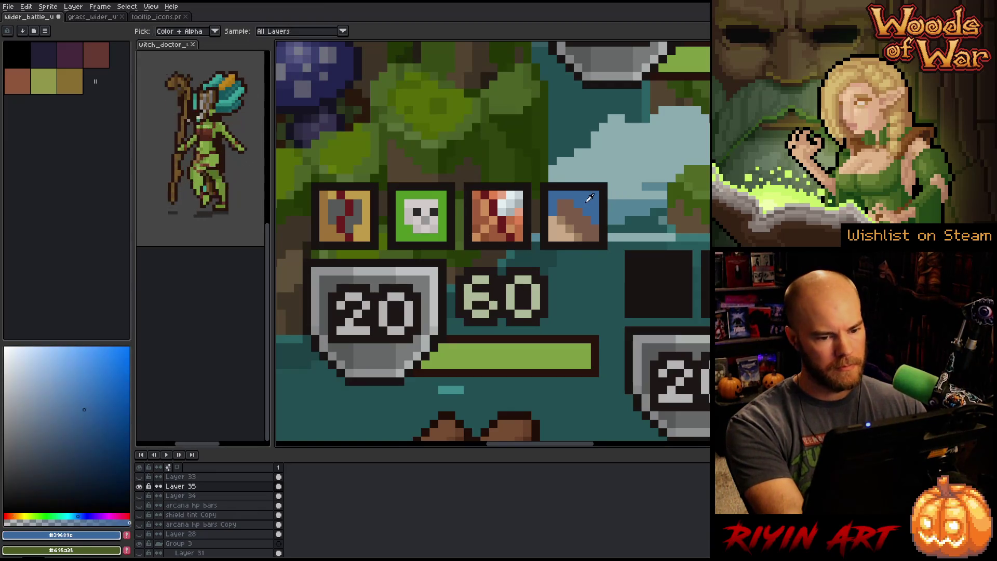
# - Shift the colour from blue to red and bucket-fill the icon's blue background red
pyautogui.moveTo(21, 514); pyautogui.dragTo(9, 517)
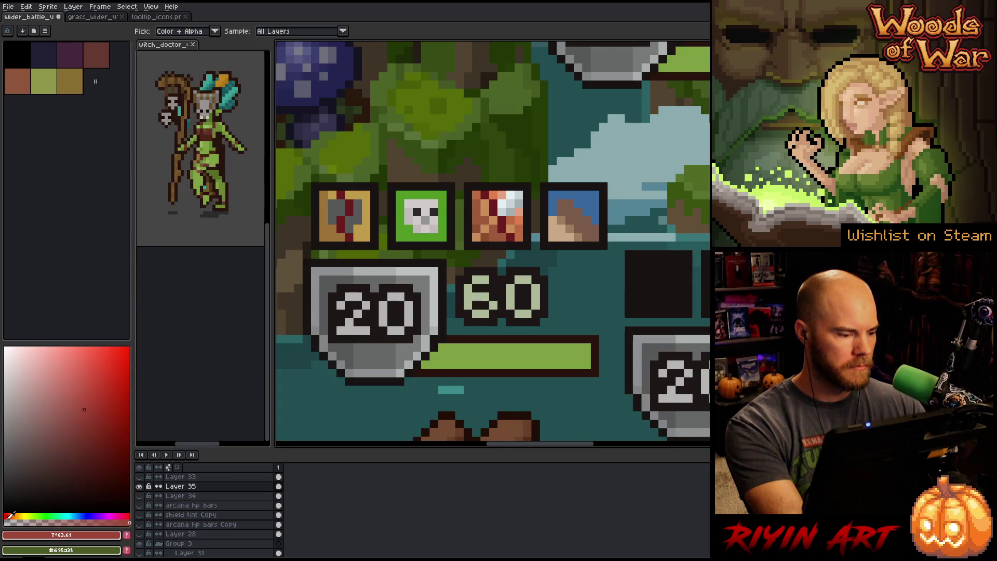
pyautogui.click(587, 202)
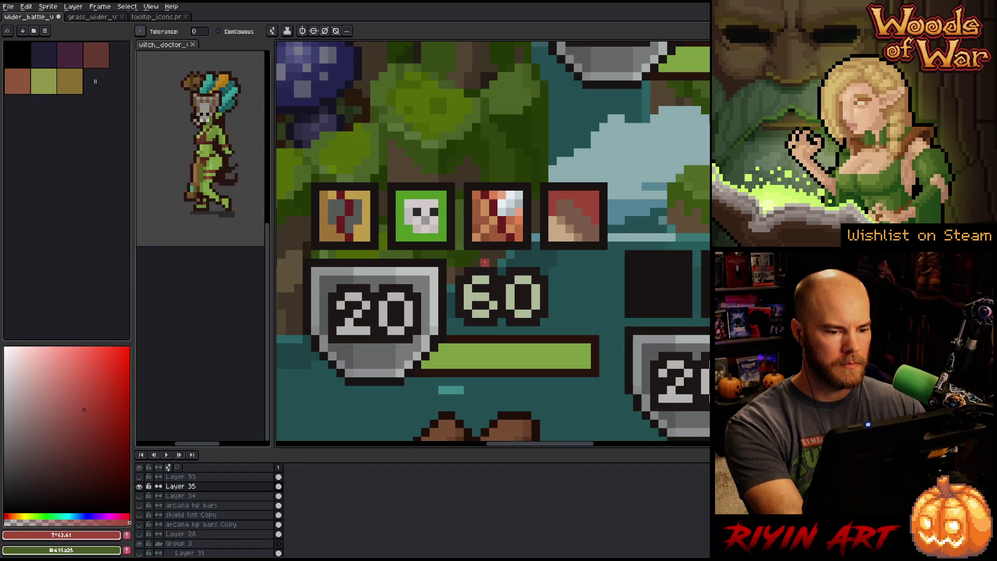
pyautogui.press('alt')
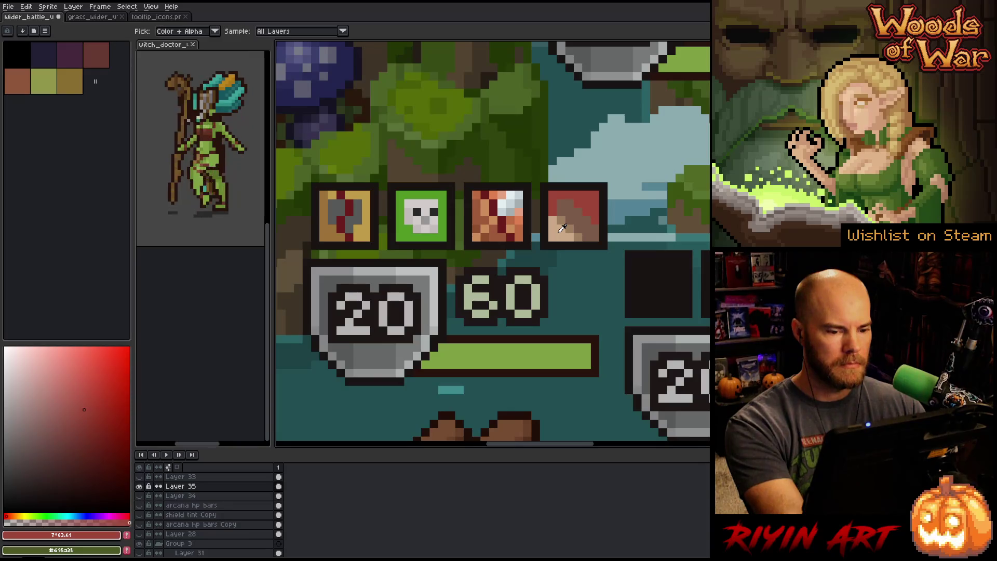
# - Sample the tan and the icon's red, then paint red over the lower-left area
pyautogui.click(562, 228)
pyautogui.moveTo(72, 407); pyautogui.dragTo(79, 440)
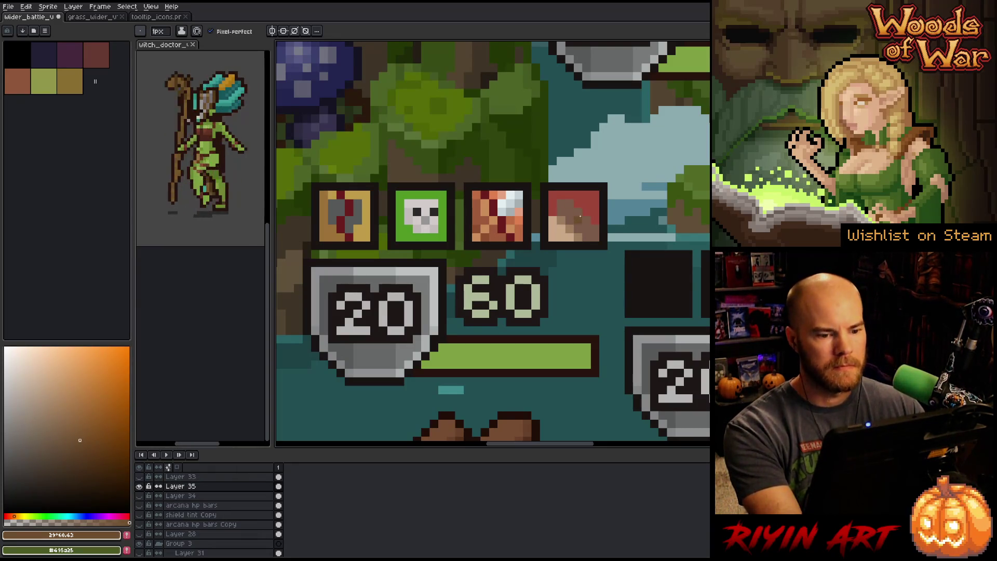
pyautogui.keyDown('alt'); pyautogui.click(590, 206); pyautogui.keyUp('alt')
pyautogui.moveTo(569, 208)
pyautogui.mouseDown()
pyautogui.moveTo(561, 221)
pyautogui.moveTo(570, 198)
pyautogui.moveTo(562, 232)
pyautogui.mouseUp()
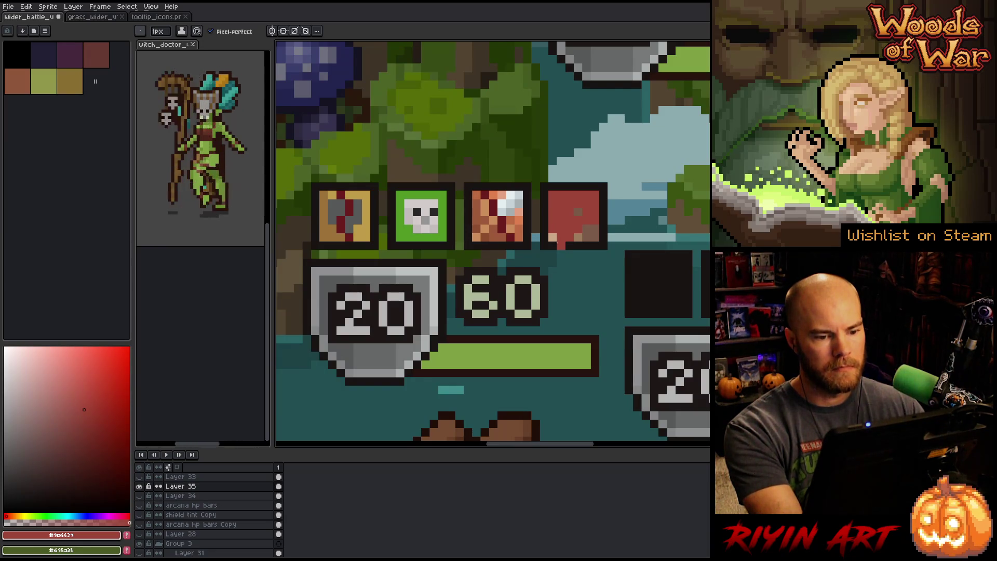
pyautogui.keyDown('alt'); pyautogui.click(562, 243); pyautogui.keyUp('alt')
# - Paint tan down the icon's left side, top and remaining red stroke, leaving a red border
pyautogui.keyDown('alt'); pyautogui.click(561, 228); pyautogui.keyUp('alt')
pyautogui.moveTo(571, 212)
pyautogui.mouseDown()
pyautogui.moveTo(561, 212)
pyautogui.moveTo(561, 239)
pyautogui.moveTo(561, 202)
pyautogui.moveTo(578, 202)
pyautogui.moveTo(587, 233)
pyautogui.moveTo(578, 217)
pyautogui.moveTo(570, 240)
pyautogui.mouseUp()
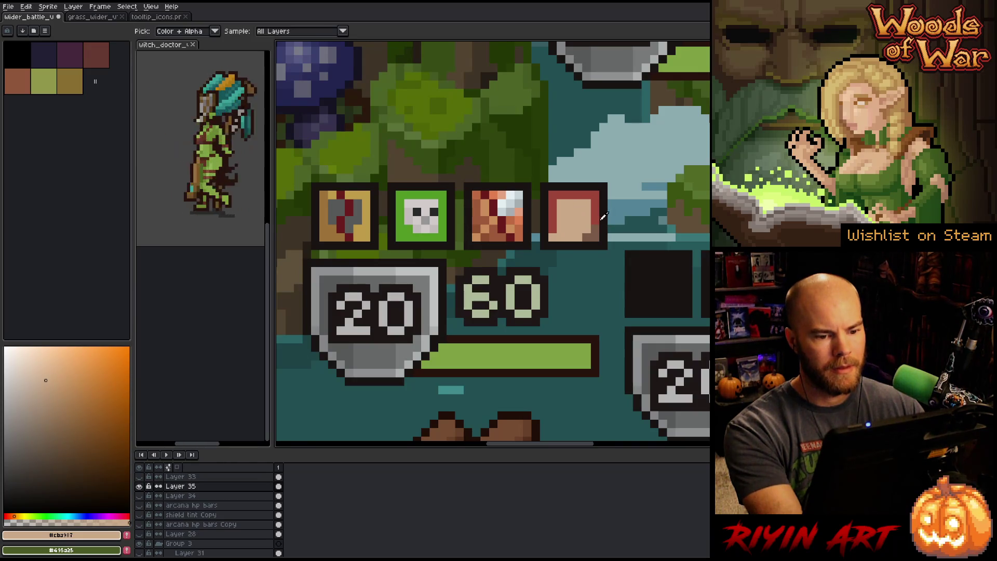
pyautogui.keyDown('alt'); pyautogui.click(597, 221); pyautogui.keyUp('alt')
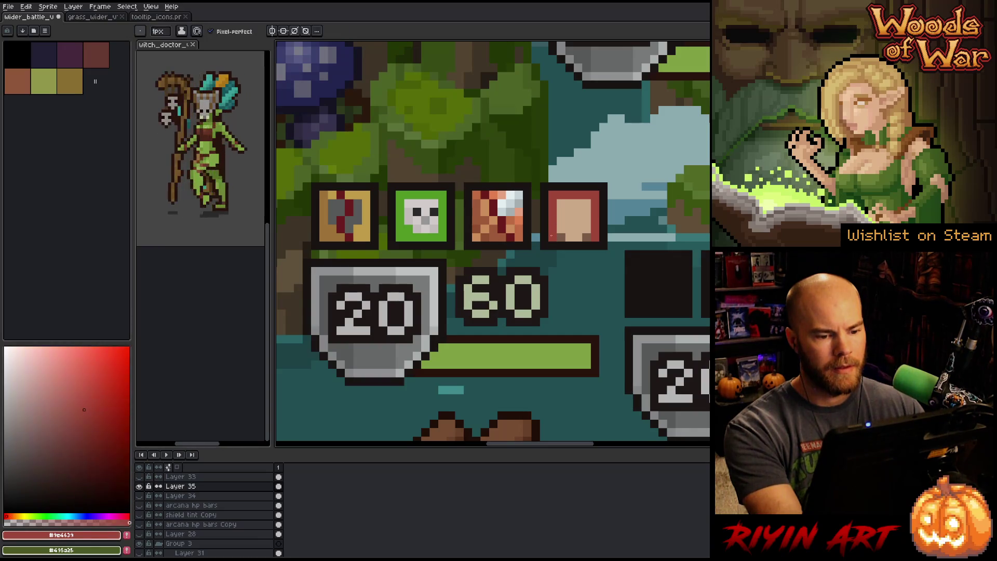
# - Sample the tan and a greyer shade from the icon for the centre dot
pyautogui.keyDown('alt'); pyautogui.click(568, 231); pyautogui.keyUp('alt')
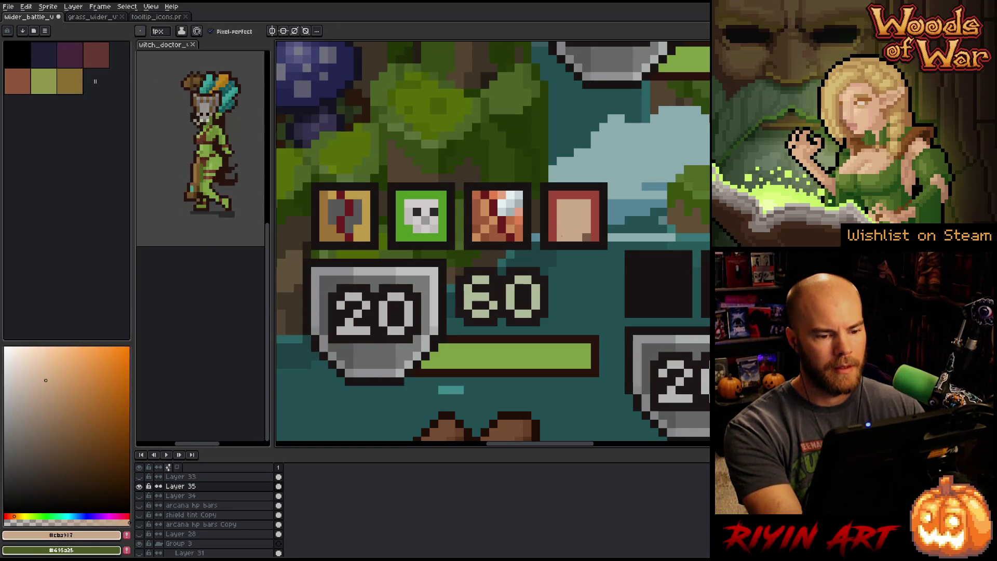
pyautogui.press('alt')
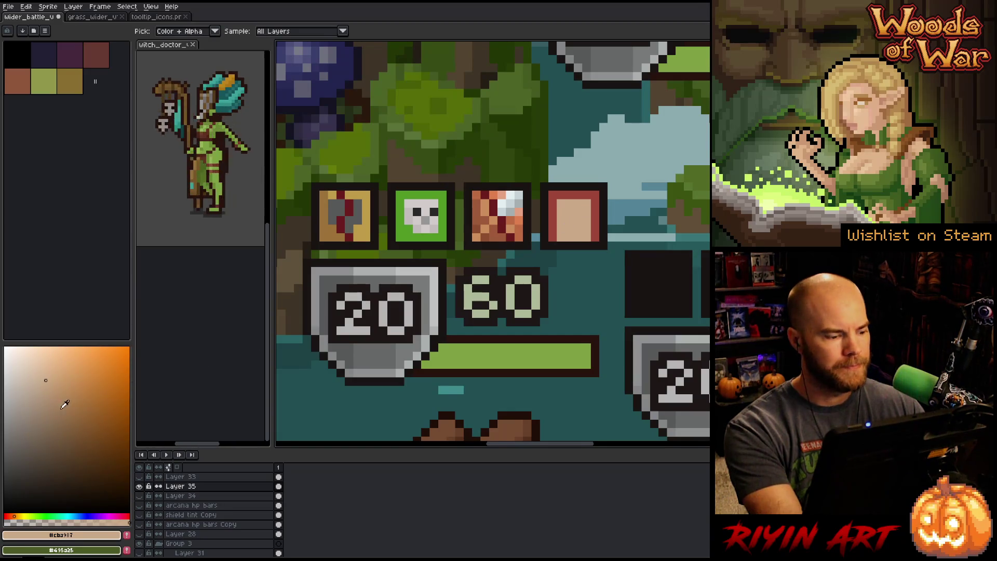
pyautogui.keyDown('alt'); pyautogui.click(570, 219); pyautogui.keyUp('alt')
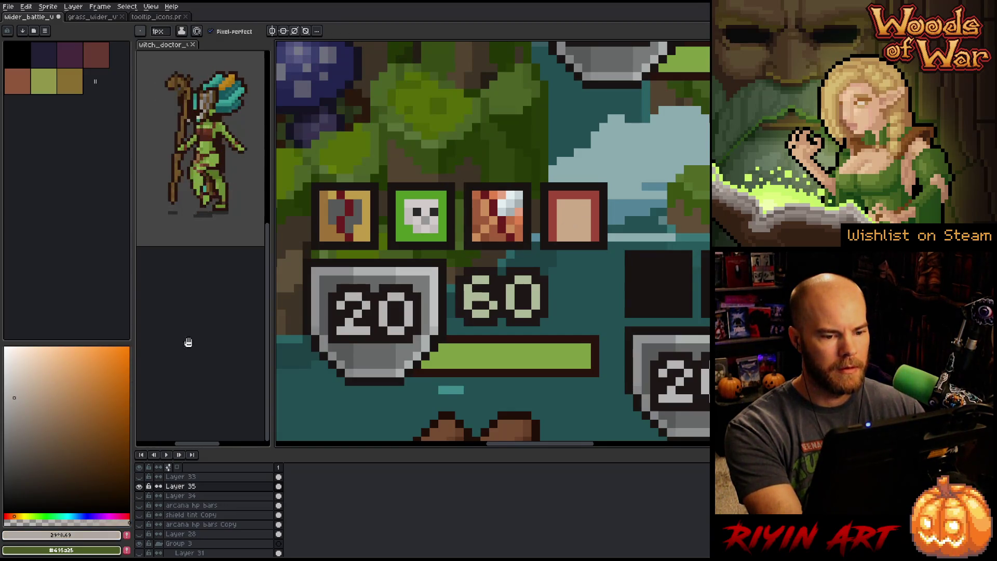
pyautogui.keyDown('alt'); pyautogui.click(570, 221); pyautogui.keyUp('alt')
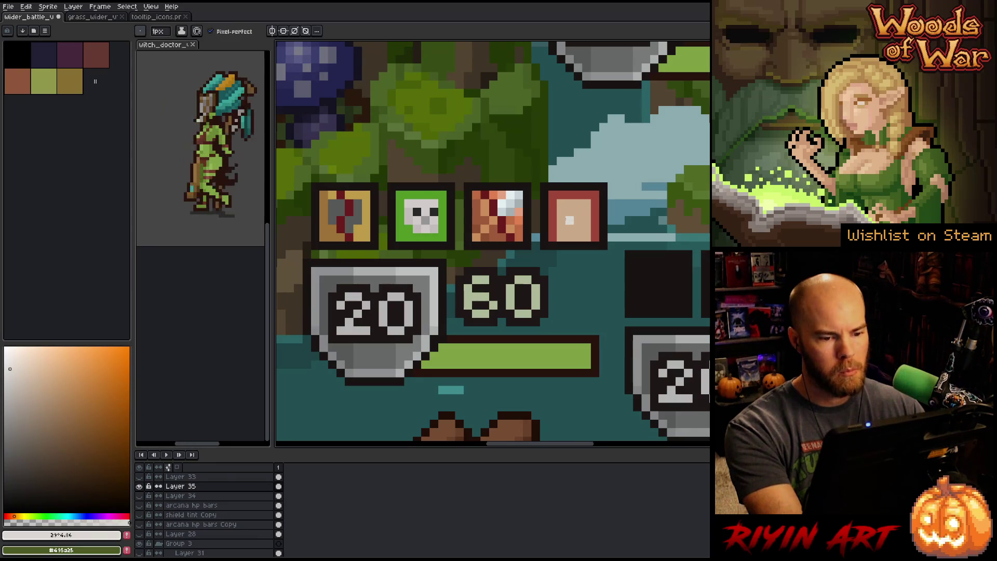